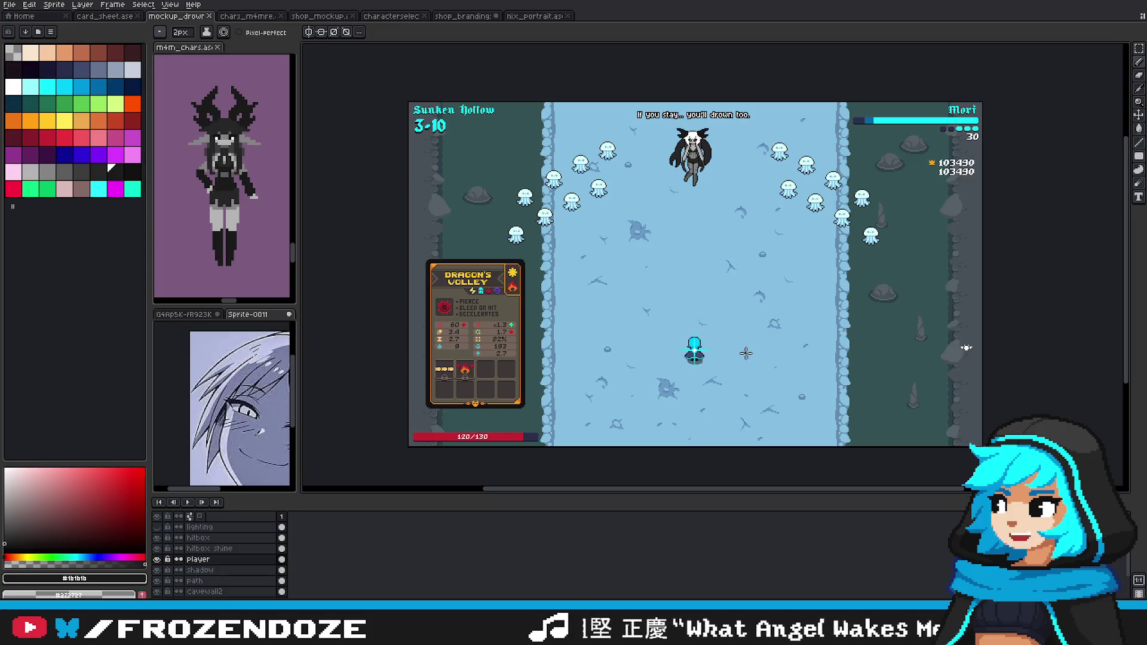
Step: Look over the nix portrait and shop branding documents and pick the selection tool
{"action": "left_click", "coordinate": [556, 17]}
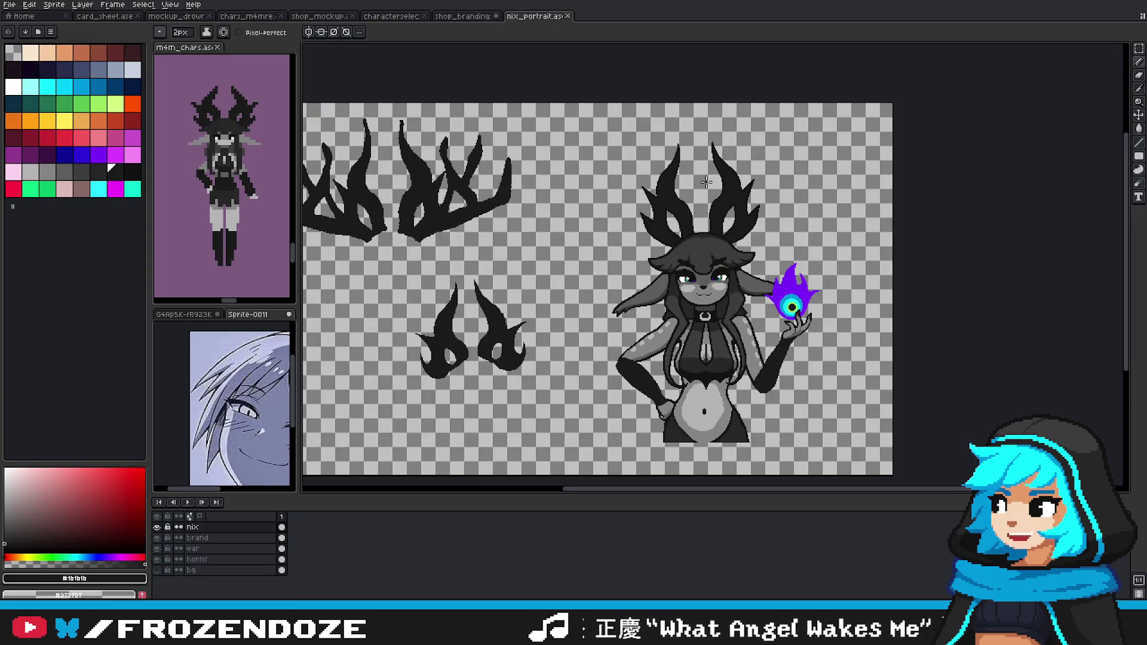
{"action": "left_click", "coordinate": [472, 16]}
{"action": "scroll", "coordinate": [643, 222], "scroll_direction": "down", "scroll_amount": 3}
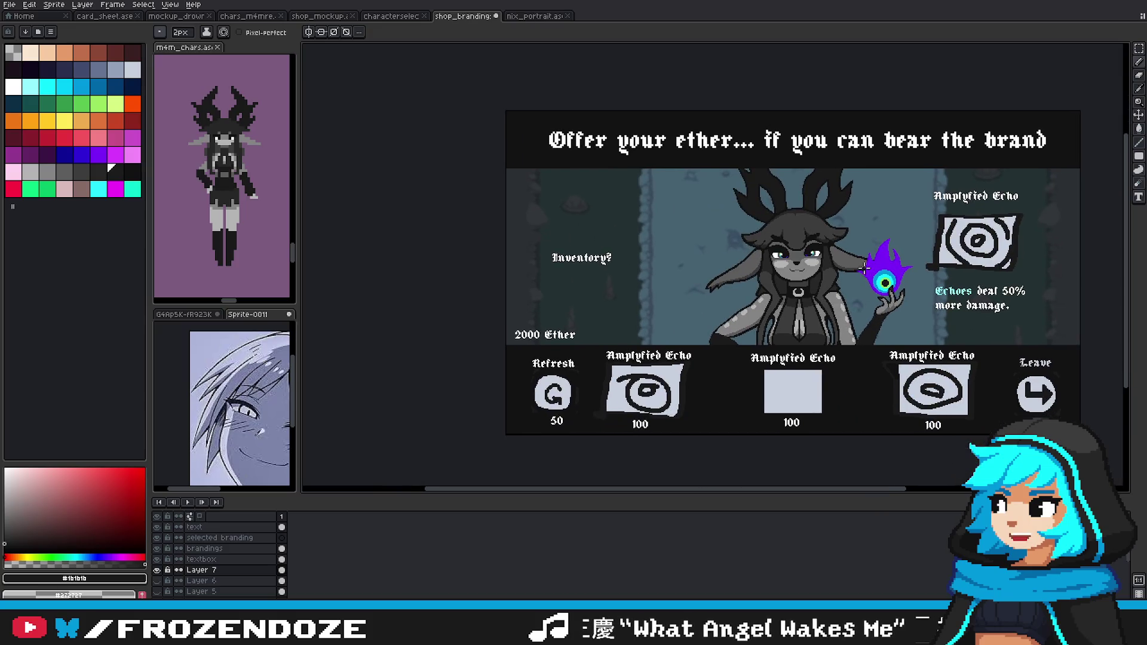
{"action": "left_click", "coordinate": [1139, 48]}
{"action": "scroll", "coordinate": [254, 572], "scroll_direction": "down", "scroll_amount": 2}
{"action": "scroll", "coordinate": [254, 572], "scroll_direction": "down", "scroll_amount": 2}
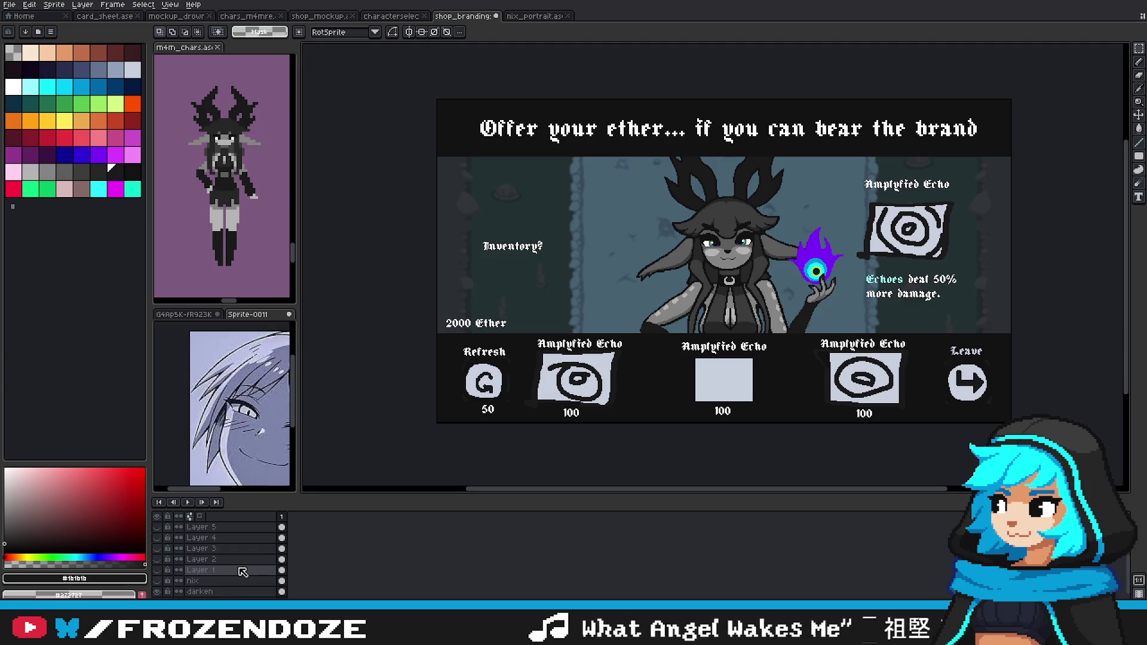
{"action": "left_click", "coordinate": [532, 17]}
{"action": "left_click", "coordinate": [468, 18]}
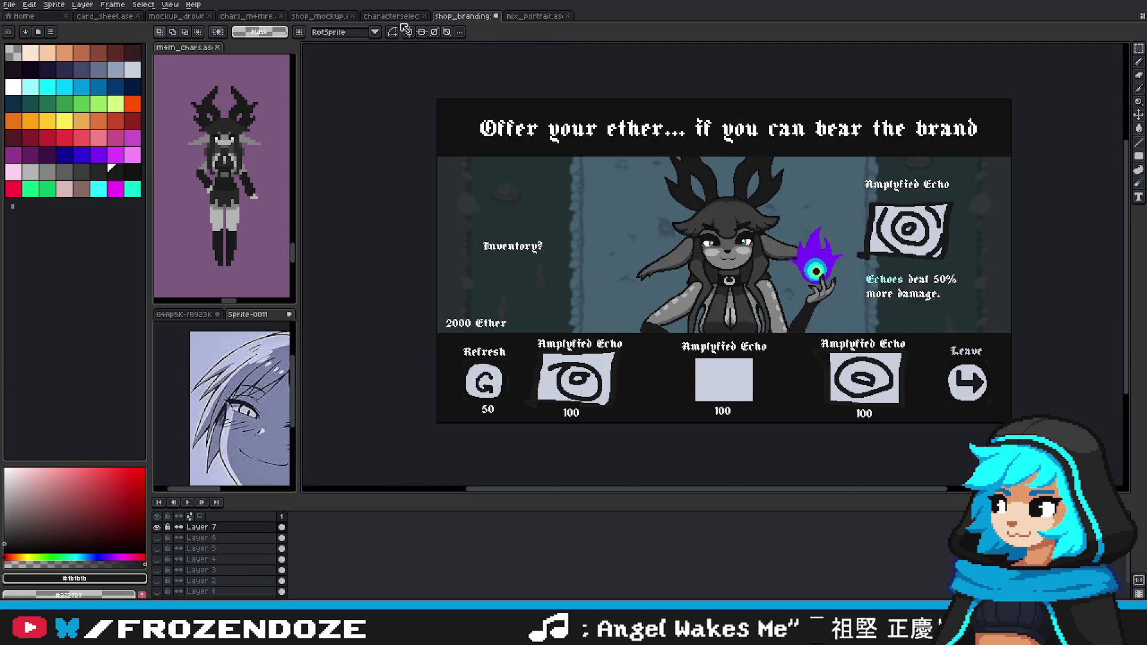
Step: Browse the character select, spellcards, sprite sheet, Sunken Hollow and card sheet documents
{"action": "left_click", "coordinate": [394, 17]}
{"action": "left_click", "coordinate": [323, 17]}
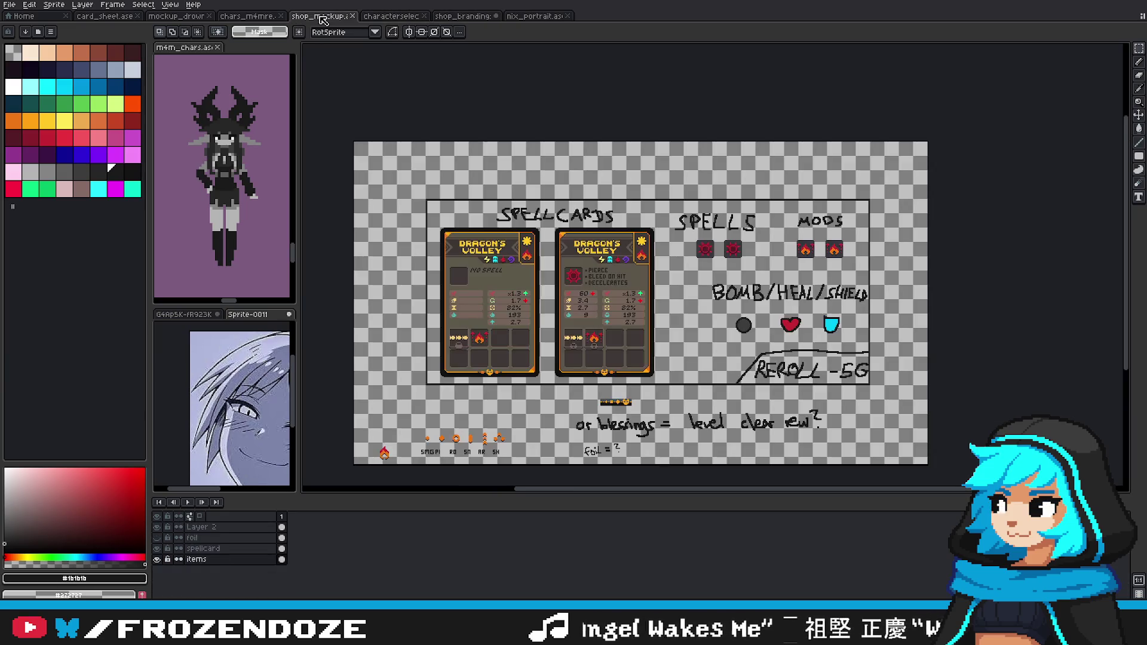
{"action": "left_click_drag", "start_coordinate": [981, 147], "coordinate": [993, 142]}
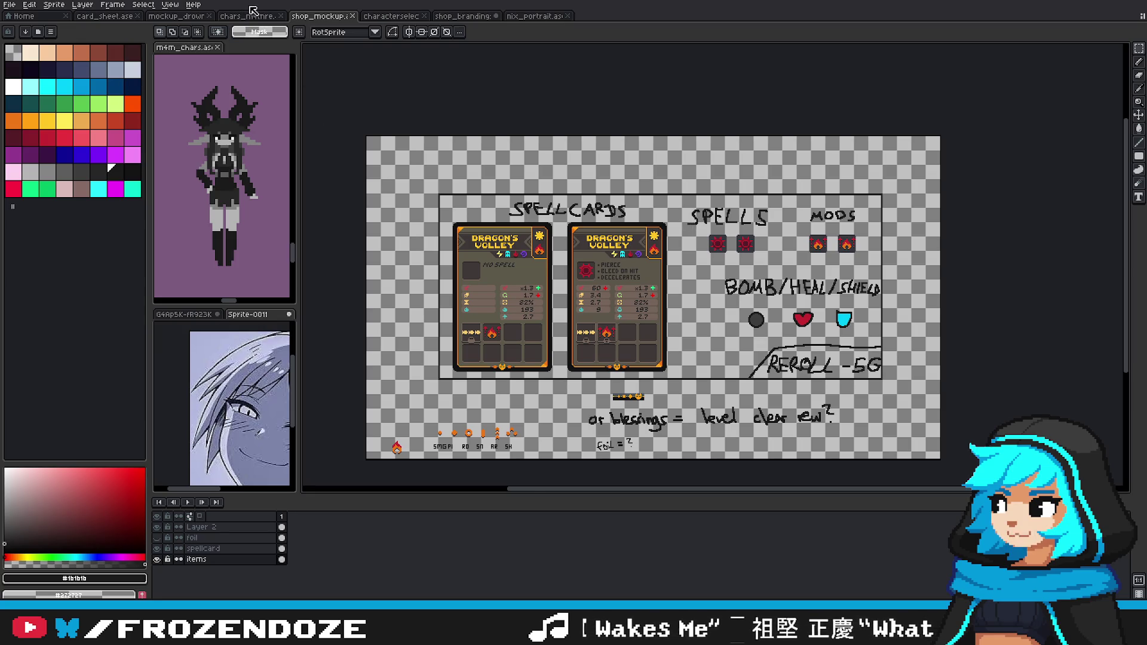
{"action": "left_click", "coordinate": [248, 16]}
{"action": "left_click", "coordinate": [174, 16]}
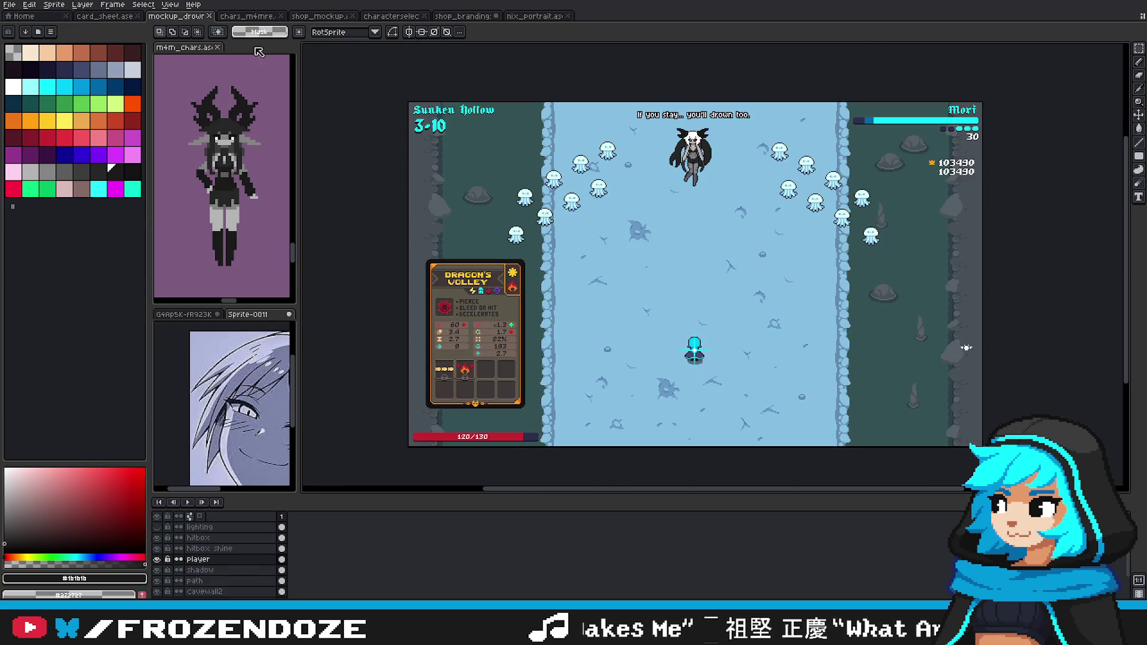
{"action": "left_click", "coordinate": [114, 16]}
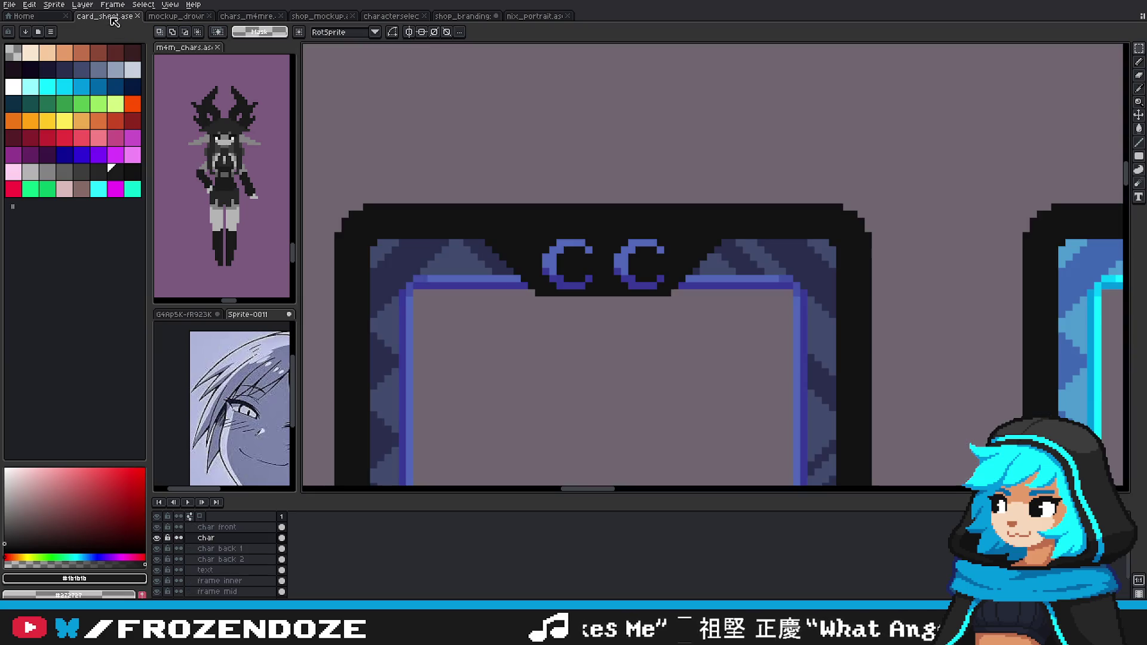
{"action": "scroll", "coordinate": [554, 303], "scroll_direction": "down", "scroll_amount": 5}
{"action": "left_click_drag", "start_coordinate": [518, 253], "coordinate": [622, 315]}
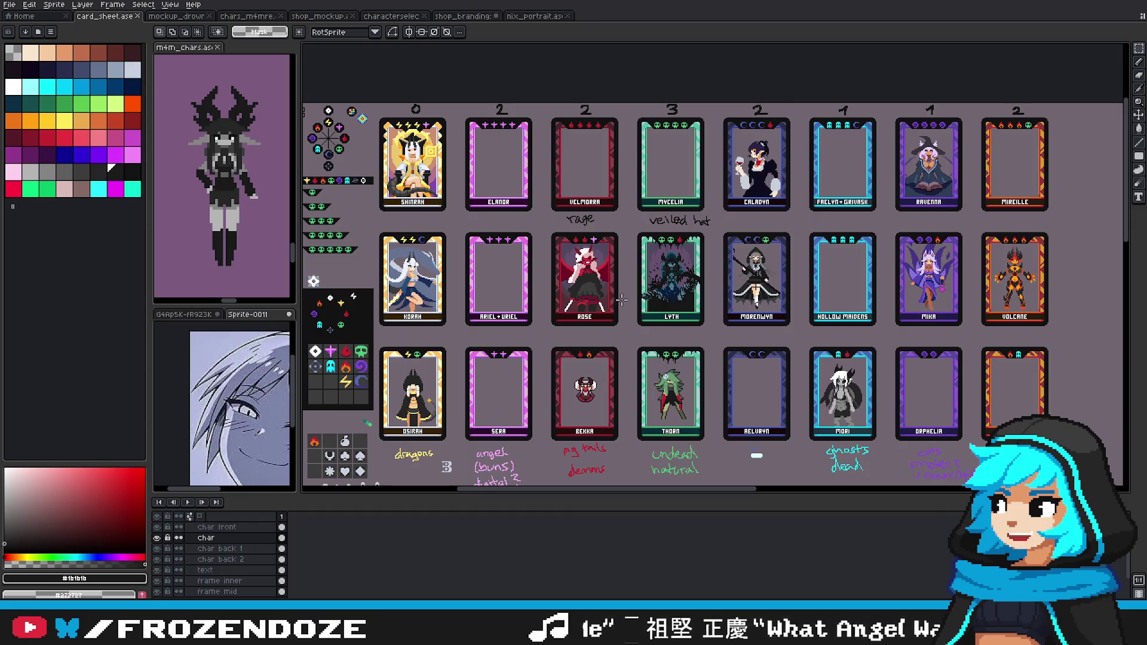
{"action": "left_click_drag", "start_coordinate": [653, 329], "coordinate": [722, 370]}
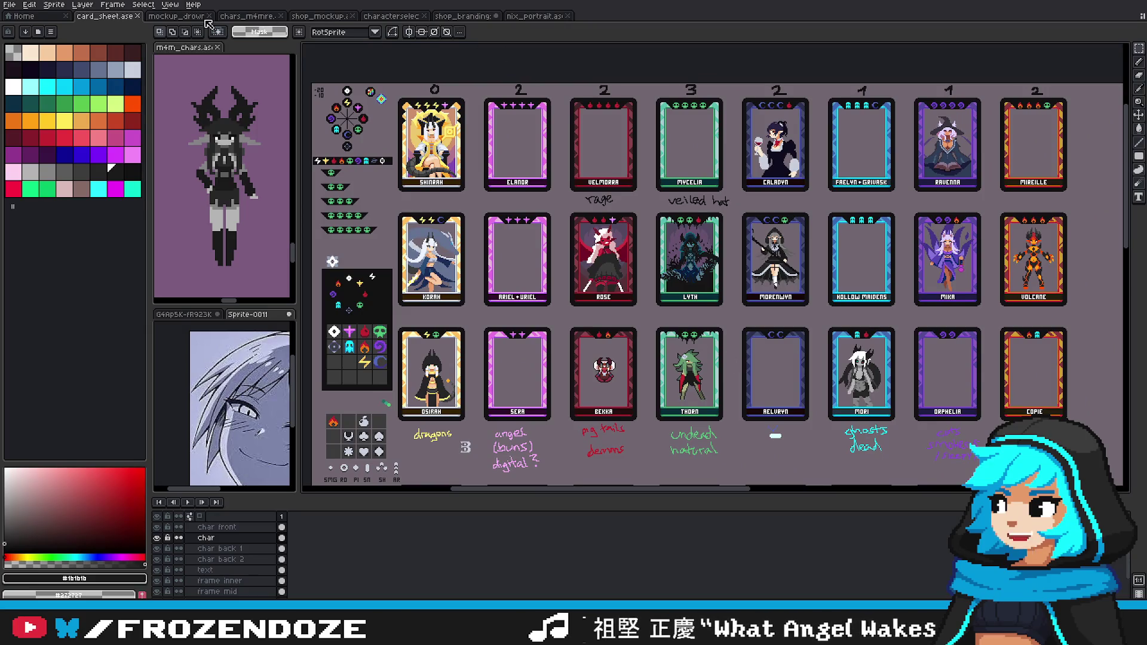
Step: Cycle back through the other mockups to shop branding, then reopen the inventory mockup
{"action": "left_click", "coordinate": [248, 19]}
{"action": "left_click", "coordinate": [119, 17]}
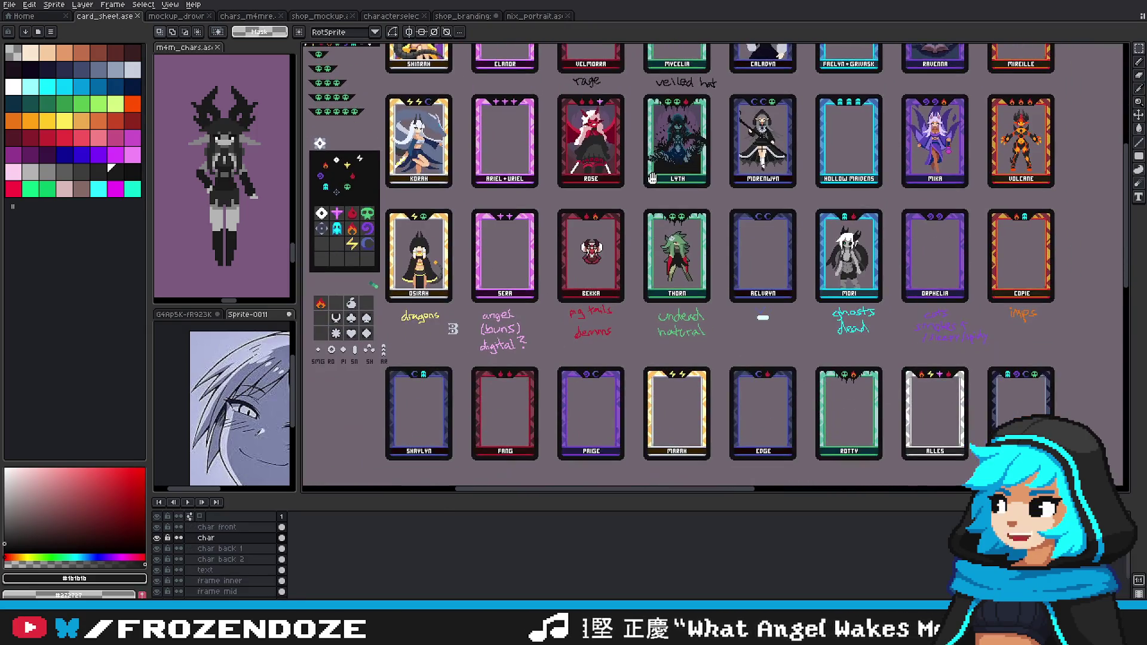
{"action": "scroll", "coordinate": [716, 265], "scroll_direction": "up", "scroll_amount": 5}
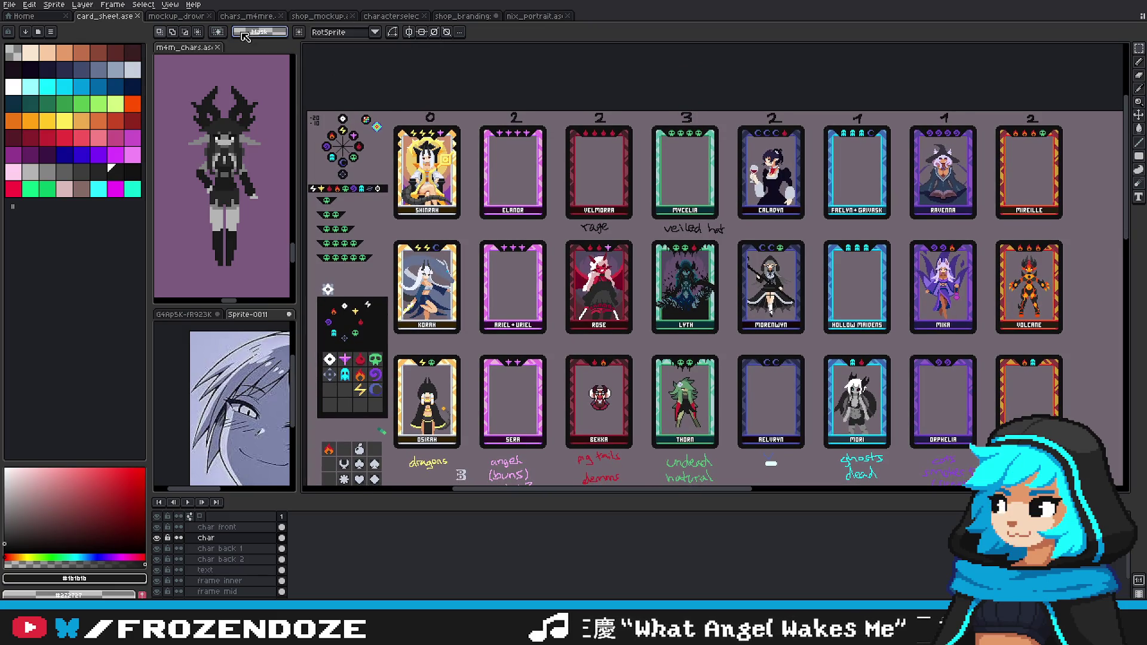
{"action": "left_click", "coordinate": [194, 17]}
{"action": "left_click", "coordinate": [254, 18]}
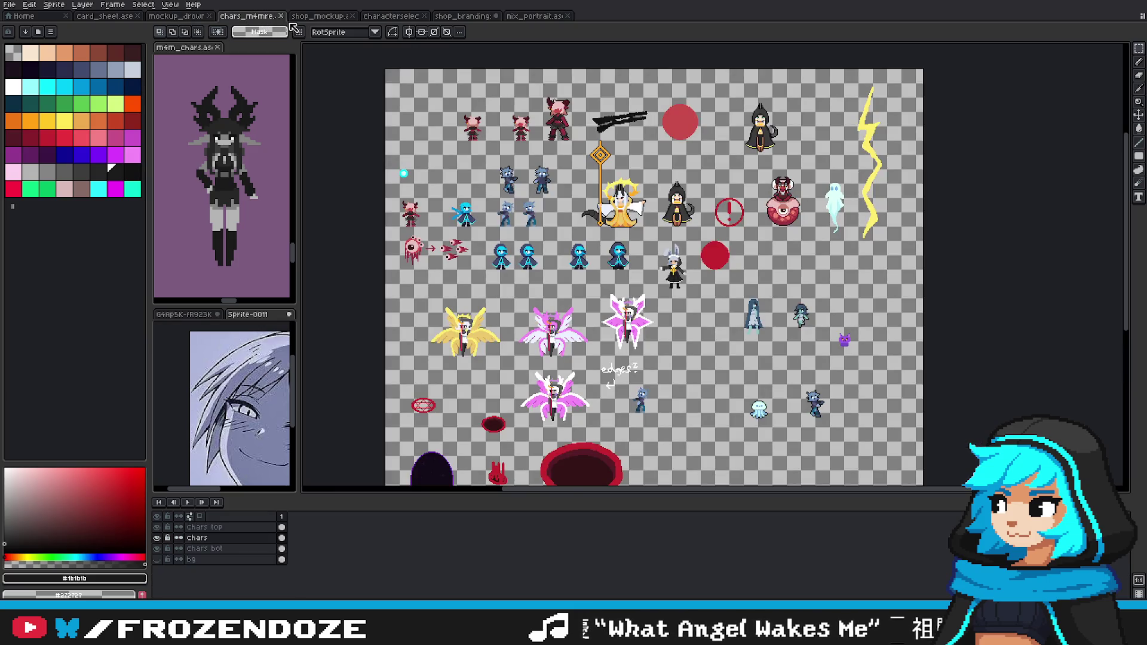
{"action": "left_click", "coordinate": [311, 18]}
{"action": "left_click", "coordinate": [392, 18]}
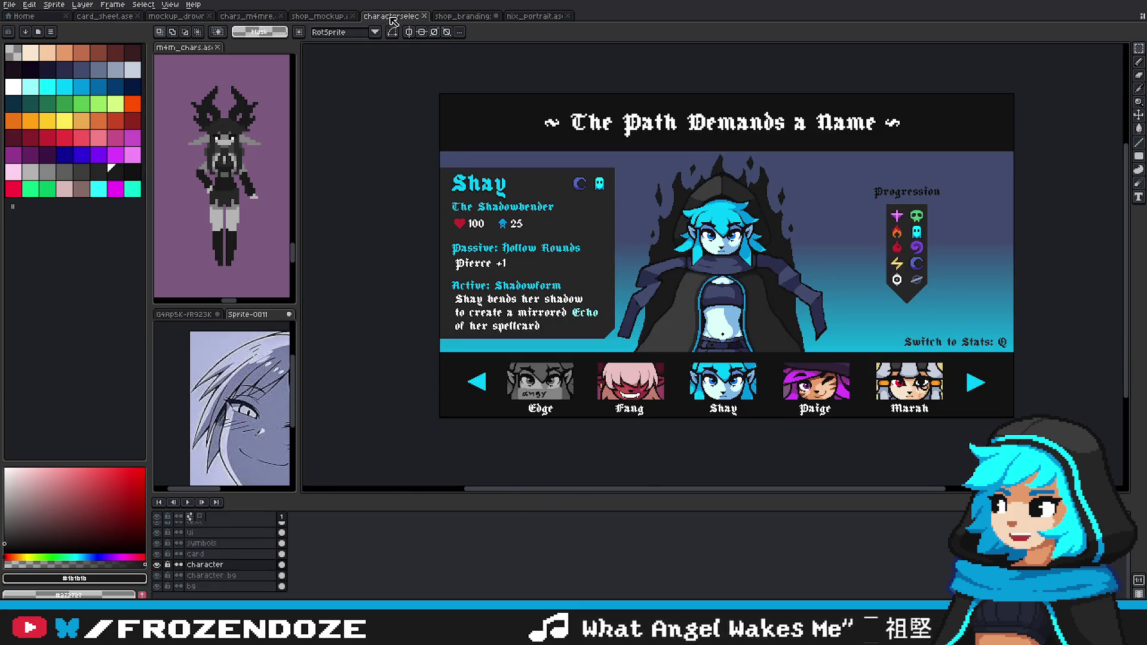
{"action": "left_click", "coordinate": [309, 18]}
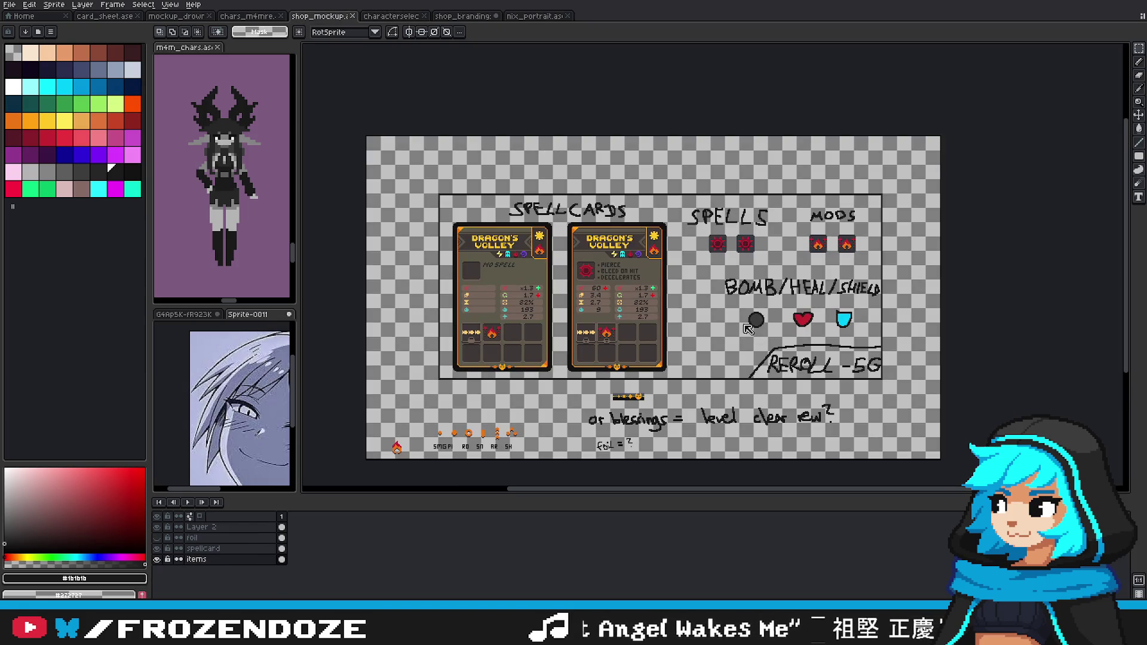
{"action": "left_click", "coordinate": [472, 16]}
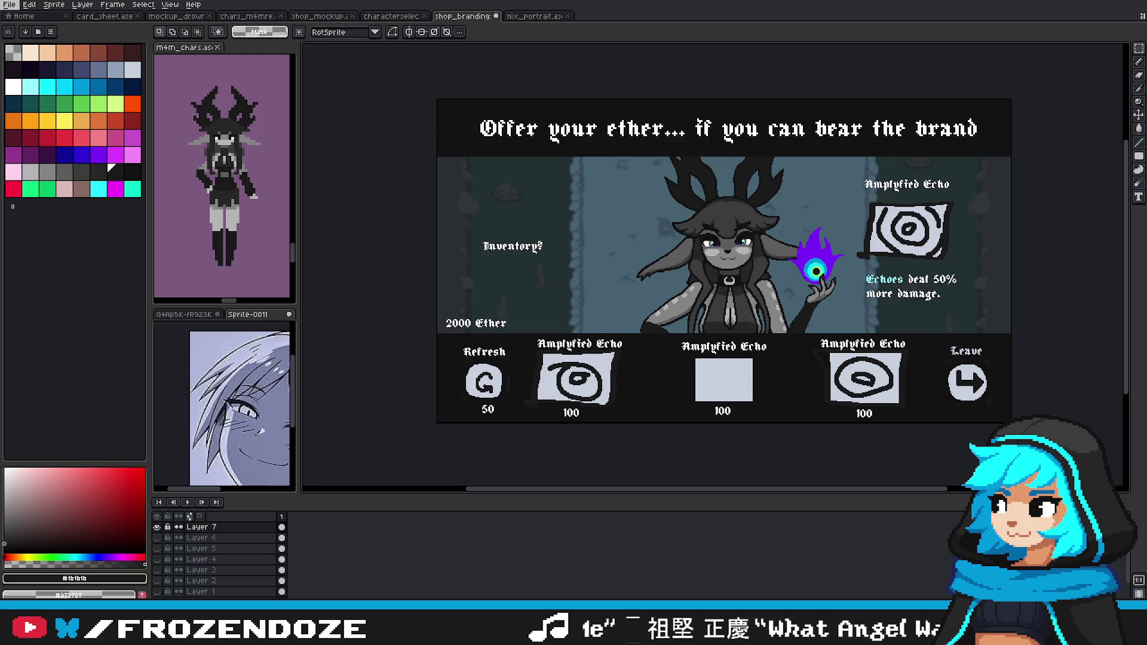
{"action": "key", "text": "ctrl+shift+t"}
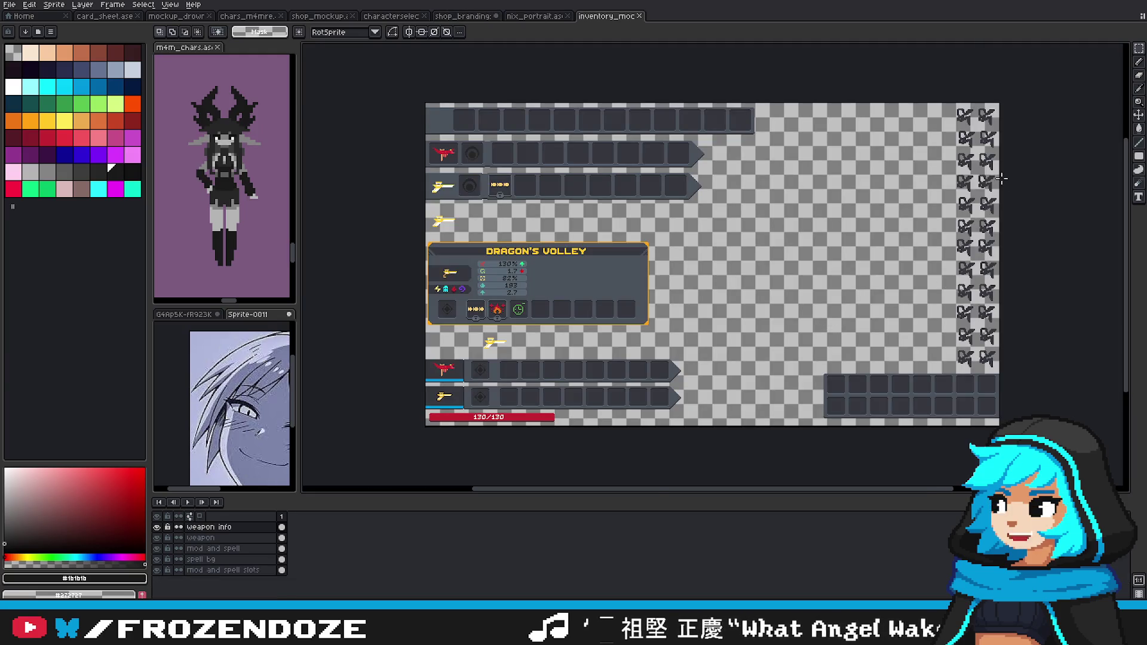
Step: Marquee-select the left portion of the inventory mockup around the Dragon's Volley card
{"action": "scroll", "coordinate": [1002, 178], "scroll_direction": "up", "scroll_amount": 2}
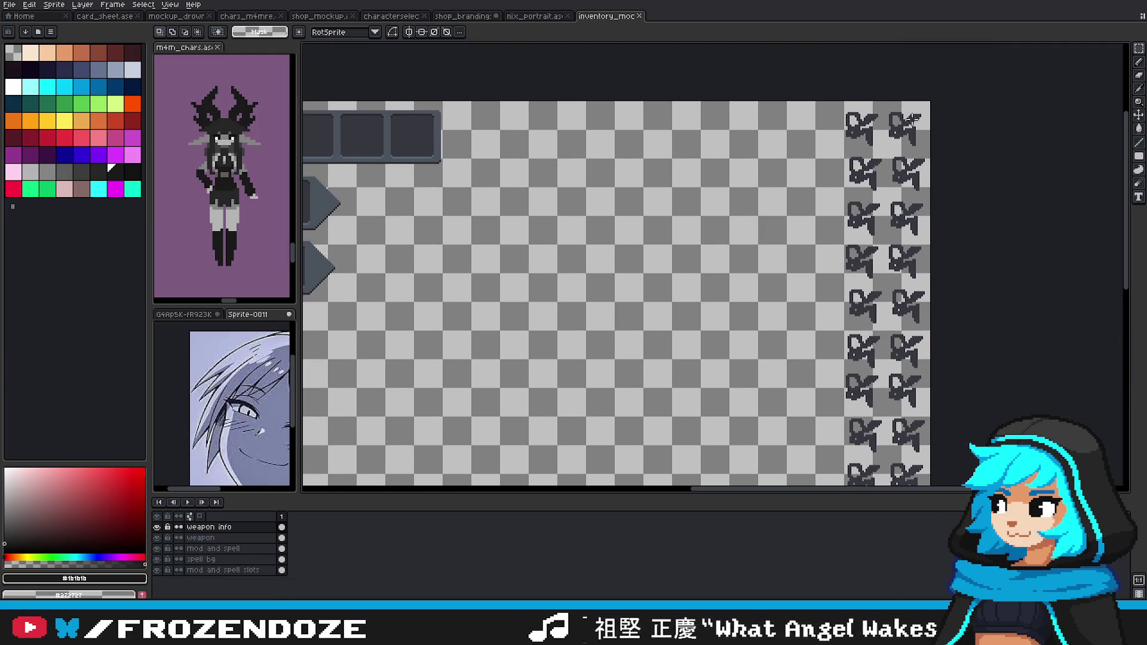
{"action": "scroll", "coordinate": [950, 370], "scroll_direction": "down", "scroll_amount": 1}
{"action": "scroll", "coordinate": [777, 296], "scroll_direction": "down", "scroll_amount": 1}
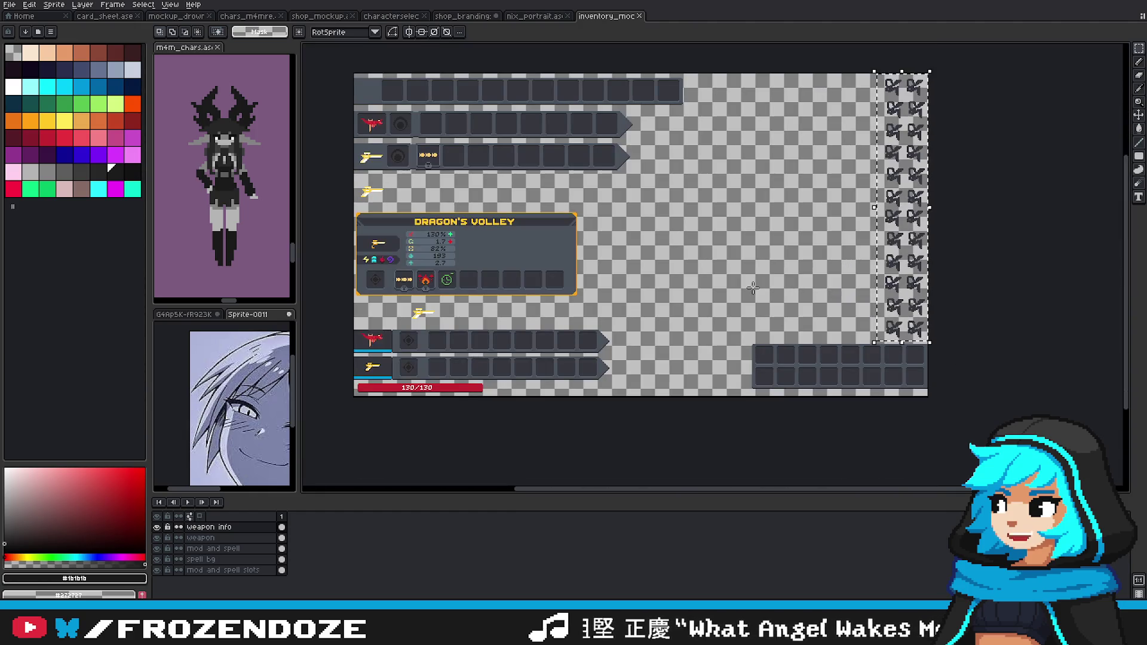
{"action": "mouse_move", "coordinate": [741, 262]}
{"action": "left_mouse_down"}
{"action": "mouse_move", "coordinate": [758, 273]}
{"action": "mouse_move", "coordinate": [746, 297]}
{"action": "left_mouse_up"}
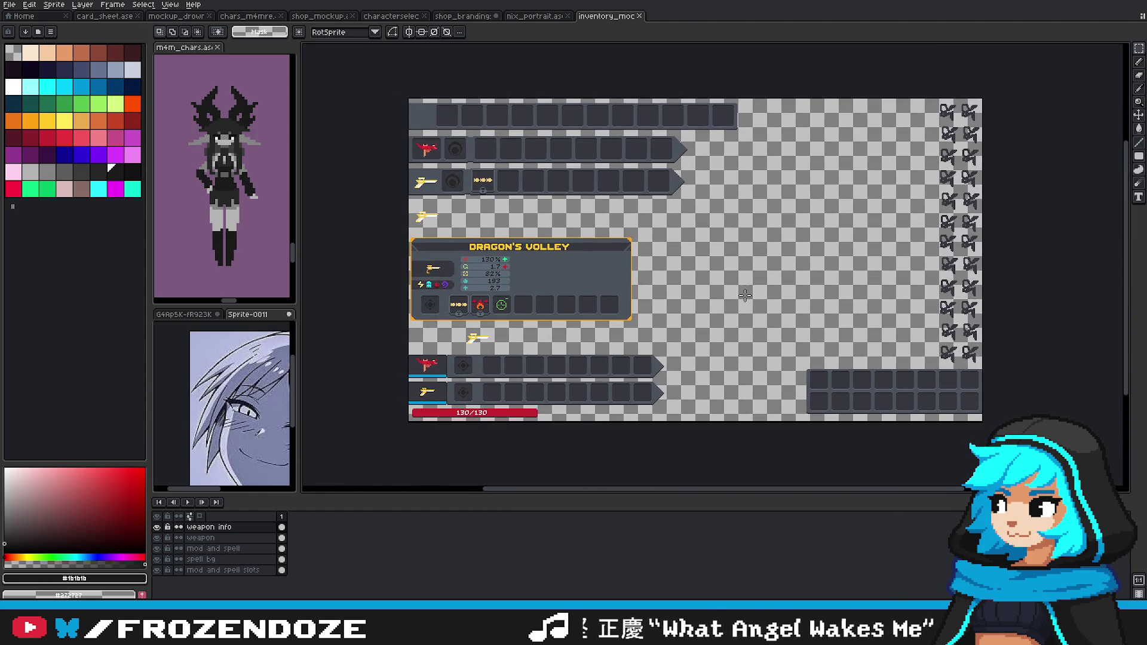
{"action": "left_click_drag", "start_coordinate": [408, 413], "coordinate": [764, 97]}
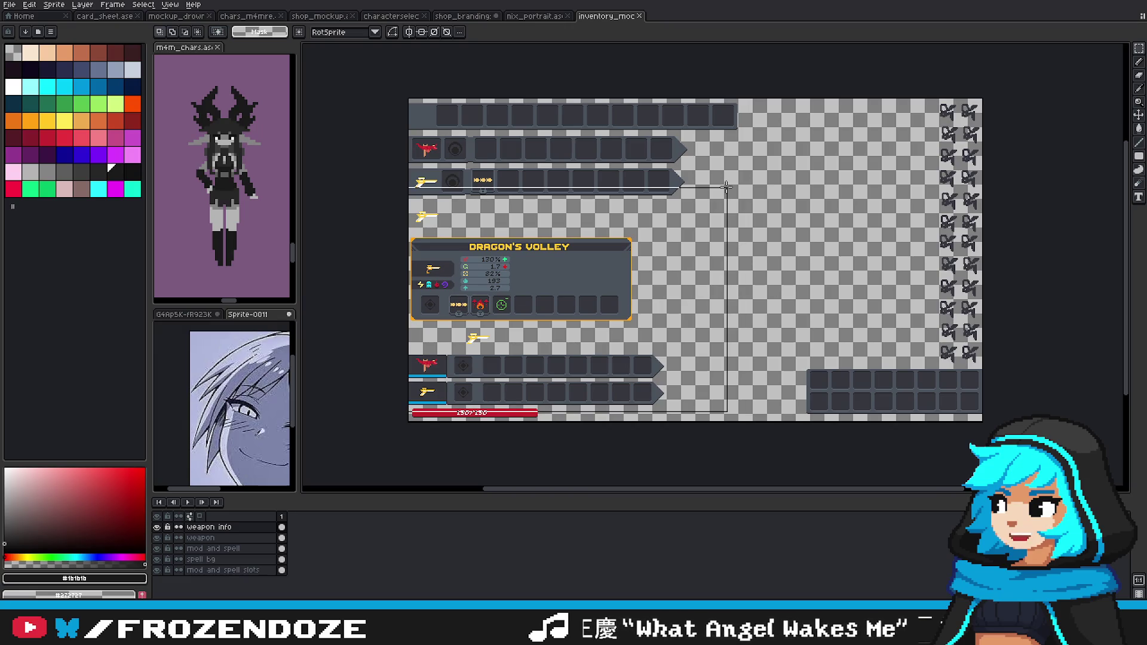
{"action": "left_click_drag", "start_coordinate": [398, 105], "coordinate": [774, 410]}
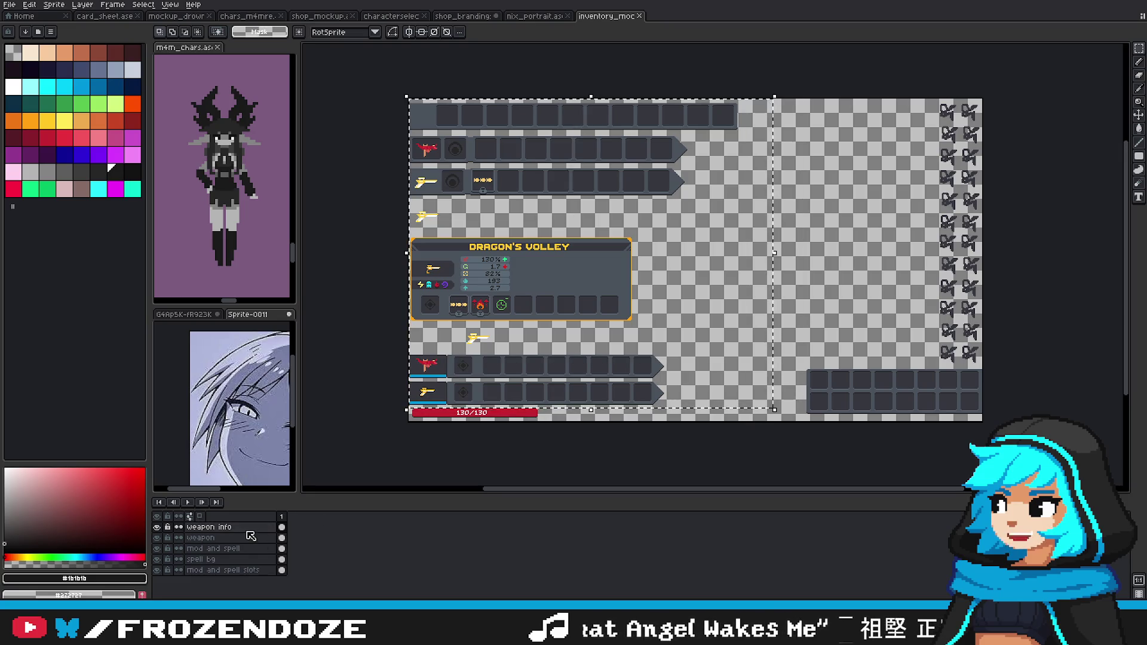
Step: Make the hud layer active in the Sunken Hollow mockup, then delete the Dragon's Volley card
{"action": "left_click", "coordinate": [533, 17]}
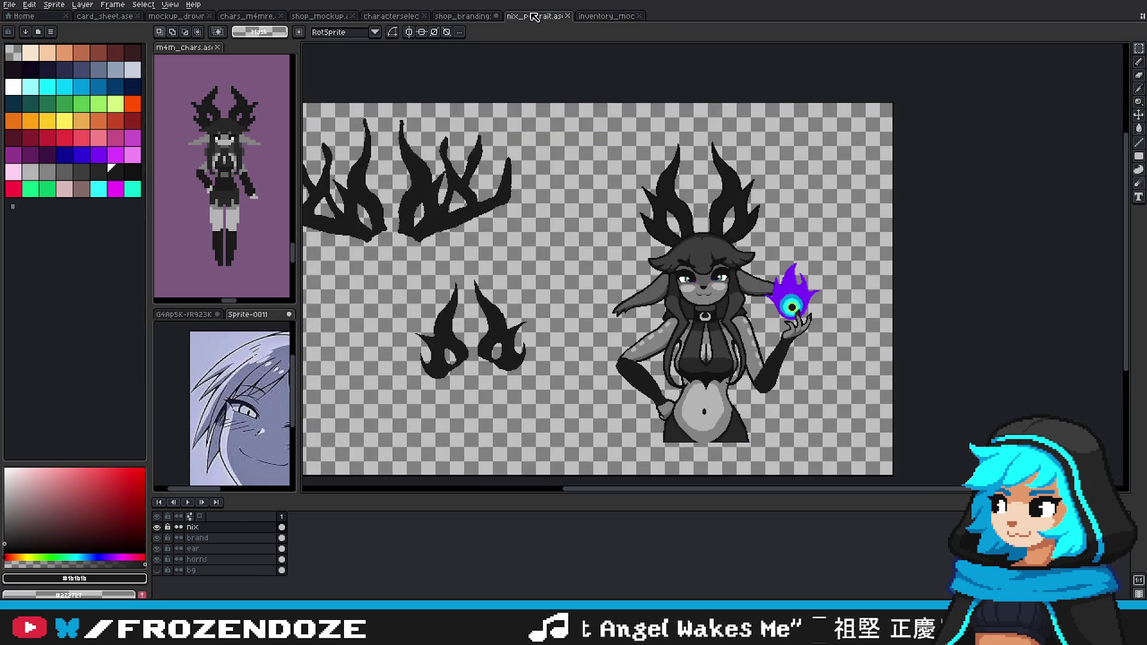
{"action": "left_click", "coordinate": [468, 18]}
{"action": "left_click", "coordinate": [166, 18]}
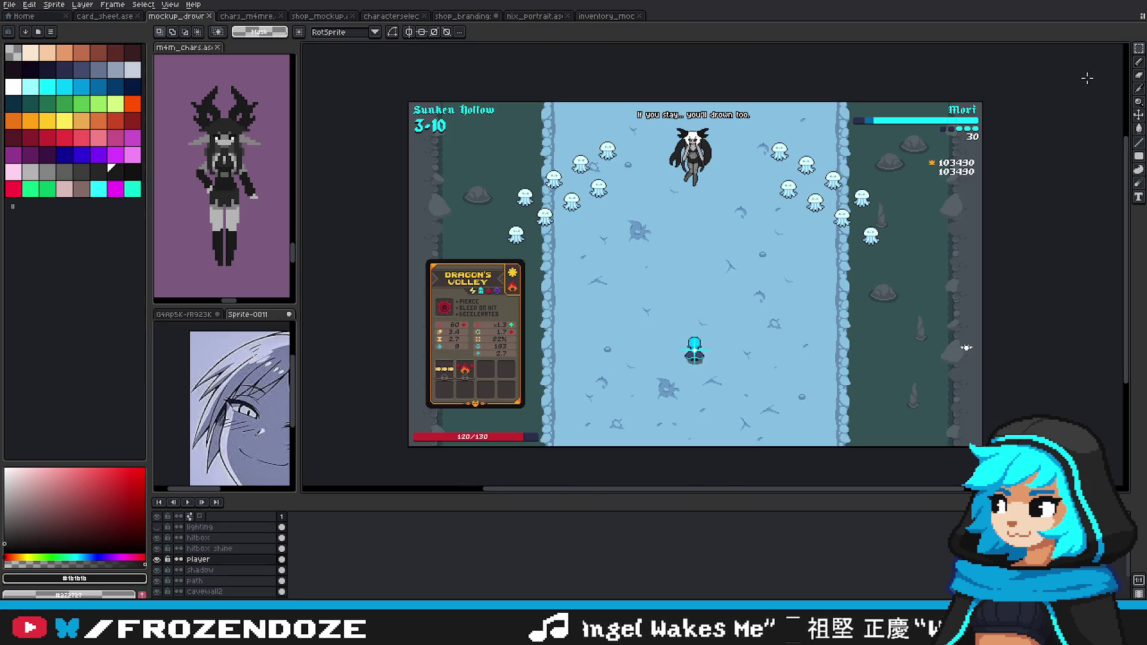
{"action": "scroll", "coordinate": [215, 556], "scroll_direction": "up", "scroll_amount": 3}
{"action": "scroll", "coordinate": [215, 549], "scroll_direction": "up", "scroll_amount": 2}
{"action": "left_click", "coordinate": [214, 548]}
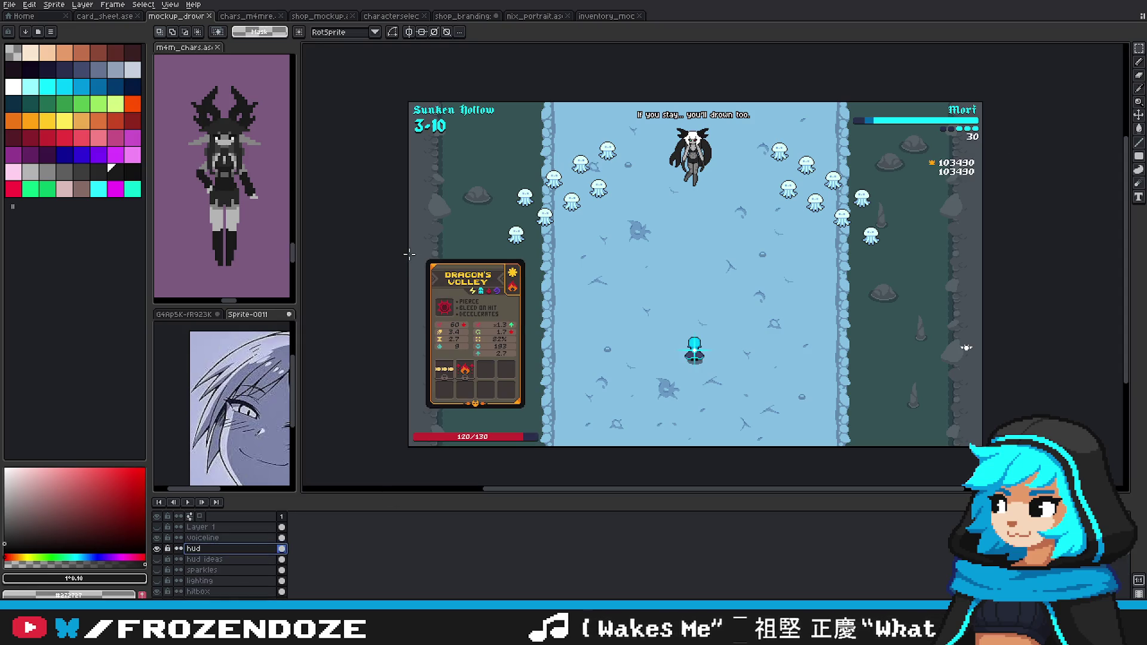
{"action": "left_click", "coordinate": [607, 16]}
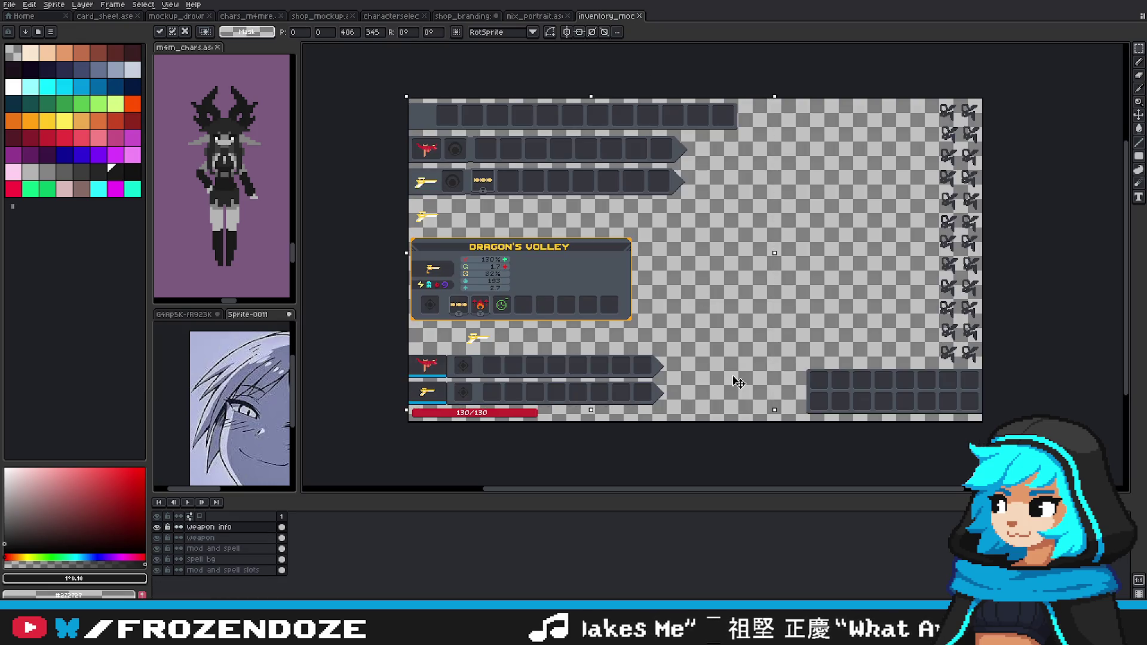
{"action": "key", "text": "Delete"}
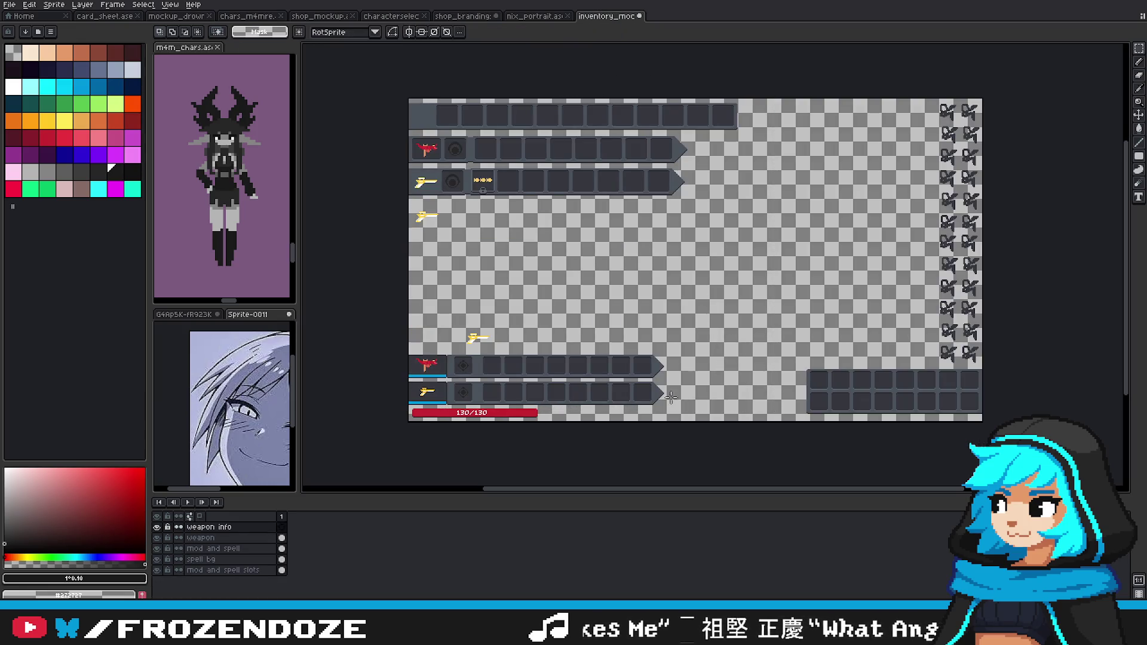
Step: Erase the weapon sprites from the left side of the weapon layer
{"action": "left_click_drag", "start_coordinate": [575, 314], "coordinate": [599, 320]}
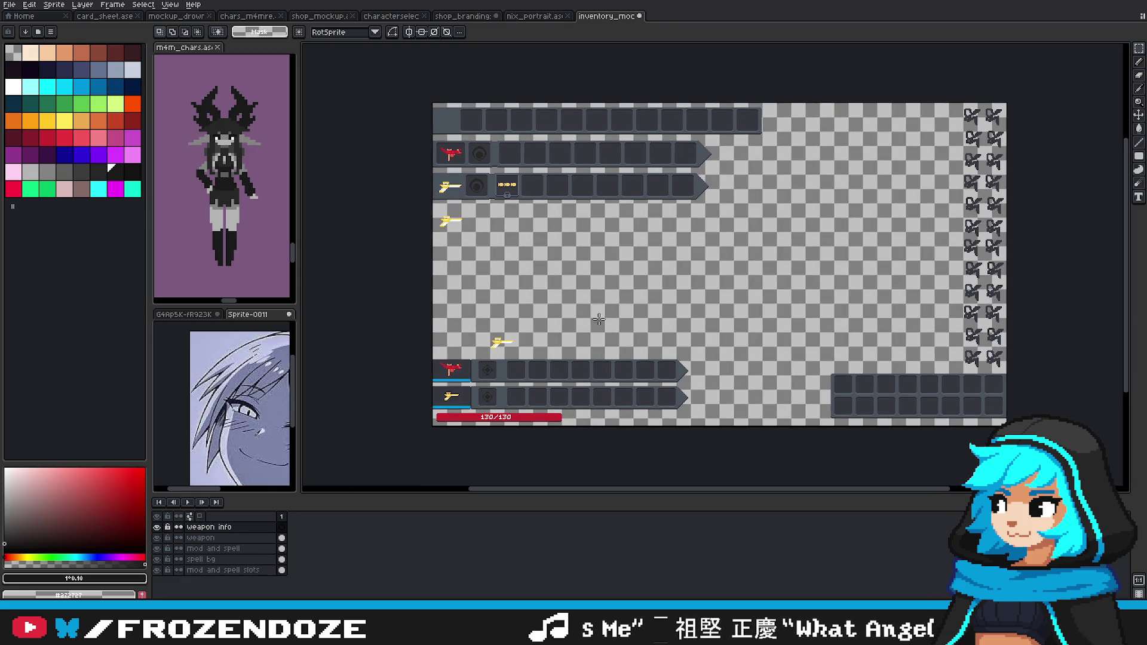
{"action": "left_click", "coordinate": [201, 538]}
{"action": "left_click_drag", "start_coordinate": [397, 90], "coordinate": [780, 411]}
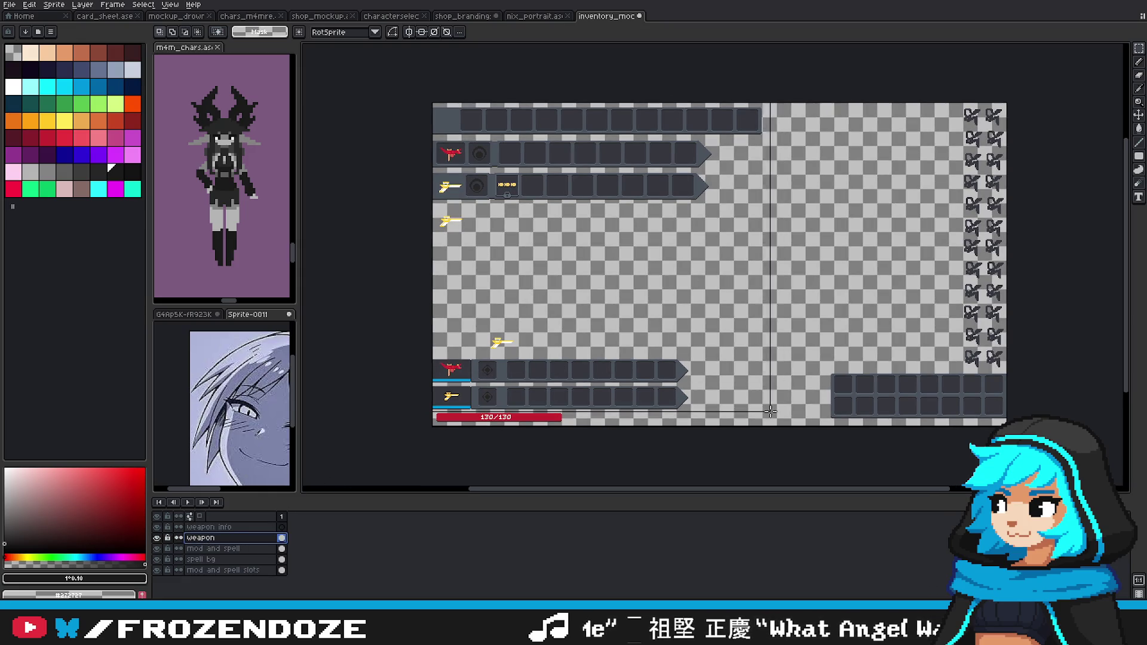
{"action": "key", "text": "Delete"}
Step: Clear the mod and spell icons and the round spell-bar icons on their layers
{"action": "left_click", "coordinate": [179, 550]}
{"action": "left_click_drag", "start_coordinate": [414, 89], "coordinate": [775, 410]}
{"action": "key", "text": "Delete"}
{"action": "left_click", "coordinate": [203, 559]}
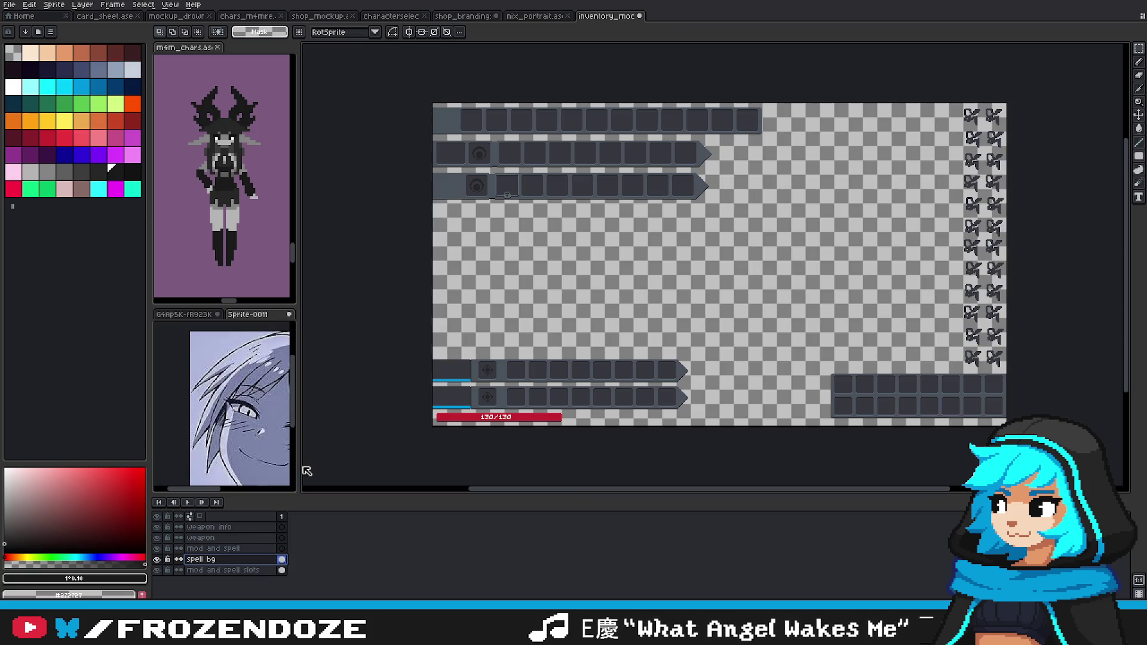
{"action": "left_click_drag", "start_coordinate": [405, 98], "coordinate": [777, 412]}
{"action": "key", "text": "Delete"}
Step: Erase the slot bars on the mod and spell slots layer
{"action": "left_click", "coordinate": [221, 571]}
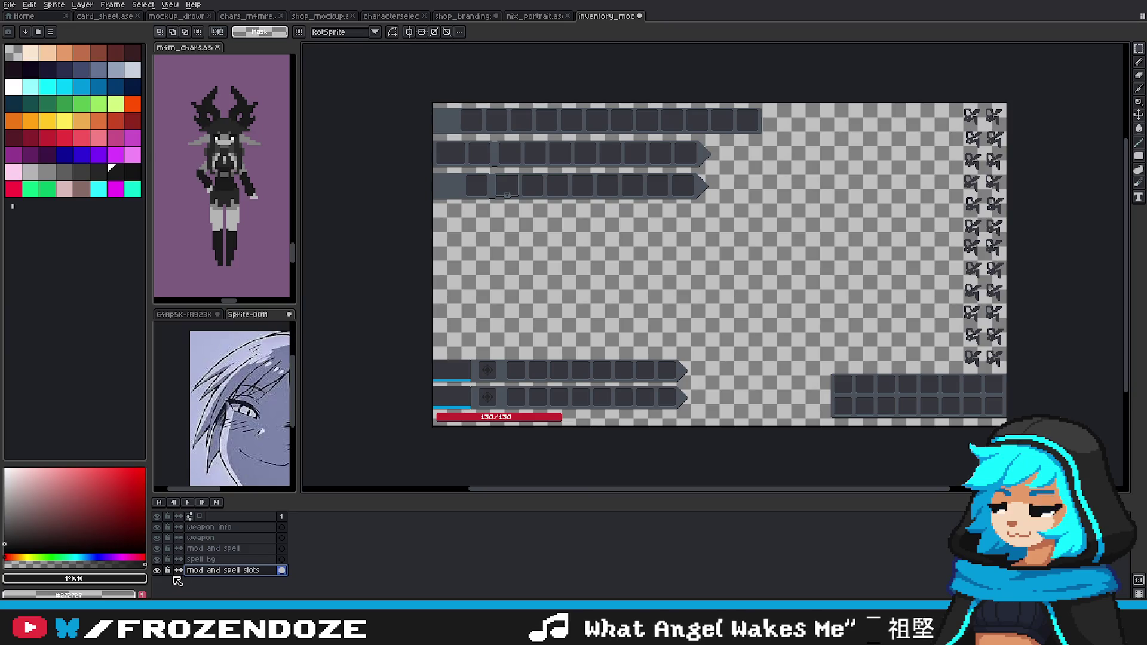
{"action": "left_click", "coordinate": [158, 570]}
{"action": "left_click", "coordinate": [158, 570]}
{"action": "left_click_drag", "start_coordinate": [413, 100], "coordinate": [769, 411]}
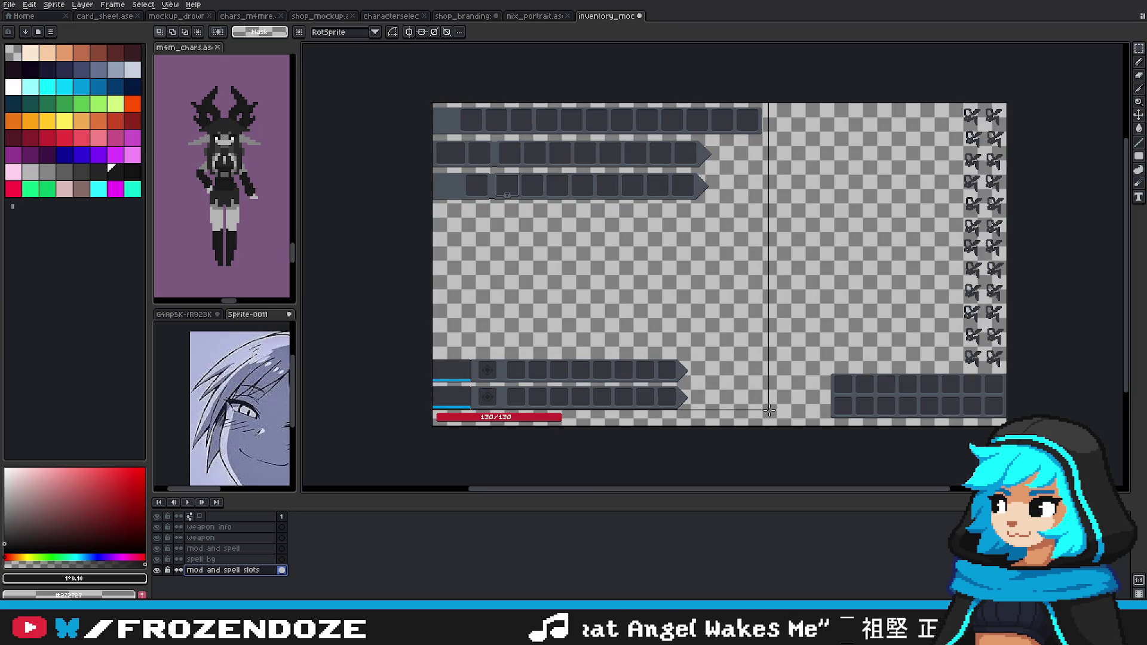
{"action": "key", "text": "Delete"}
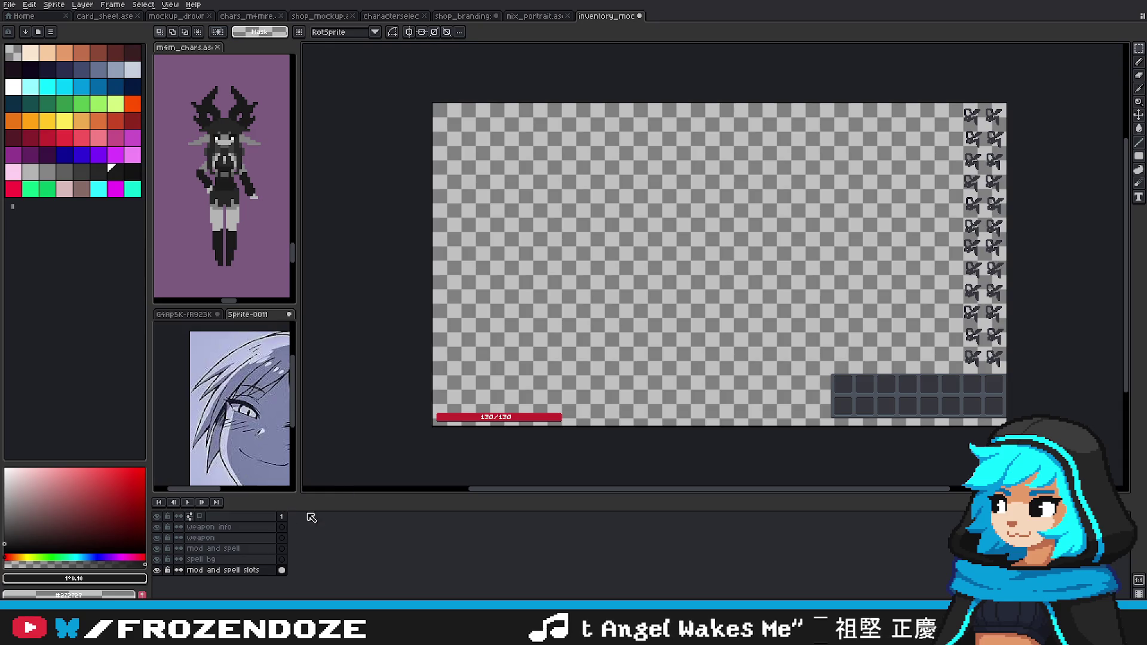
Step: Paste the Dragon's Volley card on the weapon layer and merge the spell layers into mod and spell slots
{"action": "left_click", "coordinate": [281, 538]}
{"action": "key", "text": "ctrl+v"}
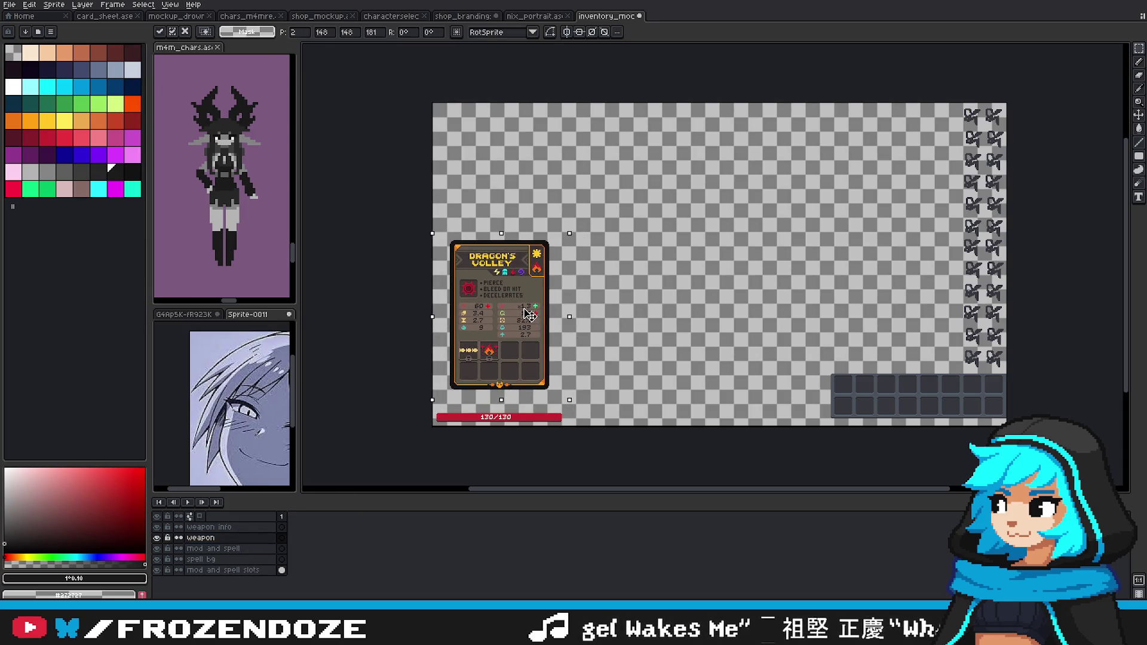
{"action": "left_click", "coordinate": [227, 548]}
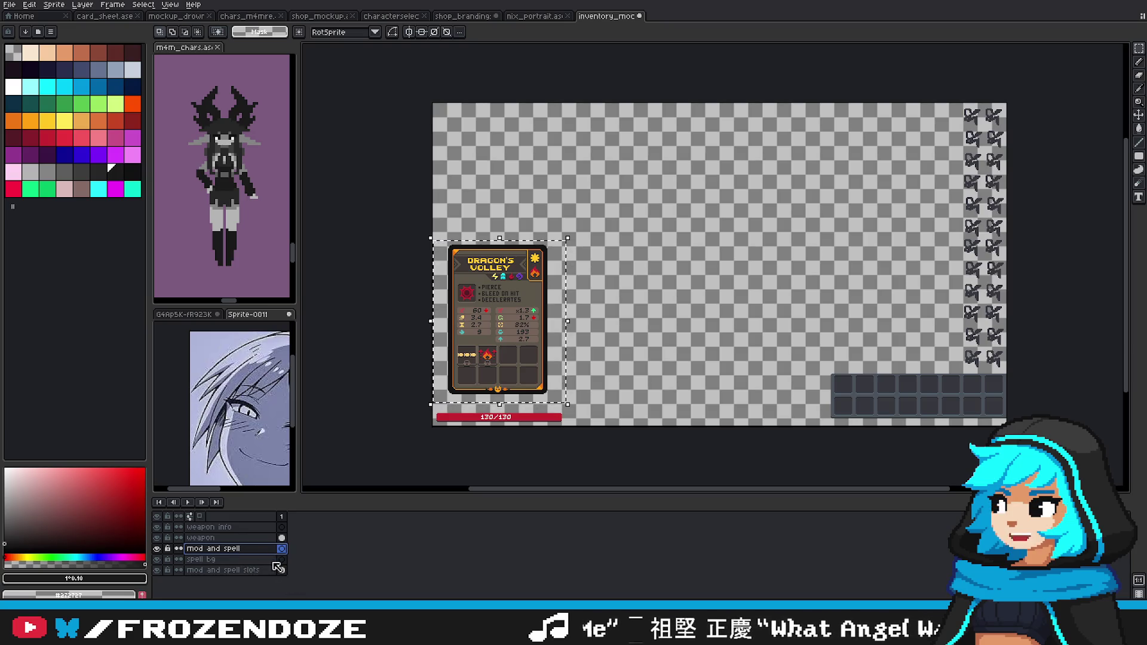
{"action": "key", "text": "ctrl+e"}
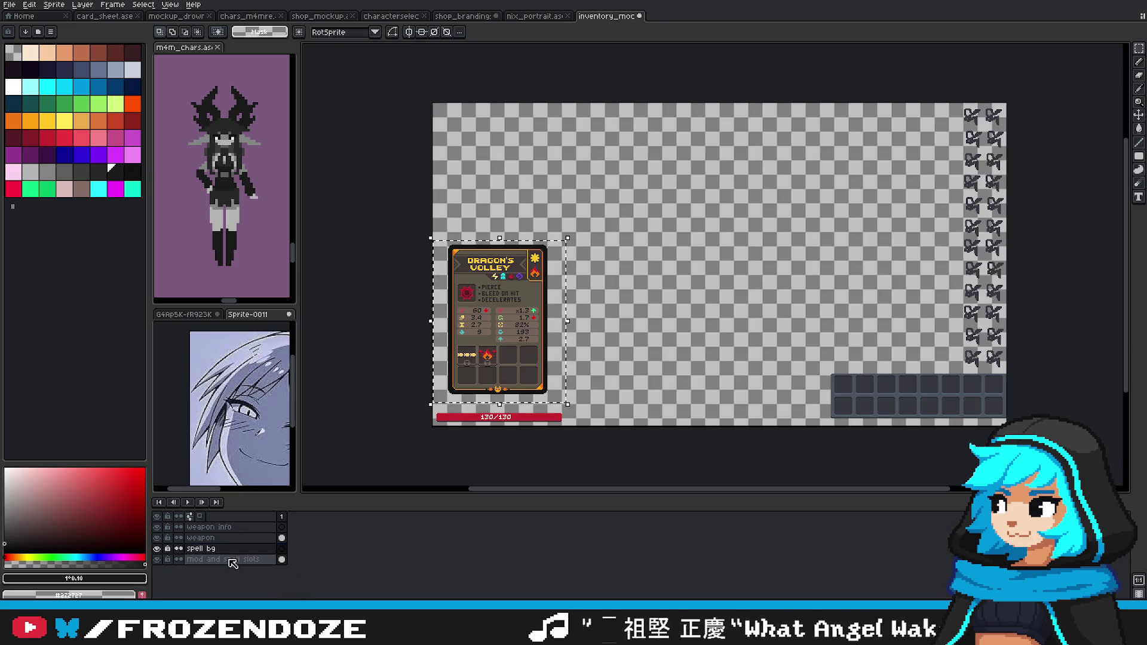
{"action": "key", "text": "ctrl+e"}
Step: Merge weapon info into the weapon layer, rename it spellcard, and nudge the card right
{"action": "left_click", "coordinate": [220, 528]}
{"action": "key", "text": "ctrl+e"}
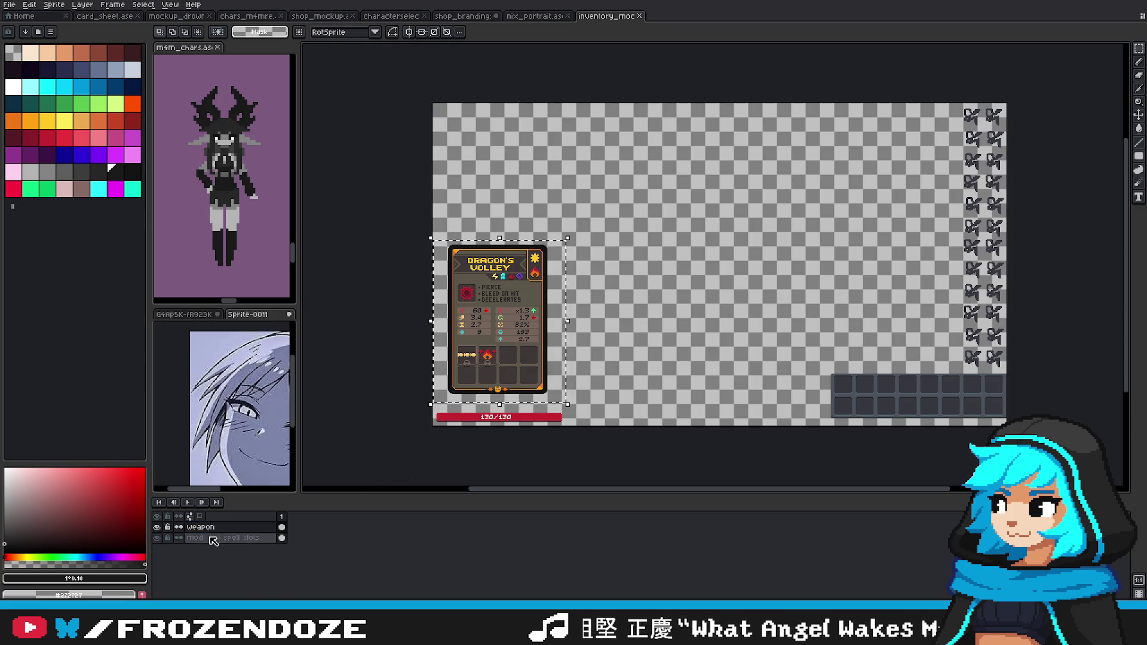
{"action": "left_click", "coordinate": [247, 530]}
{"action": "type", "text": "spellcard"}
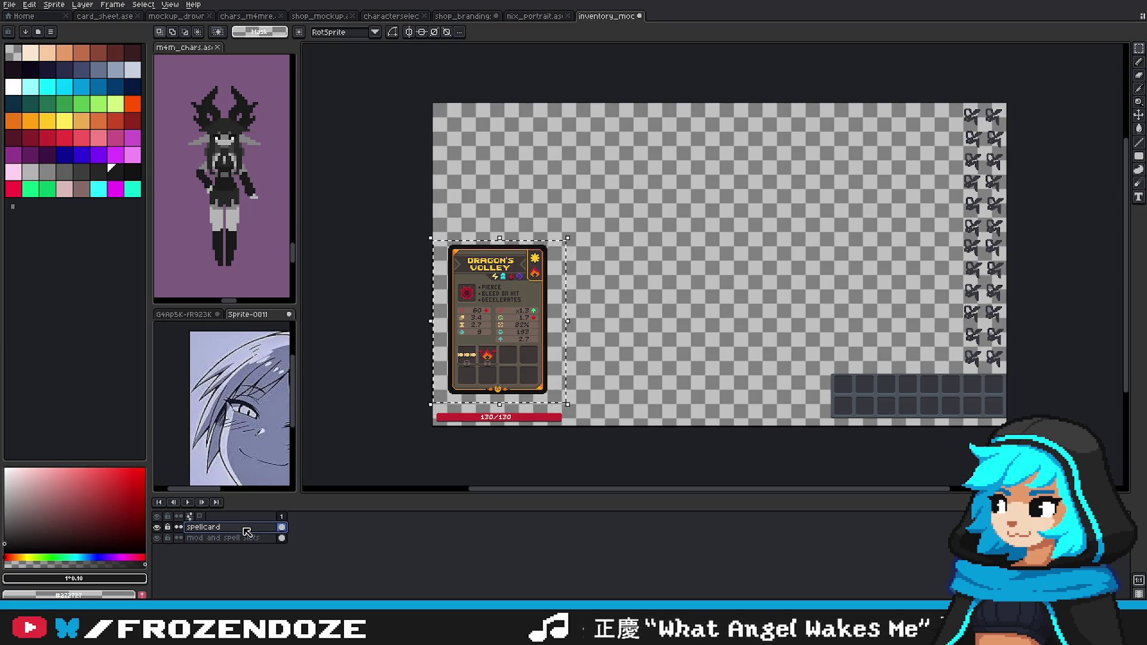
{"action": "key", "text": "ctrl+s"}
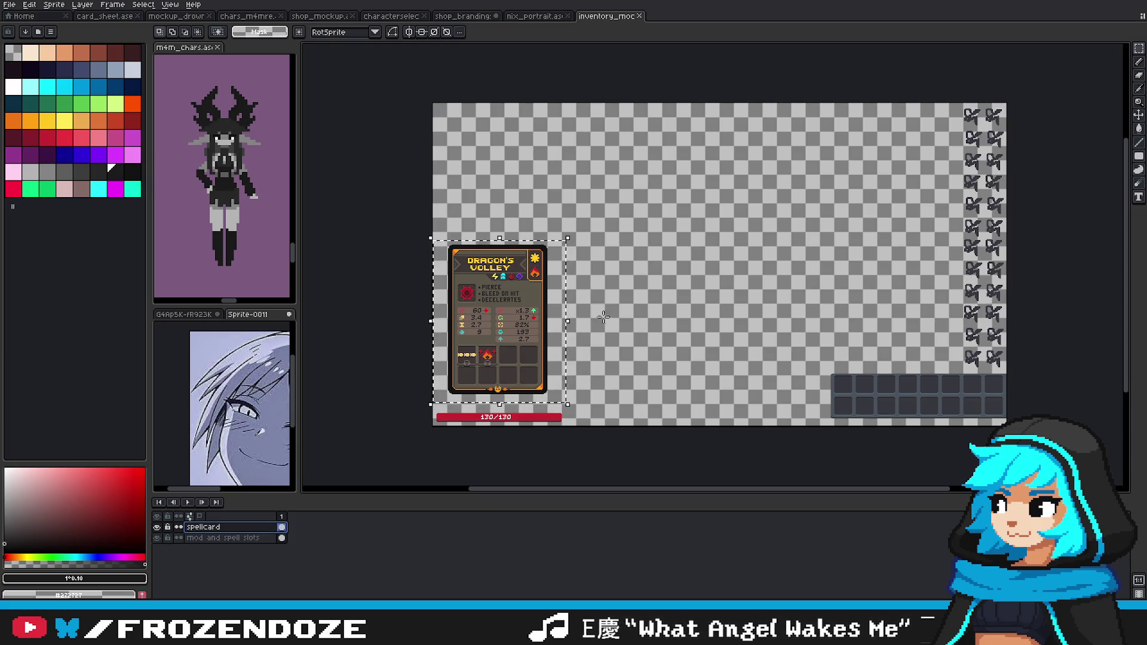
{"action": "left_click_drag", "start_coordinate": [430, 238], "coordinate": [428, 208]}
{"action": "left_click_drag", "start_coordinate": [547, 369], "coordinate": [550, 368]}
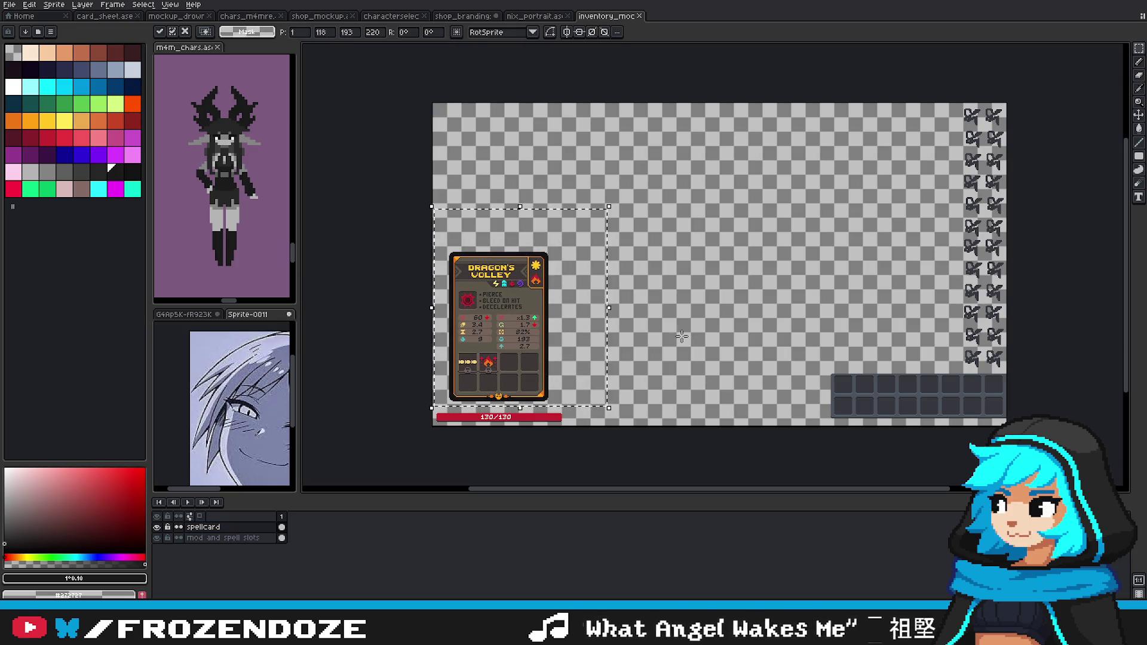
Step: Commit the card's position and compare it by toggling the slots and spell card layers
{"action": "key", "text": "Return"}
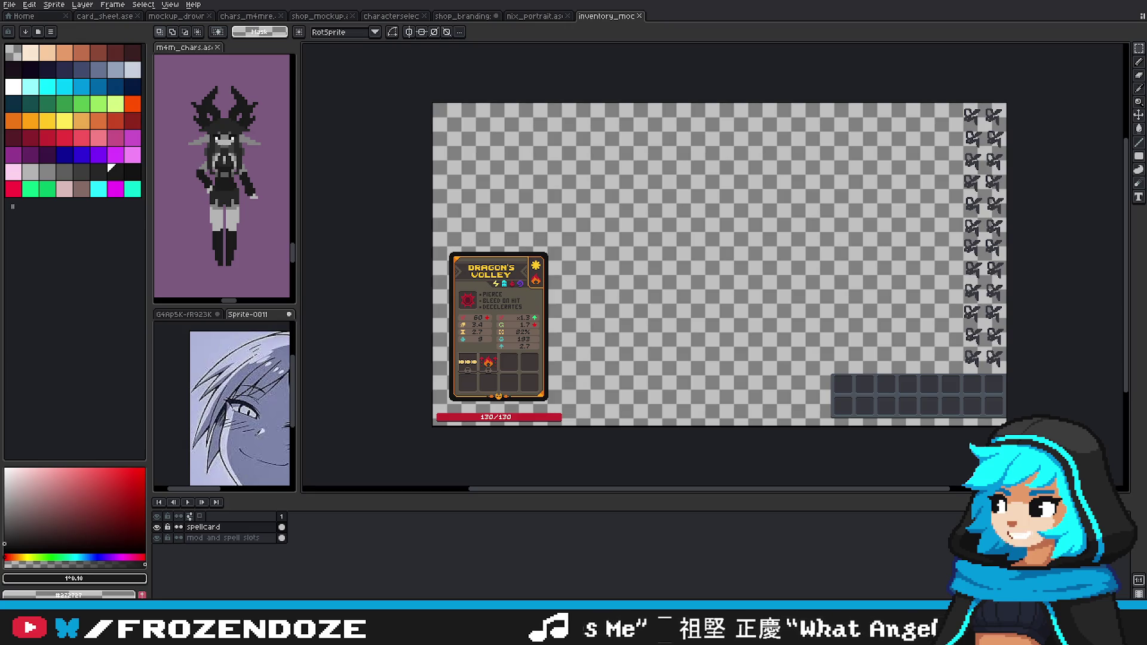
{"action": "left_click_drag", "start_coordinate": [771, 258], "coordinate": [705, 274]}
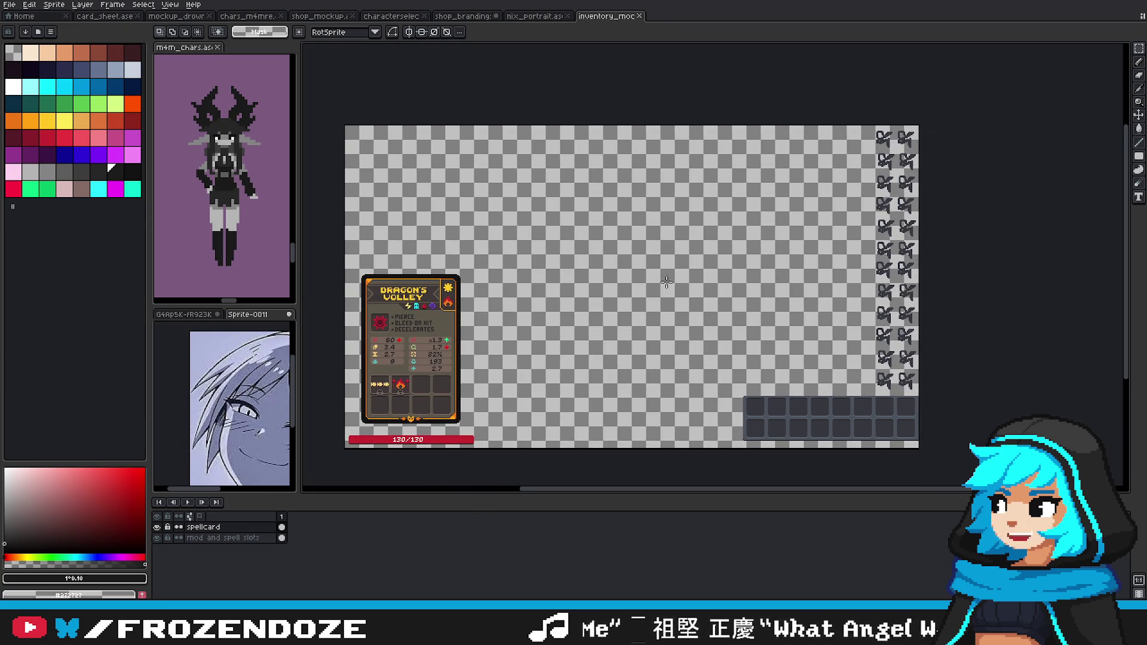
{"action": "left_click_drag", "start_coordinate": [520, 305], "coordinate": [585, 288]}
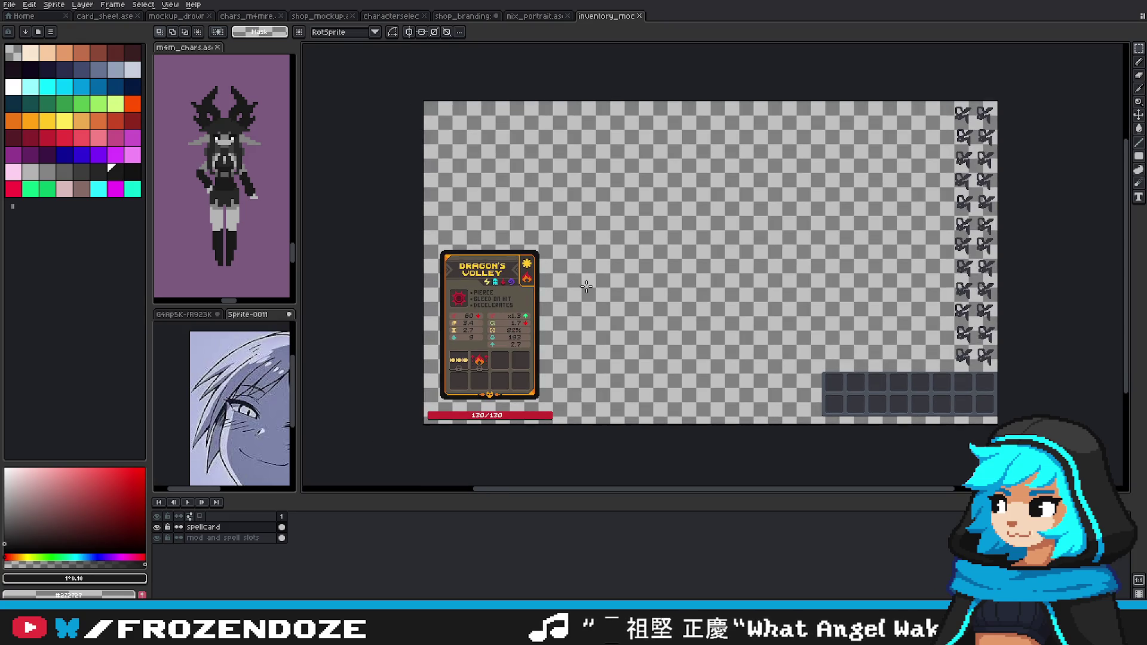
{"action": "scroll", "coordinate": [515, 288], "scroll_direction": "up", "scroll_amount": 3}
{"action": "scroll", "coordinate": [515, 288], "scroll_direction": "up", "scroll_amount": 1}
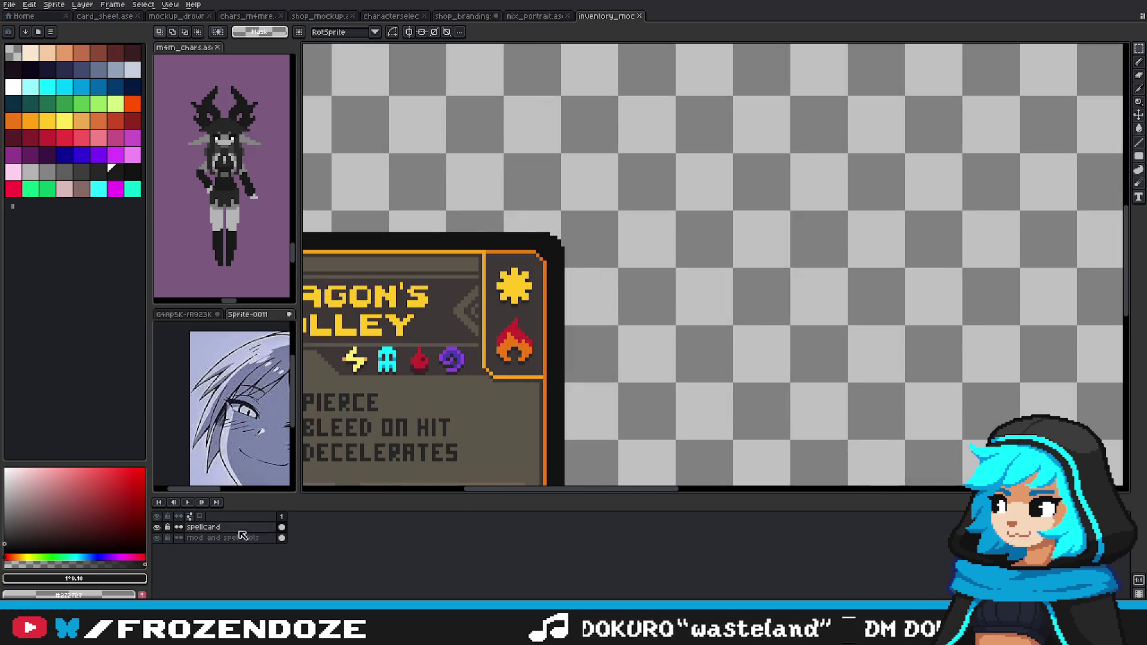
{"action": "scroll", "coordinate": [525, 359], "scroll_direction": "down", "scroll_amount": 3}
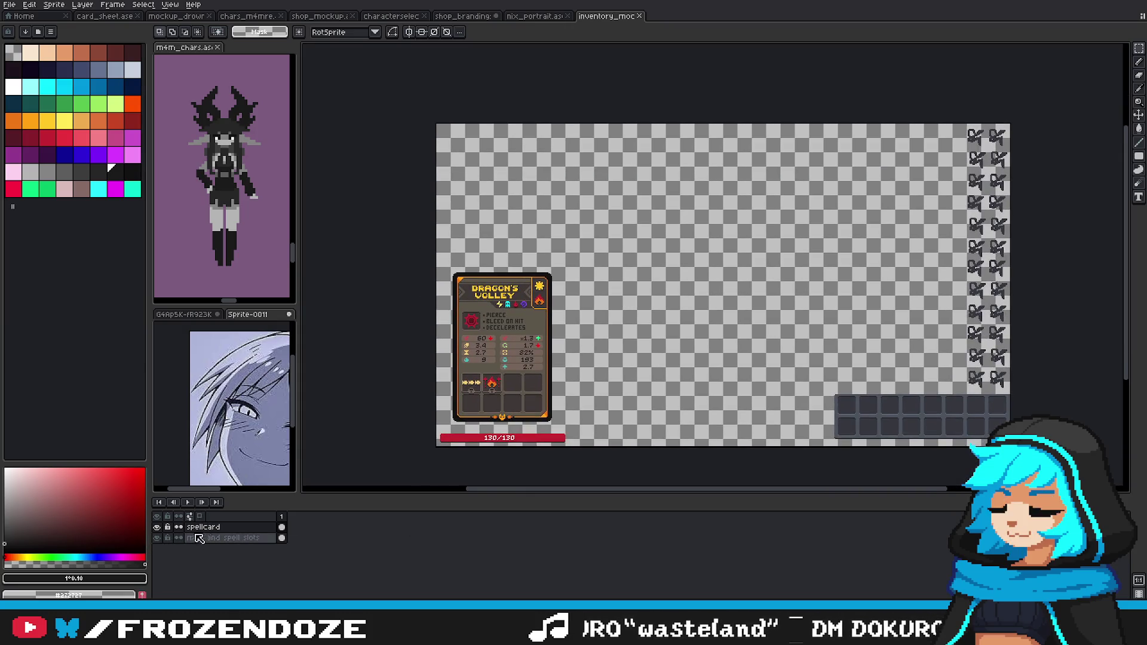
{"action": "left_click", "coordinate": [156, 538]}
{"action": "left_click", "coordinate": [157, 537]}
{"action": "left_click", "coordinate": [157, 527]}
{"action": "left_click", "coordinate": [157, 527]}
Step: Lock the mod and spell slots layer and check selections around the spell card
{"action": "left_click", "coordinate": [221, 538]}
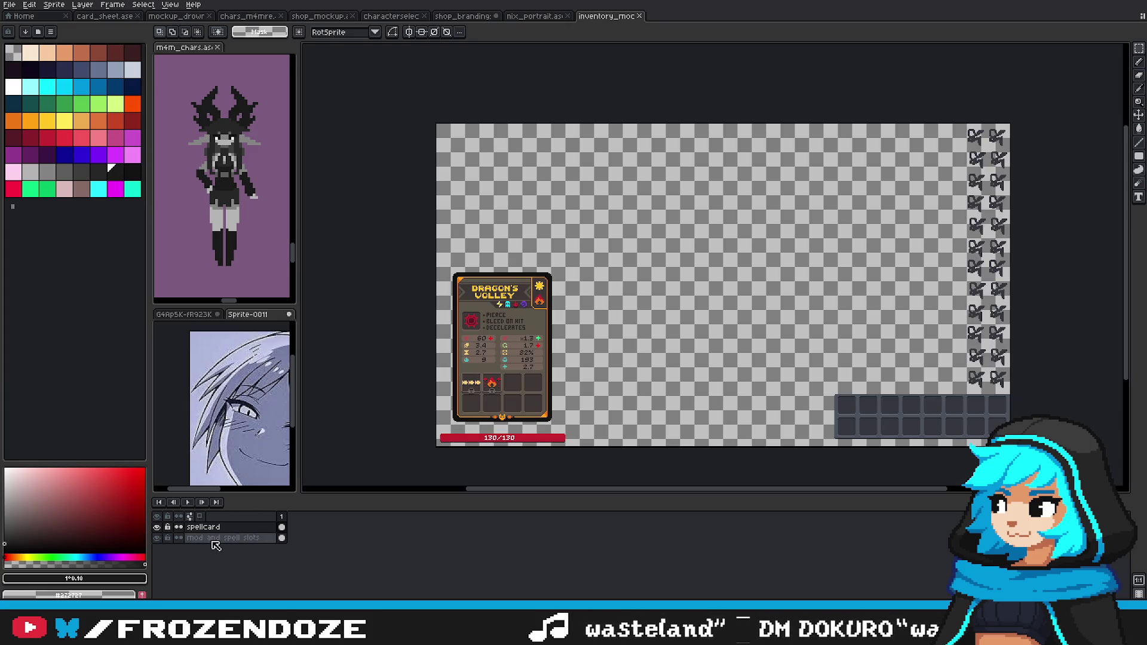
{"action": "left_click_drag", "start_coordinate": [777, 368], "coordinate": [729, 343]}
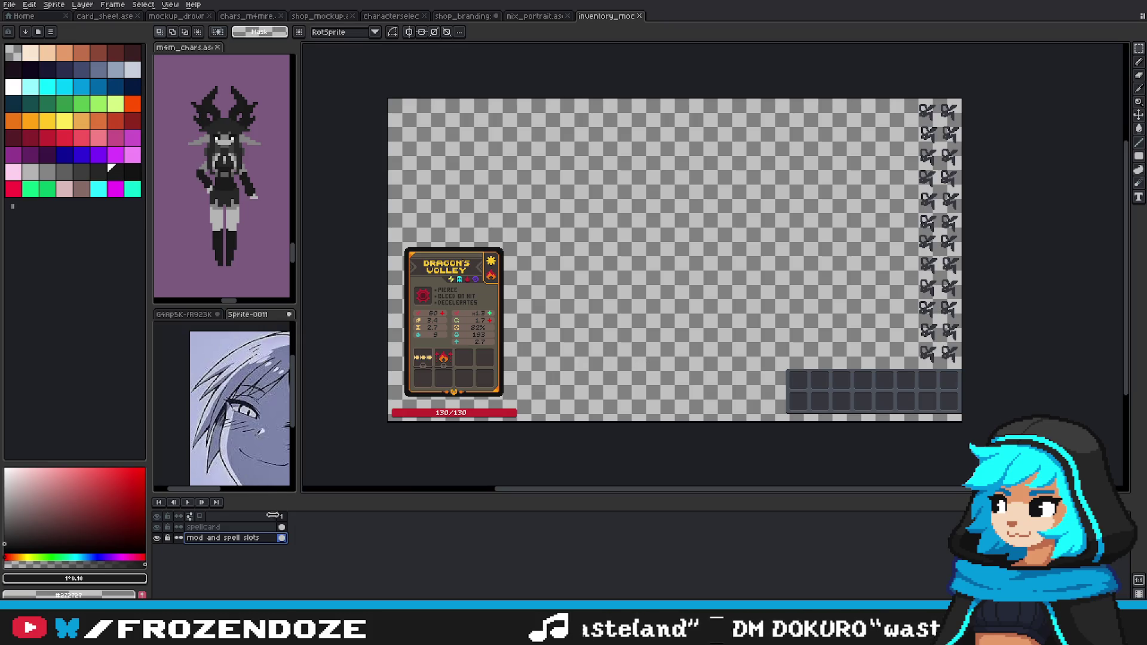
{"action": "left_click", "coordinate": [171, 538]}
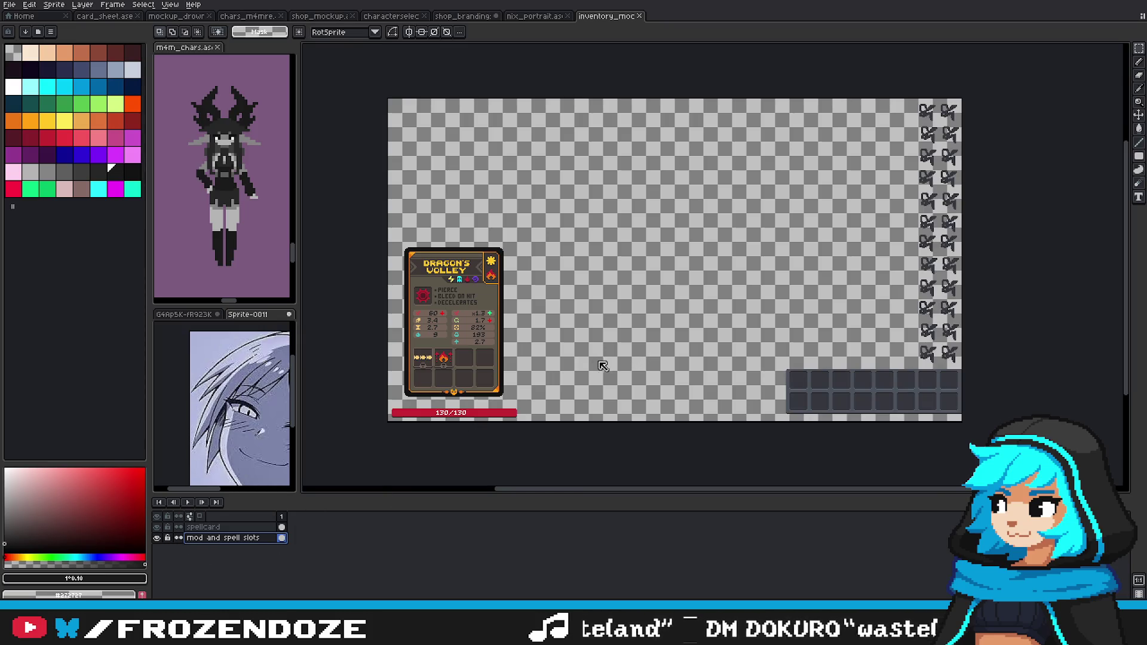
{"action": "left_click_drag", "start_coordinate": [501, 396], "coordinate": [536, 391]}
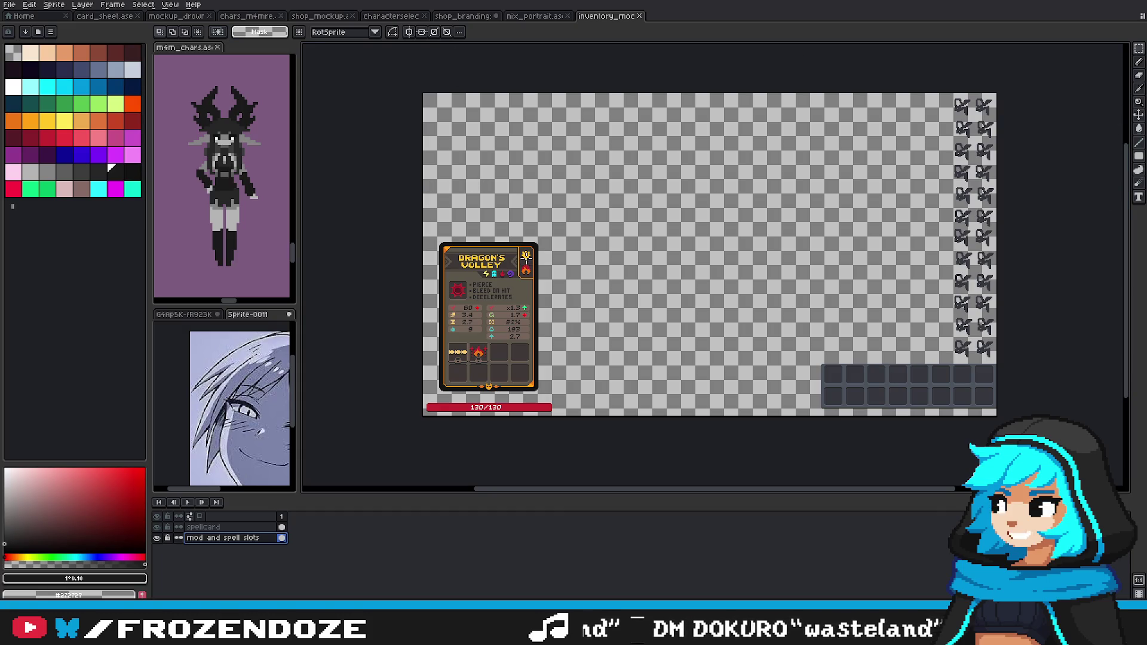
{"action": "left_click_drag", "start_coordinate": [540, 239], "coordinate": [538, 241]}
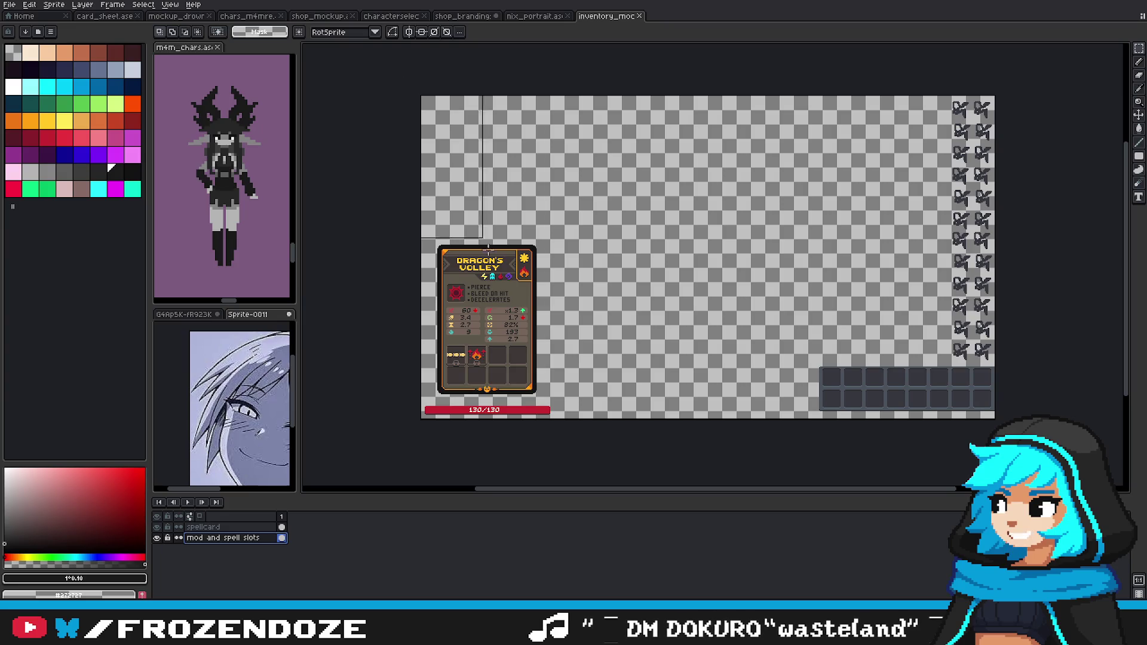
{"action": "left_click_drag", "start_coordinate": [815, 420], "coordinate": [1045, 108]}
{"action": "left_click", "coordinate": [755, 280]}
{"action": "left_click_drag", "start_coordinate": [604, 130], "coordinate": [739, 402]}
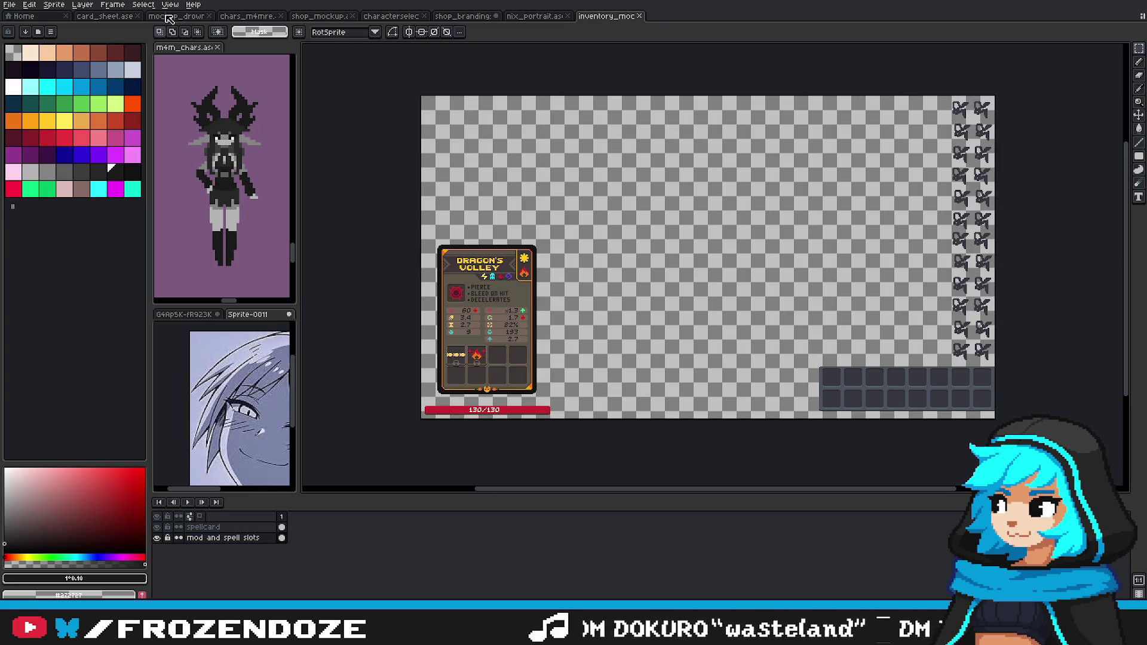
{"action": "left_click", "coordinate": [173, 16]}
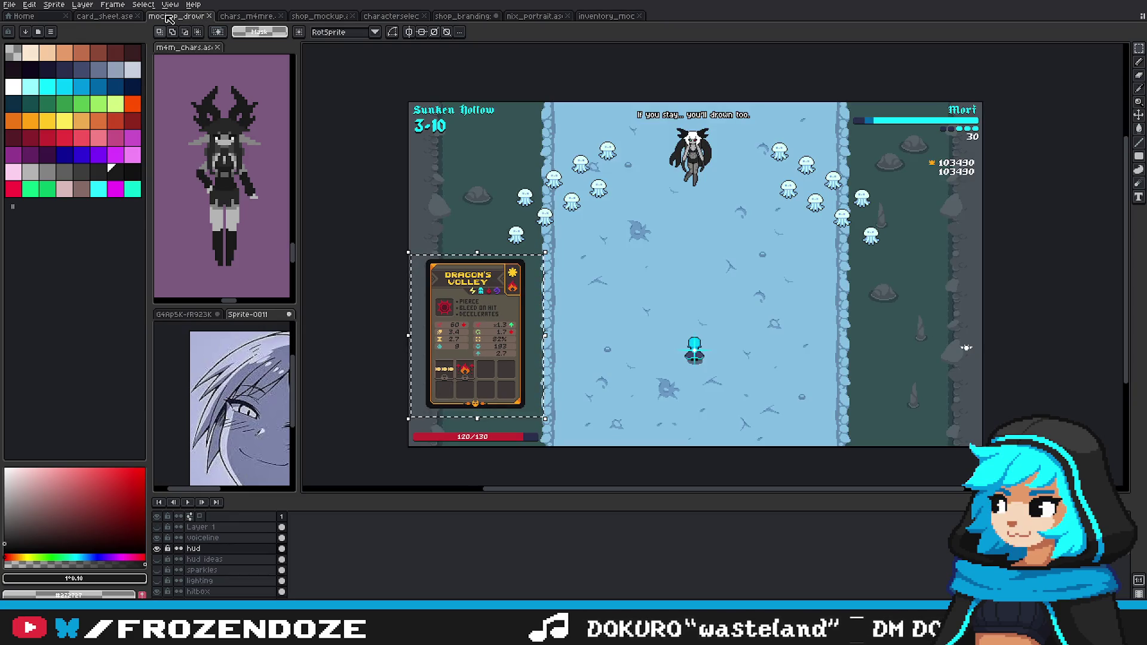
Step: Compare the spell slot and hud layers by toggling their visibility in both mockups
{"action": "left_click", "coordinate": [618, 17]}
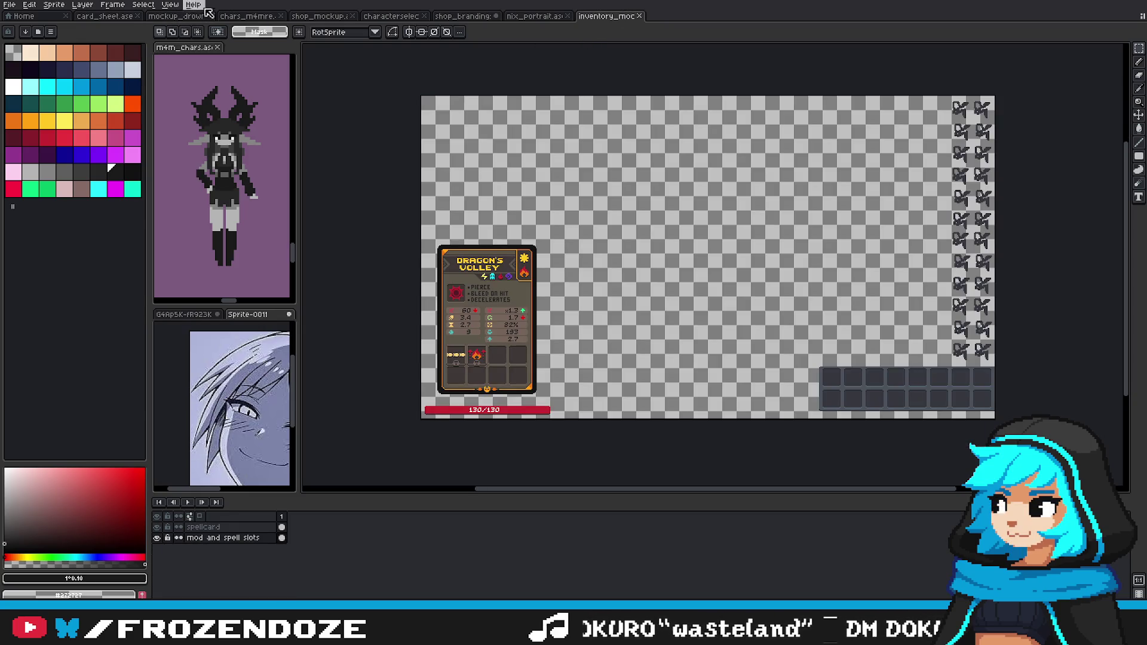
{"action": "left_click", "coordinate": [157, 537]}
{"action": "left_click", "coordinate": [157, 538]}
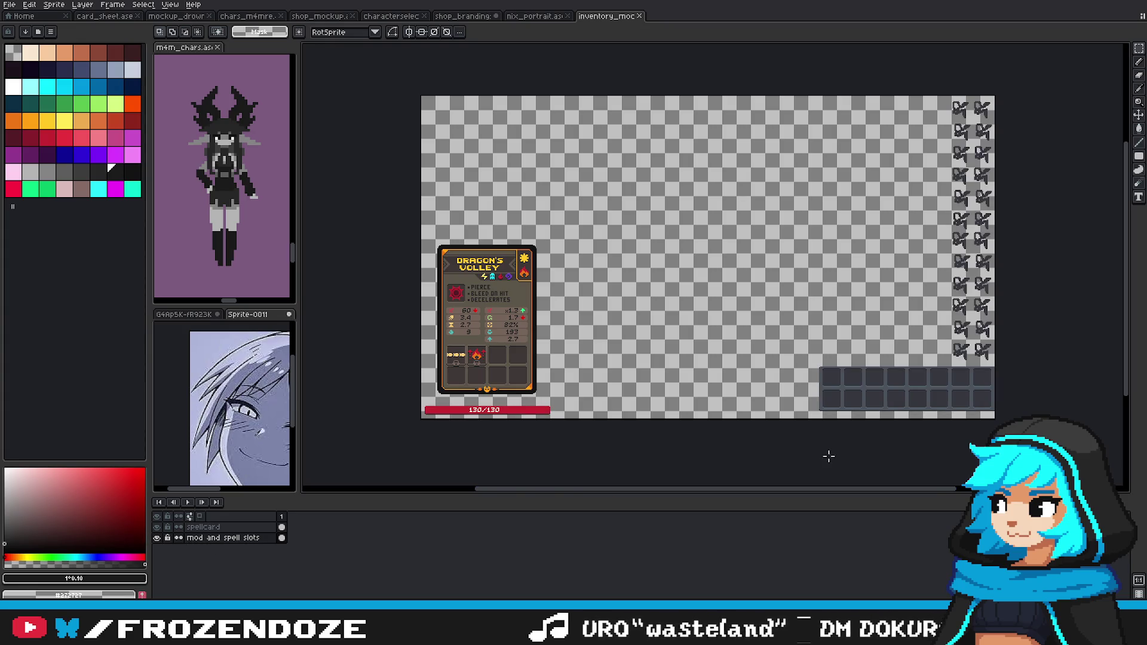
{"action": "scroll", "coordinate": [1122, 43], "scroll_direction": "up", "scroll_amount": 3}
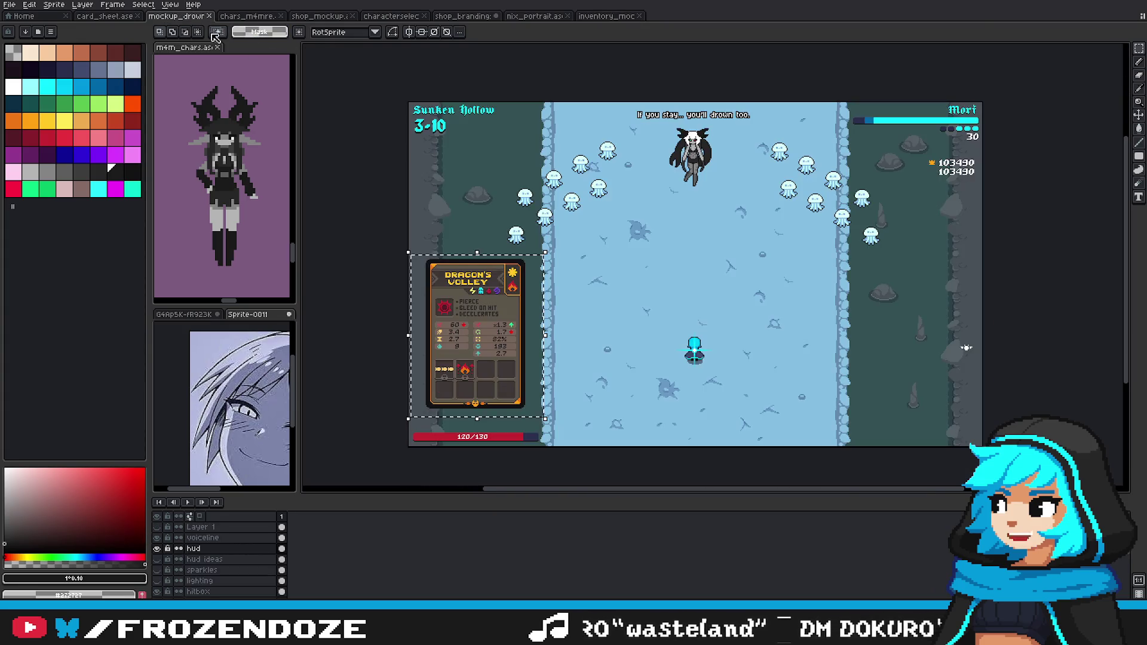
{"action": "left_click", "coordinate": [176, 16]}
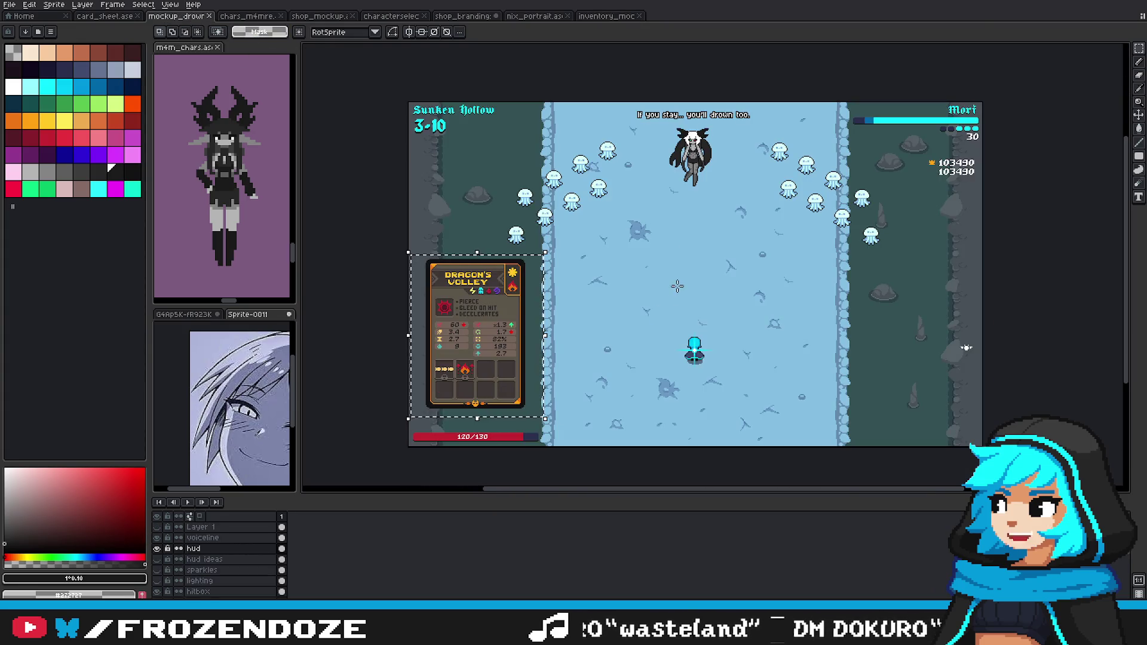
{"action": "left_click", "coordinate": [157, 549]}
{"action": "left_click", "coordinate": [157, 549]}
Step: Paste the inventory slots into the Sunken Hollow mockup and check them against the hud layer
{"action": "key", "text": "ctrl+v"}
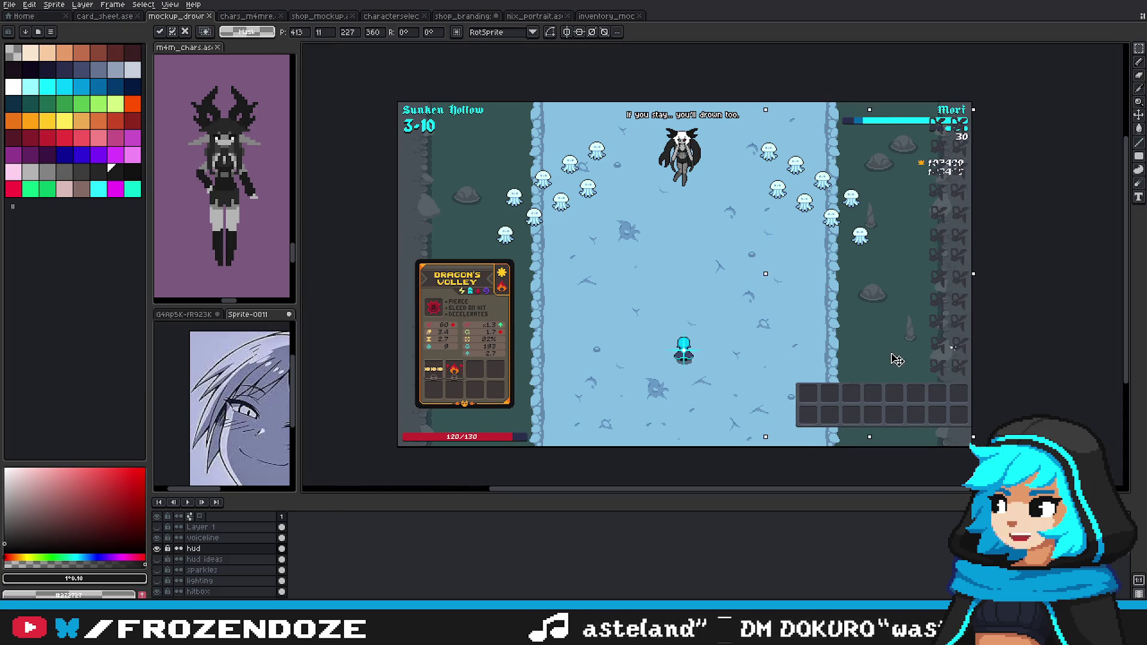
{"action": "key", "text": "Return"}
{"action": "scroll", "coordinate": [677, 374], "scroll_direction": "up", "scroll_amount": 1}
{"action": "left_click_drag", "start_coordinate": [636, 262], "coordinate": [760, 380]}
{"action": "scroll", "coordinate": [827, 288], "scroll_direction": "down", "scroll_amount": 1}
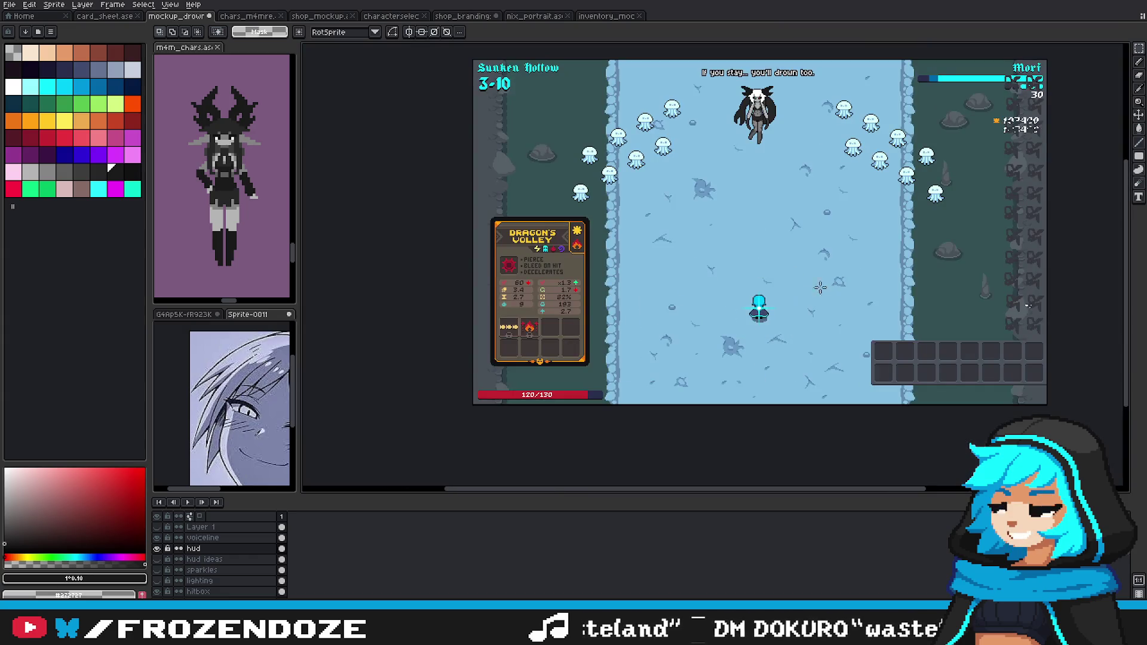
{"action": "scroll", "coordinate": [827, 287], "scroll_direction": "up", "scroll_amount": 1}
{"action": "scroll", "coordinate": [814, 369], "scroll_direction": "down", "scroll_amount": 1}
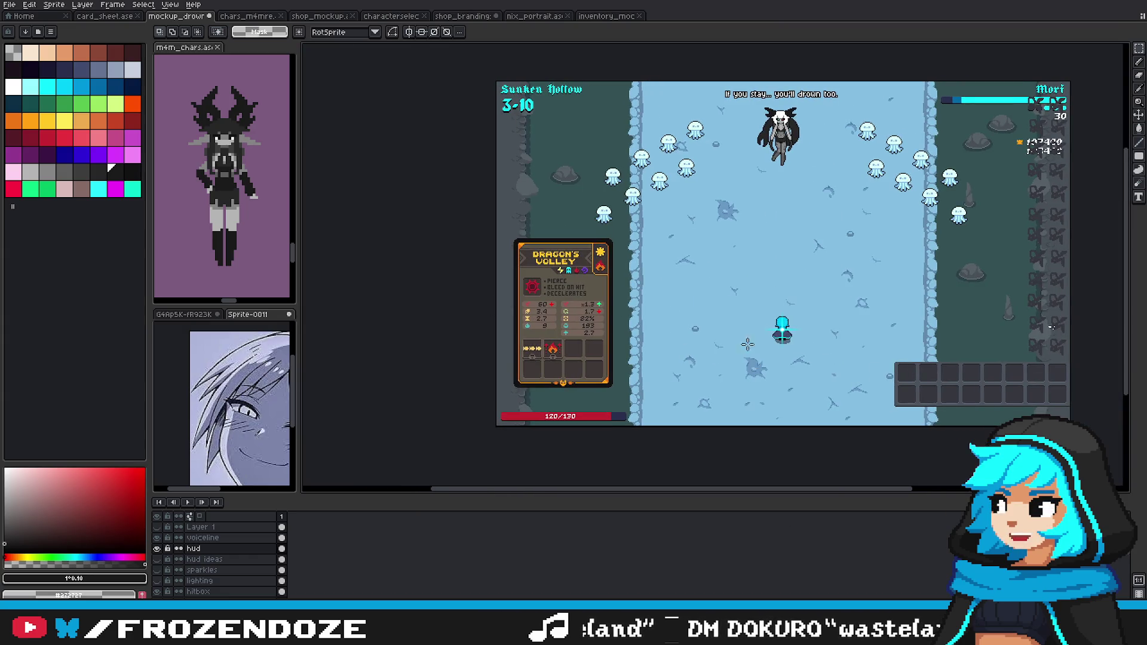
{"action": "left_click_drag", "start_coordinate": [822, 301], "coordinate": [788, 313]}
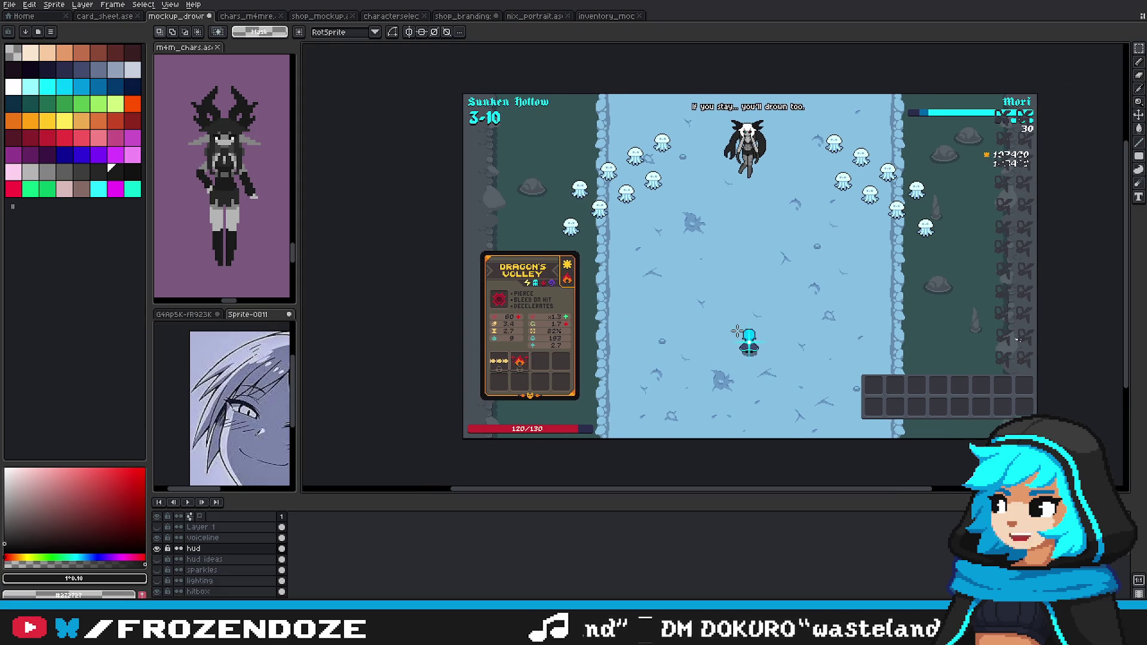
{"action": "left_click", "coordinate": [157, 549]}
{"action": "left_click", "coordinate": [156, 550]}
Step: Try moving the Dragon's Volley card down-right, then undo the move
{"action": "left_click_drag", "start_coordinate": [452, 245], "coordinate": [616, 412]}
{"action": "left_click_drag", "start_coordinate": [582, 362], "coordinate": [584, 366]}
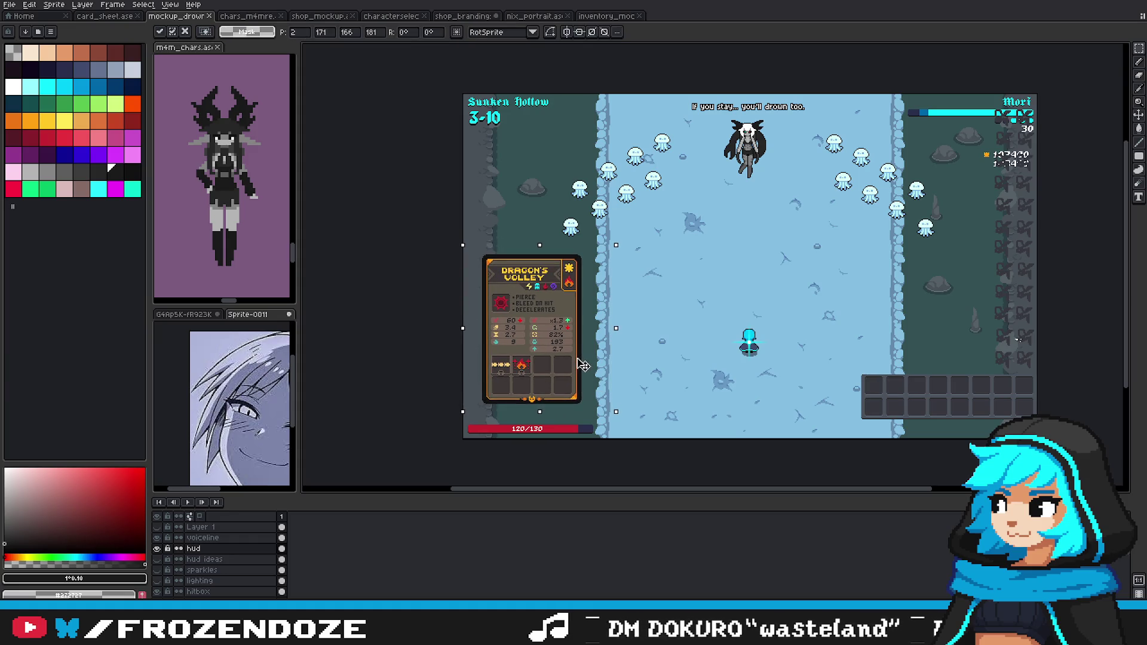
{"action": "key", "text": "Return"}
{"action": "left_click_drag", "start_coordinate": [883, 306], "coordinate": [809, 325]}
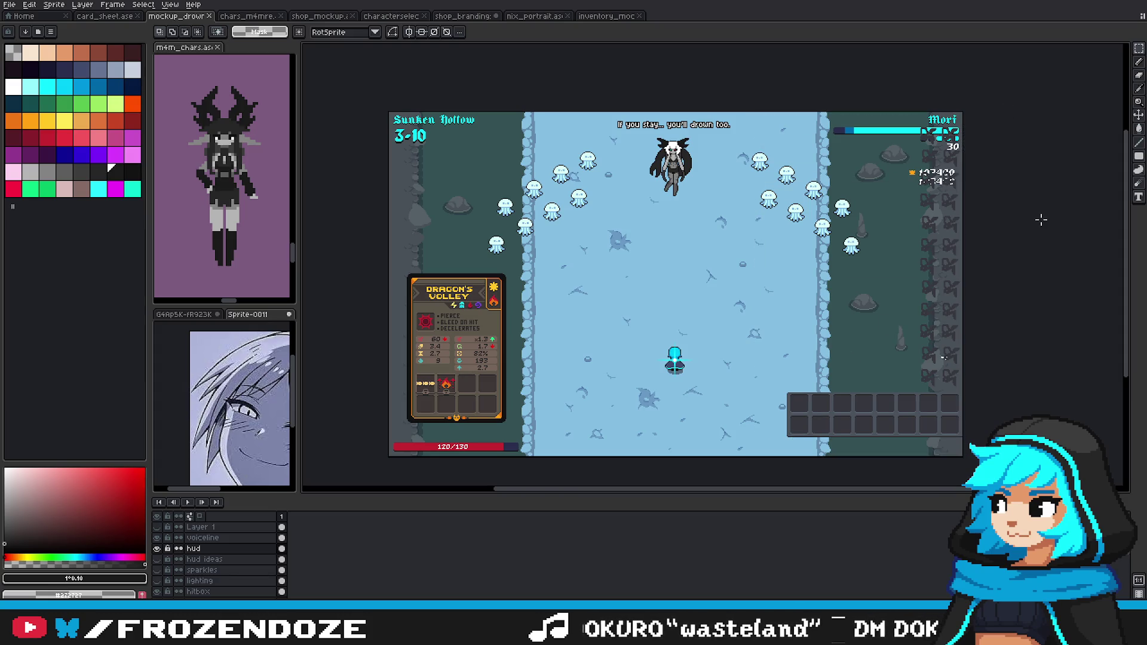
{"action": "key", "text": "ctrl+z"}
{"action": "key", "text": "ctrl+z"}
{"action": "key", "text": "ctrl+z"}
{"action": "key", "text": "ctrl+z"}
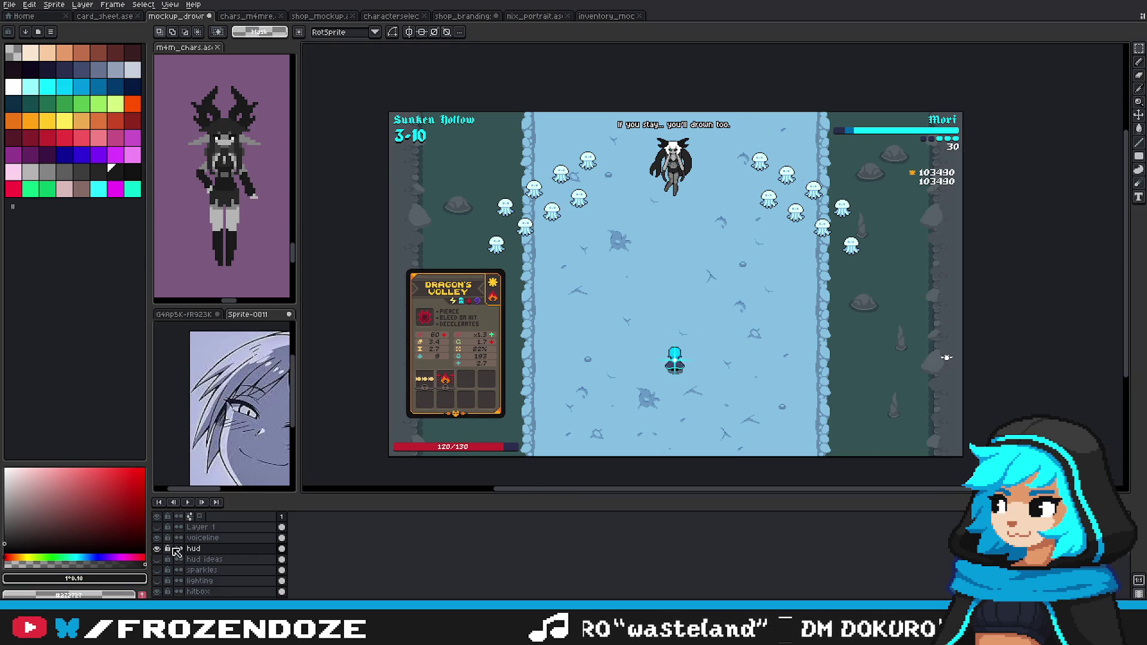
Step: Add a new layer named inventory above hud and paste the inventory grid and icons
{"action": "key", "text": "shift+n"}
{"action": "type", "text": "invent"}
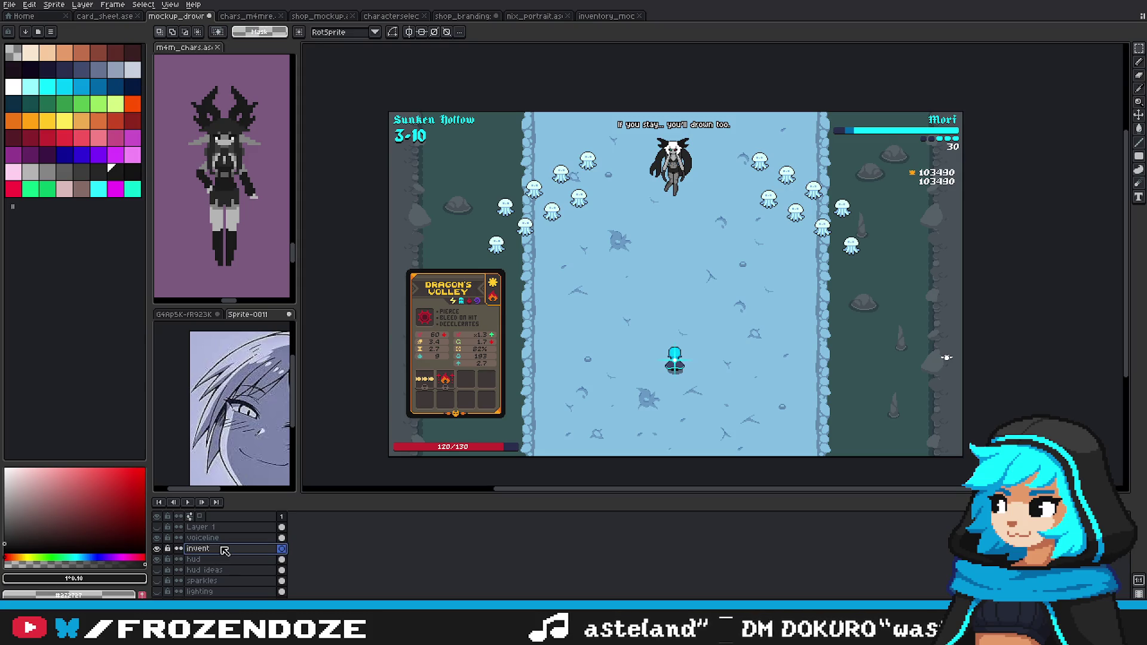
{"action": "type", "text": "ory"}
{"action": "key", "text": "Return"}
{"action": "key", "text": "ctrl+v"}
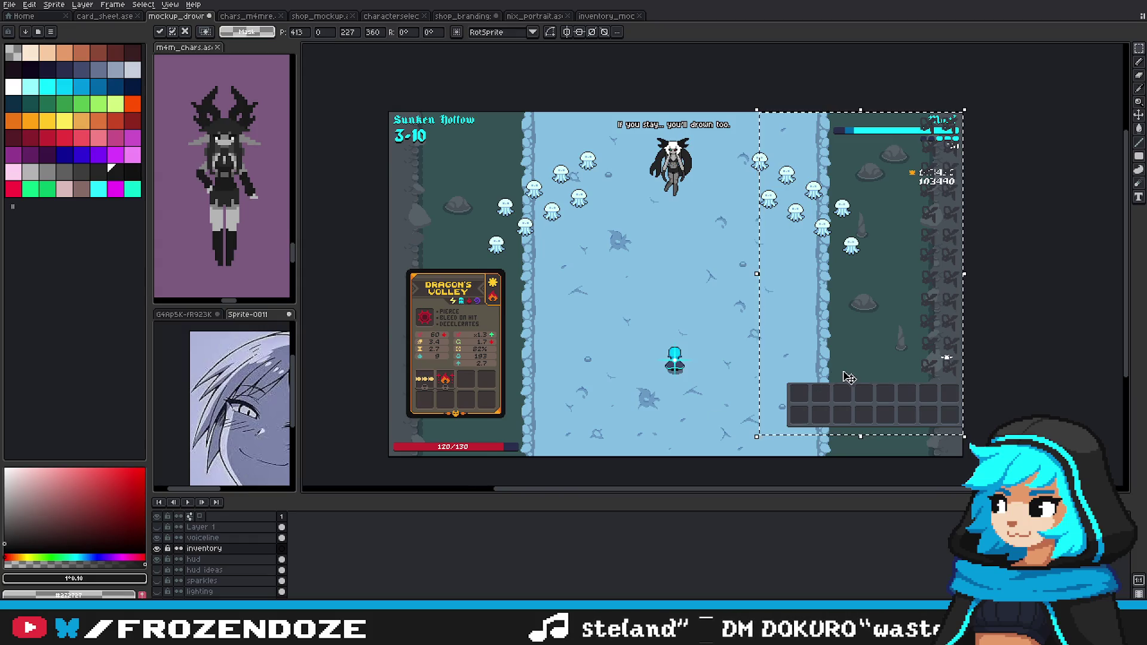
Step: Place the pasted inventory content slightly lower and commit it
{"action": "left_click_drag", "start_coordinate": [853, 389], "coordinate": [852, 397]}
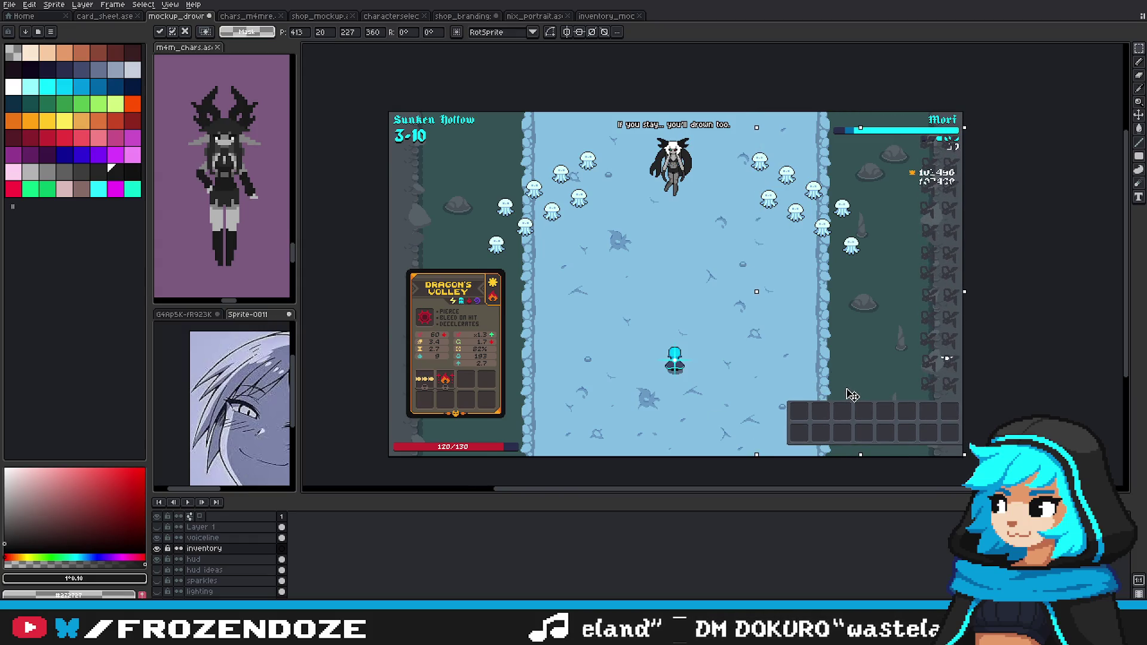
{"action": "key", "text": "ctrl+d"}
{"action": "left_click", "coordinate": [157, 559]}
{"action": "left_click", "coordinate": [158, 559]}
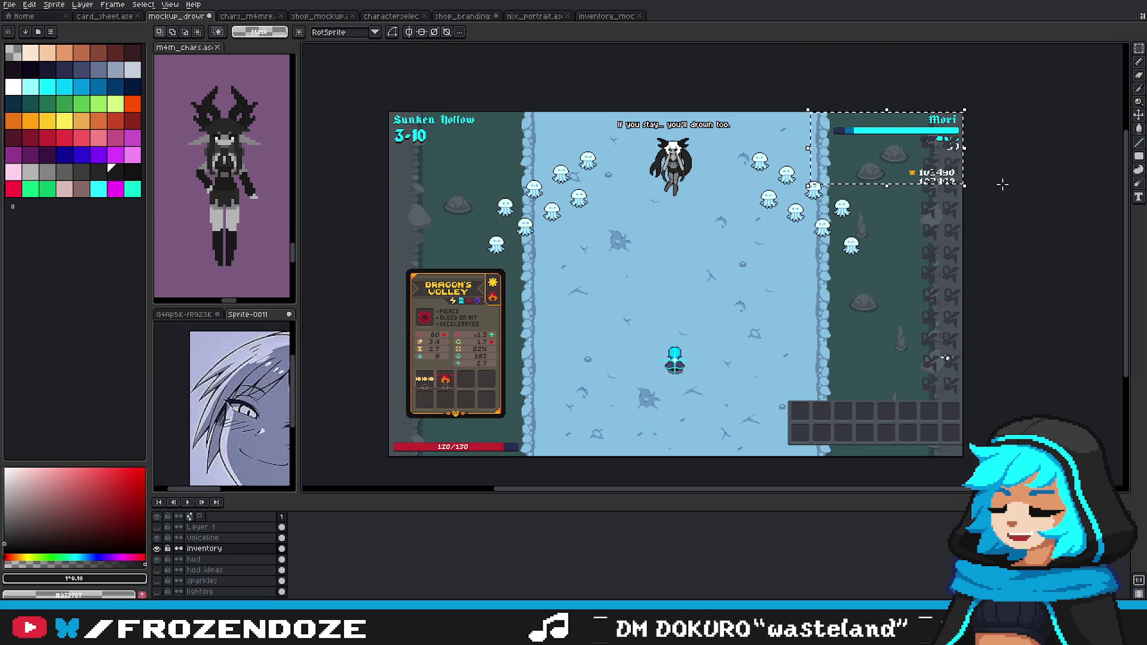
Step: Erase the Mort HUD at top right, then undo to restore it
{"action": "left_click_drag", "start_coordinate": [808, 110], "coordinate": [965, 185]}
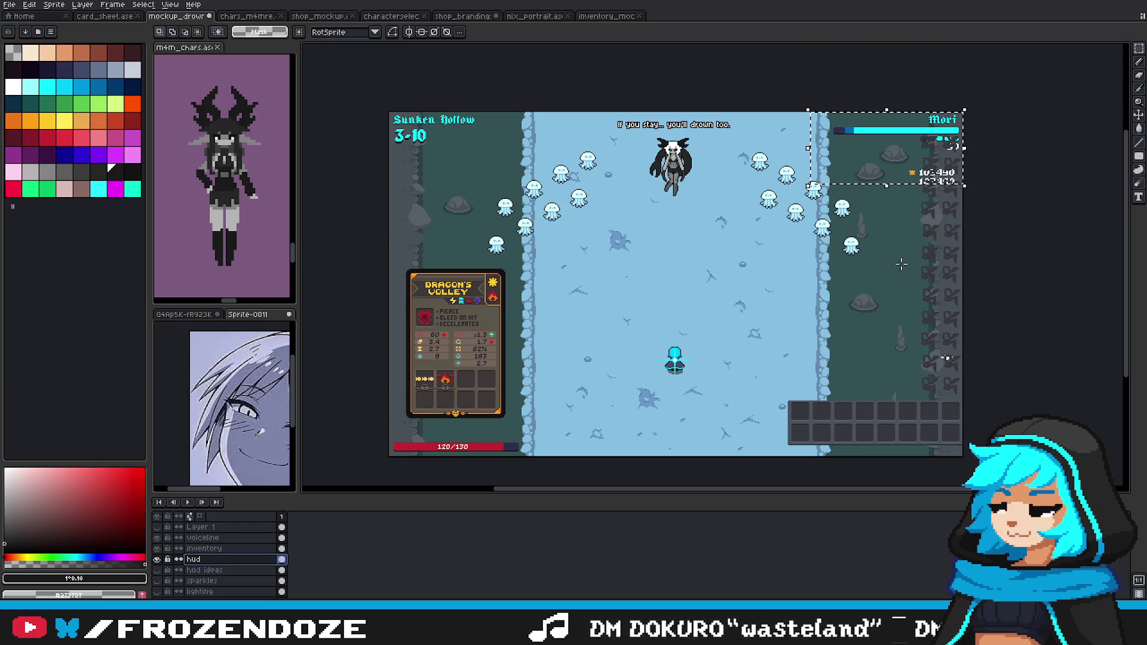
{"action": "key", "text": "Delete"}
{"action": "scroll", "coordinate": [914, 298], "scroll_direction": "left", "scroll_amount": 2}
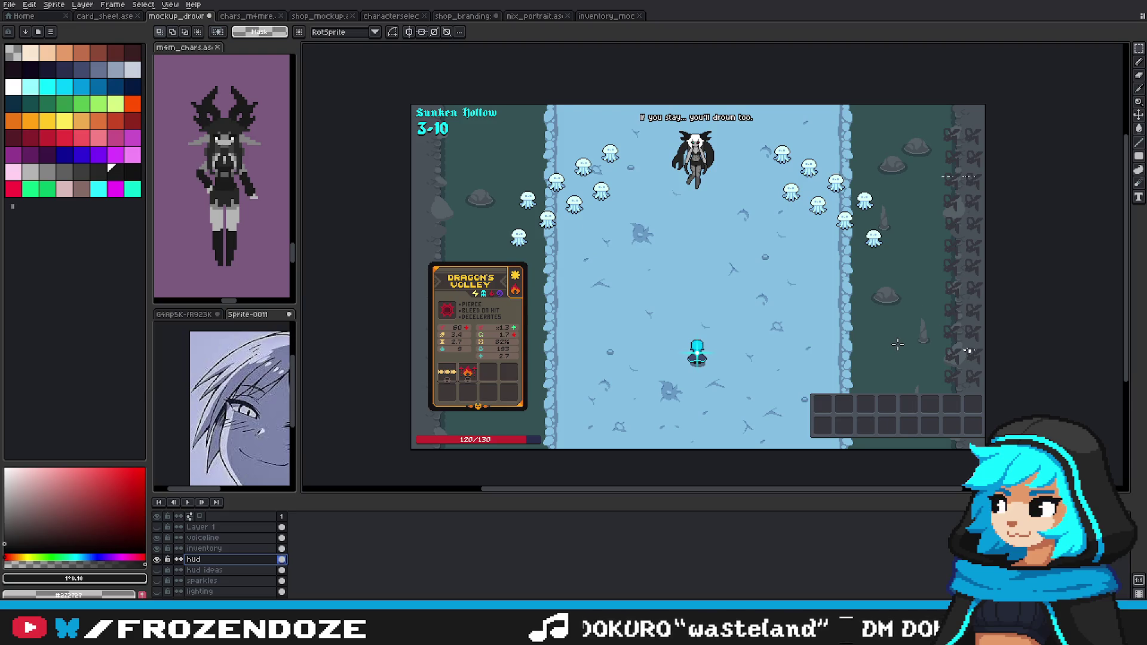
{"action": "key", "text": "ctrl+z"}
{"action": "key", "text": "ctrl+z"}
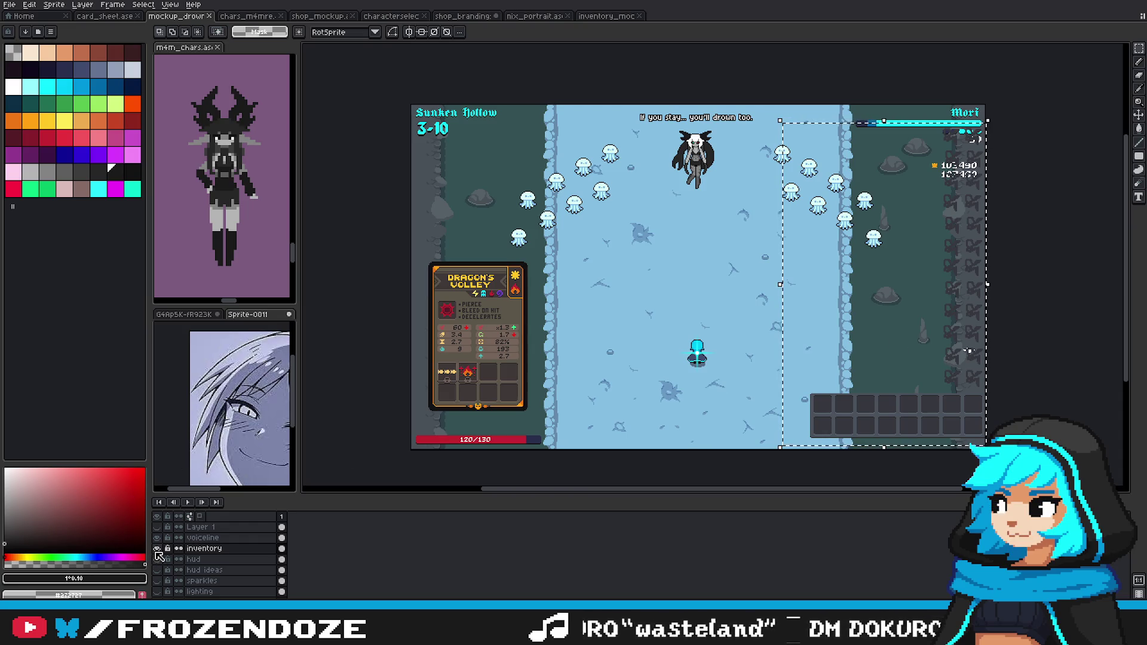
Step: Play and stop the mockup's animation preview
{"action": "scroll", "coordinate": [1027, 326], "scroll_direction": "up", "scroll_amount": 3}
{"action": "scroll", "coordinate": [1019, 287], "scroll_direction": "up", "scroll_amount": 1}
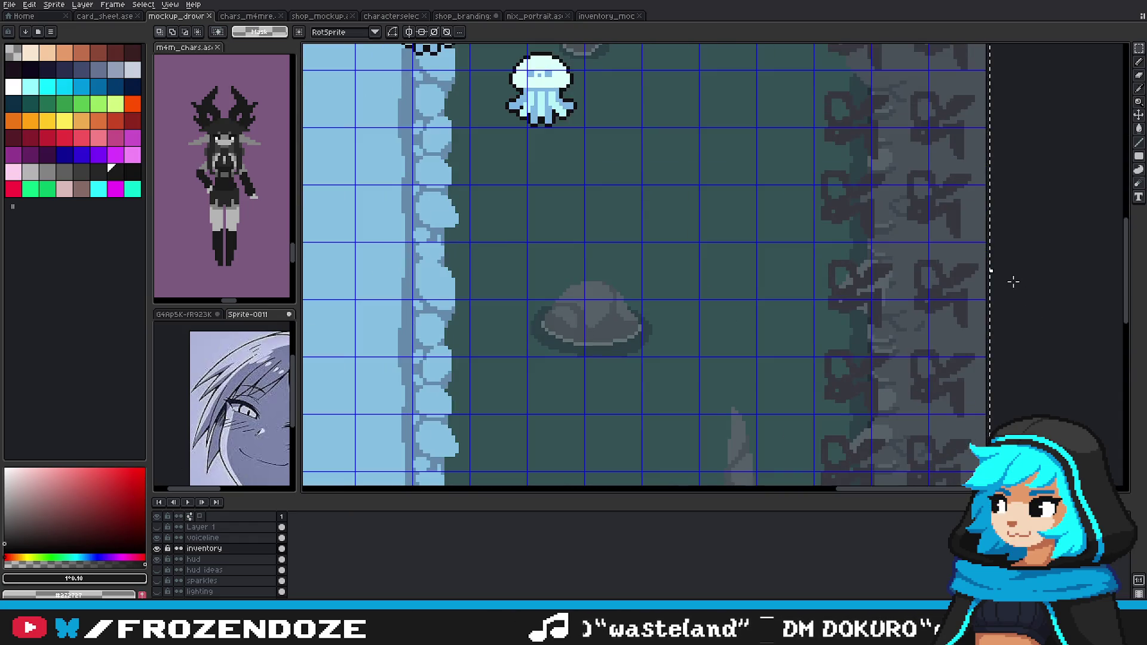
{"action": "key", "text": "Return"}
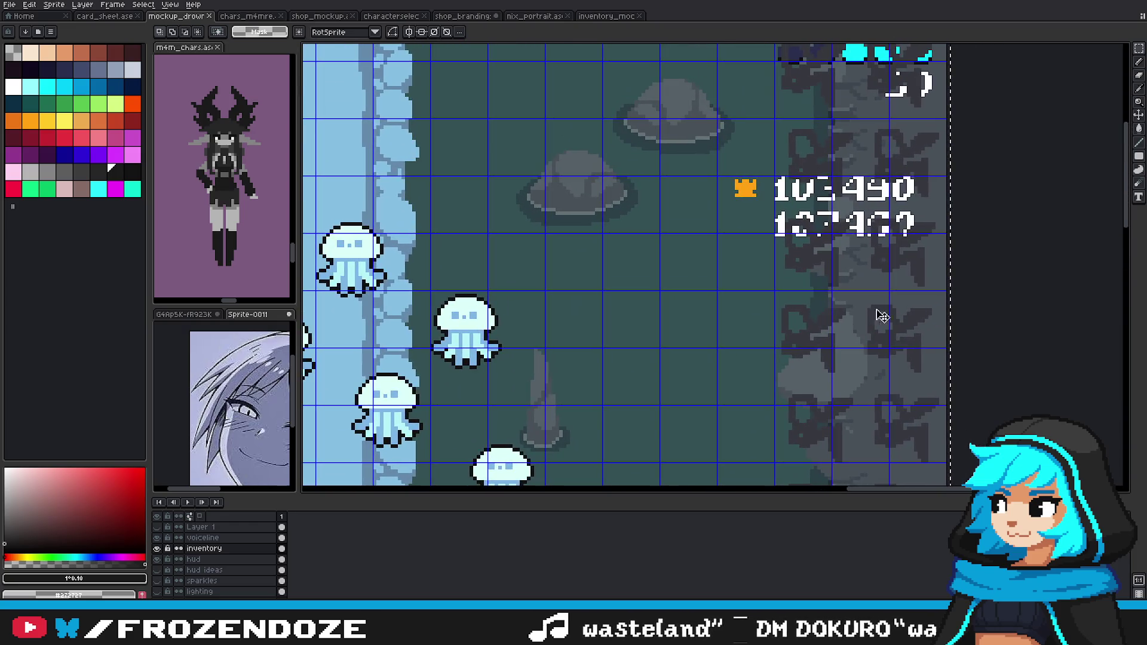
{"action": "key", "text": "Return"}
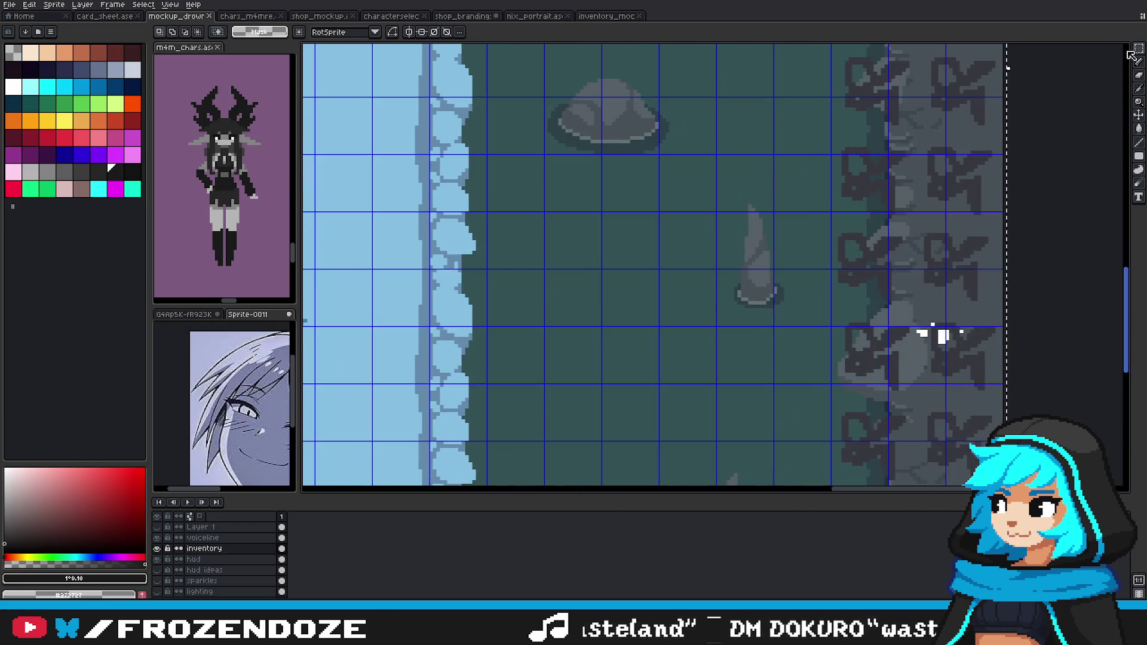
{"action": "scroll", "coordinate": [812, 436], "scroll_direction": "down", "scroll_amount": 3}
{"action": "scroll", "coordinate": [812, 436], "scroll_direction": "down", "scroll_amount": 2}
{"action": "scroll", "coordinate": [812, 436], "scroll_direction": "up", "scroll_amount": 4}
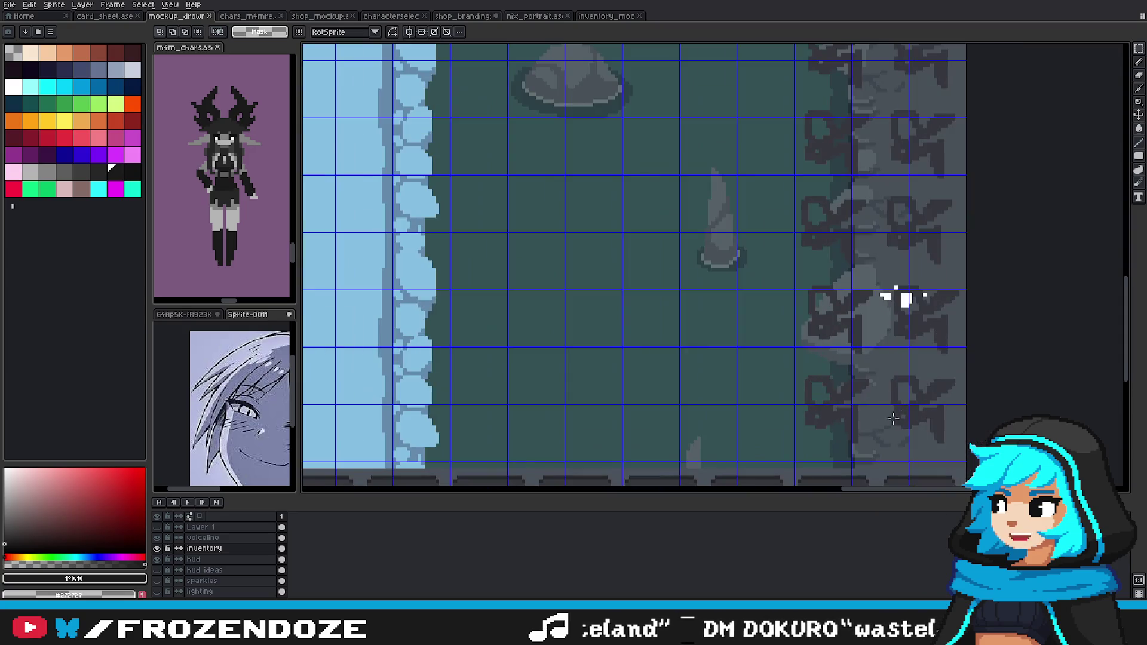
{"action": "scroll", "coordinate": [812, 436], "scroll_direction": "up", "scroll_amount": 3}
Step: Select part of the icon column, hide the inventory layer, and return to the inventory mockup
{"action": "left_click_drag", "start_coordinate": [723, 308], "coordinate": [885, 460]}
{"action": "scroll", "coordinate": [884, 460], "scroll_direction": "down", "scroll_amount": 1}
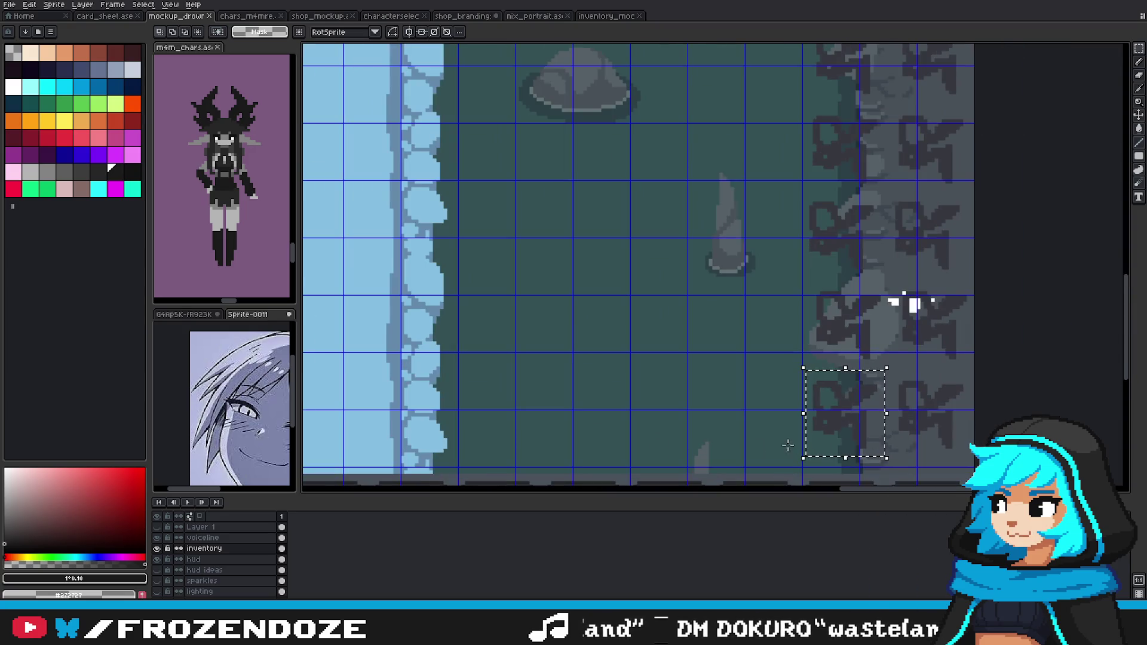
{"action": "left_click", "coordinate": [157, 549]}
{"action": "scroll", "coordinate": [887, 398], "scroll_direction": "down", "scroll_amount": 1}
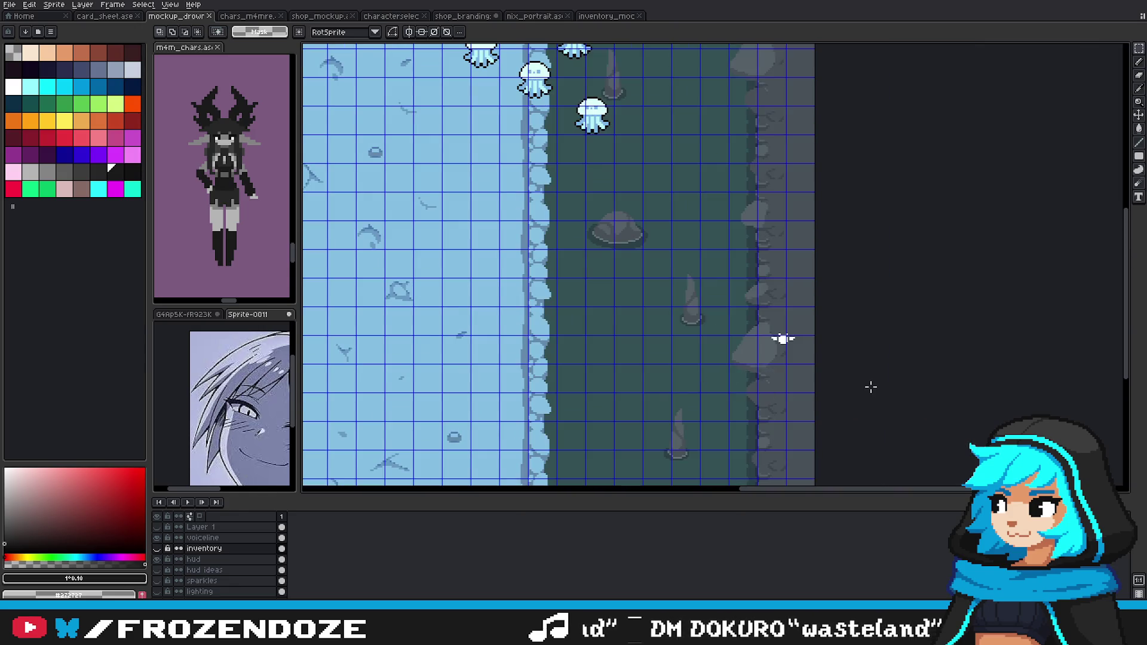
{"action": "scroll", "coordinate": [861, 386], "scroll_direction": "down", "scroll_amount": 3}
{"action": "scroll", "coordinate": [861, 383], "scroll_direction": "up", "scroll_amount": 2}
{"action": "scroll", "coordinate": [916, 358], "scroll_direction": "left", "scroll_amount": 2}
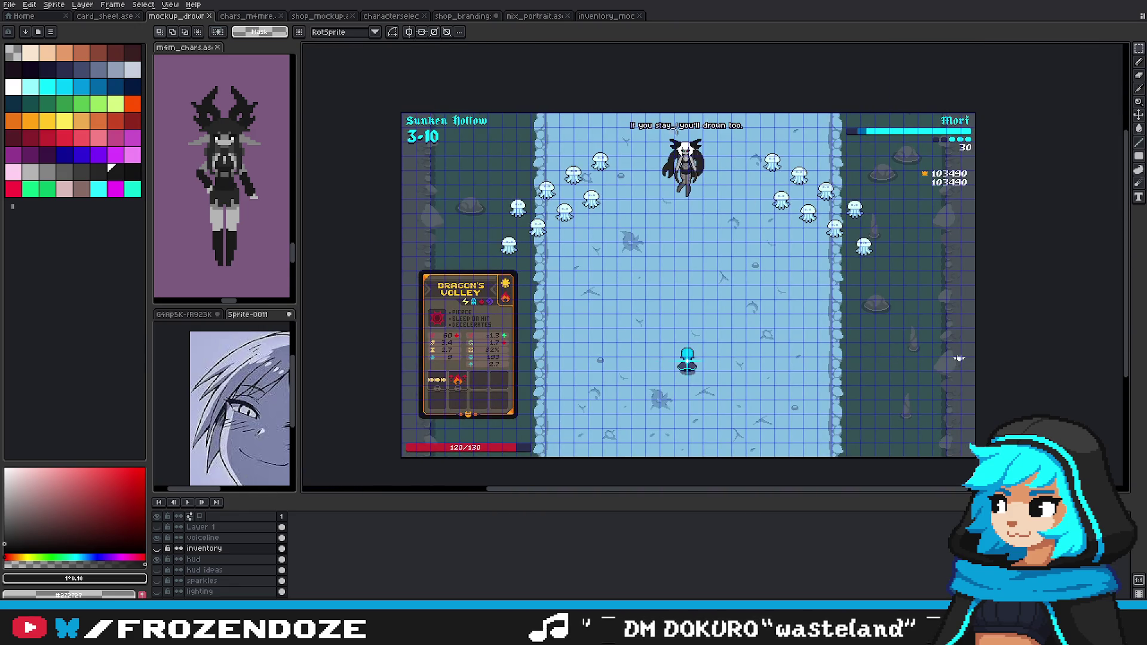
{"action": "left_click", "coordinate": [606, 16]}
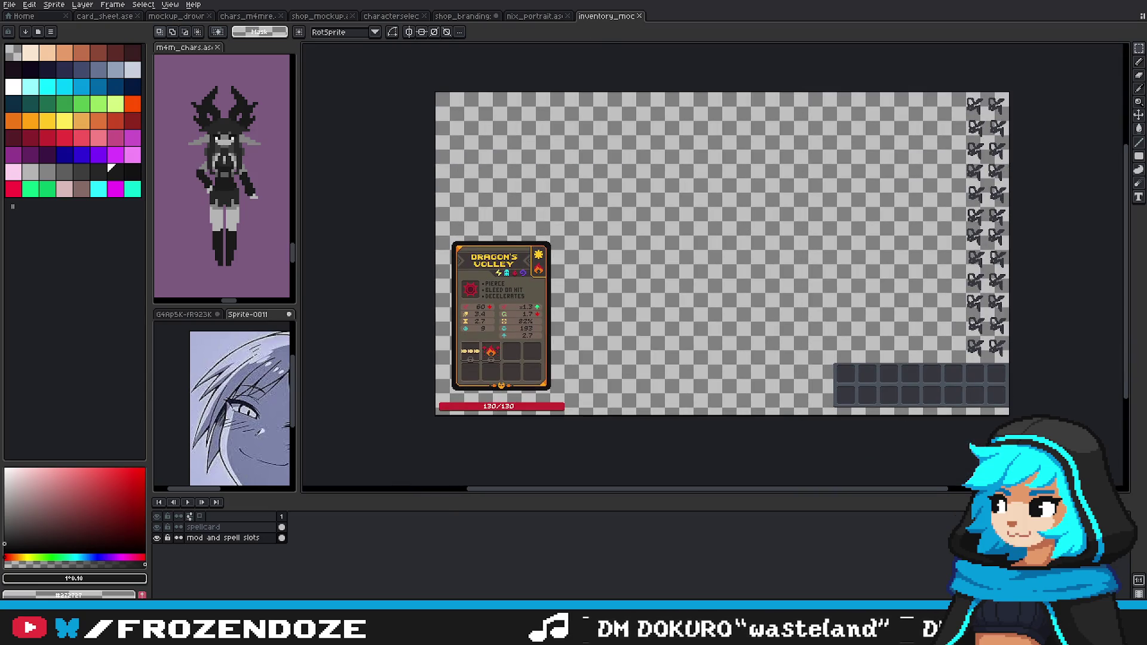
Step: Switch to the shop_branding mockup and make the brandings layer active
{"action": "left_click_drag", "start_coordinate": [545, 21], "coordinate": [621, 17]}
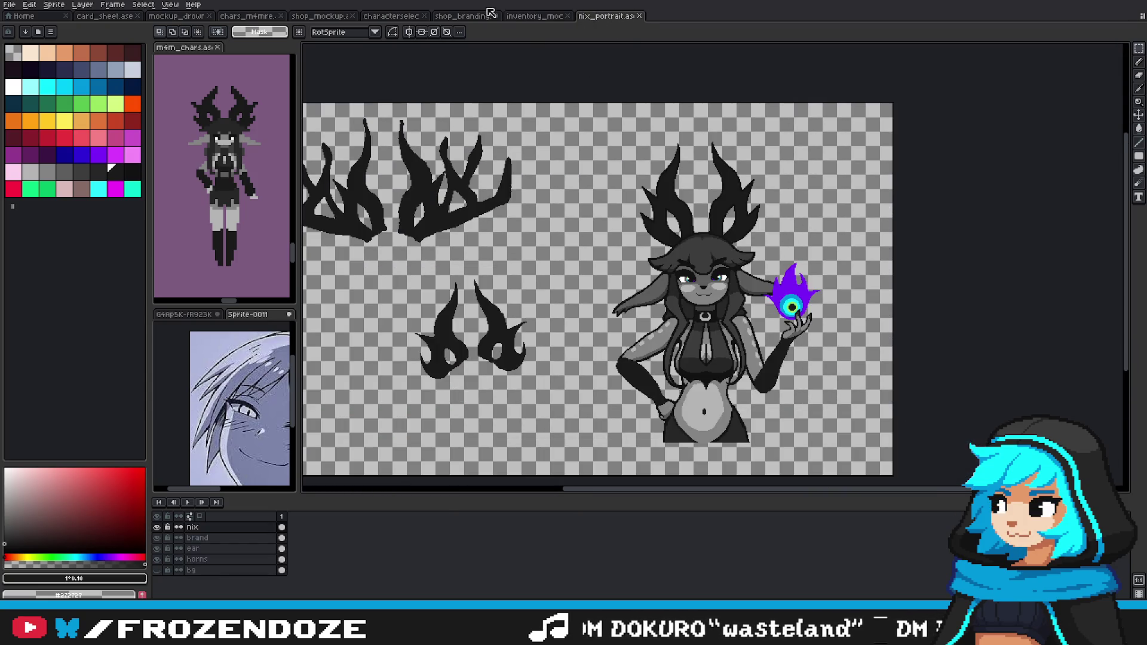
{"action": "left_click_drag", "start_coordinate": [477, 20], "coordinate": [500, 40]}
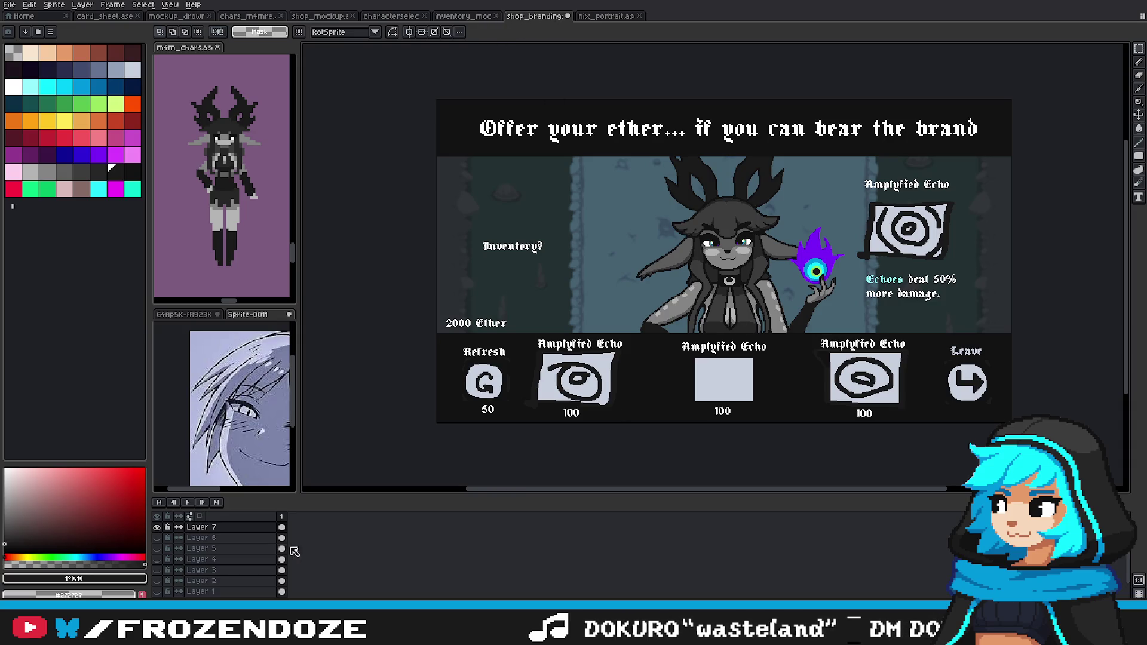
{"action": "scroll", "coordinate": [227, 550], "scroll_direction": "up", "scroll_amount": 2}
{"action": "left_click", "coordinate": [219, 537]}
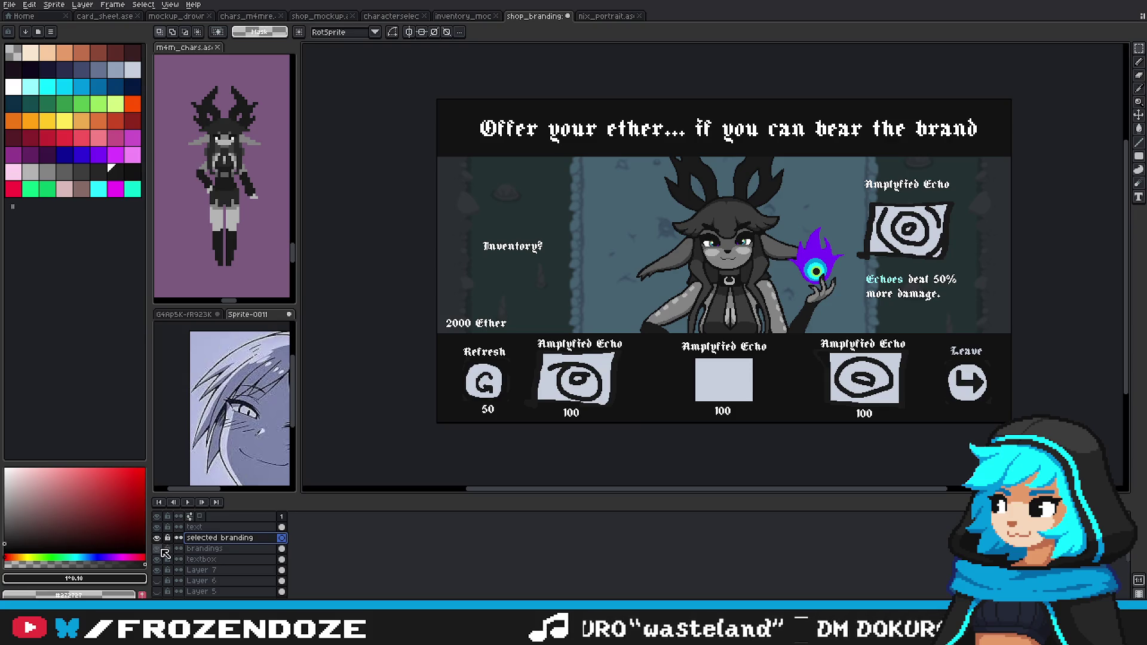
{"action": "left_click", "coordinate": [203, 548]}
{"action": "scroll", "coordinate": [689, 392], "scroll_direction": "up", "scroll_amount": 2}
Step: Move the small glyph into the middle Amplyfied Echo box on a new layer above brandings
{"action": "left_click", "coordinate": [706, 321]}
{"action": "left_click_drag", "start_coordinate": [706, 321], "coordinate": [814, 344]}
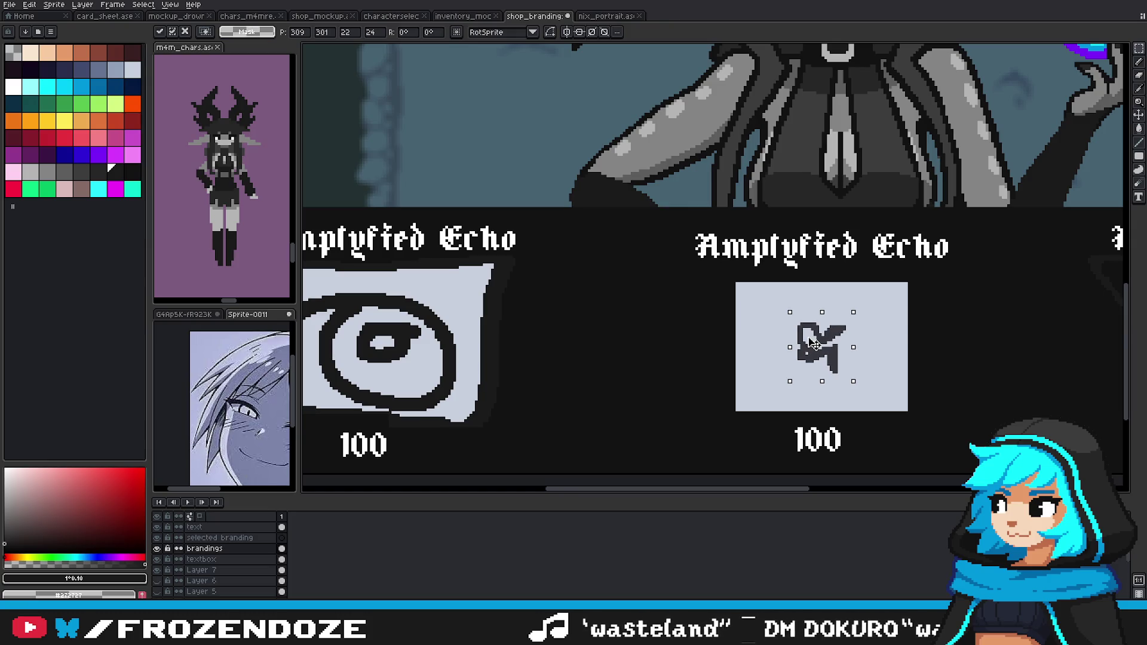
{"action": "scroll", "coordinate": [820, 335], "scroll_direction": "up", "scroll_amount": 2}
{"action": "left_click_drag", "start_coordinate": [884, 448], "coordinate": [846, 328]}
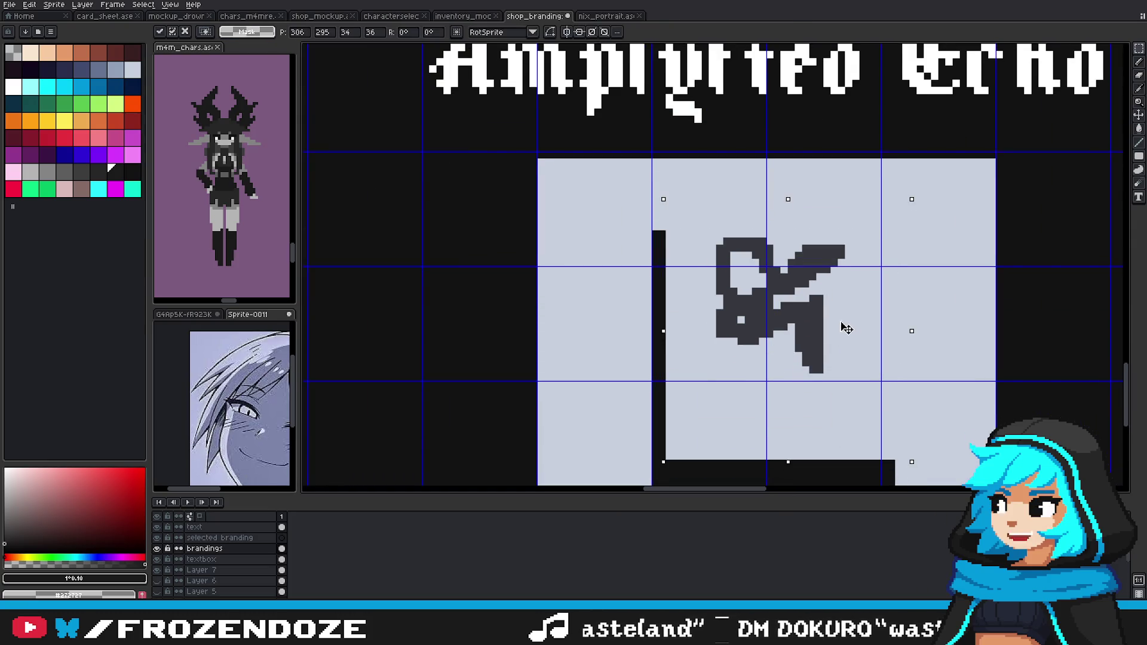
{"action": "key", "text": "ctrl+z"}
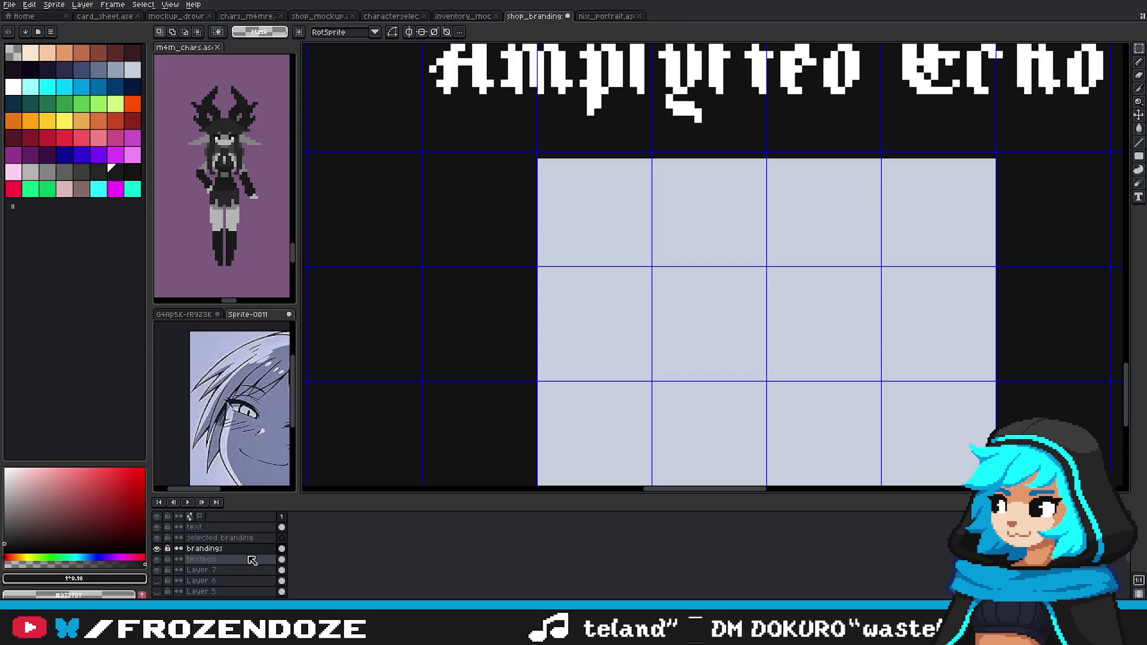
{"action": "key", "text": "shift+n"}
{"action": "type", "text": "branding icons"}
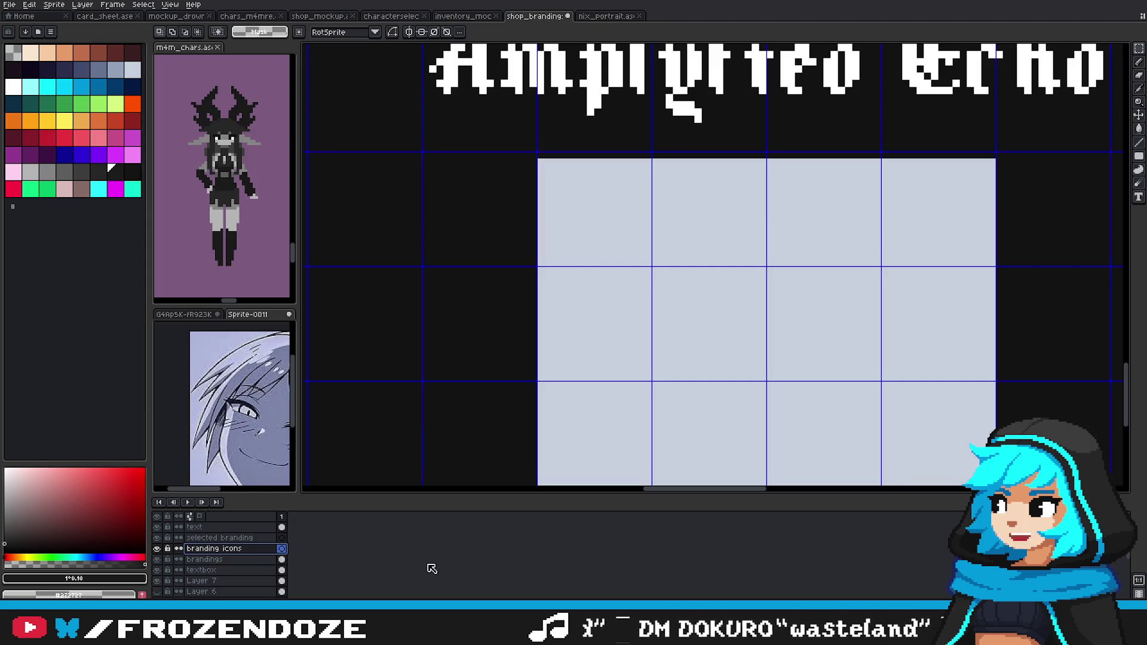
{"action": "scroll", "coordinate": [642, 441], "scroll_direction": "down", "scroll_amount": 2}
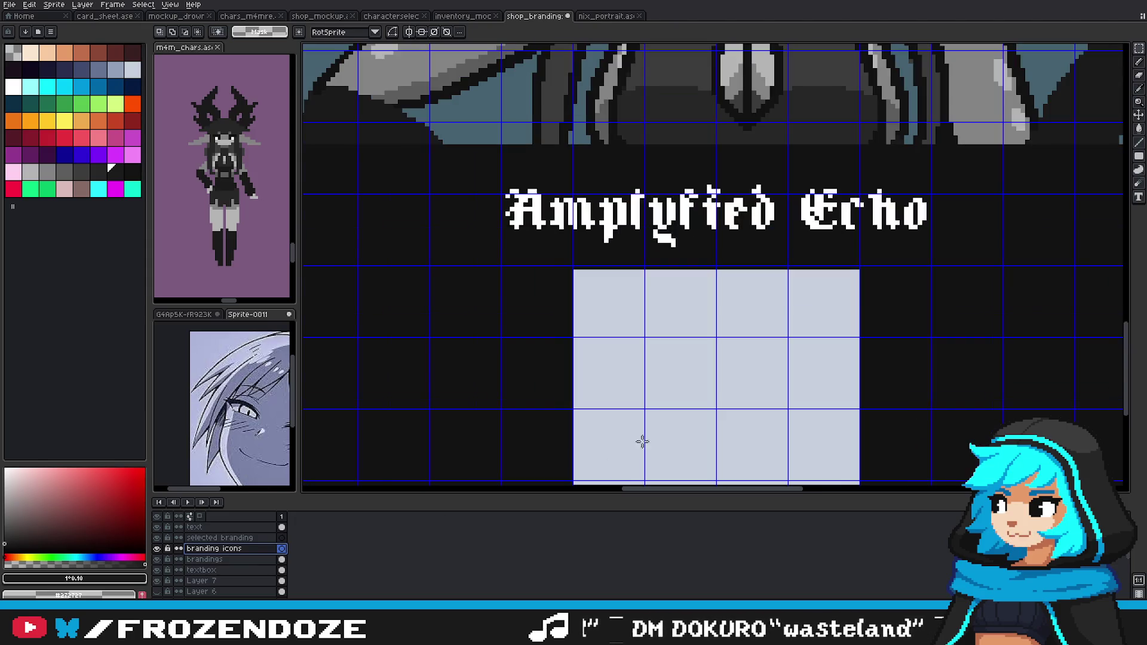
{"action": "key", "text": "ctrl+v"}
{"action": "left_click_drag", "start_coordinate": [681, 323], "coordinate": [660, 374]}
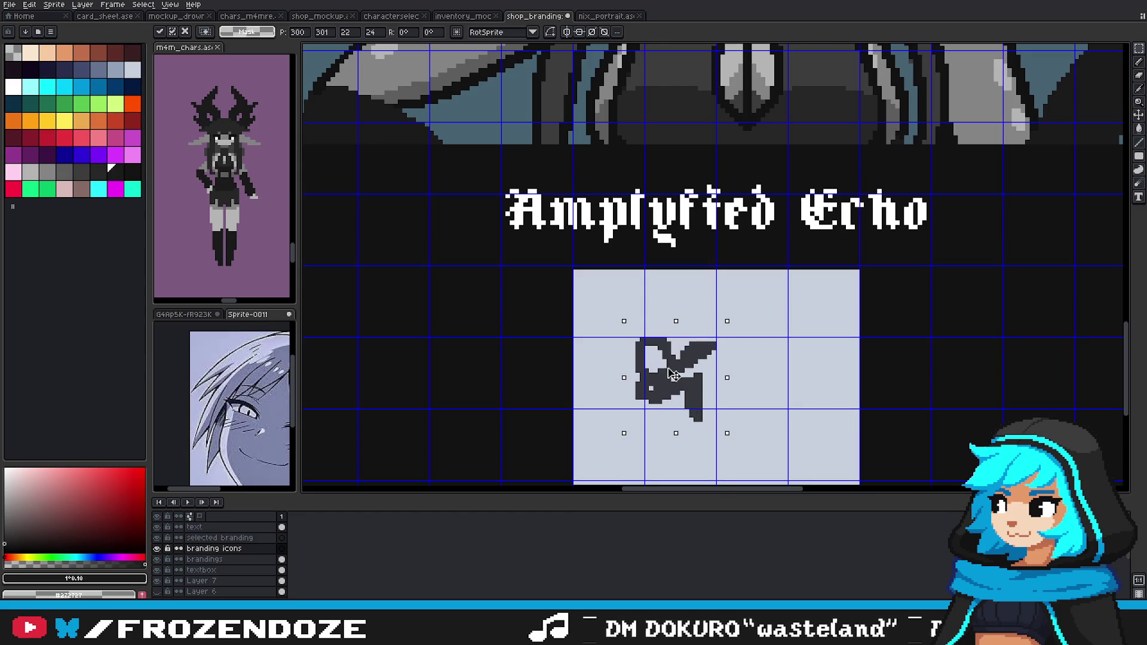
{"action": "left_click_drag", "start_coordinate": [765, 400], "coordinate": [833, 337]}
{"action": "left_click_drag", "start_coordinate": [899, 388], "coordinate": [811, 392]}
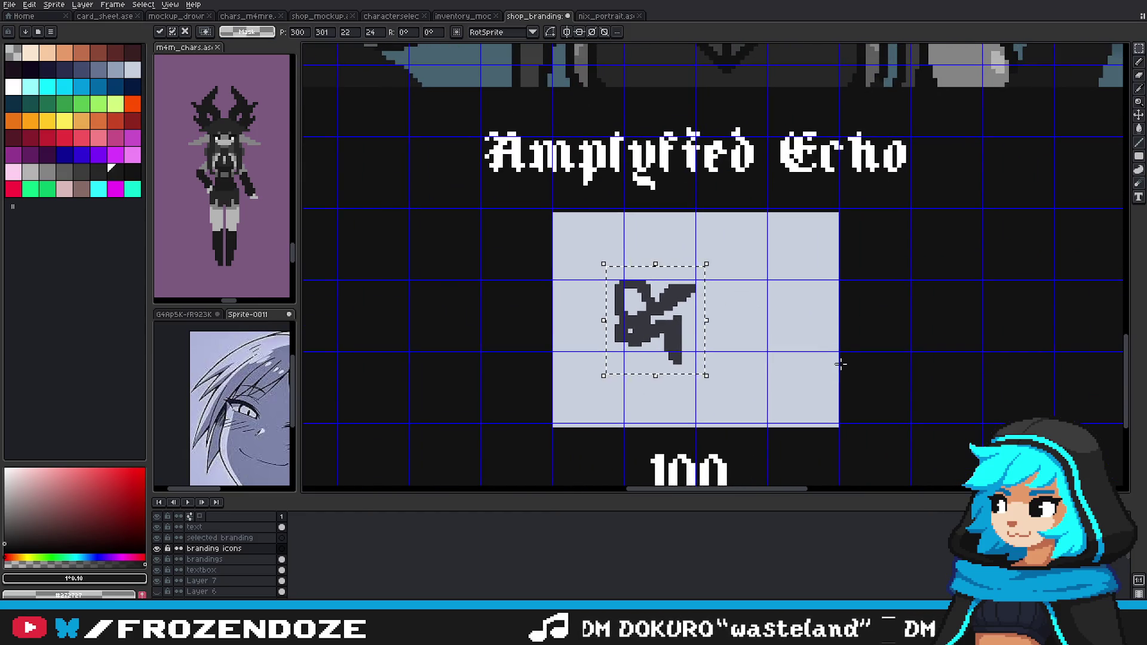
{"action": "key", "text": "ctrl+d"}
Step: On the brandings layer, erase the light box's right strip to narrow it
{"action": "scroll", "coordinate": [854, 254], "scroll_direction": "up", "scroll_amount": 2}
{"action": "scroll", "coordinate": [687, 266], "scroll_direction": "down", "scroll_amount": 3}
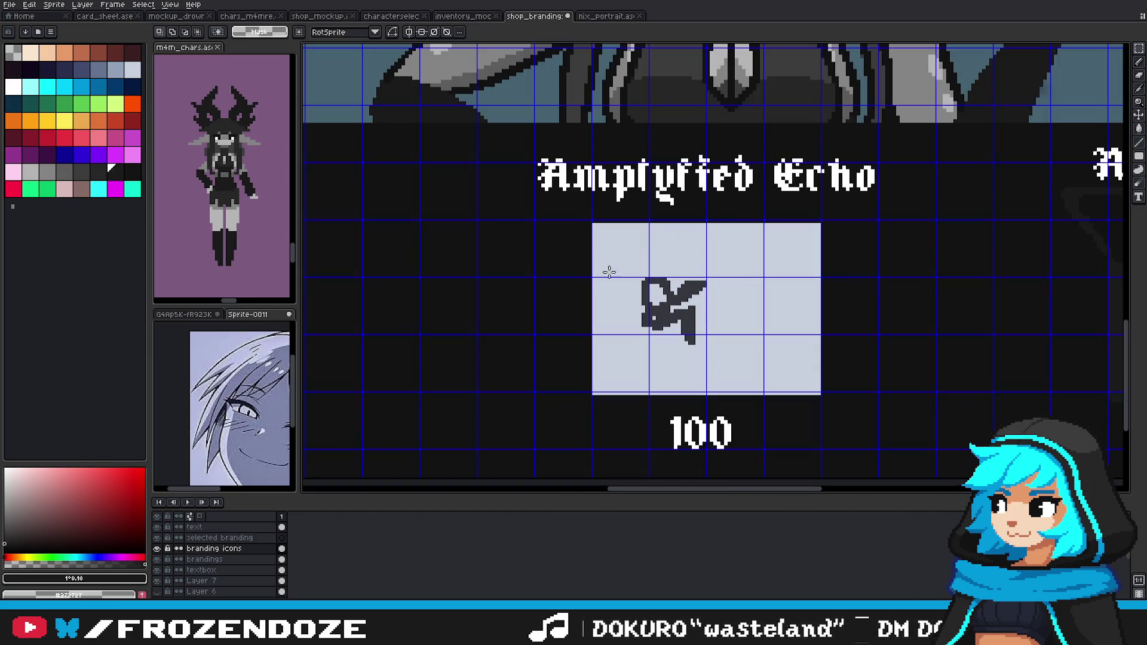
{"action": "left_click", "coordinate": [216, 559]}
{"action": "left_click_drag", "start_coordinate": [845, 406], "coordinate": [760, 216]}
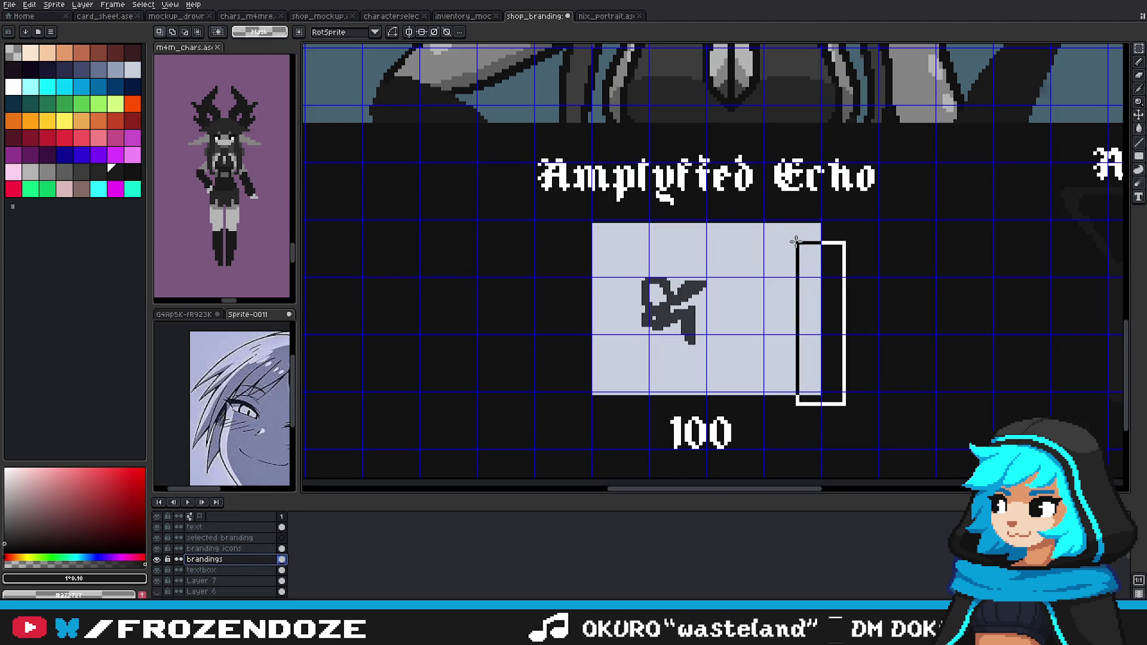
{"action": "key", "text": "Delete"}
{"action": "left_click_drag", "start_coordinate": [588, 394], "coordinate": [817, 412]}
{"action": "key", "text": "ctrl+d"}
Step: Fill the tile's top-left edge with the sampled pale background colour using the Pencil
{"action": "scroll", "coordinate": [710, 259], "scroll_direction": "up", "scroll_amount": 1}
{"action": "left_click", "coordinate": [683, 250], "text": "alt"}
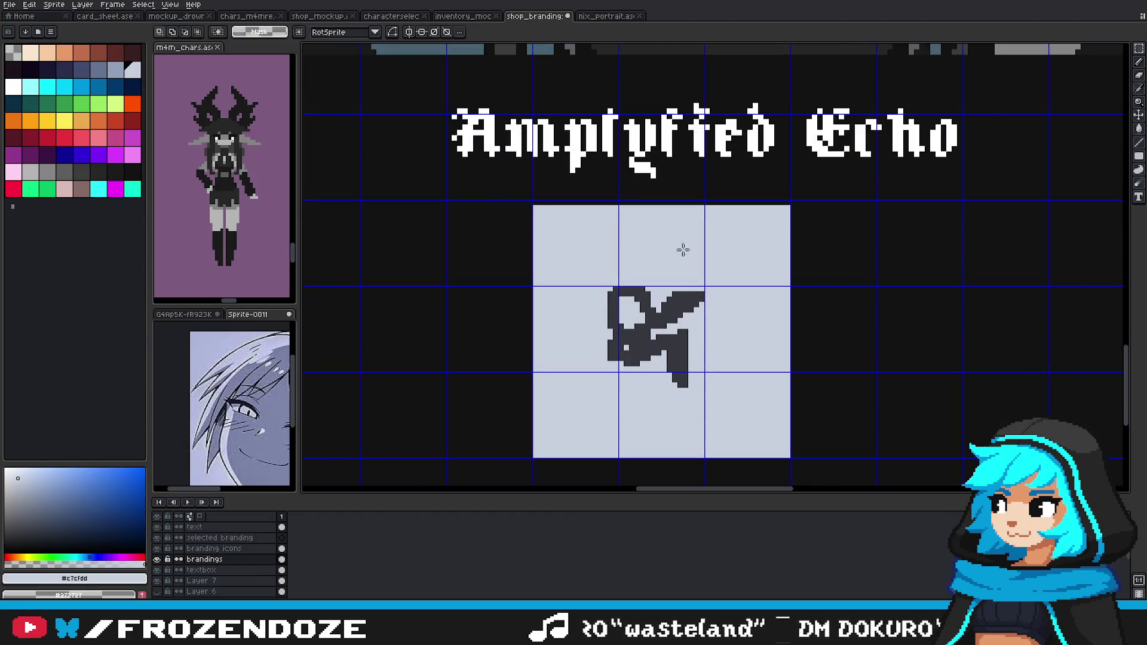
{"action": "key", "text": "b"}
{"action": "left_click_drag", "start_coordinate": [536, 203], "coordinate": [701, 207]}
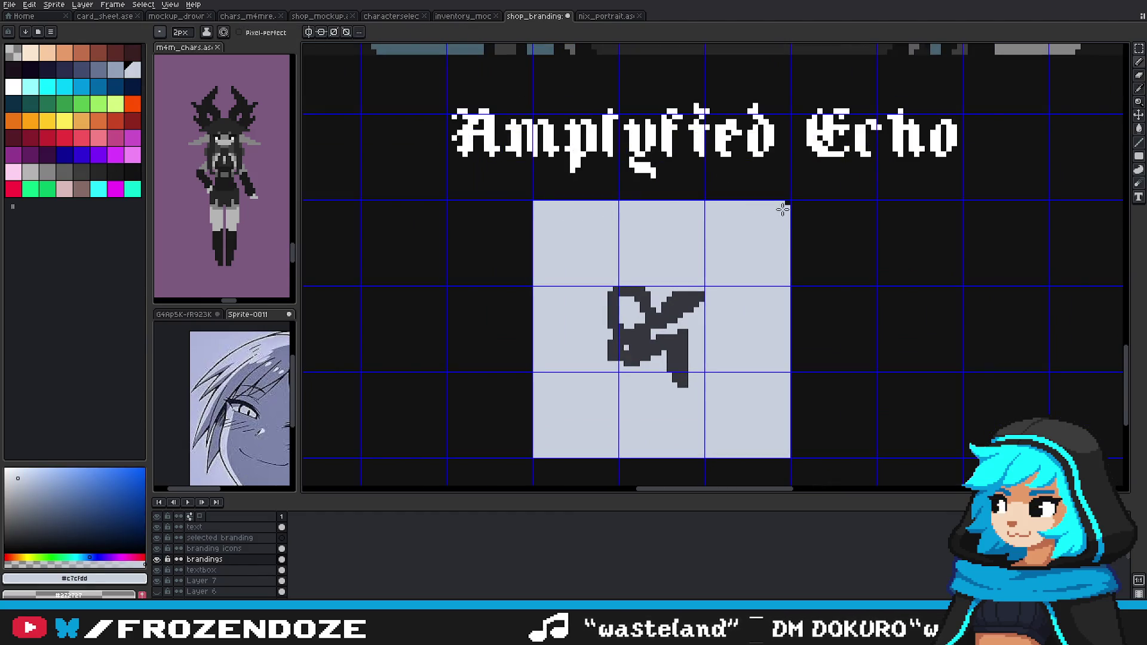
{"action": "scroll", "coordinate": [727, 409], "scroll_direction": "down", "scroll_amount": 1}
{"action": "scroll", "coordinate": [728, 408], "scroll_direction": "down", "scroll_amount": 3}
{"action": "scroll", "coordinate": [728, 409], "scroll_direction": "up", "scroll_amount": 1}
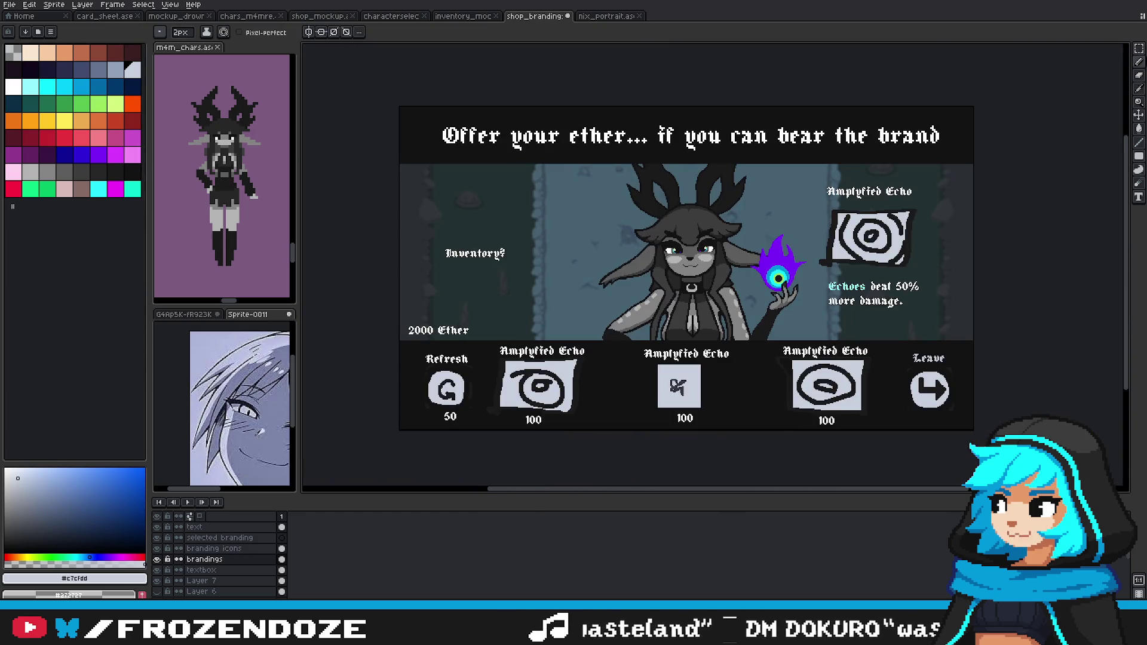
{"action": "scroll", "coordinate": [677, 397], "scroll_direction": "up", "scroll_amount": 1}
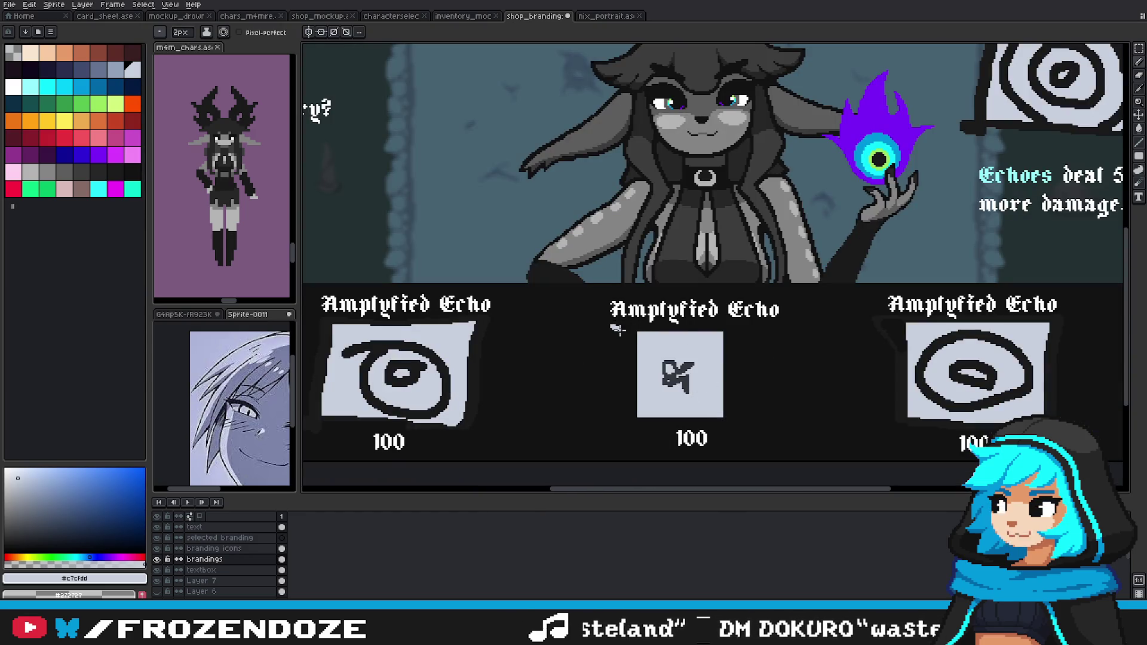
Step: Marquee-select the middle Amplyfied Echo tile and shift it about 40px right
{"action": "key", "text": "m"}
{"action": "scroll", "coordinate": [703, 375], "scroll_direction": "up", "scroll_amount": 1}
{"action": "left_click_drag", "start_coordinate": [594, 441], "coordinate": [763, 301]}
{"action": "left_click_drag", "start_coordinate": [733, 351], "coordinate": [754, 353]}
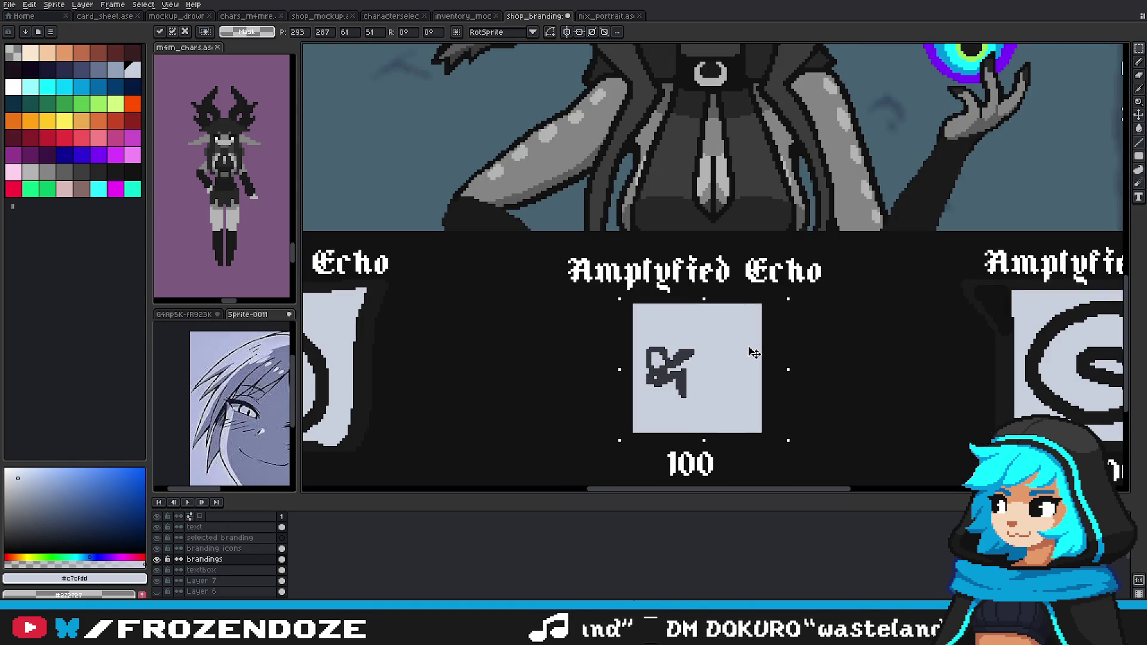
{"action": "key", "text": "ctrl+d"}
Step: On the branding icons layer, centre the dark icon in the tile and pick its colour
{"action": "key", "text": "alt+Up"}
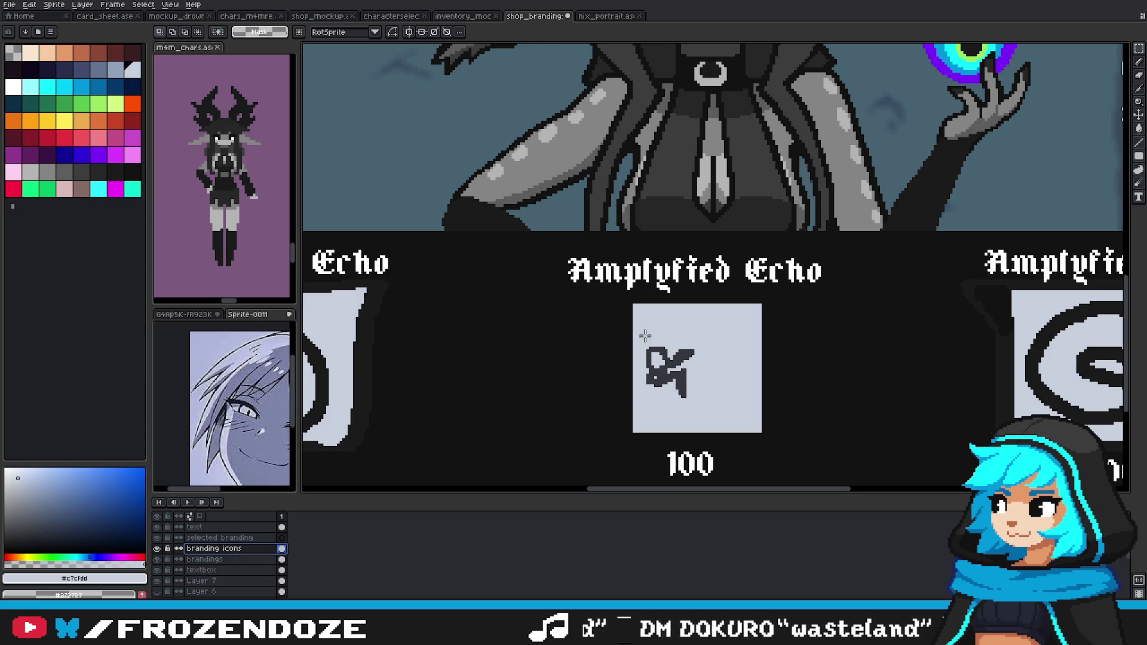
{"action": "left_click_drag", "start_coordinate": [645, 336], "coordinate": [675, 330]}
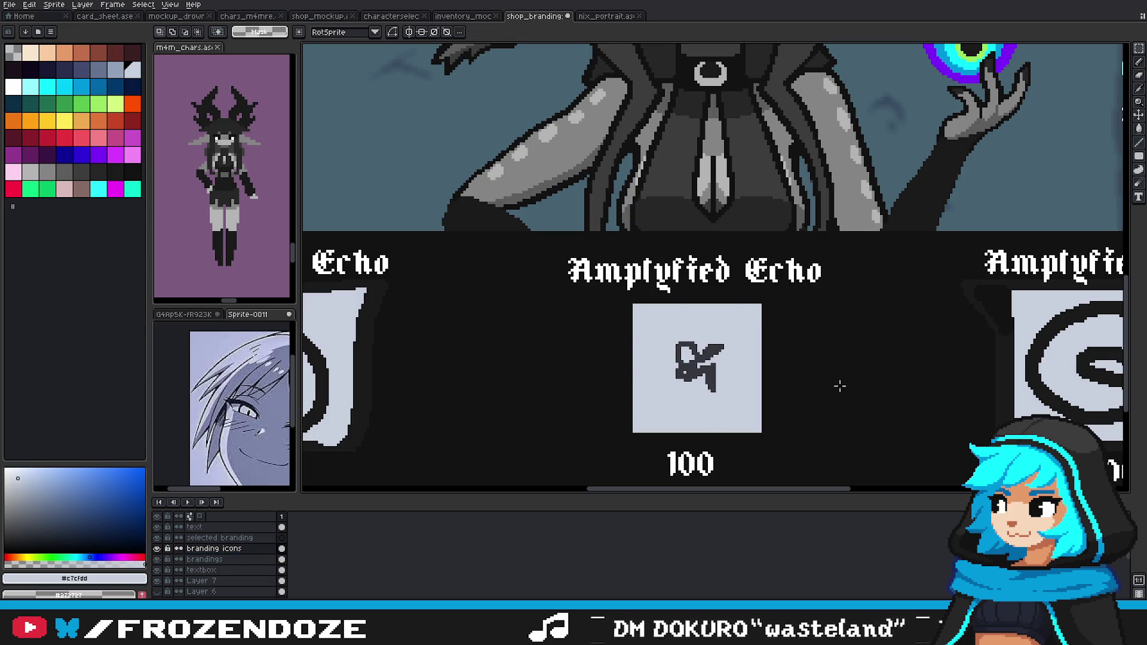
{"action": "scroll", "coordinate": [839, 386], "scroll_direction": "down", "scroll_amount": 2}
{"action": "scroll", "coordinate": [717, 376], "scroll_direction": "up", "scroll_amount": 3}
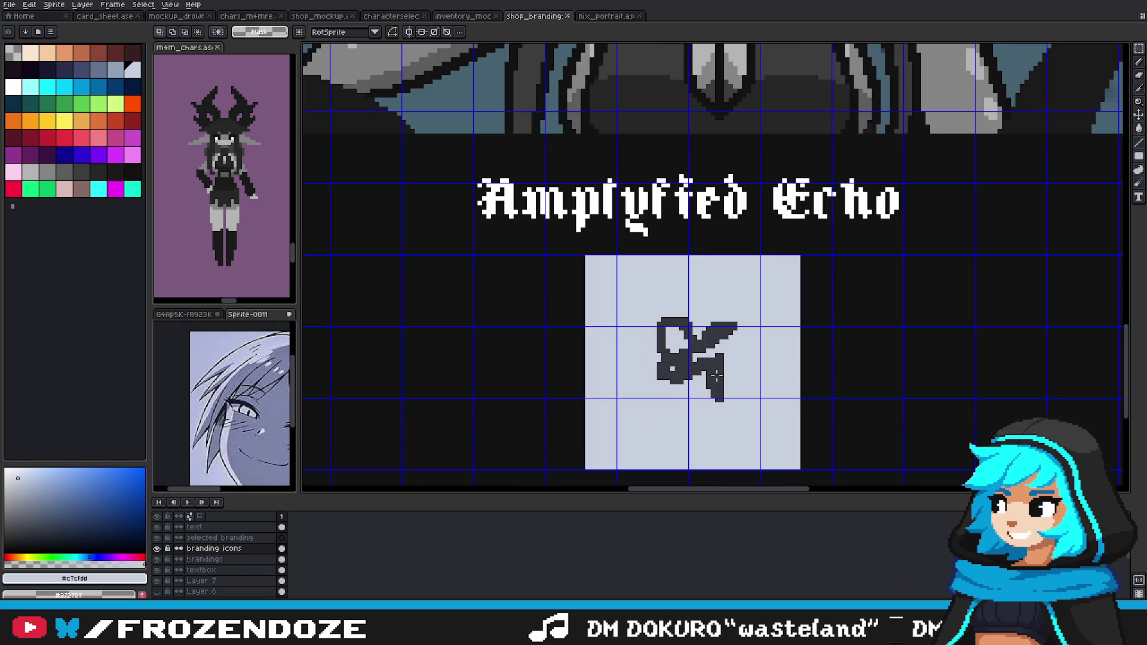
{"action": "left_click", "coordinate": [716, 376], "text": "alt"}
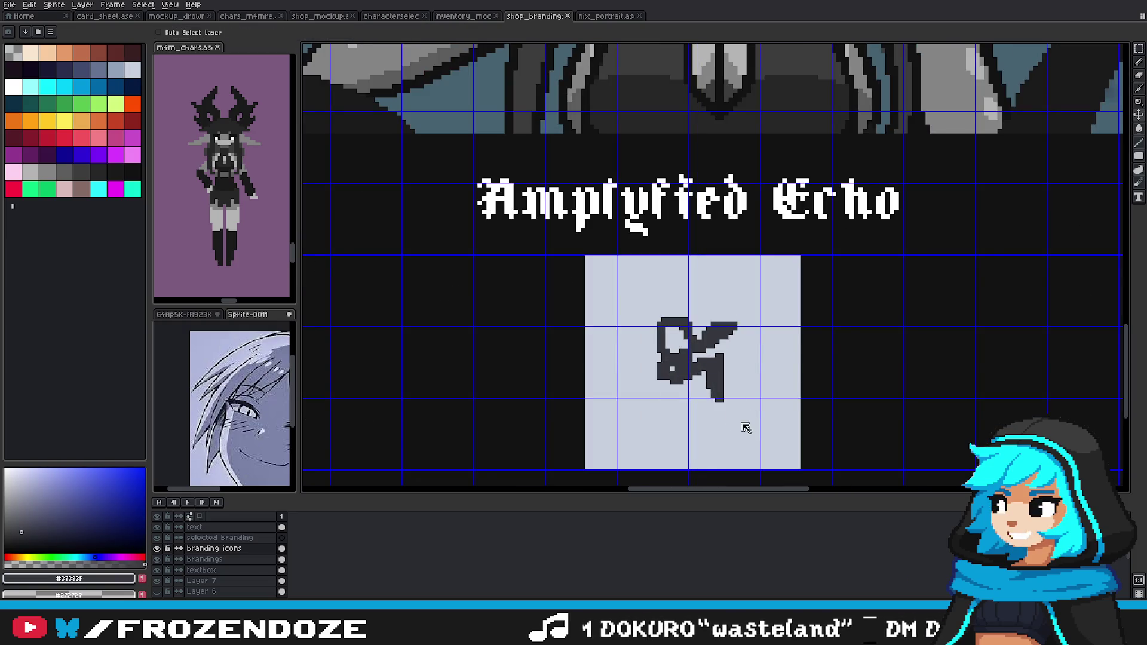
Step: Zoom around the tile and bring the bottom Amplyfied Echo labels fully into view
{"action": "scroll", "coordinate": [746, 428], "scroll_direction": "down", "scroll_amount": 2}
{"action": "scroll", "coordinate": [809, 330], "scroll_direction": "down", "scroll_amount": 2}
{"action": "scroll", "coordinate": [795, 329], "scroll_direction": "up", "scroll_amount": 2}
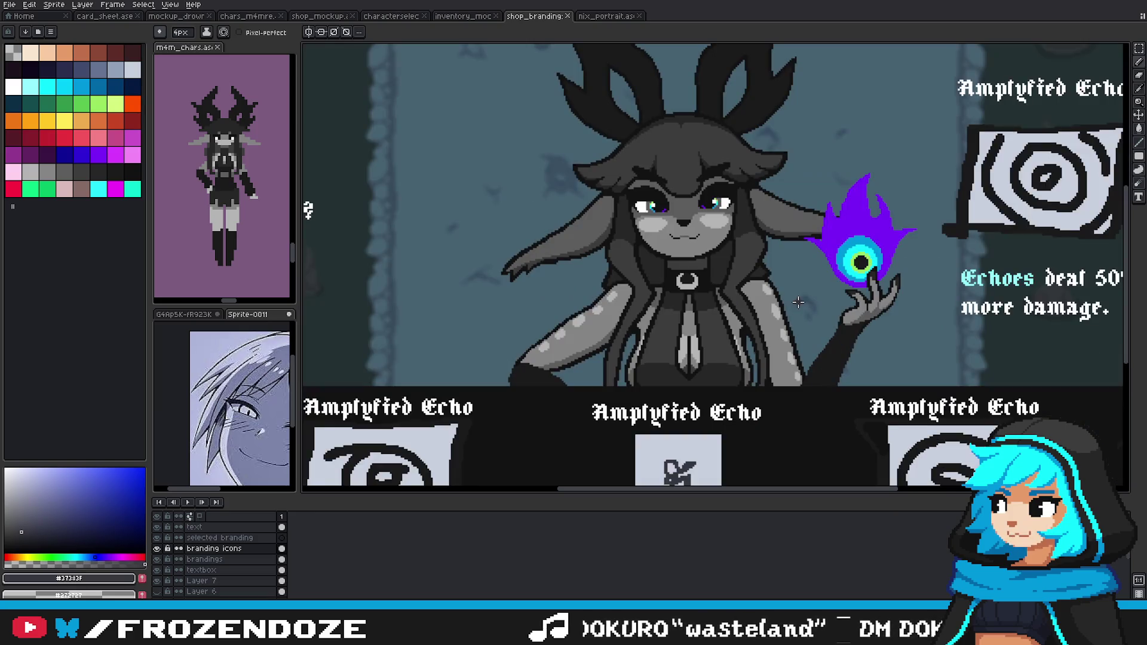
{"action": "scroll", "coordinate": [786, 297], "scroll_direction": "up", "scroll_amount": 1}
{"action": "scroll", "coordinate": [786, 297], "scroll_direction": "up", "scroll_amount": 1}
{"action": "scroll", "coordinate": [767, 321], "scroll_direction": "down", "scroll_amount": 4}
{"action": "scroll", "coordinate": [767, 321], "scroll_direction": "up", "scroll_amount": 2}
{"action": "scroll", "coordinate": [766, 321], "scroll_direction": "down", "scroll_amount": 2}
{"action": "scroll", "coordinate": [798, 299], "scroll_direction": "up", "scroll_amount": 2}
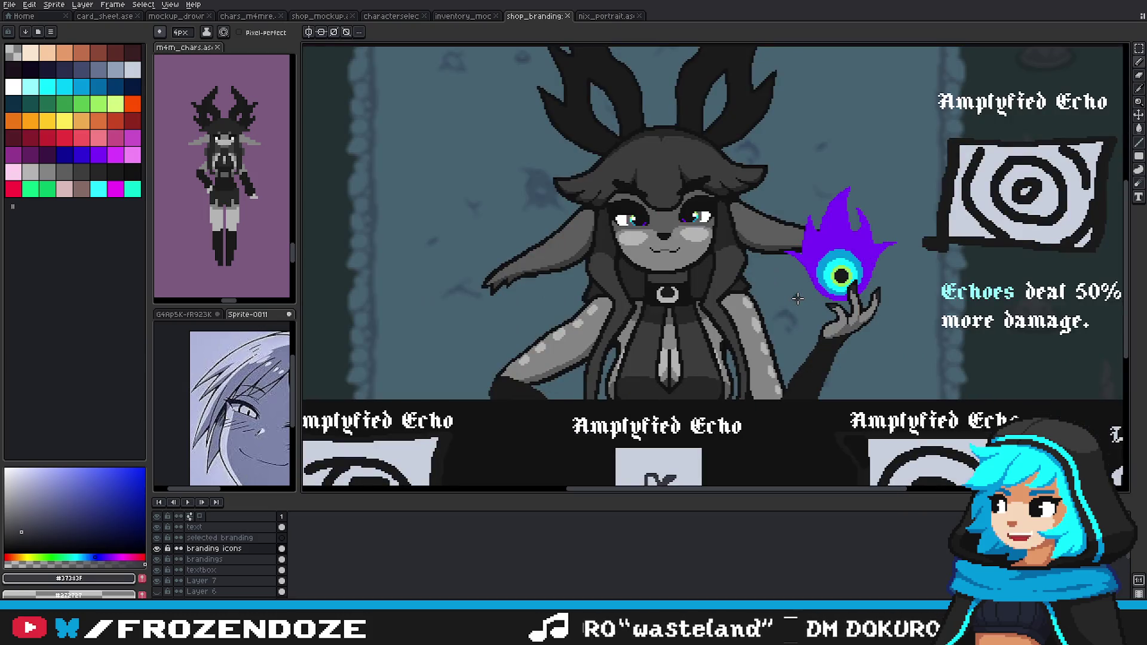
{"action": "scroll", "coordinate": [884, 274], "scroll_direction": "down", "scroll_amount": 2}
{"action": "scroll", "coordinate": [827, 234], "scroll_direction": "up", "scroll_amount": 2}
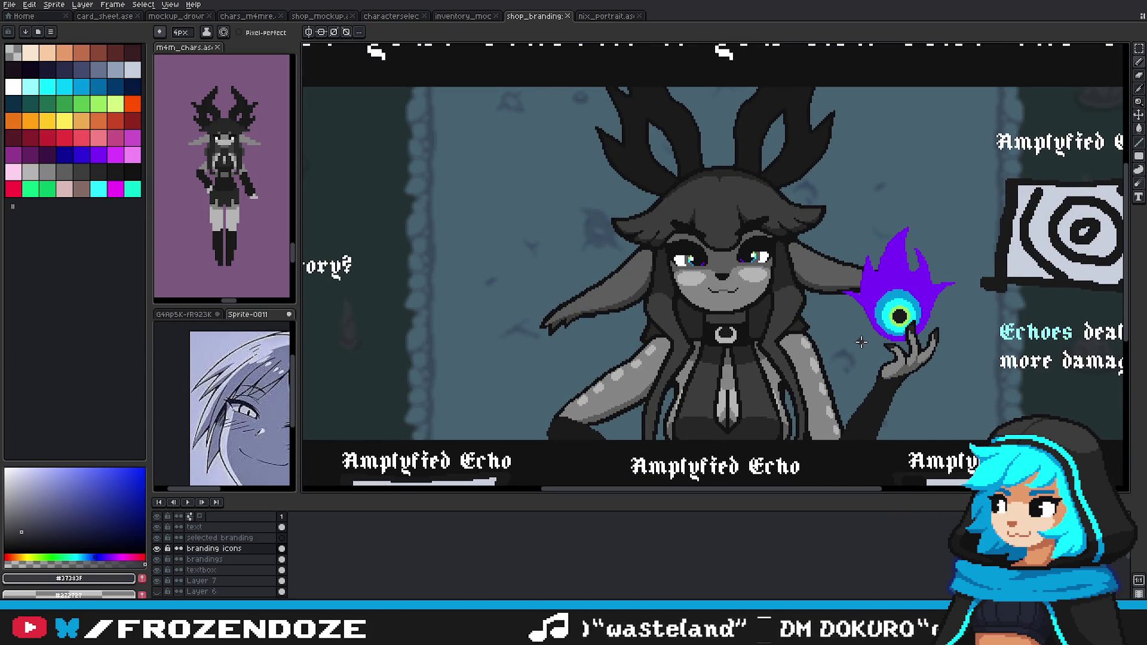
{"action": "scroll", "coordinate": [802, 327], "scroll_direction": "down", "scroll_amount": 2}
{"action": "scroll", "coordinate": [738, 456], "scroll_direction": "up", "scroll_amount": 2}
{"action": "scroll", "coordinate": [777, 418], "scroll_direction": "up", "scroll_amount": 3}
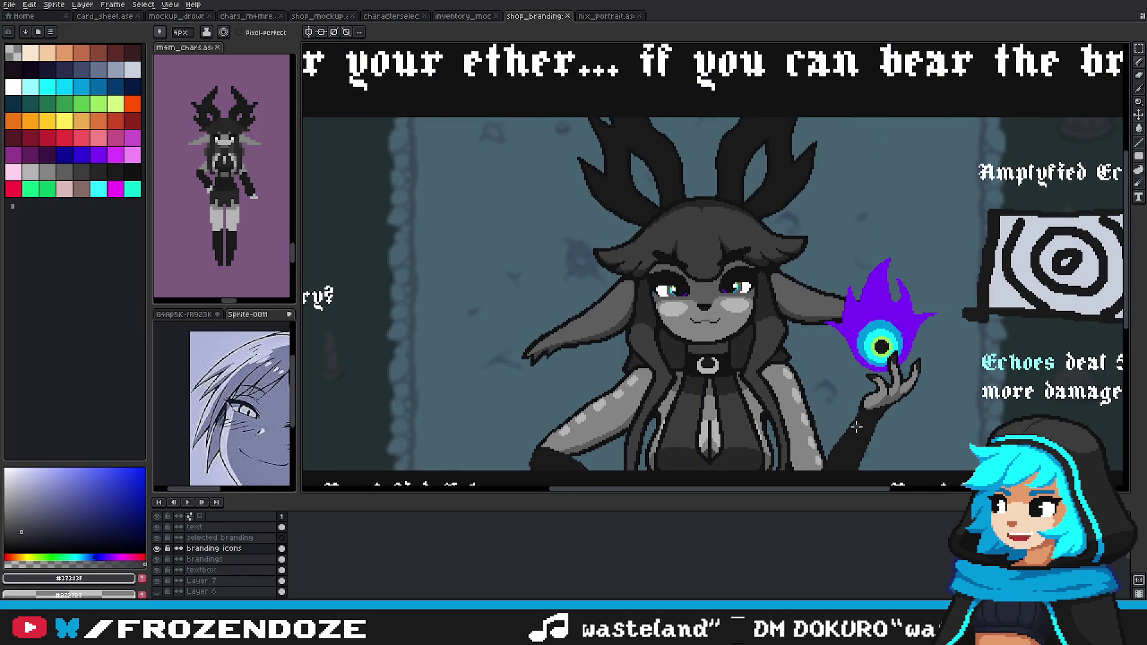
{"action": "left_click_drag", "start_coordinate": [824, 411], "coordinate": [784, 341]}
{"action": "scroll", "coordinate": [809, 397], "scroll_direction": "down", "scroll_amount": 2}
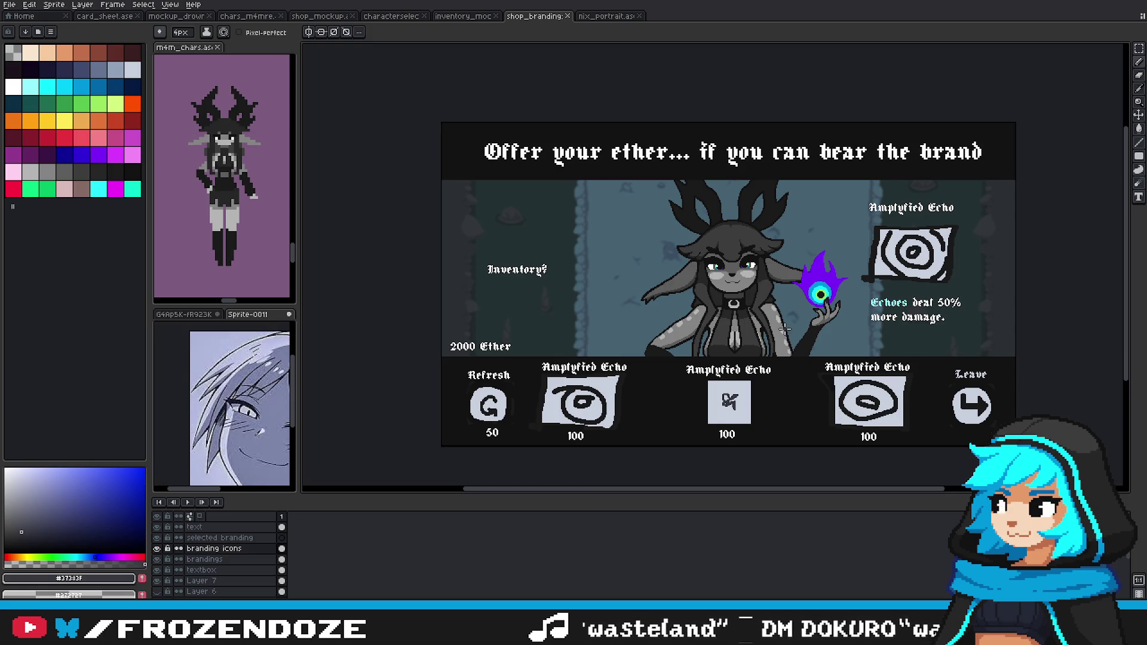
{"action": "scroll", "coordinate": [737, 422], "scroll_direction": "up", "scroll_amount": 1}
Step: Hide the branding icons layer, add a dark pixel to the sketch, and turn on the pixel grid
{"action": "left_click", "coordinate": [157, 549]}
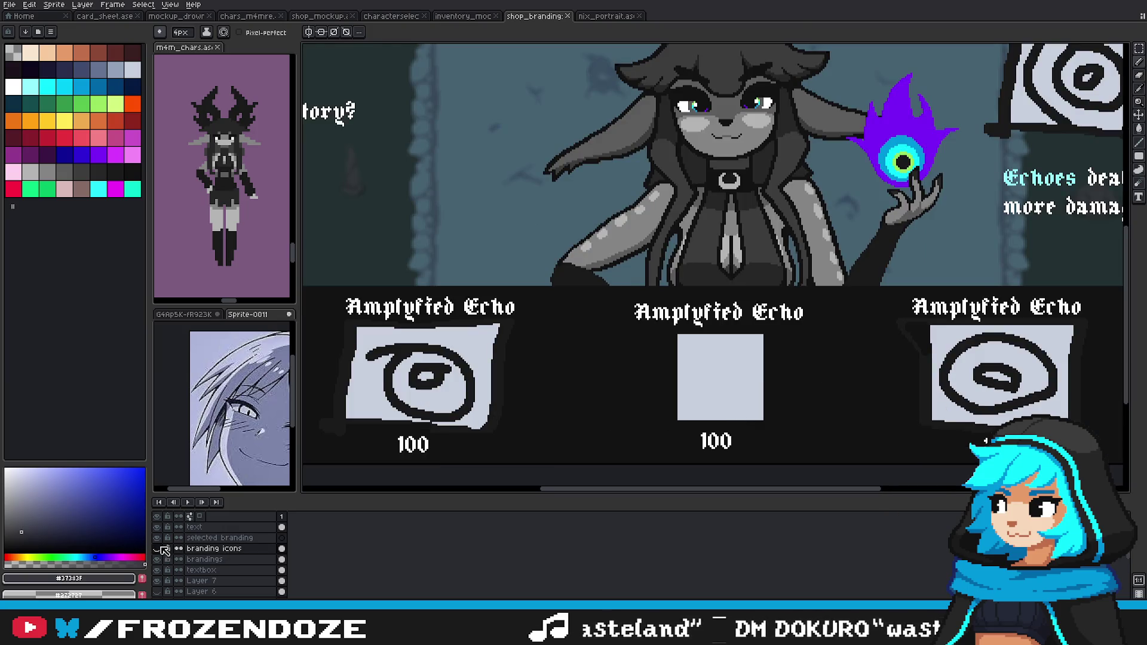
{"action": "scroll", "coordinate": [683, 363], "scroll_direction": "up", "scroll_amount": 1}
{"action": "scroll", "coordinate": [683, 363], "scroll_direction": "up", "scroll_amount": 1}
{"action": "key", "text": "v"}
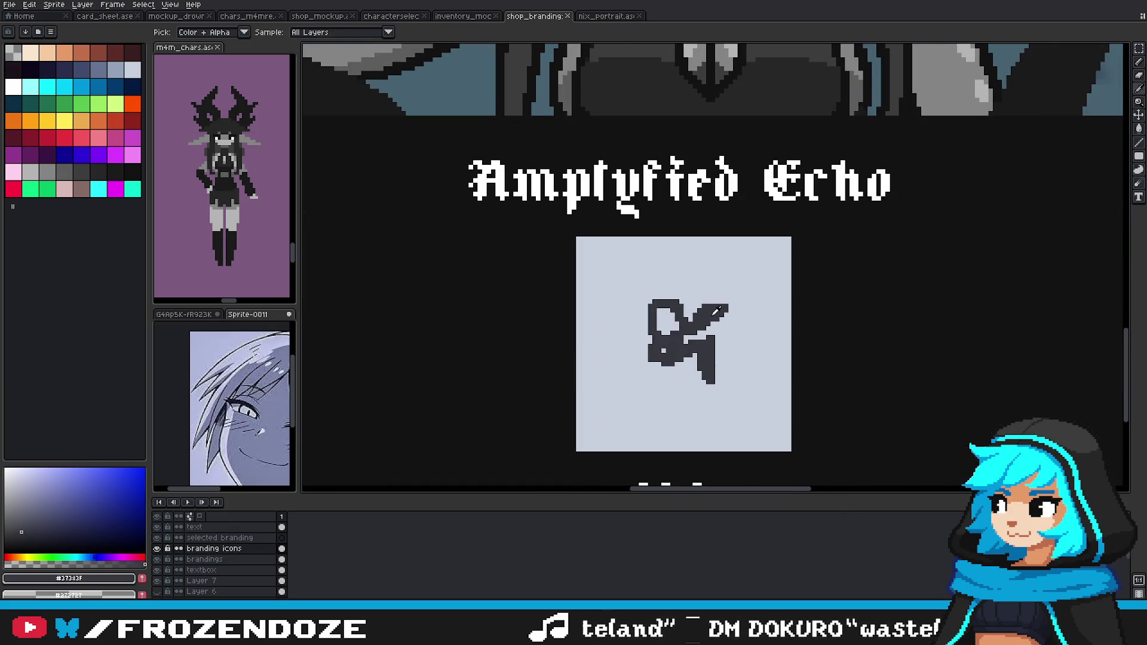
{"action": "key", "text": "b"}
{"action": "left_click", "coordinate": [723, 388]}
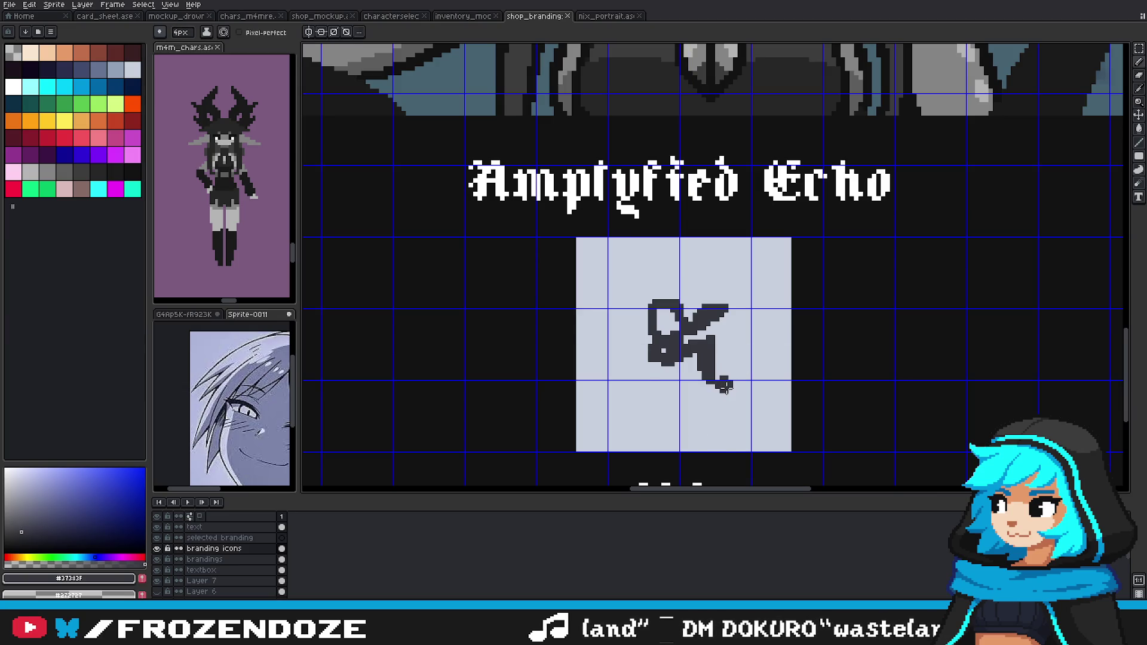
{"action": "scroll", "coordinate": [725, 387], "scroll_direction": "down", "scroll_amount": 3}
{"action": "scroll", "coordinate": [722, 383], "scroll_direction": "up", "scroll_amount": 3}
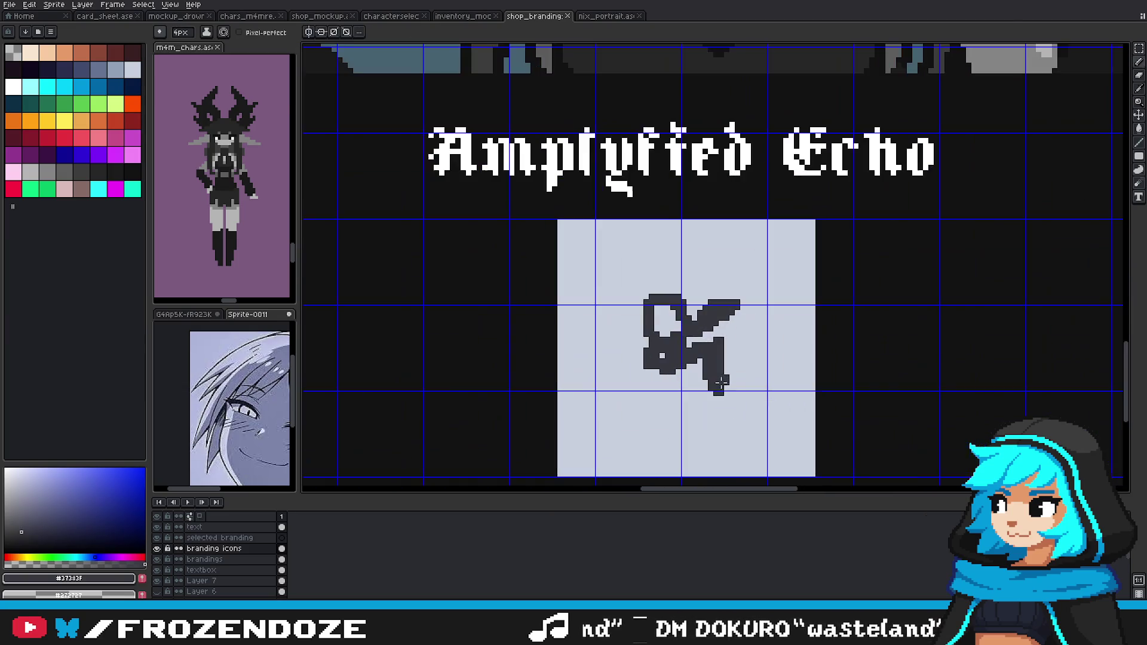
{"action": "scroll", "coordinate": [740, 380], "scroll_direction": "down", "scroll_amount": 2}
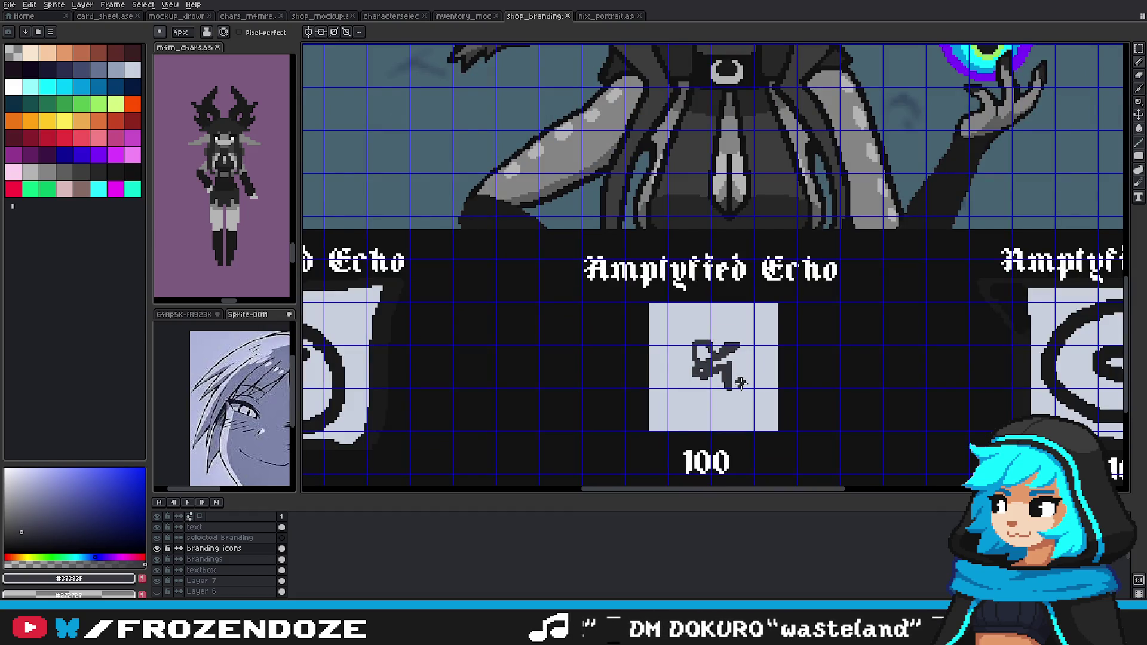
{"action": "scroll", "coordinate": [740, 383], "scroll_direction": "down", "scroll_amount": 3}
{"action": "scroll", "coordinate": [741, 383], "scroll_direction": "up", "scroll_amount": 2}
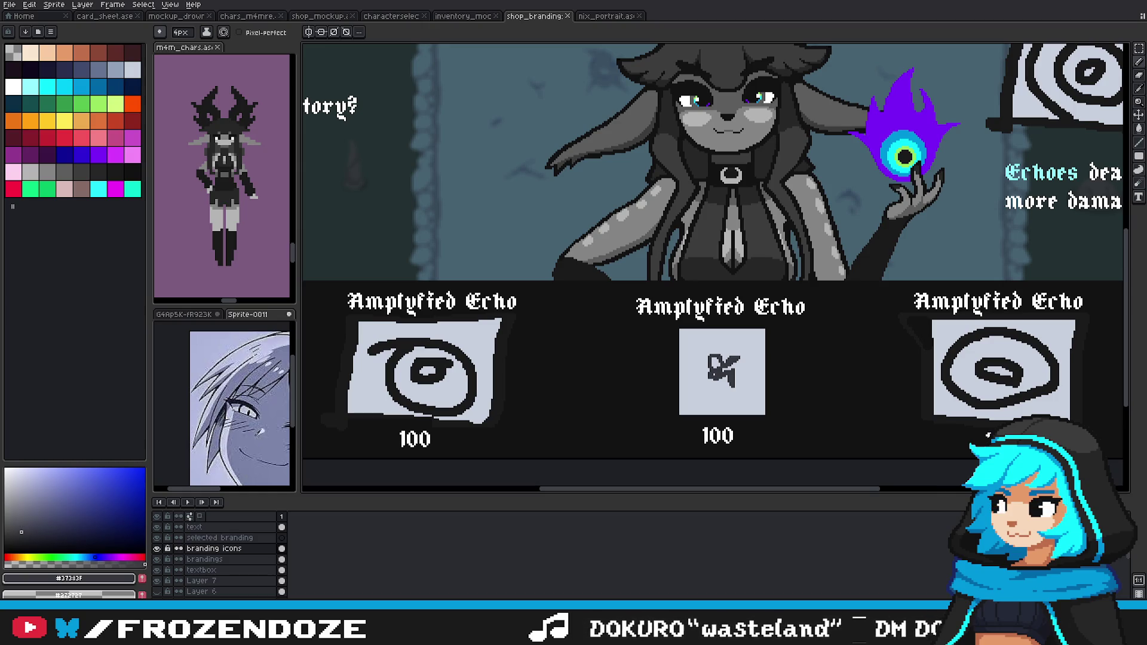
{"action": "key", "text": "ctrl+apostrophe"}
{"action": "scroll", "coordinate": [733, 384], "scroll_direction": "up", "scroll_amount": 2}
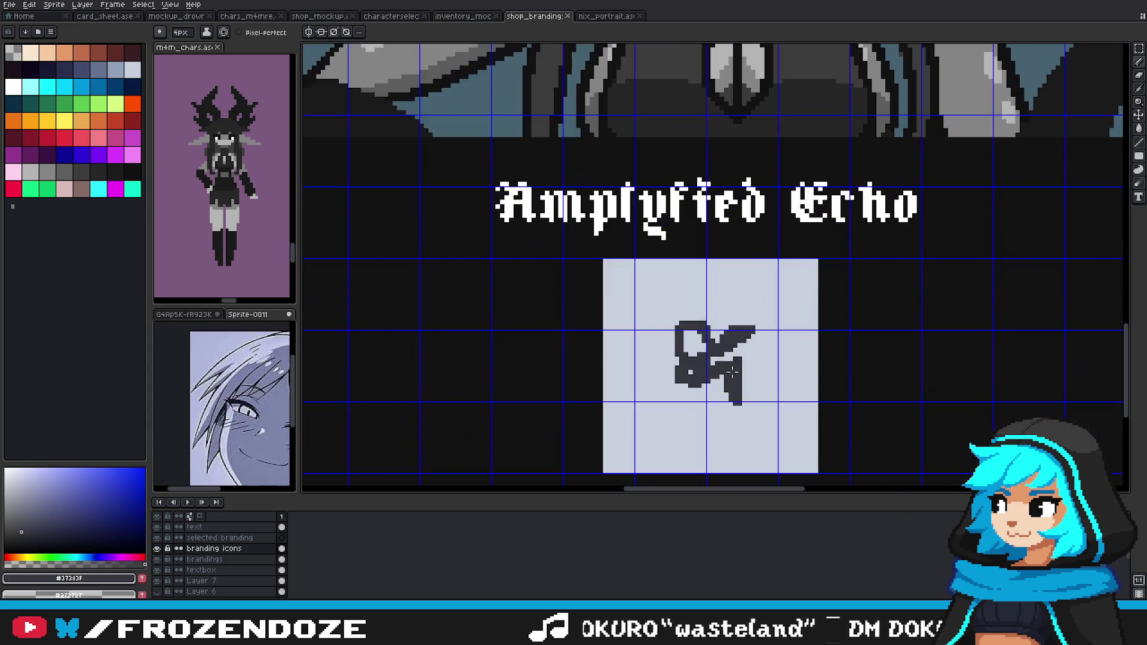
{"action": "scroll", "coordinate": [753, 389], "scroll_direction": "up", "scroll_amount": 1}
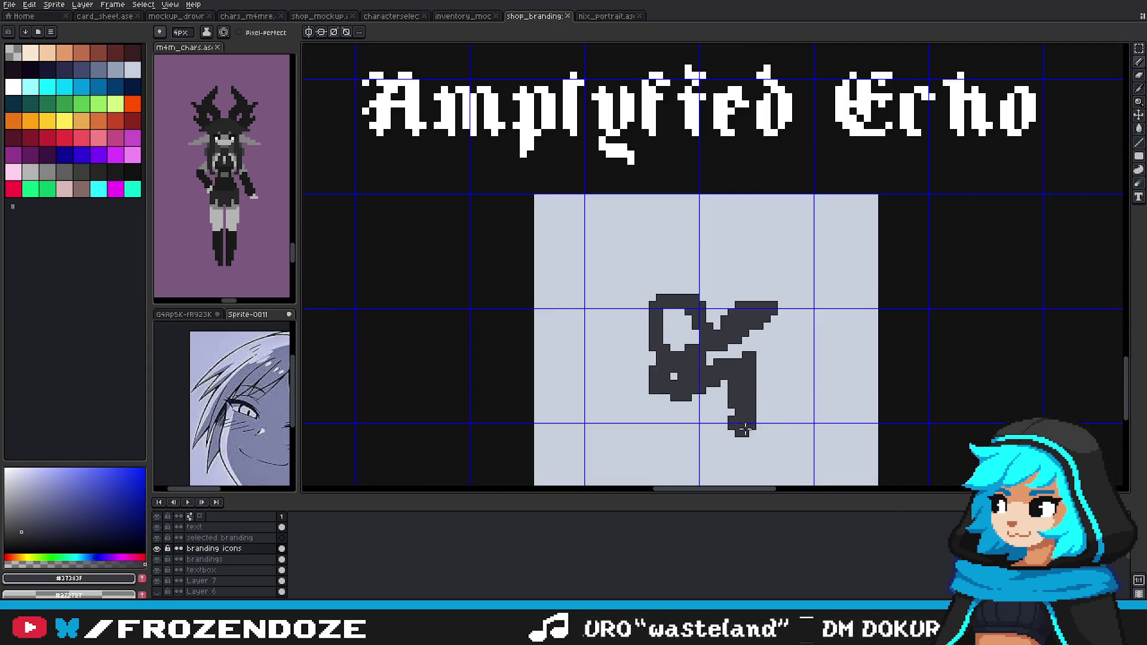
Step: Undo the remaining dark icon strokes until the middle tile is blank
{"action": "key", "text": "ctrl+z"}
{"action": "key", "text": "ctrl+z"}
{"action": "key", "text": "ctrl+z"}
{"action": "key", "text": "v"}
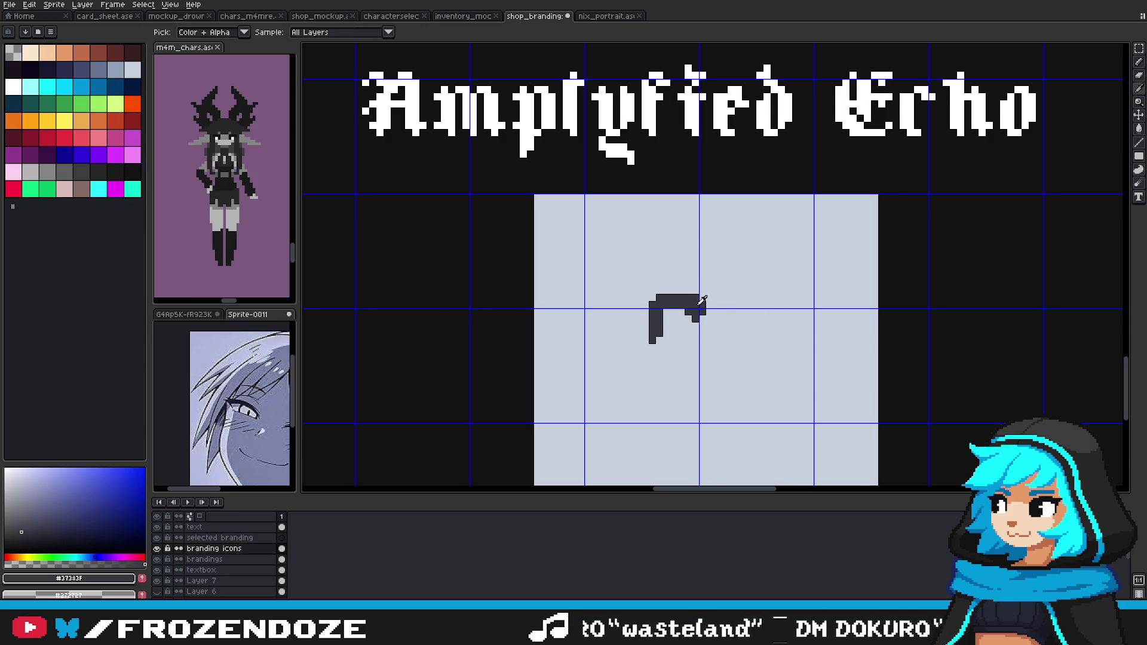
{"action": "scroll", "coordinate": [780, 358], "scroll_direction": "down", "scroll_amount": 3}
{"action": "scroll", "coordinate": [773, 386], "scroll_direction": "down", "scroll_amount": 3}
{"action": "scroll", "coordinate": [750, 385], "scroll_direction": "up", "scroll_amount": 2}
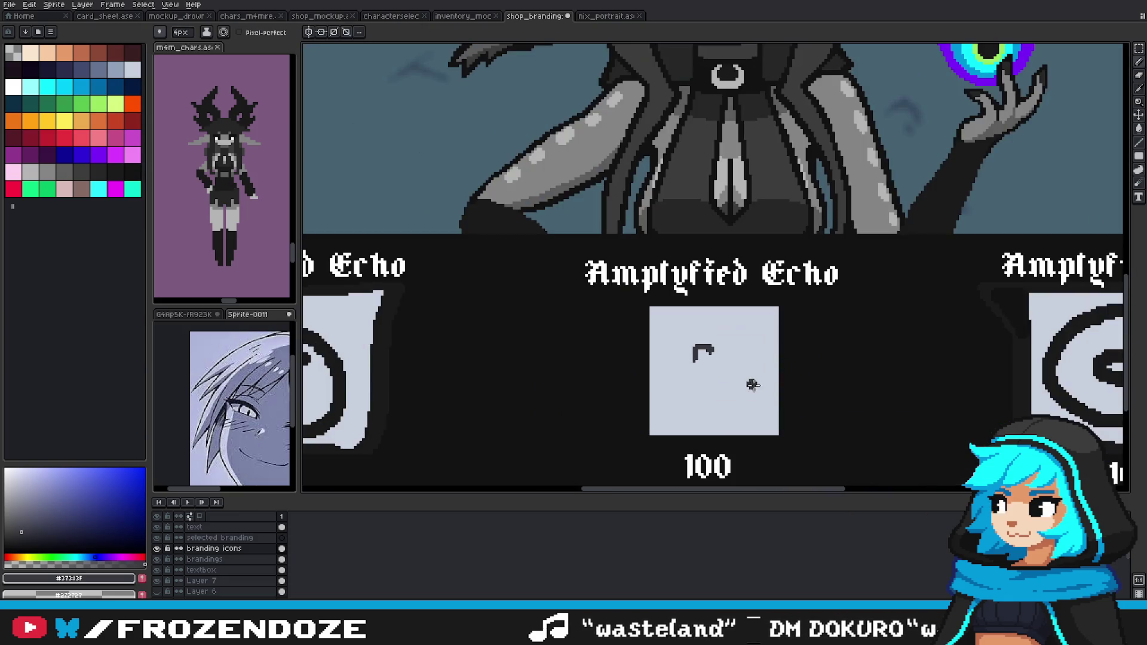
{"action": "key", "text": "b"}
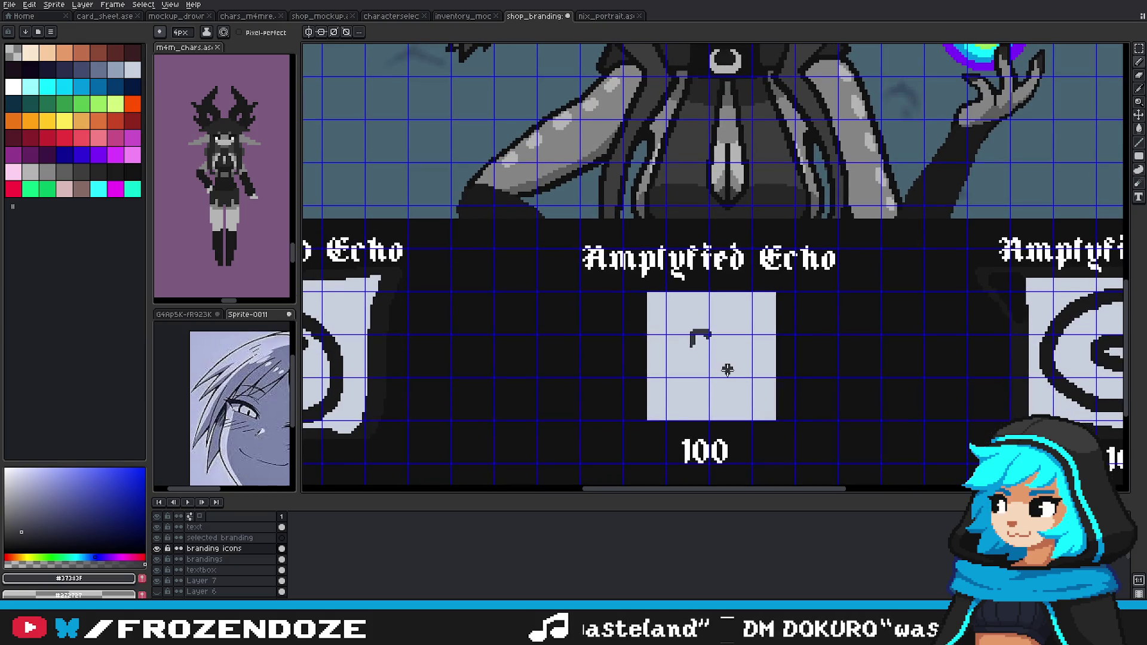
{"action": "scroll", "coordinate": [723, 370], "scroll_direction": "down", "scroll_amount": 1}
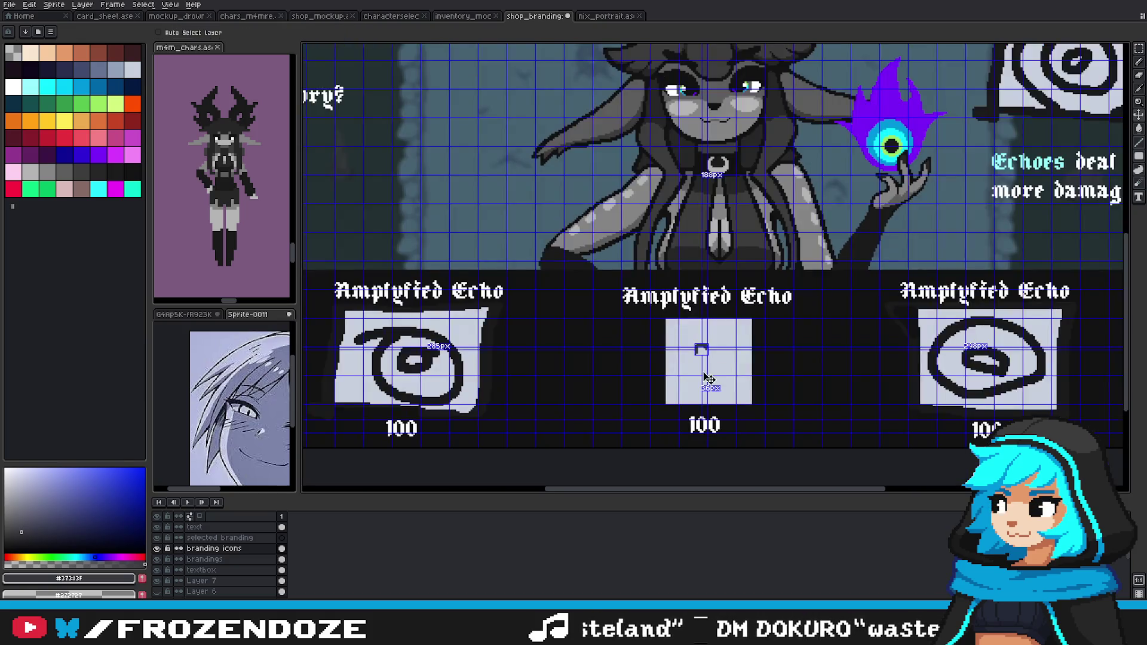
{"action": "scroll", "coordinate": [725, 376], "scroll_direction": "up", "scroll_amount": 2}
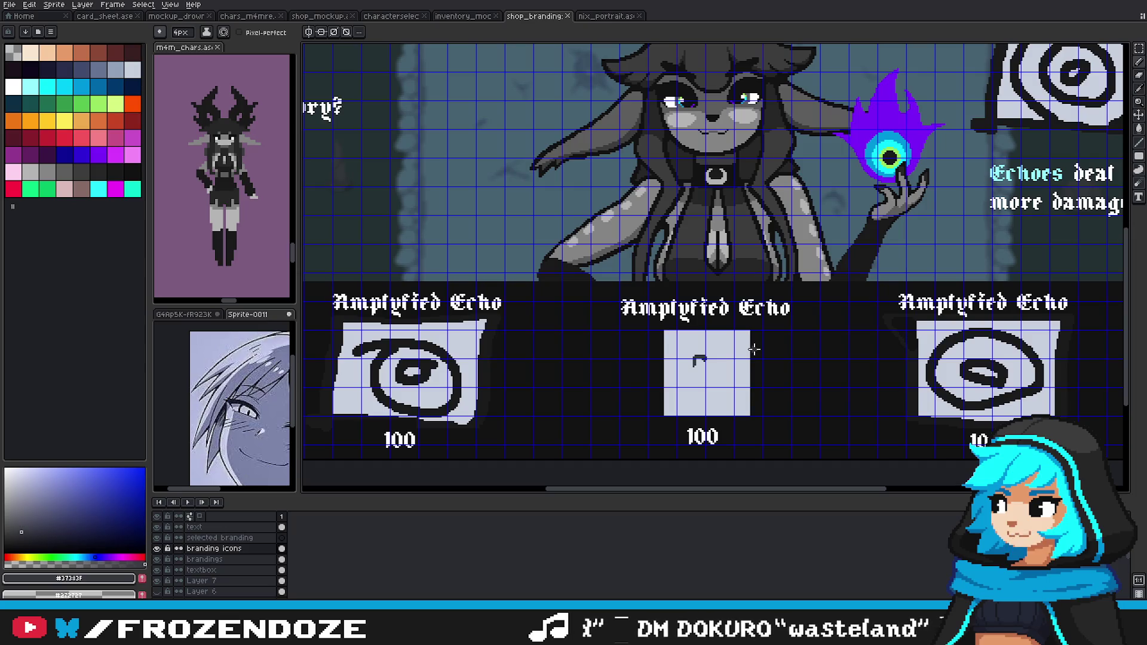
{"action": "scroll", "coordinate": [755, 350], "scroll_direction": "up", "scroll_amount": 2}
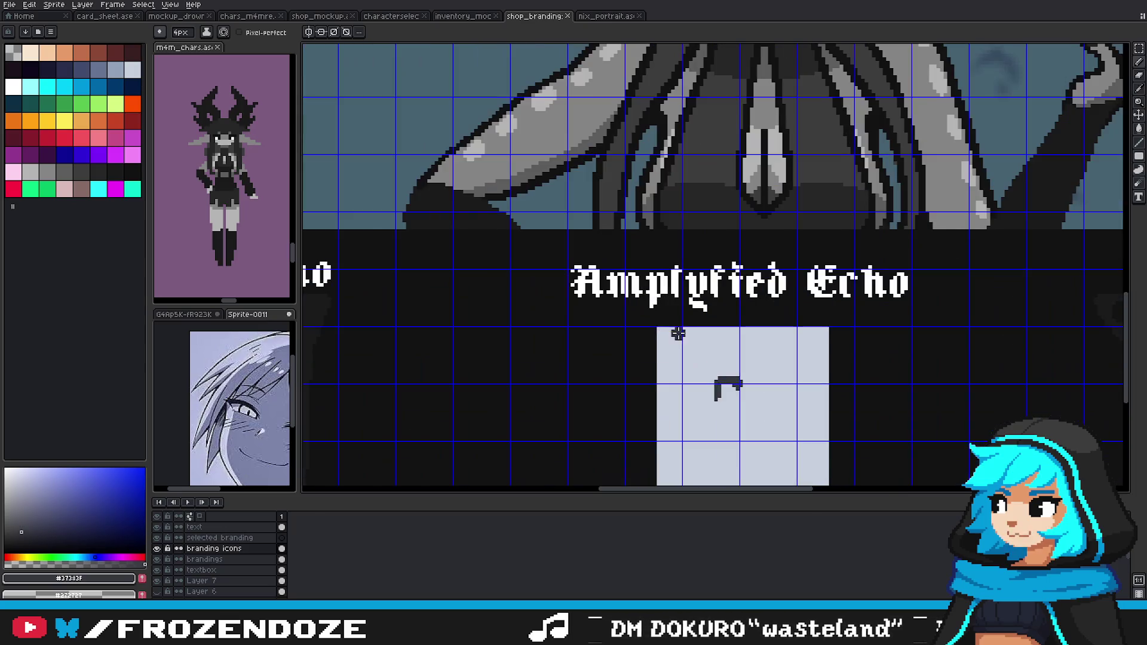
{"action": "scroll", "coordinate": [727, 346], "scroll_direction": "down", "scroll_amount": 1}
{"action": "left_click_drag", "start_coordinate": [730, 348], "coordinate": [680, 362]}
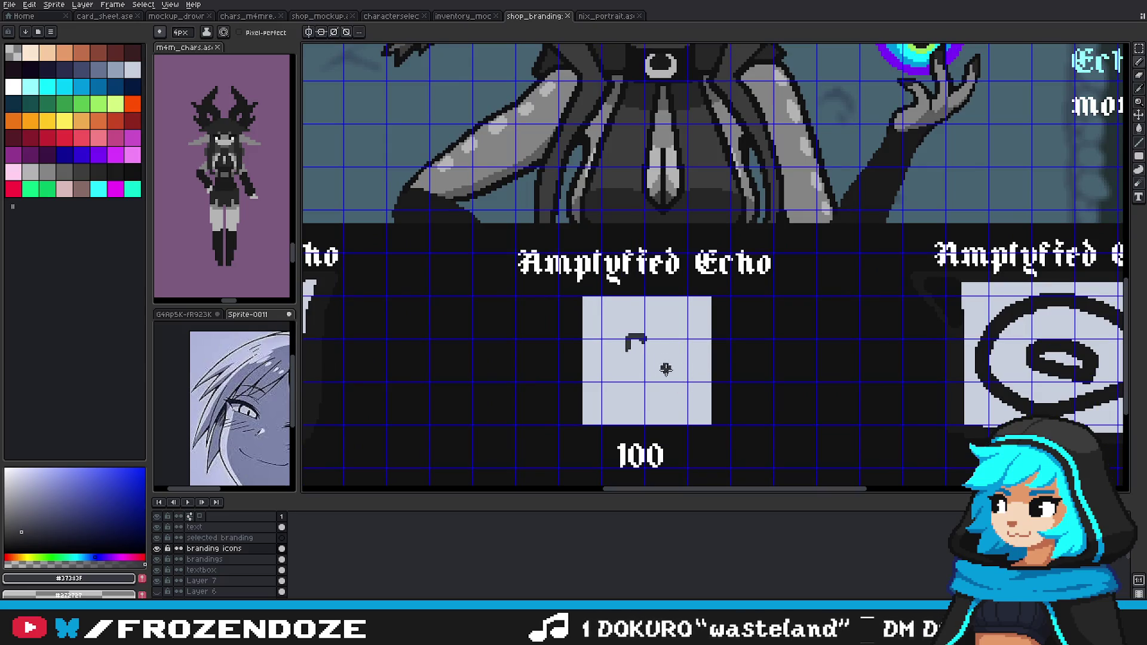
{"action": "scroll", "coordinate": [654, 365], "scroll_direction": "up", "scroll_amount": 2}
{"action": "key", "text": "ctrl+z"}
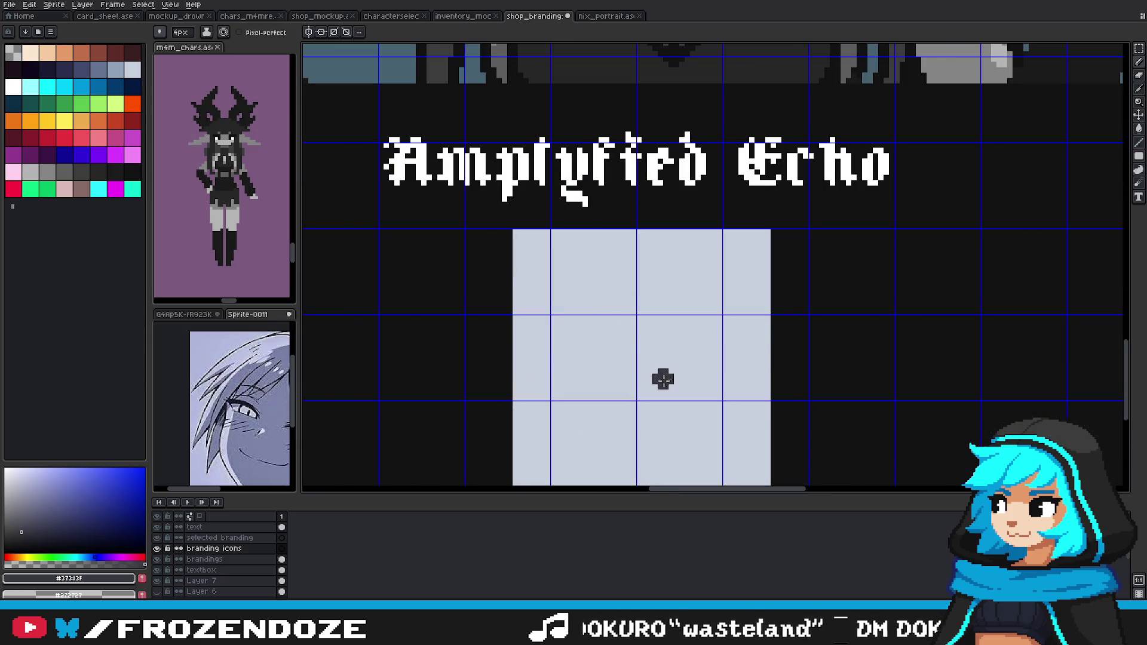
Step: Paint a dark round blob in the centre of the blank middle tile
{"action": "left_click_drag", "start_coordinate": [664, 376], "coordinate": [666, 344]}
{"action": "scroll", "coordinate": [657, 355], "scroll_direction": "down", "scroll_amount": 2}
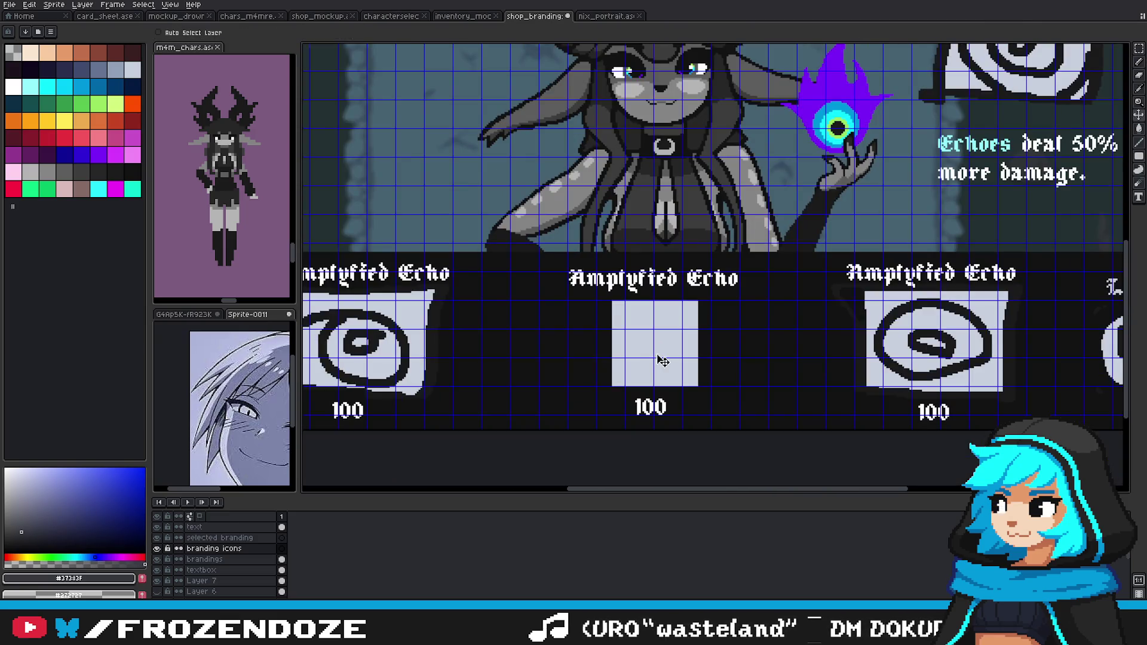
{"action": "key", "text": "ctrl+'"}
{"action": "mouse_move", "coordinate": [675, 352]}
{"action": "left_mouse_down"}
{"action": "mouse_move", "coordinate": [610, 465]}
{"action": "mouse_move", "coordinate": [661, 413]}
{"action": "left_mouse_up"}
{"action": "scroll", "coordinate": [691, 381], "scroll_direction": "up", "scroll_amount": 2}
{"action": "scroll", "coordinate": [691, 382], "scroll_direction": "up", "scroll_amount": 1}
{"action": "left_click_drag", "start_coordinate": [687, 370], "coordinate": [699, 373]}
Step: Draw a near-circular ellipse ring around the blob with the Ellipse tool
{"action": "left_click", "coordinate": [1139, 156]}
{"action": "left_click_drag", "start_coordinate": [700, 375], "coordinate": [569, 448]}
{"action": "scroll", "coordinate": [657, 419], "scroll_direction": "down", "scroll_amount": 3}
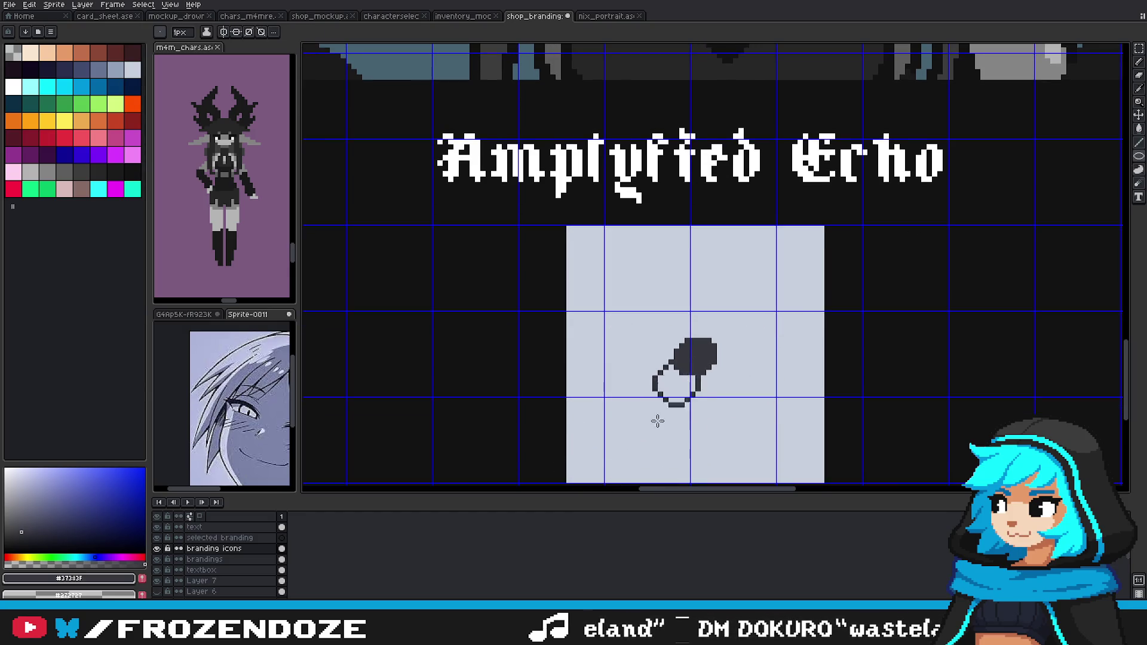
{"action": "mouse_move", "coordinate": [570, 447]}
{"action": "left_mouse_down"}
{"action": "mouse_move", "coordinate": [692, 332]}
{"action": "mouse_move", "coordinate": [616, 390]}
{"action": "left_mouse_up"}
{"action": "mouse_move", "coordinate": [688, 428]}
{"action": "left_mouse_down"}
{"action": "mouse_move", "coordinate": [614, 395]}
{"action": "mouse_move", "coordinate": [737, 407]}
{"action": "mouse_move", "coordinate": [725, 410]}
{"action": "left_mouse_up"}
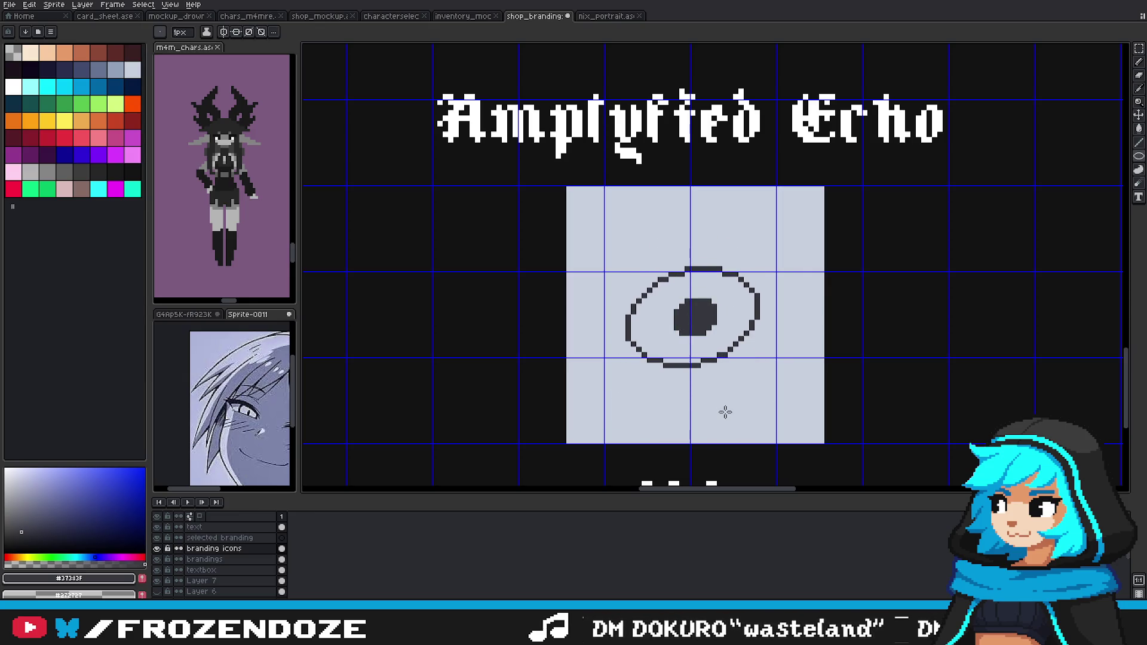
{"action": "scroll", "coordinate": [725, 410], "scroll_direction": "down", "scroll_amount": 1}
{"action": "scroll", "coordinate": [728, 352], "scroll_direction": "down", "scroll_amount": 1}
{"action": "scroll", "coordinate": [728, 352], "scroll_direction": "down", "scroll_amount": 1}
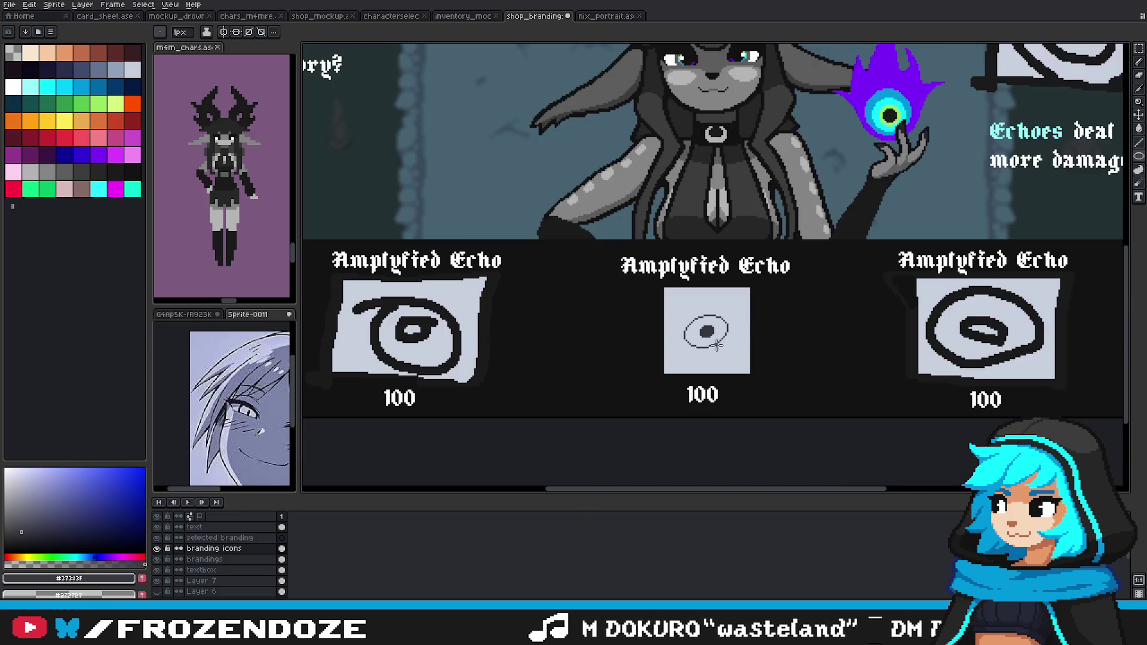
{"action": "scroll", "coordinate": [696, 335], "scroll_direction": "up", "scroll_amount": 2}
{"action": "scroll", "coordinate": [716, 378], "scroll_direction": "down", "scroll_amount": 1}
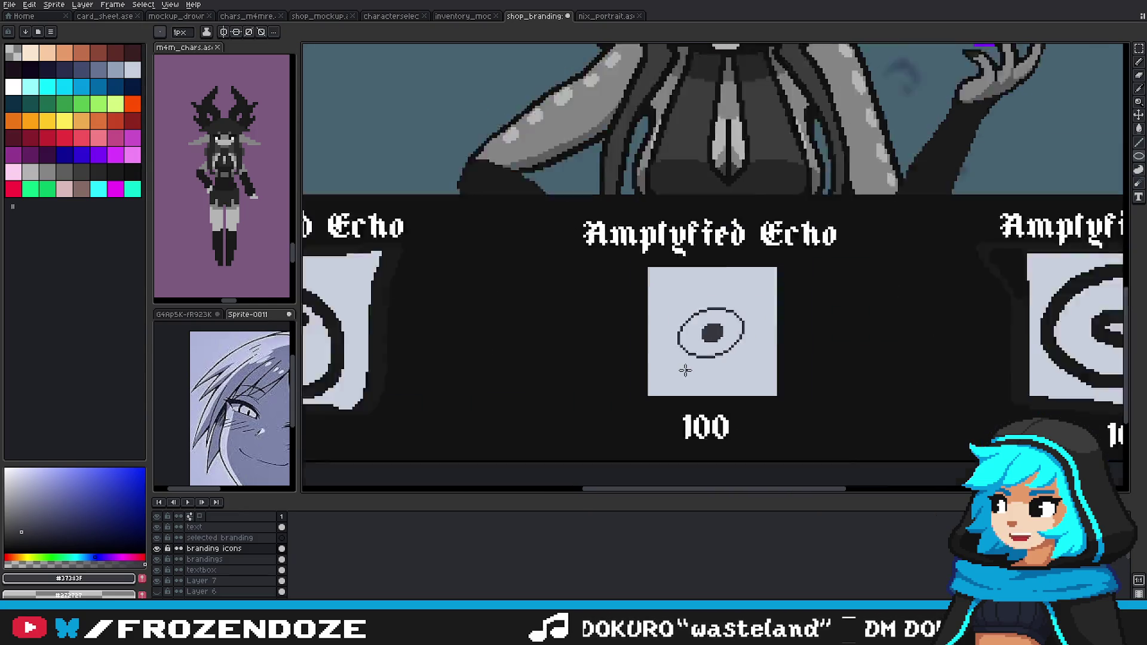
{"action": "scroll", "coordinate": [699, 336], "scroll_direction": "up", "scroll_amount": 2}
Step: Try a larger tilted outer ring, then undo the rings so only the dot remains
{"action": "mouse_move", "coordinate": [686, 406]}
{"action": "left_mouse_down"}
{"action": "mouse_move", "coordinate": [809, 287]}
{"action": "mouse_move", "coordinate": [678, 389]}
{"action": "left_mouse_up"}
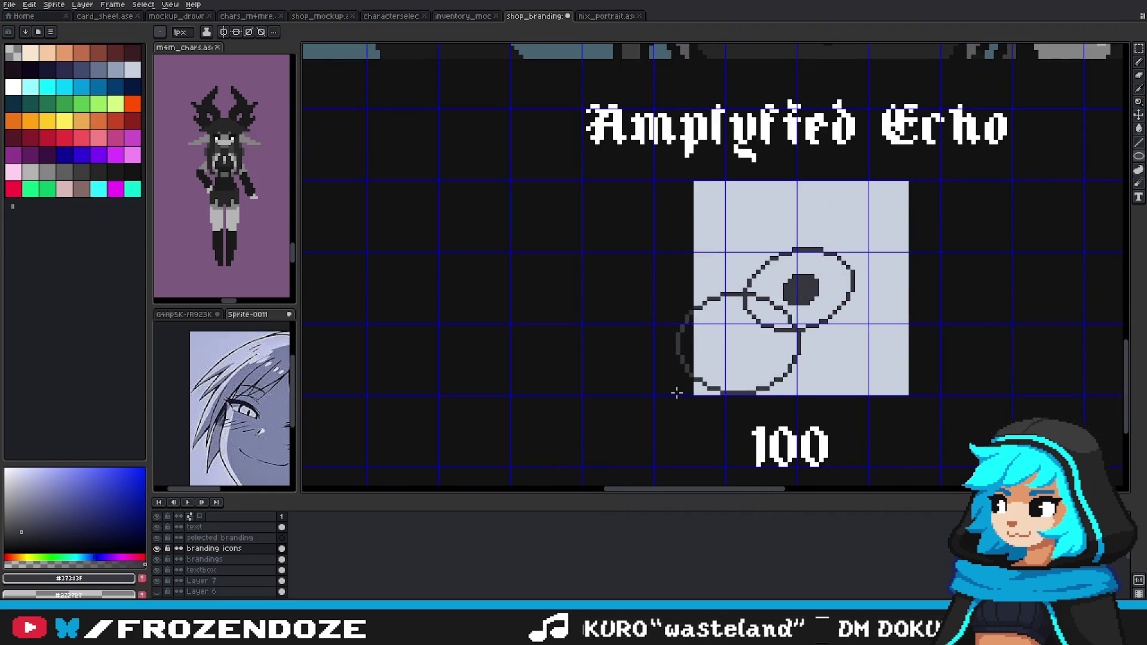
{"action": "key", "text": "ctrl+z"}
{"action": "left_click_drag", "start_coordinate": [801, 291], "coordinate": [723, 373]}
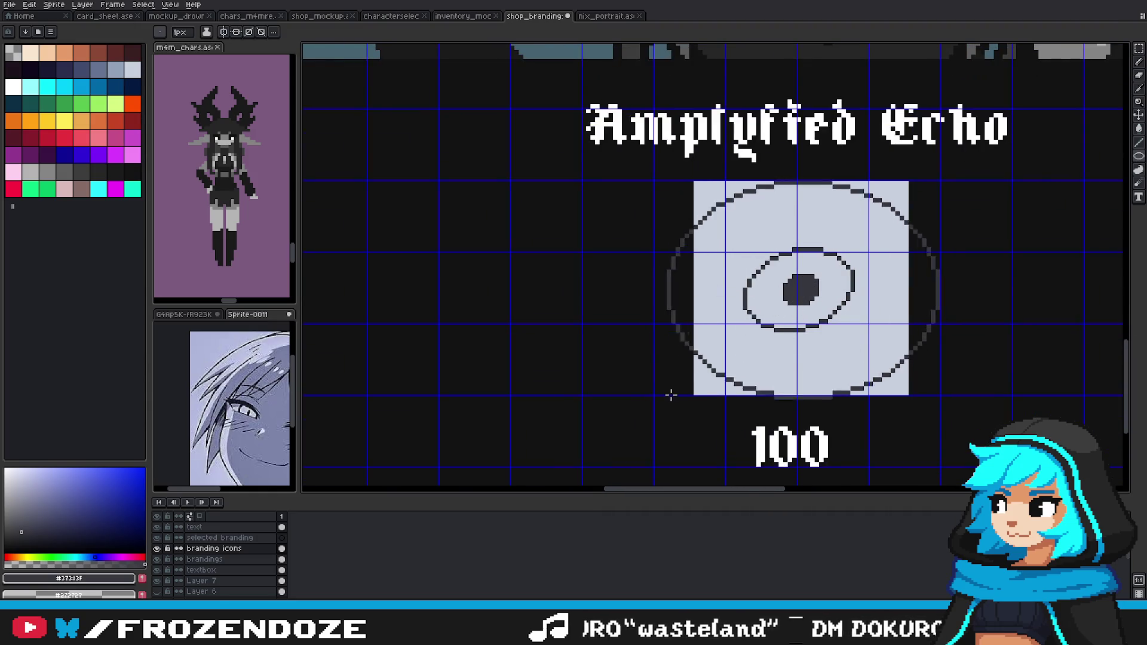
{"action": "mouse_move", "coordinate": [838, 430]}
{"action": "left_mouse_down"}
{"action": "mouse_move", "coordinate": [771, 371]}
{"action": "mouse_move", "coordinate": [703, 348]}
{"action": "left_mouse_up"}
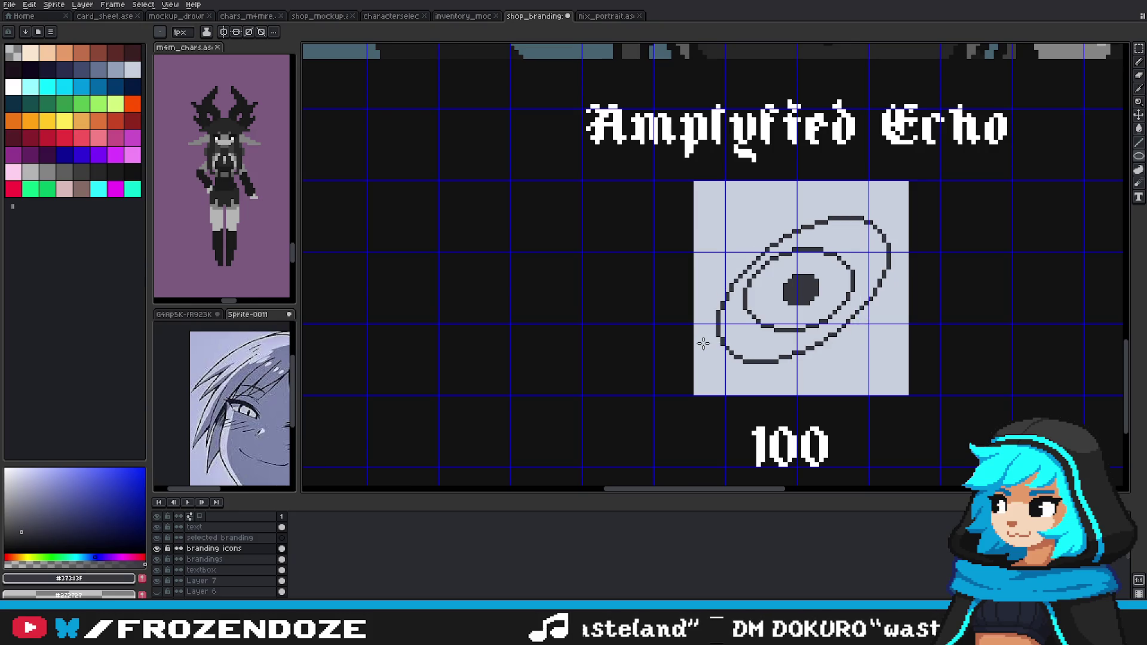
{"action": "scroll", "coordinate": [699, 338], "scroll_direction": "down", "scroll_amount": 2}
{"action": "scroll", "coordinate": [866, 352], "scroll_direction": "down", "scroll_amount": 2}
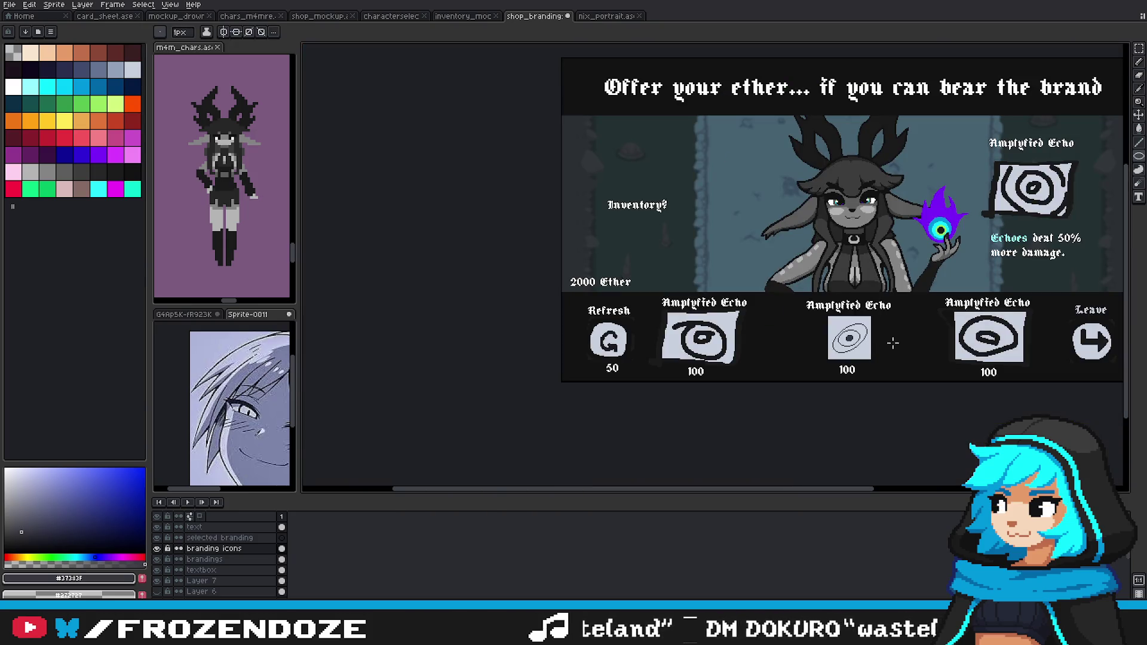
{"action": "key", "text": "ctrl+z"}
{"action": "key", "text": "ctrl+z"}
{"action": "key", "text": "ctrl+z"}
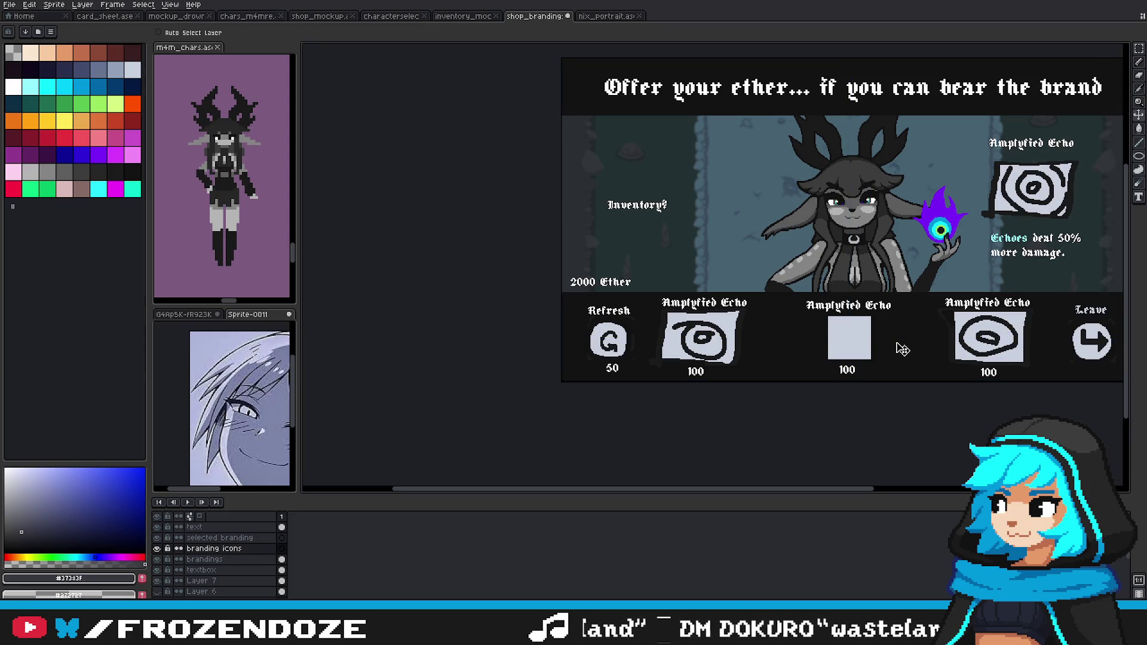
{"action": "scroll", "coordinate": [898, 338], "scroll_direction": "up", "scroll_amount": 1}
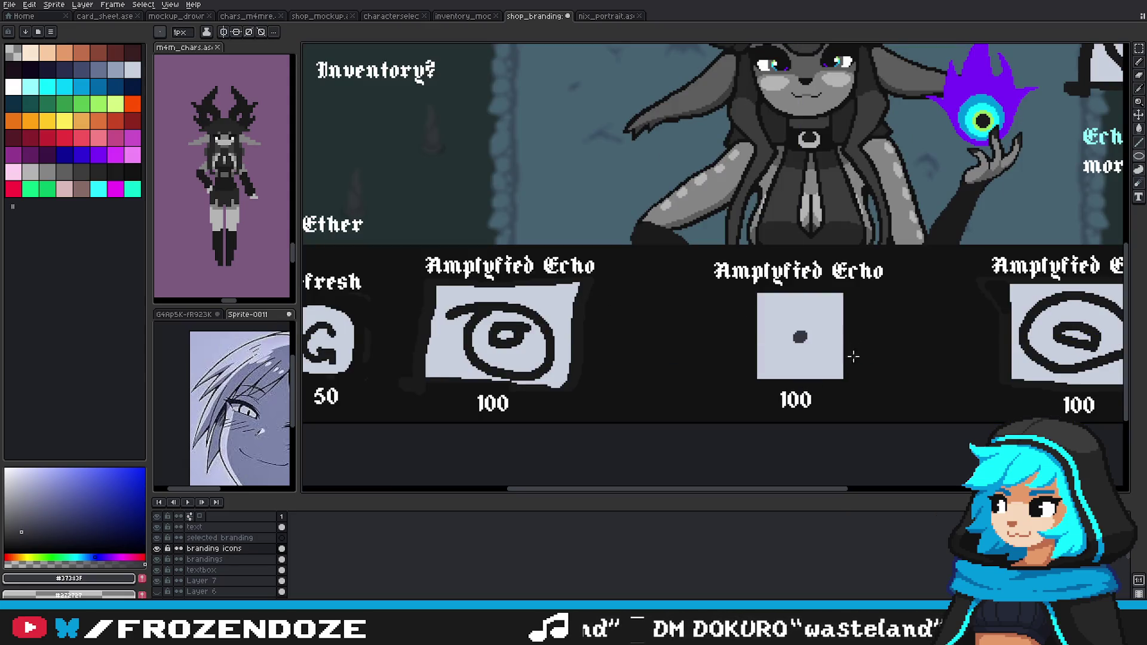
{"action": "scroll", "coordinate": [825, 371], "scroll_direction": "down", "scroll_amount": 2}
{"action": "scroll", "coordinate": [821, 368], "scroll_direction": "up", "scroll_amount": 1}
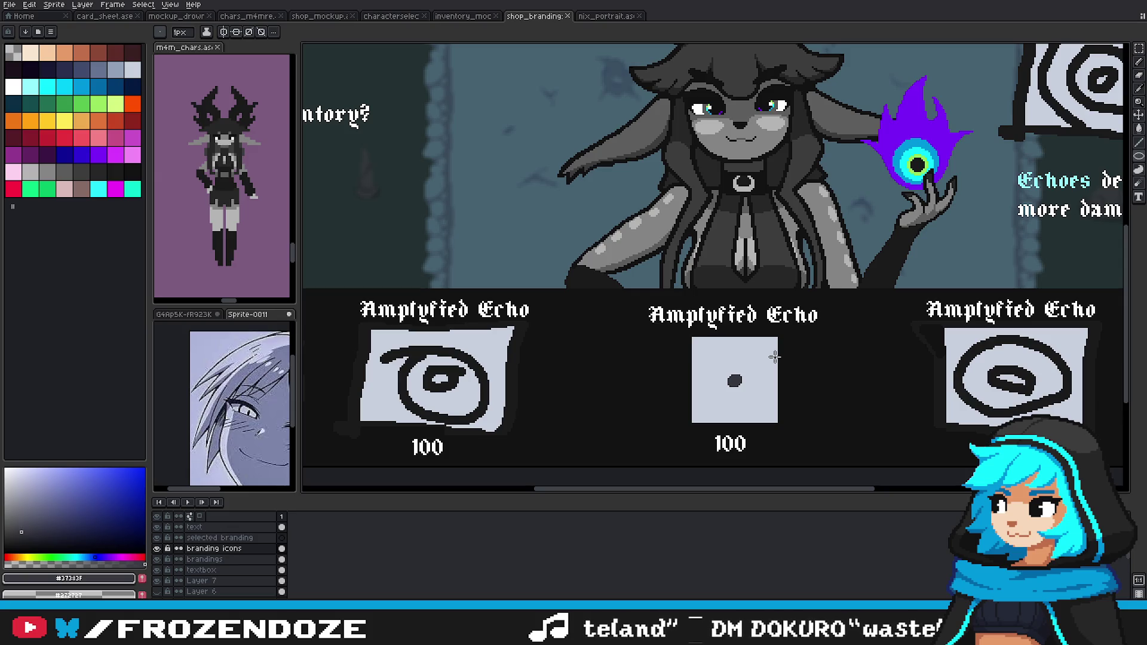
{"action": "scroll", "coordinate": [775, 357], "scroll_direction": "down", "scroll_amount": 2}
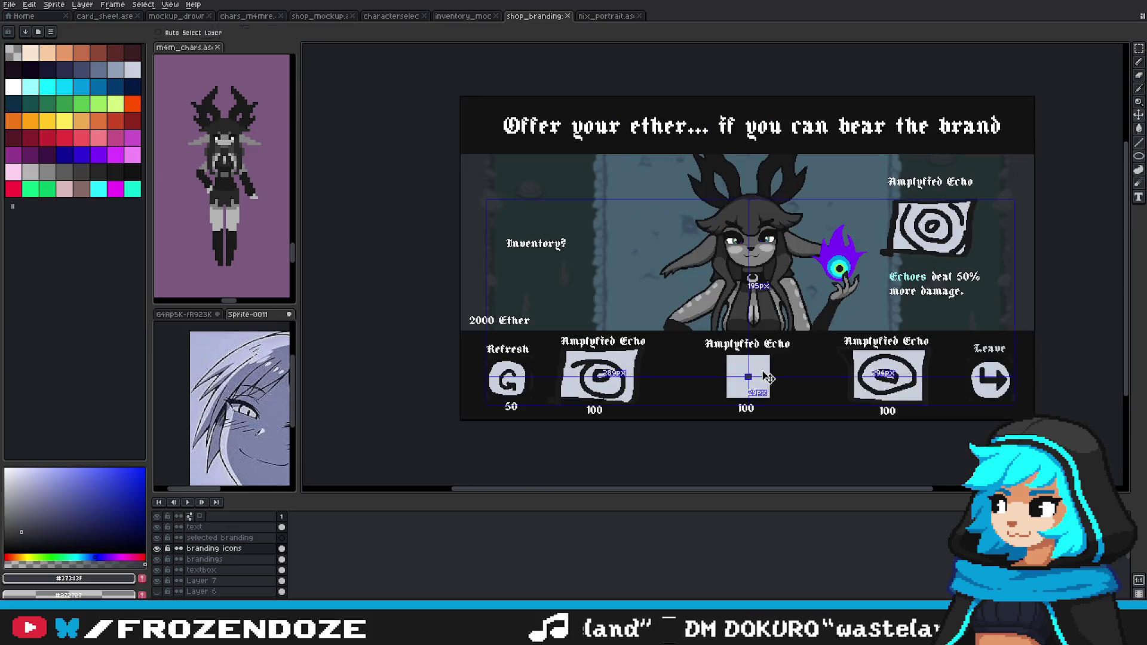
Step: Add a dark pixel at the dot's lower-left, then undo the pixel edits
{"action": "scroll", "coordinate": [771, 364], "scroll_direction": "up", "scroll_amount": 4}
{"action": "scroll", "coordinate": [732, 359], "scroll_direction": "down", "scroll_amount": 2}
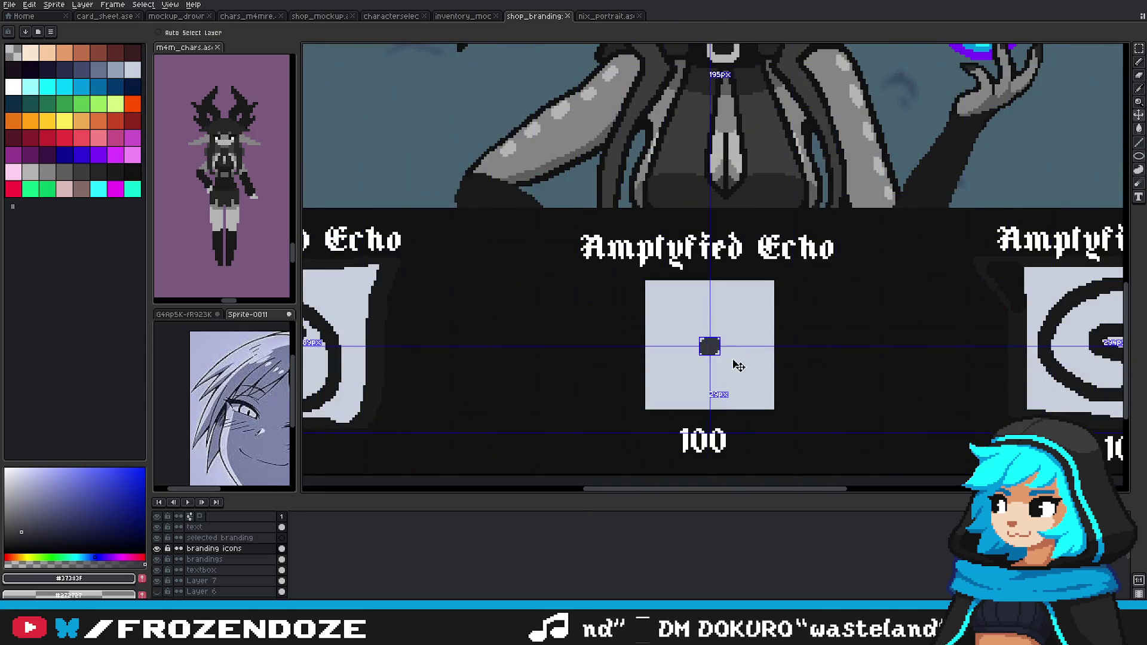
{"action": "scroll", "coordinate": [726, 358], "scroll_direction": "down", "scroll_amount": 2}
{"action": "scroll", "coordinate": [732, 362], "scroll_direction": "down", "scroll_amount": 1}
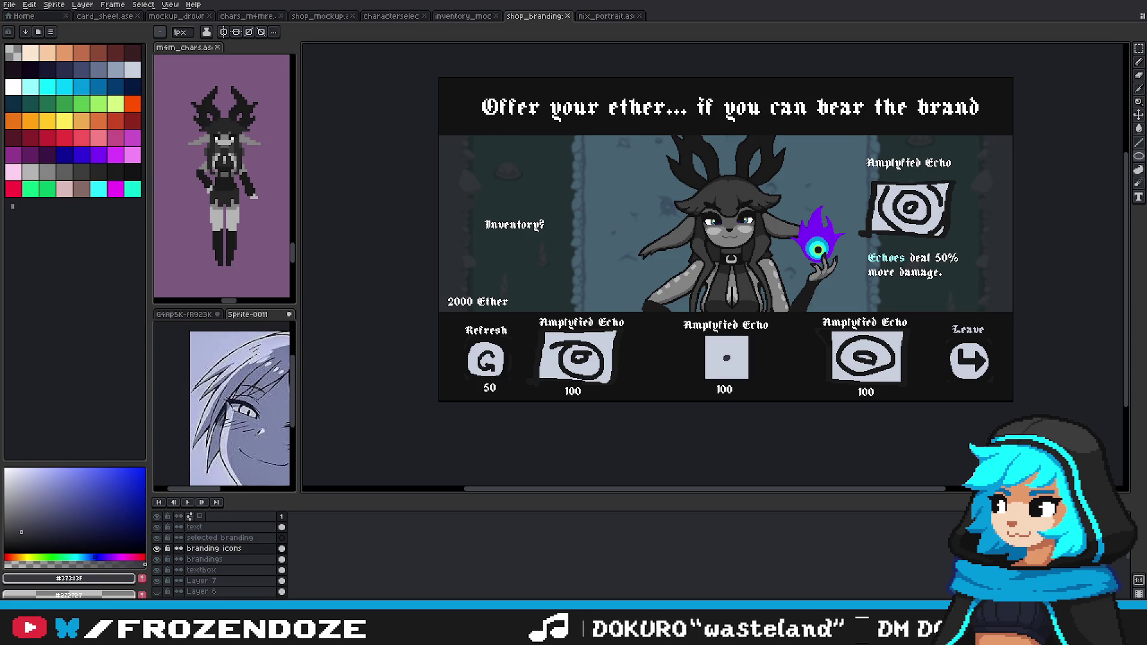
{"action": "scroll", "coordinate": [726, 371], "scroll_direction": "up", "scroll_amount": 3}
{"action": "left_click_drag", "start_coordinate": [711, 299], "coordinate": [718, 327]}
{"action": "scroll", "coordinate": [719, 327], "scroll_direction": "up", "scroll_amount": 2}
{"action": "key", "text": "b"}
{"action": "left_click", "coordinate": [678, 391]}
{"action": "scroll", "coordinate": [678, 392], "scroll_direction": "up", "scroll_amount": 2}
{"action": "scroll", "coordinate": [661, 409], "scroll_direction": "down", "scroll_amount": 2}
{"action": "key", "text": "ctrl+z"}
{"action": "key", "text": "ctrl+z"}
{"action": "key", "text": "ctrl+z"}
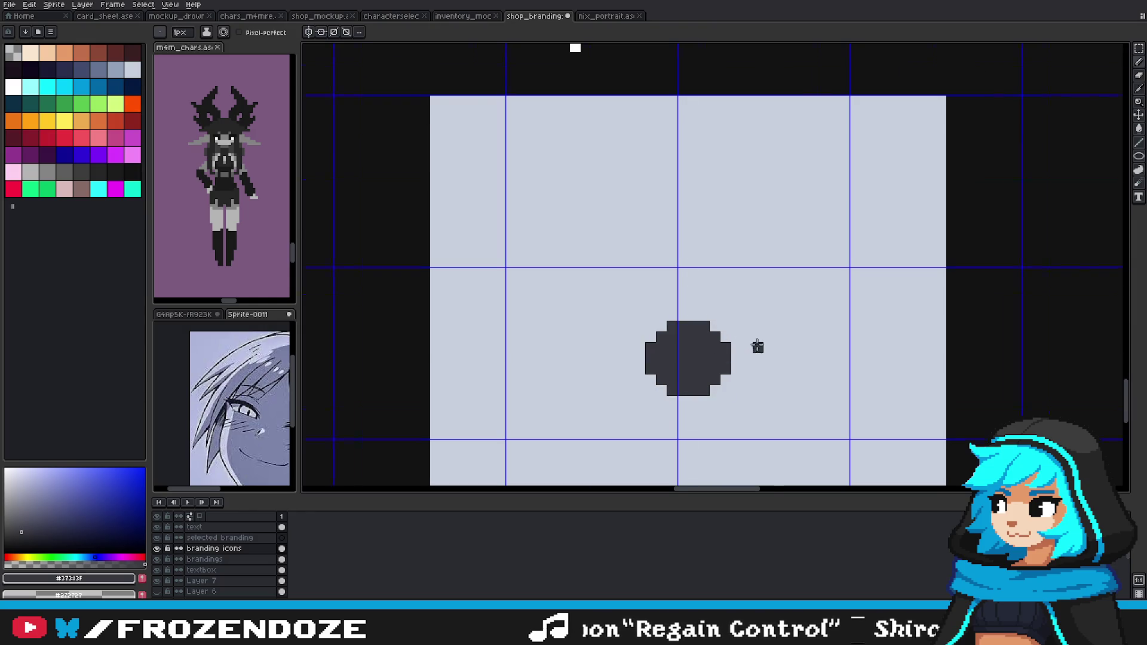
{"action": "scroll", "coordinate": [756, 343], "scroll_direction": "down", "scroll_amount": 4}
{"action": "scroll", "coordinate": [830, 402], "scroll_direction": "up", "scroll_amount": 1}
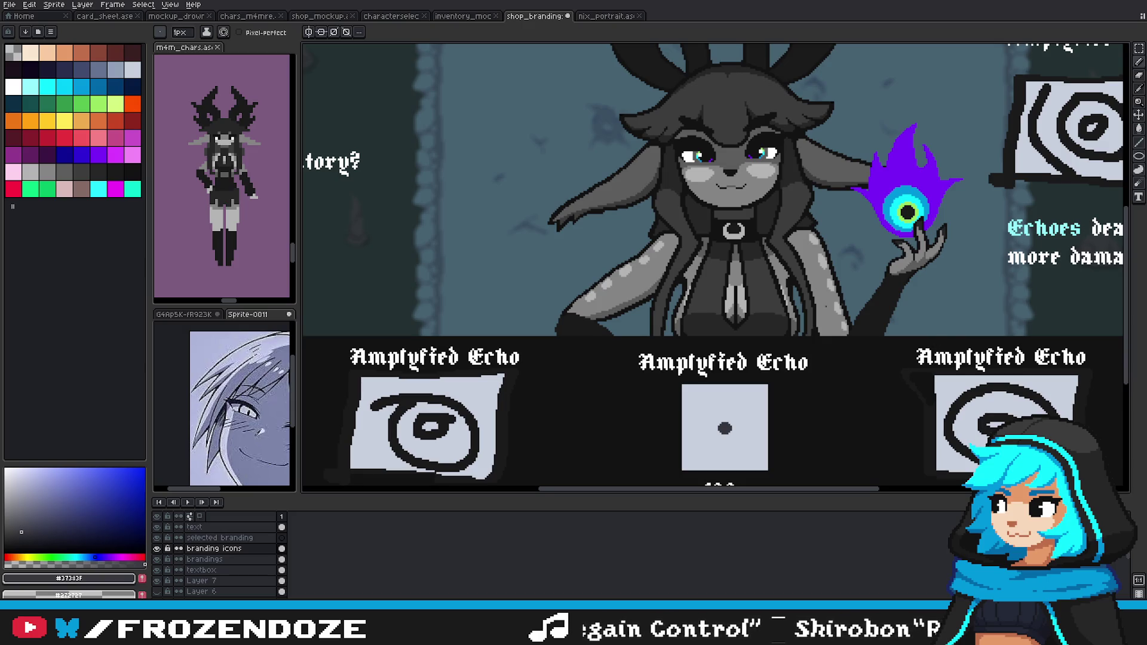
{"action": "scroll", "coordinate": [716, 267], "scroll_direction": "down", "scroll_amount": 3}
{"action": "scroll", "coordinate": [716, 267], "scroll_direction": "up", "scroll_amount": 3}
{"action": "scroll", "coordinate": [716, 267], "scroll_direction": "right", "scroll_amount": 2}
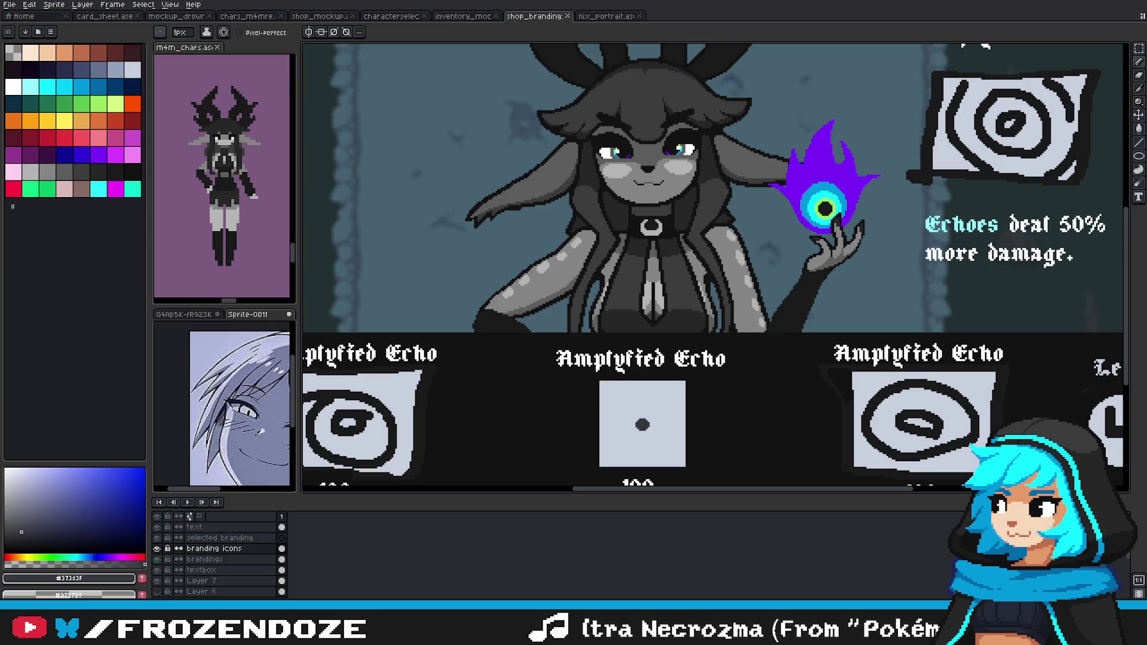
Step: Scroll to view the three 100-priced tiles, the middle one holding just a dark dot
{"action": "scroll", "coordinate": [674, 307], "scroll_direction": "down", "scroll_amount": 2}
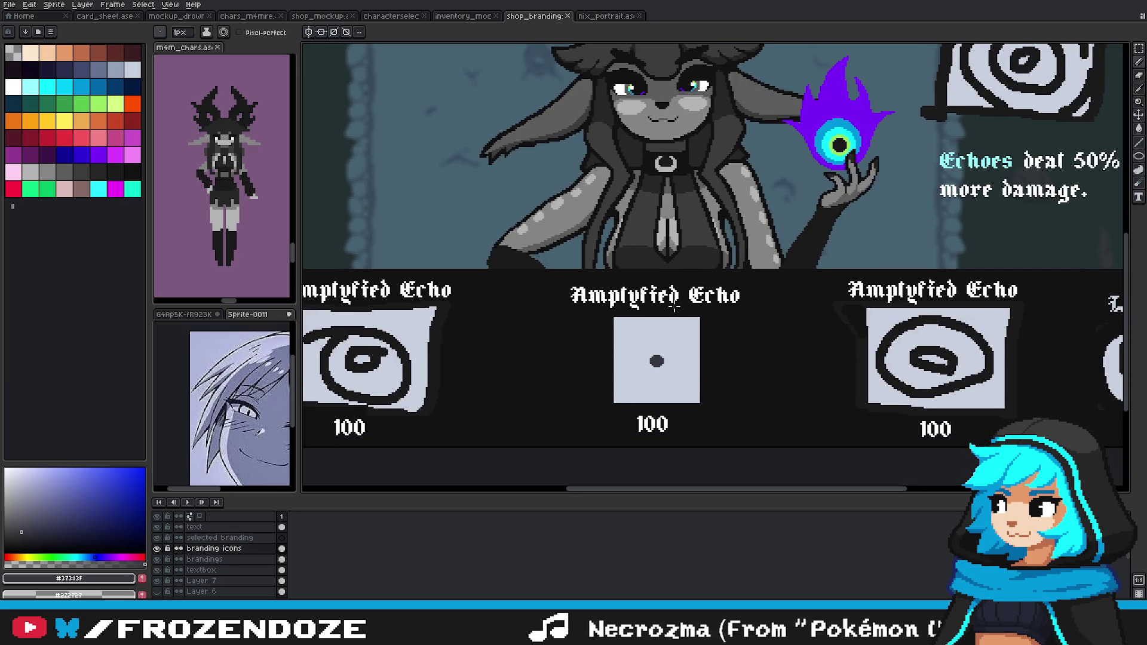
{"action": "left_click_drag", "start_coordinate": [786, 333], "coordinate": [793, 337]}
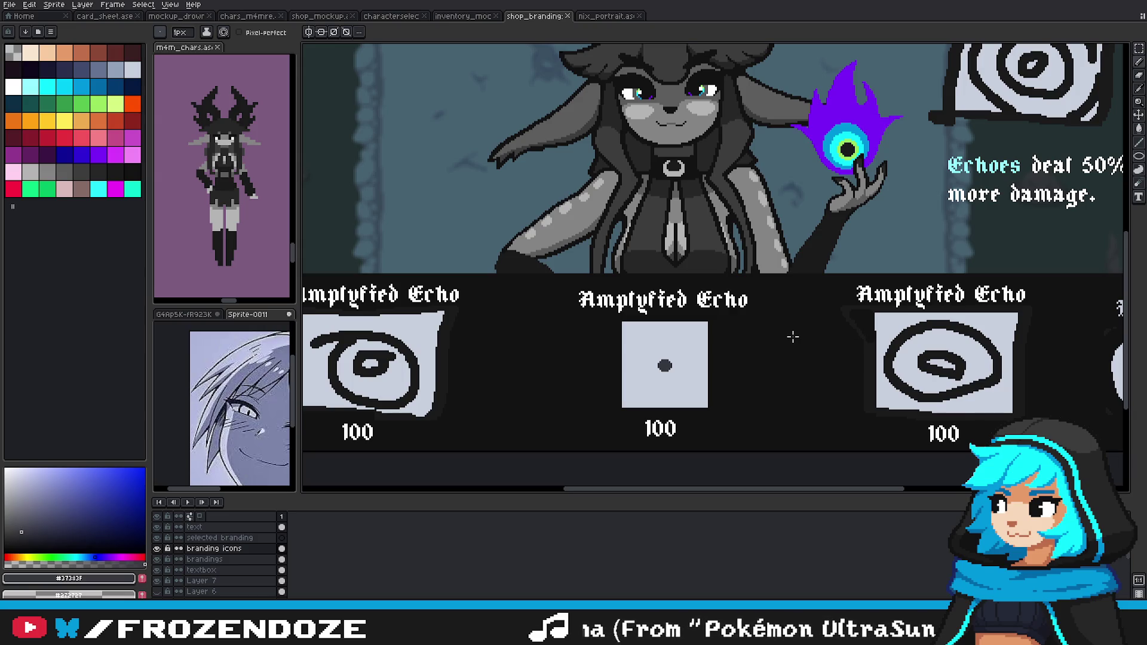
{"action": "scroll", "coordinate": [663, 391], "scroll_direction": "up", "scroll_amount": 1}
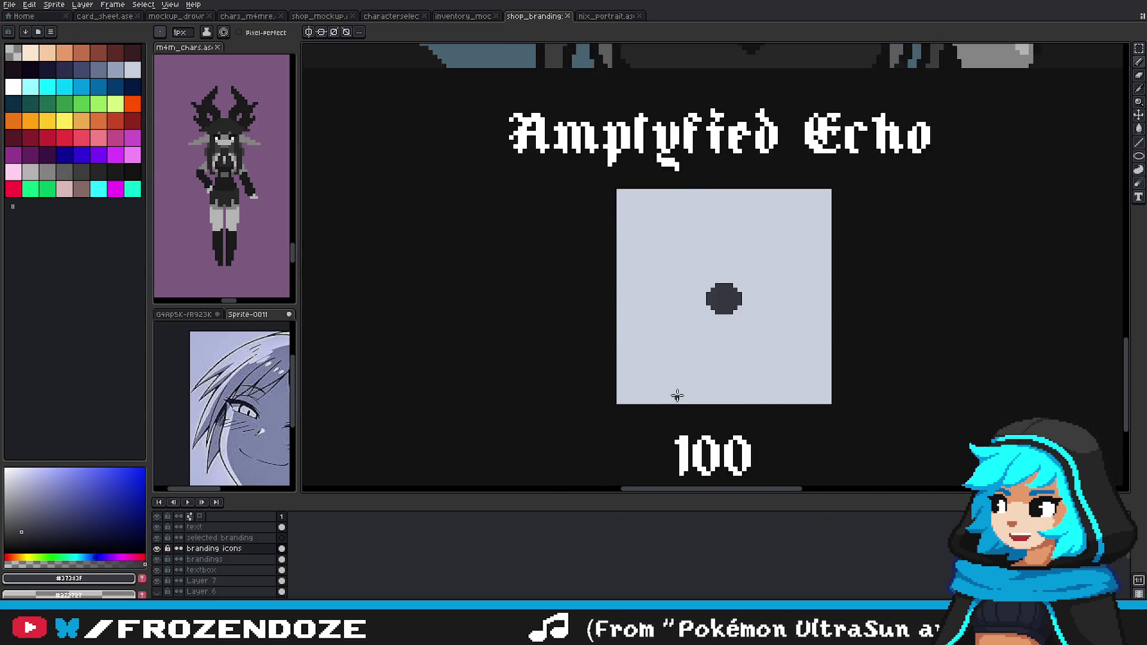
{"action": "scroll", "coordinate": [727, 316], "scroll_direction": "up", "scroll_amount": 1}
{"action": "key", "text": "ctrl+z"}
{"action": "key", "text": "ctrl+y"}
{"action": "scroll", "coordinate": [709, 363], "scroll_direction": "down", "scroll_amount": 1}
{"action": "scroll", "coordinate": [710, 364], "scroll_direction": "down", "scroll_amount": 1}
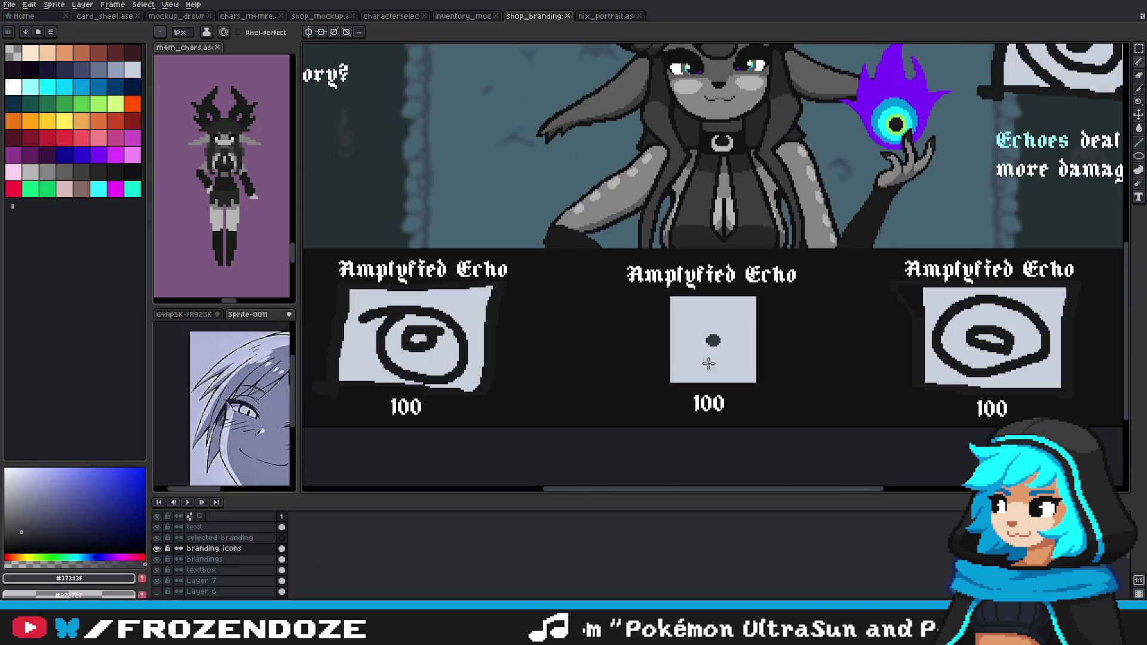
{"action": "scroll", "coordinate": [729, 364], "scroll_direction": "down", "scroll_amount": 1}
{"action": "scroll", "coordinate": [751, 365], "scroll_direction": "up", "scroll_amount": 1}
{"action": "scroll", "coordinate": [741, 388], "scroll_direction": "down", "scroll_amount": 1}
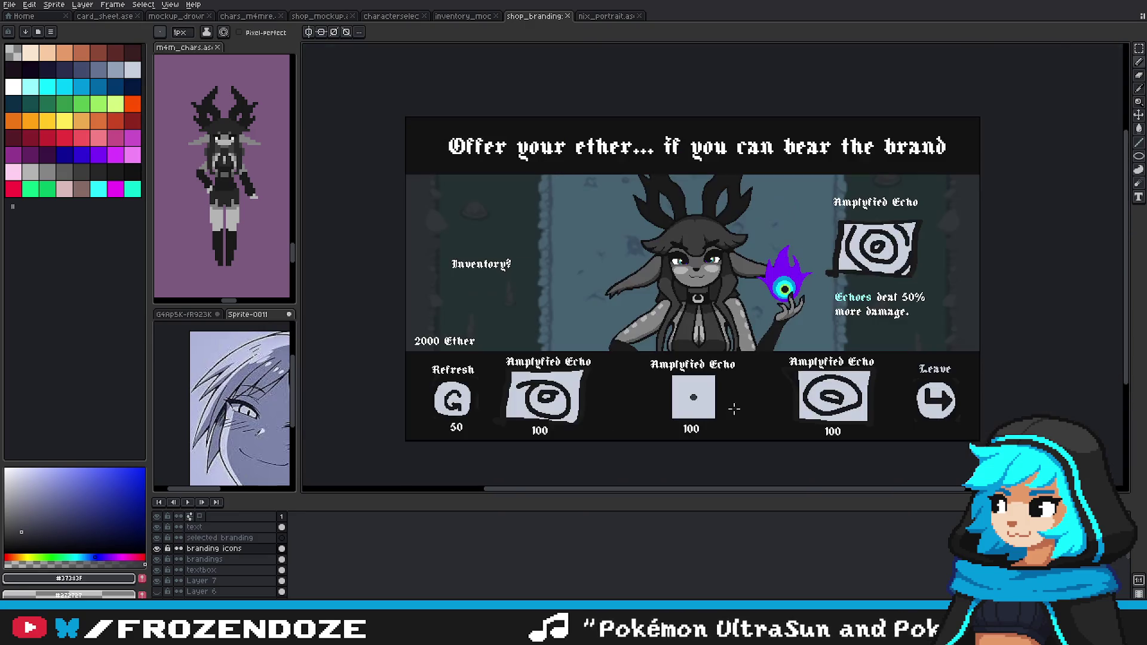
{"action": "scroll", "coordinate": [729, 413], "scroll_direction": "up", "scroll_amount": 1}
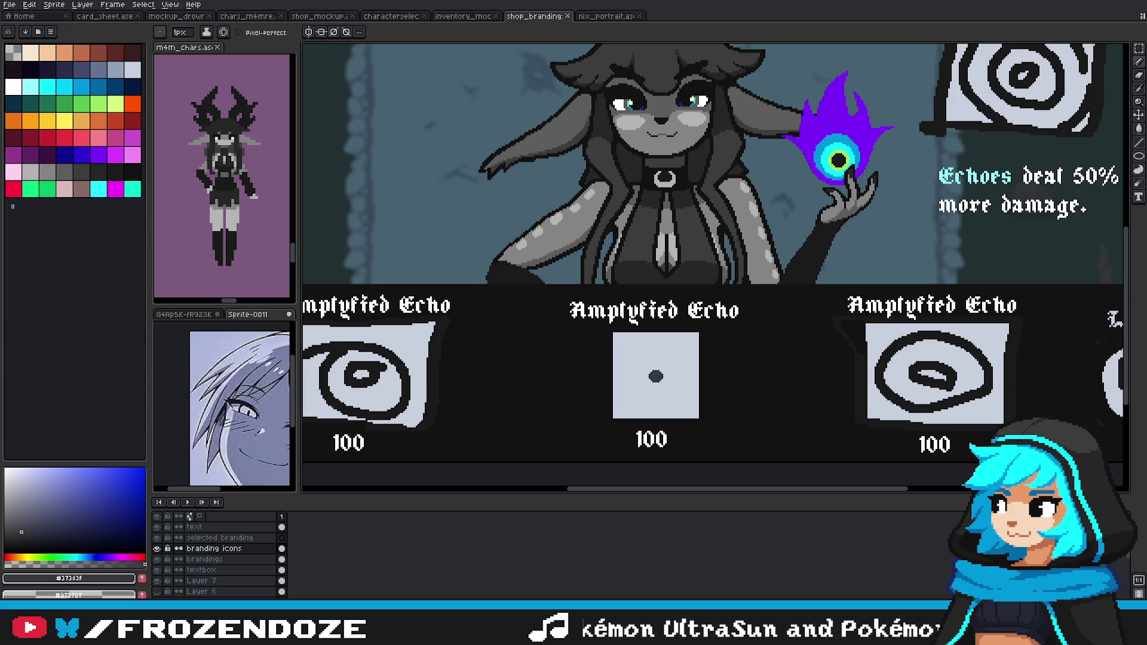
{"action": "scroll", "coordinate": [687, 389], "scroll_direction": "up", "scroll_amount": 2}
{"action": "scroll", "coordinate": [687, 389], "scroll_direction": "up", "scroll_amount": 1}
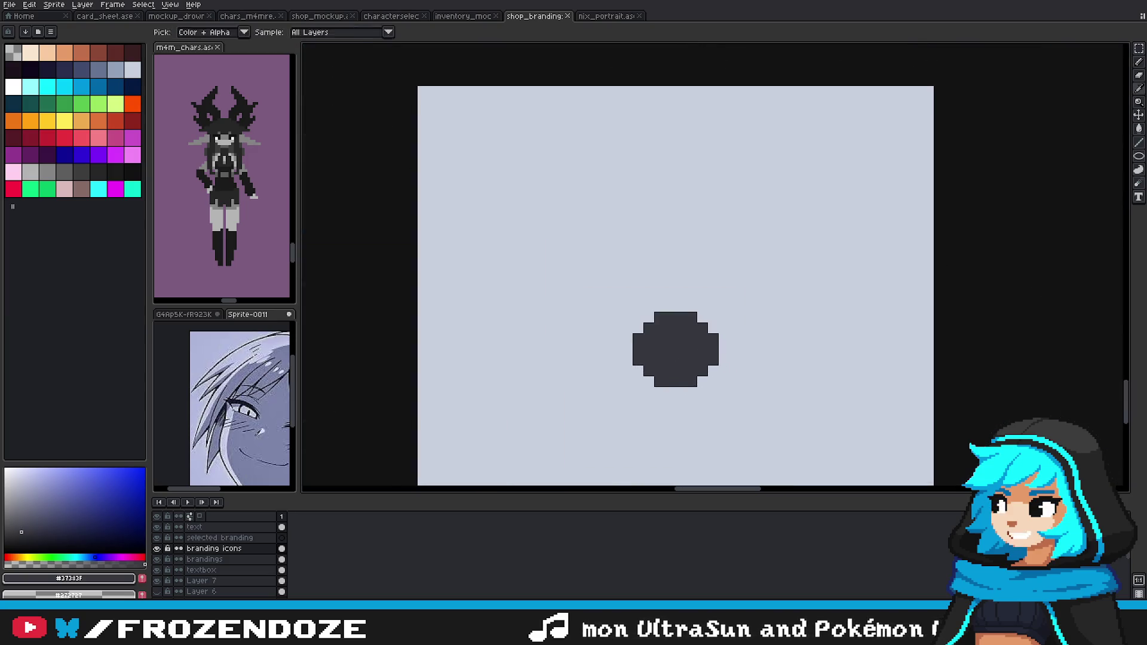
{"action": "scroll", "coordinate": [695, 389], "scroll_direction": "up", "scroll_amount": 1}
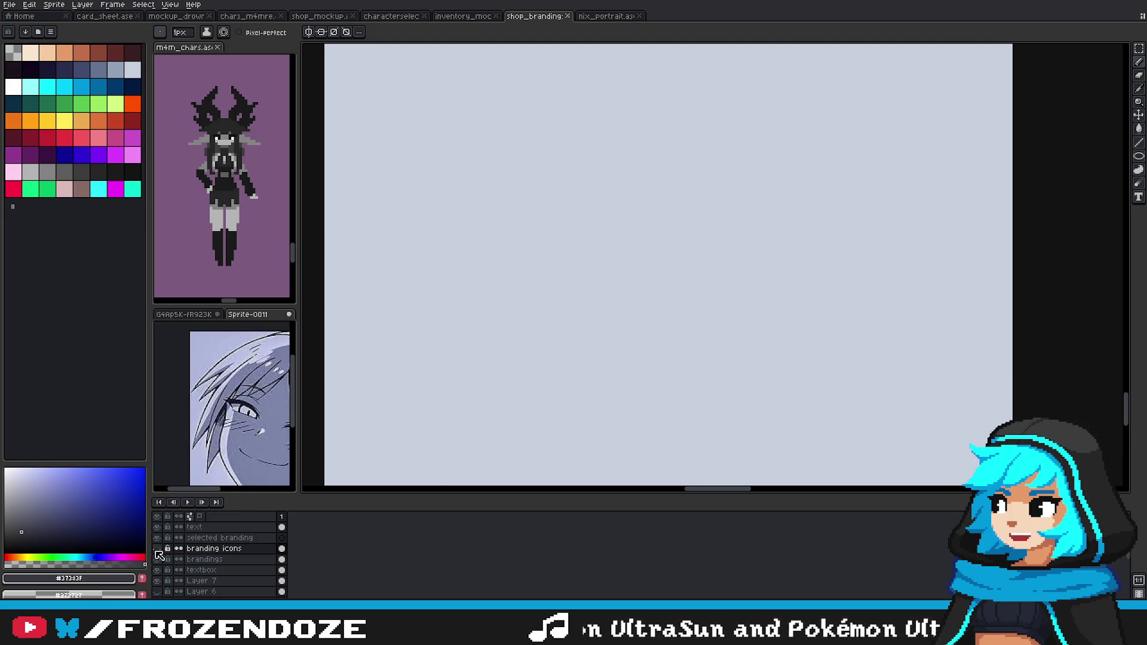
{"action": "scroll", "coordinate": [690, 293], "scroll_direction": "down", "scroll_amount": 4}
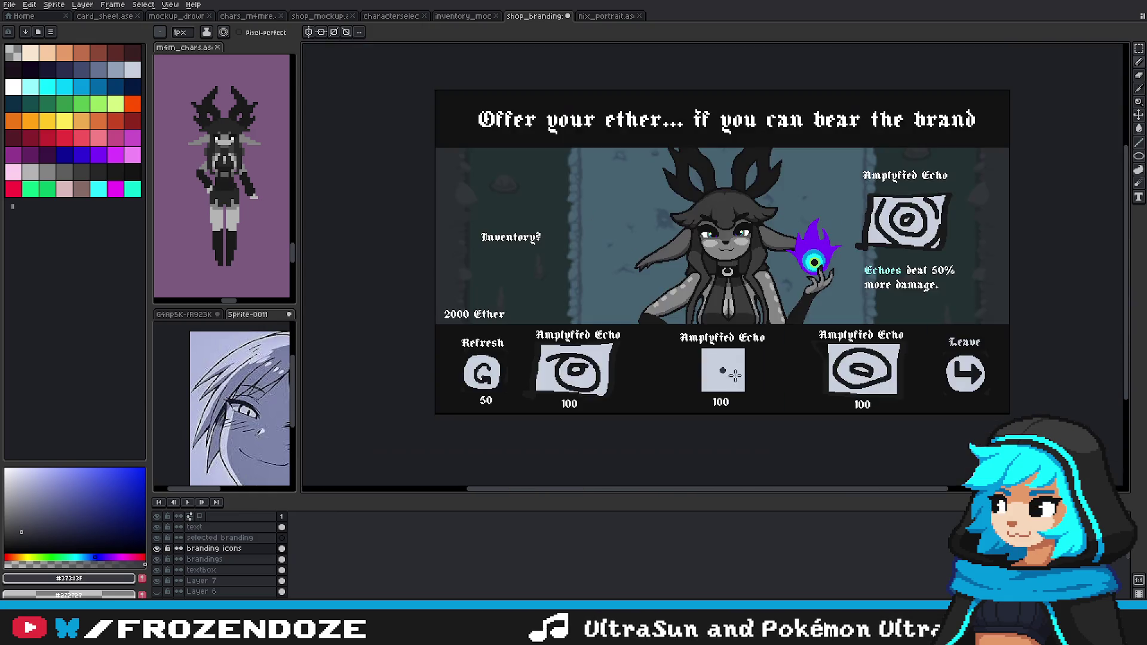
{"action": "scroll", "coordinate": [714, 380], "scroll_direction": "up", "scroll_amount": 1}
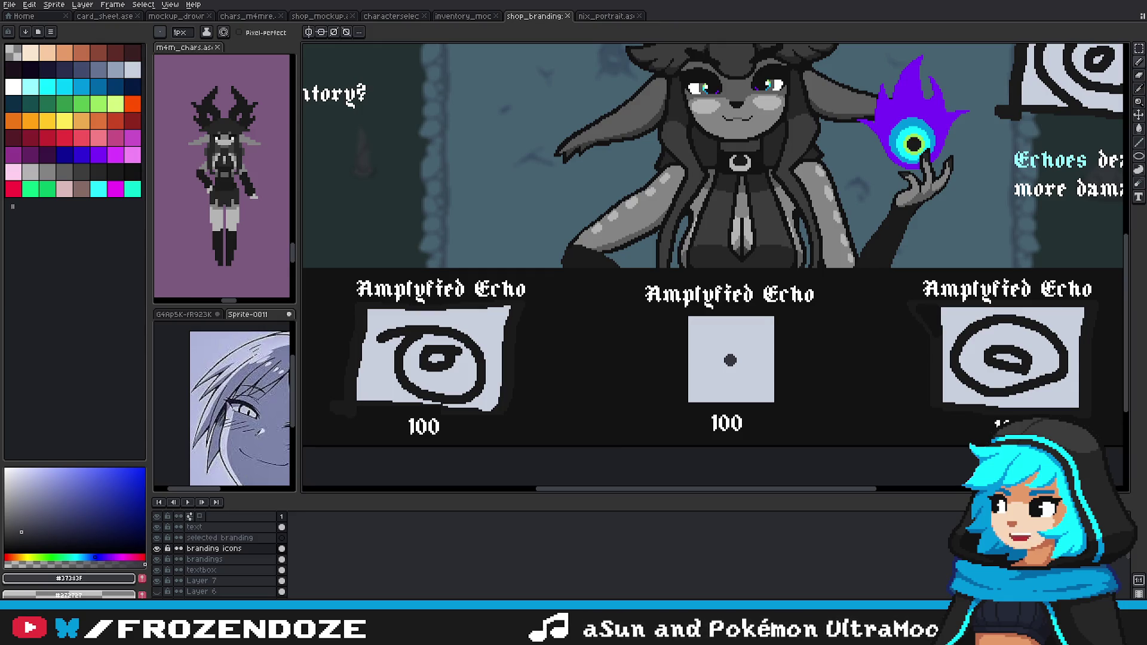
Step: Draw two eye-shaped outlines around the dark dot with freehand, undoing each
{"action": "scroll", "coordinate": [765, 388], "scroll_direction": "up", "scroll_amount": 3}
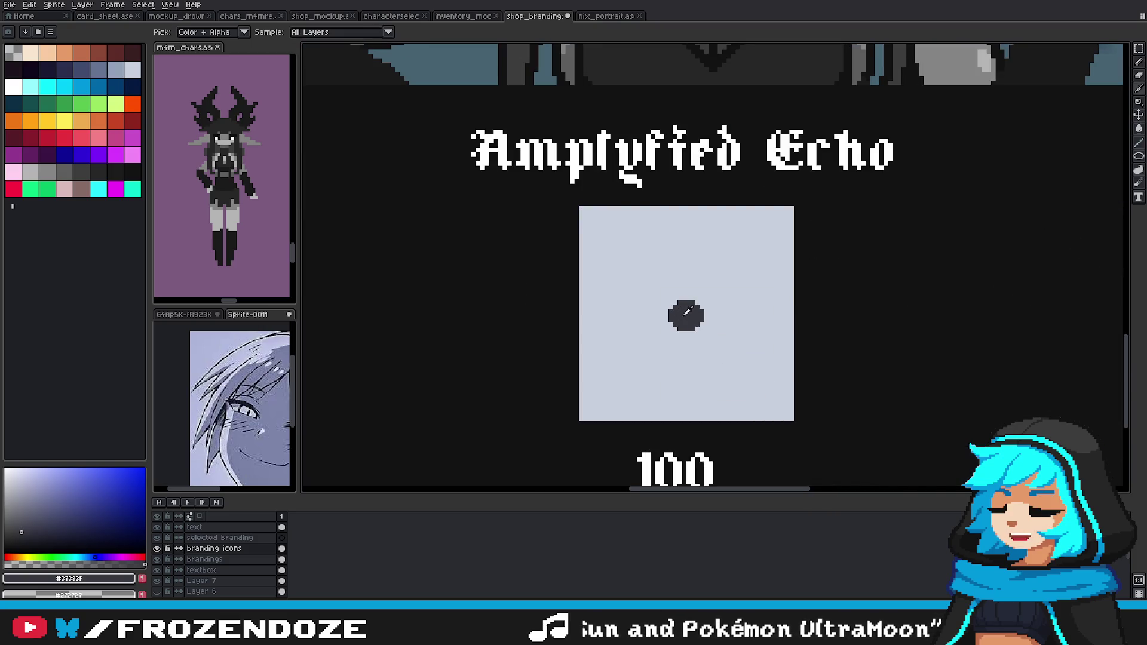
{"action": "left_click", "coordinate": [1139, 170]}
{"action": "scroll", "coordinate": [718, 316], "scroll_direction": "up", "scroll_amount": 1}
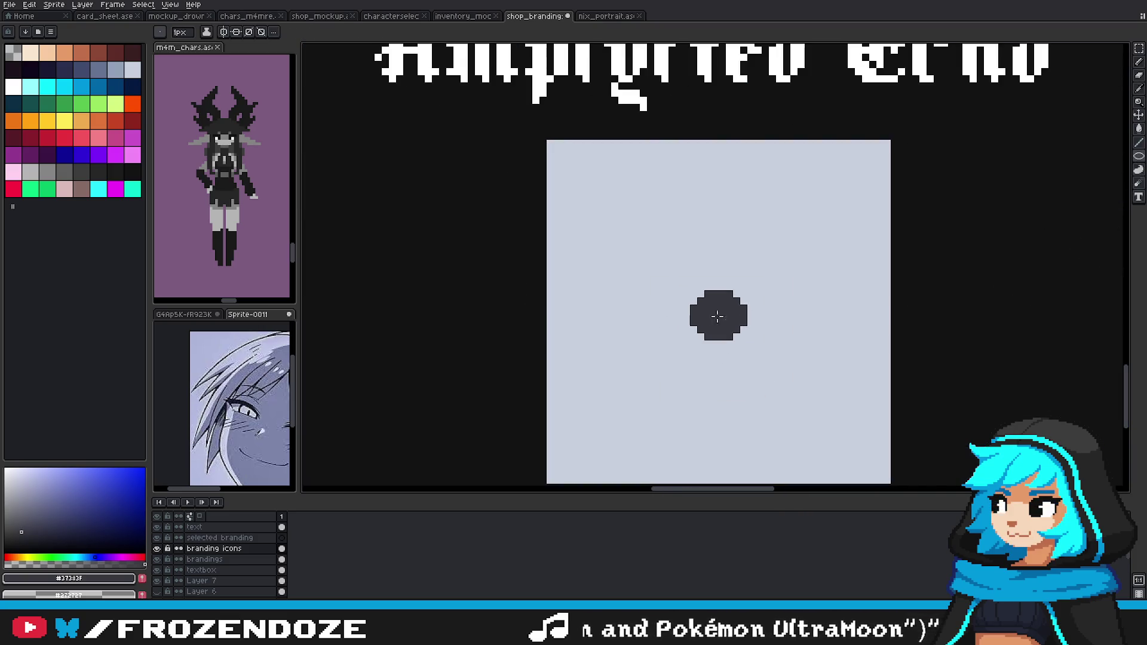
{"action": "left_click_drag", "start_coordinate": [673, 284], "coordinate": [771, 349]}
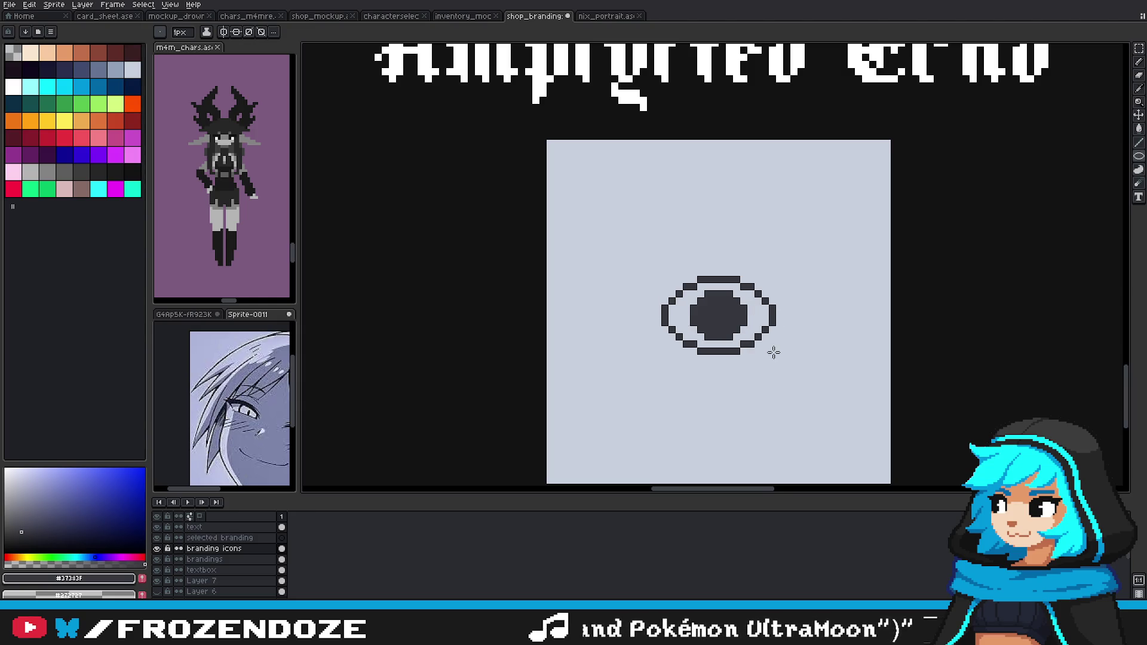
{"action": "key", "text": "ctrl+z"}
{"action": "left_click_drag", "start_coordinate": [658, 272], "coordinate": [801, 379]}
{"action": "key", "text": "ctrl+z"}
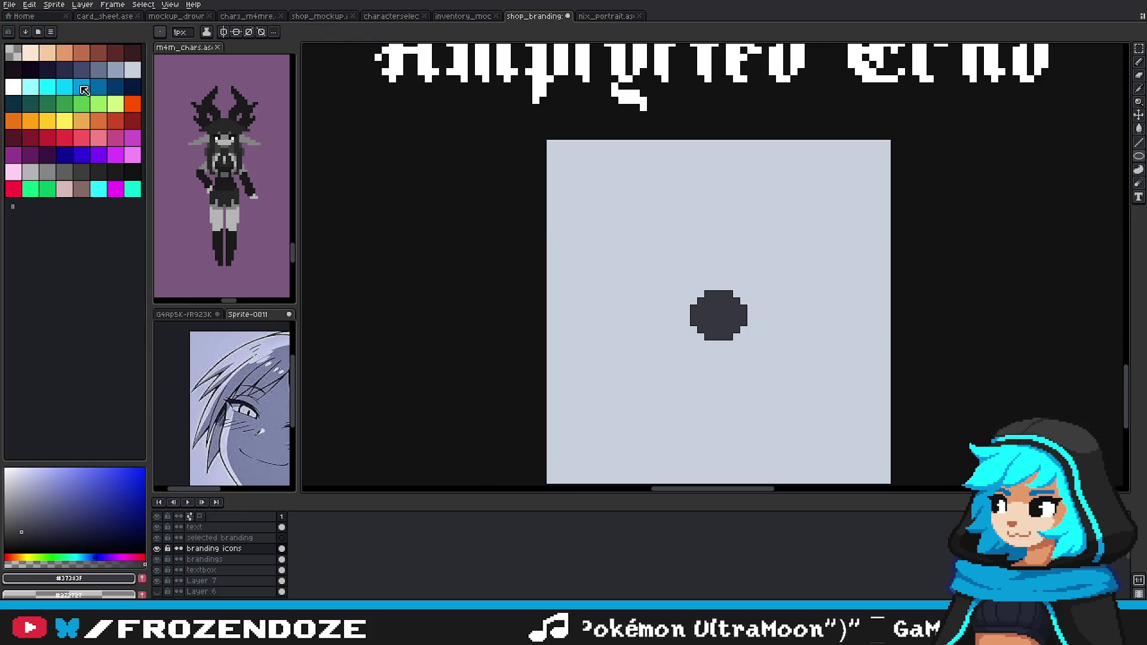
Step: Fill the dot with blue using the paint bucket (G)
{"action": "left_click", "coordinate": [83, 88]}
{"action": "scroll", "coordinate": [723, 377], "scroll_direction": "down", "scroll_amount": 3}
{"action": "key", "text": "g"}
{"action": "left_click", "coordinate": [696, 341]}
{"action": "scroll", "coordinate": [695, 342], "scroll_direction": "down", "scroll_amount": 3}
{"action": "scroll", "coordinate": [695, 342], "scroll_direction": "up", "scroll_amount": 2}
Step: Check the nix portrait sprite, then return to the shop mockup centred on the middle icon
{"action": "key", "text": "ctrl+Tab"}
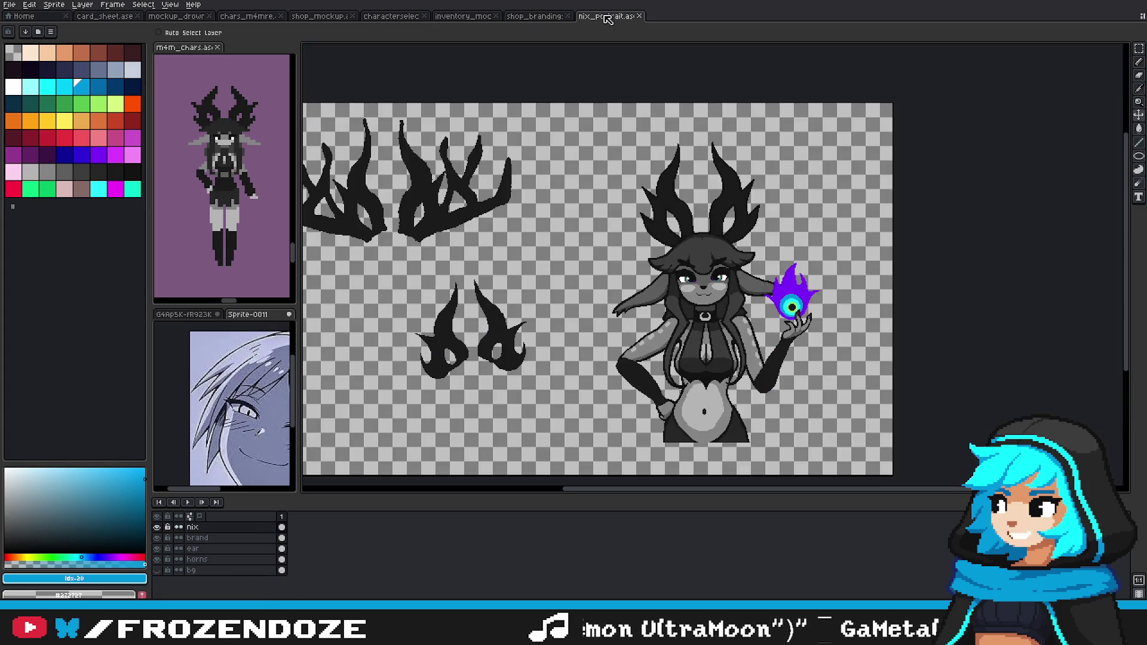
{"action": "scroll", "coordinate": [746, 362], "scroll_direction": "up", "scroll_amount": 2}
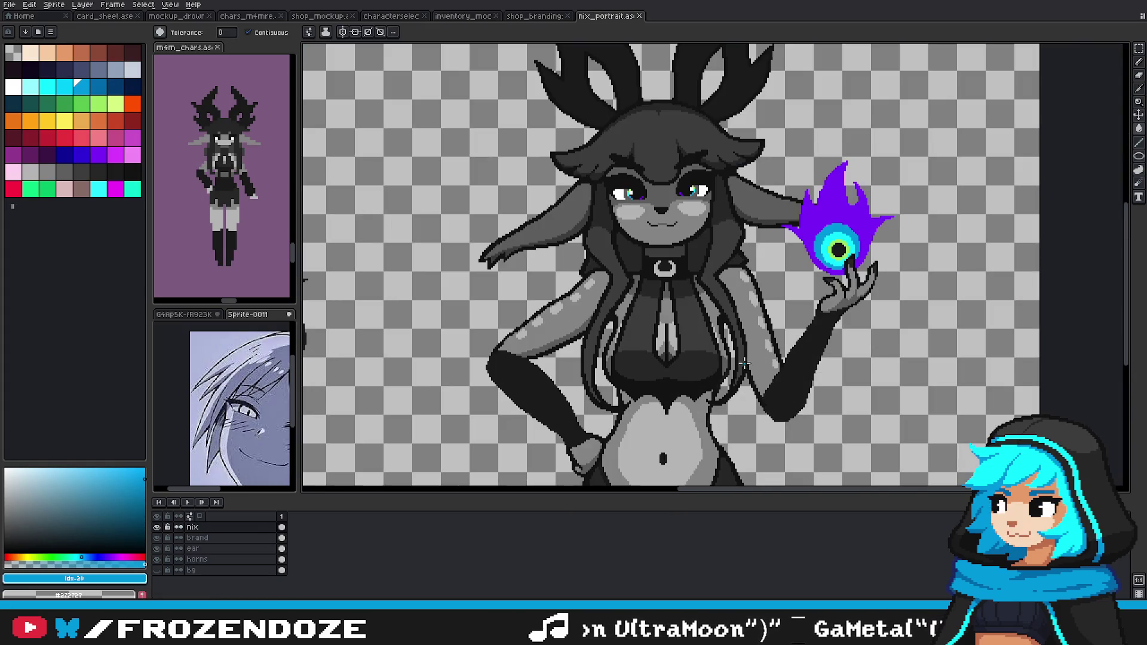
{"action": "left_click", "coordinate": [514, 17]}
{"action": "scroll", "coordinate": [731, 237], "scroll_direction": "up", "scroll_amount": 1}
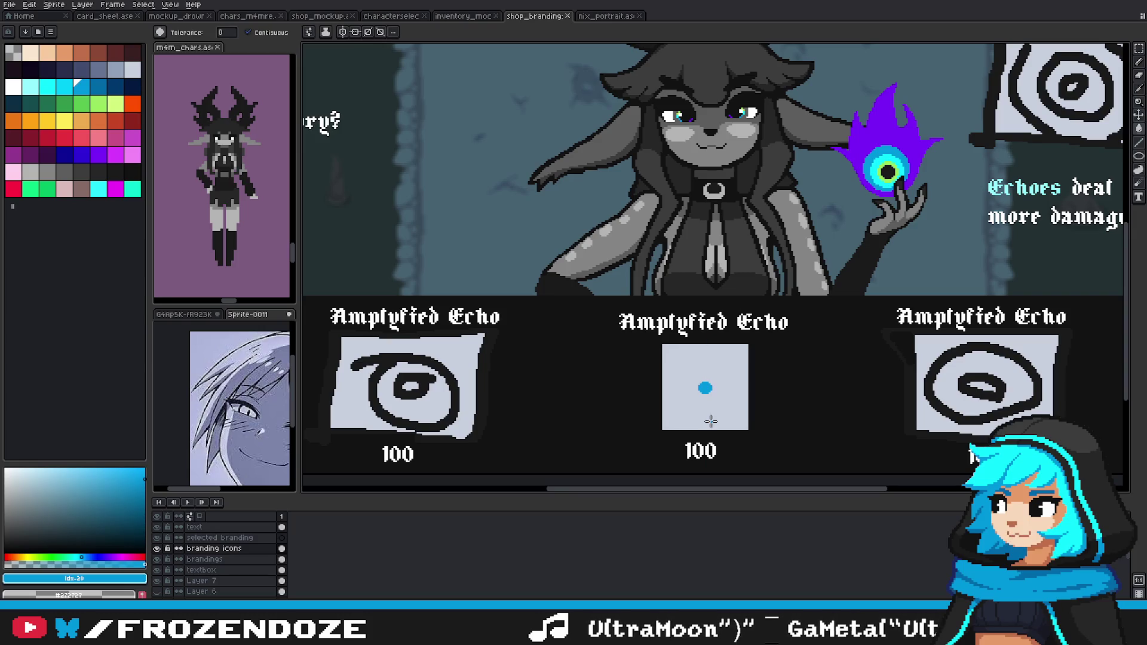
{"action": "left_click_drag", "start_coordinate": [716, 393], "coordinate": [674, 378]}
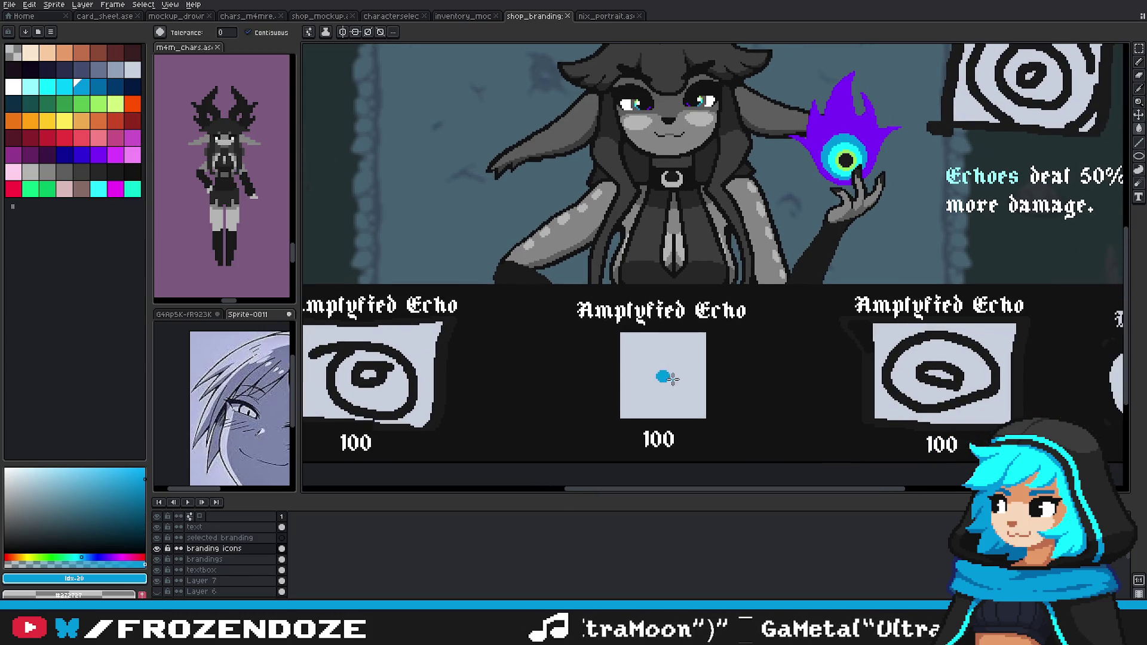
Step: Try a light cyan fill on the dot, then undo back to the dark grey dot
{"action": "left_click", "coordinate": [30, 86]}
{"action": "scroll", "coordinate": [679, 400], "scroll_direction": "up", "scroll_amount": 1}
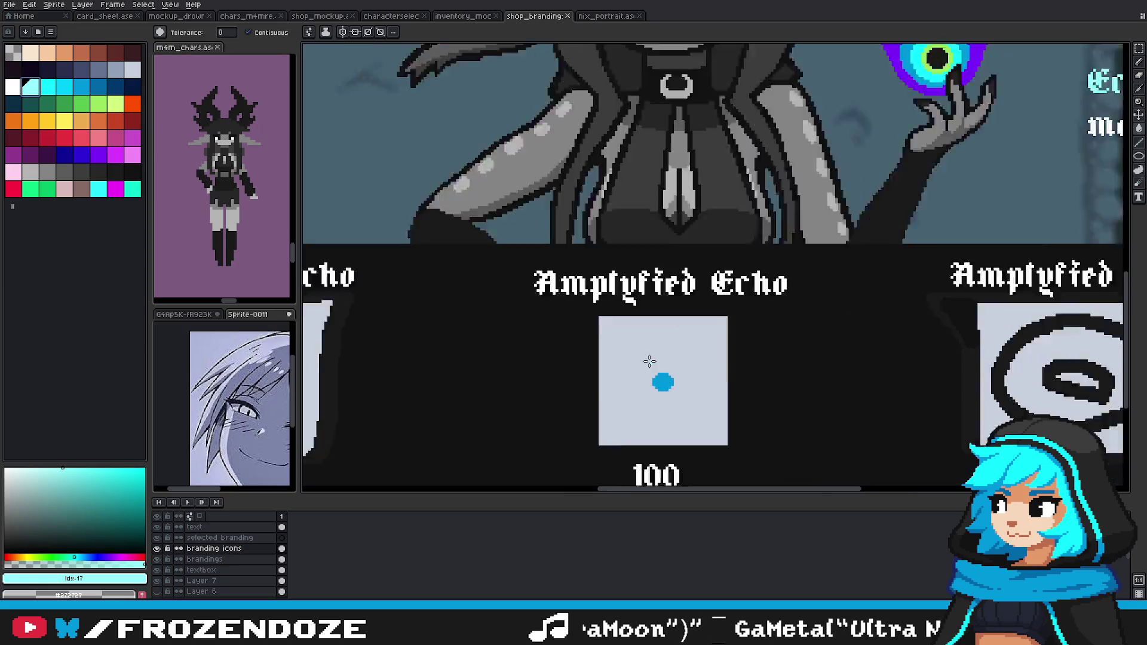
{"action": "scroll", "coordinate": [679, 400], "scroll_direction": "up", "scroll_amount": 1}
{"action": "left_click", "coordinate": [683, 404]}
{"action": "scroll", "coordinate": [683, 404], "scroll_direction": "down", "scroll_amount": 2}
{"action": "key", "text": "ctrl+z"}
{"action": "key", "text": "ctrl+z"}
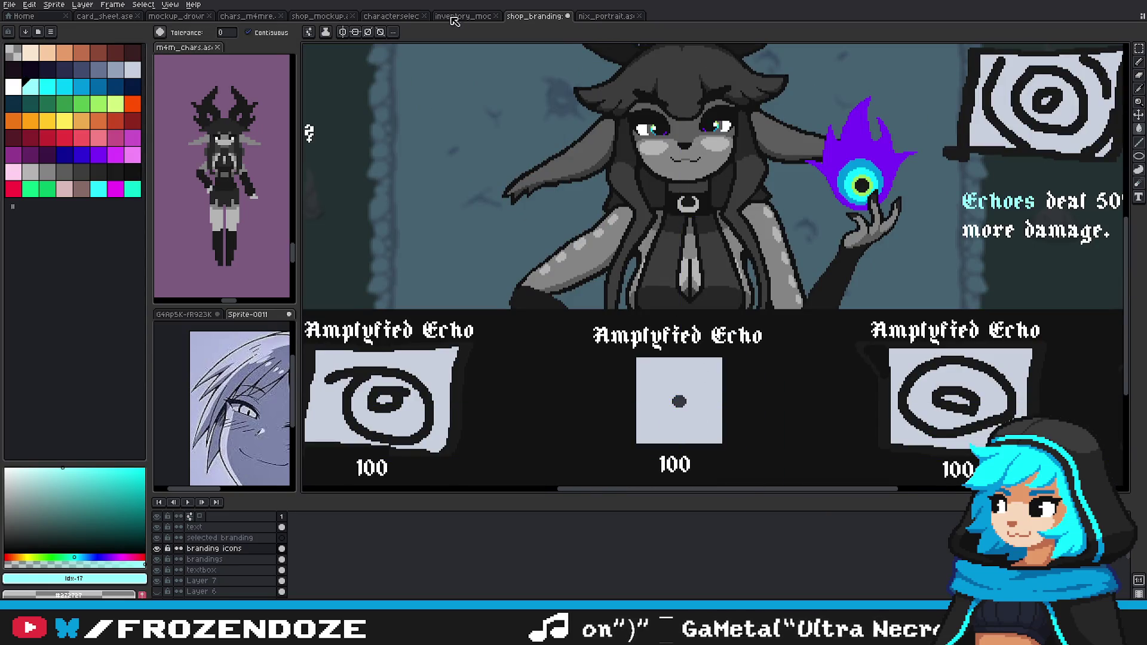
{"action": "left_click", "coordinate": [457, 16]}
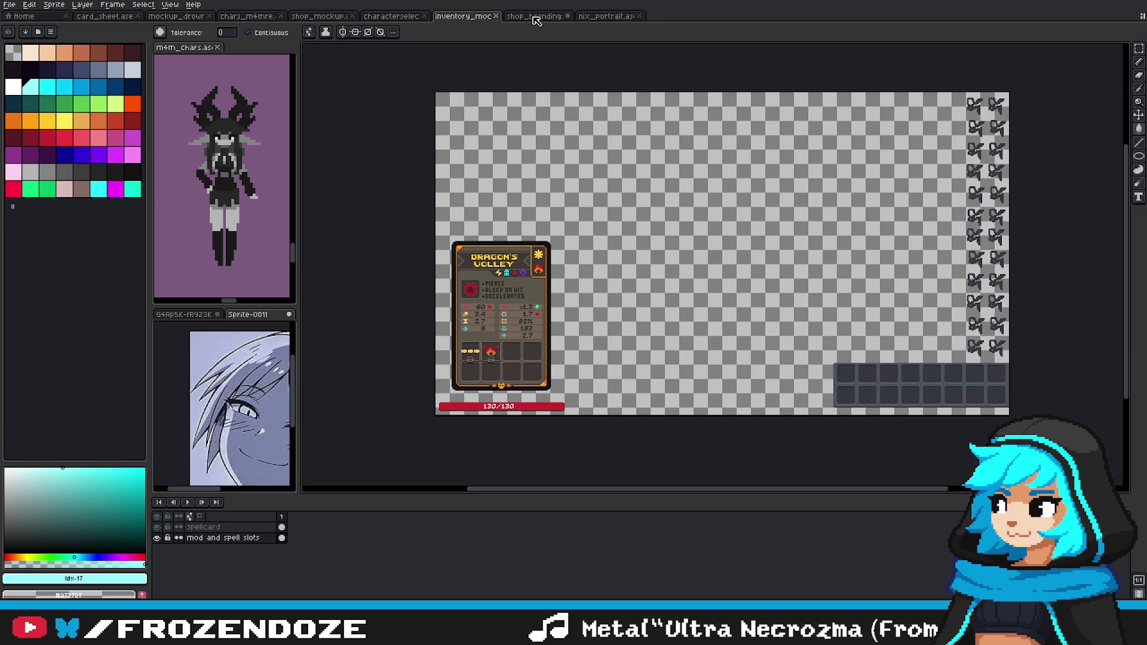
{"action": "left_click", "coordinate": [535, 16]}
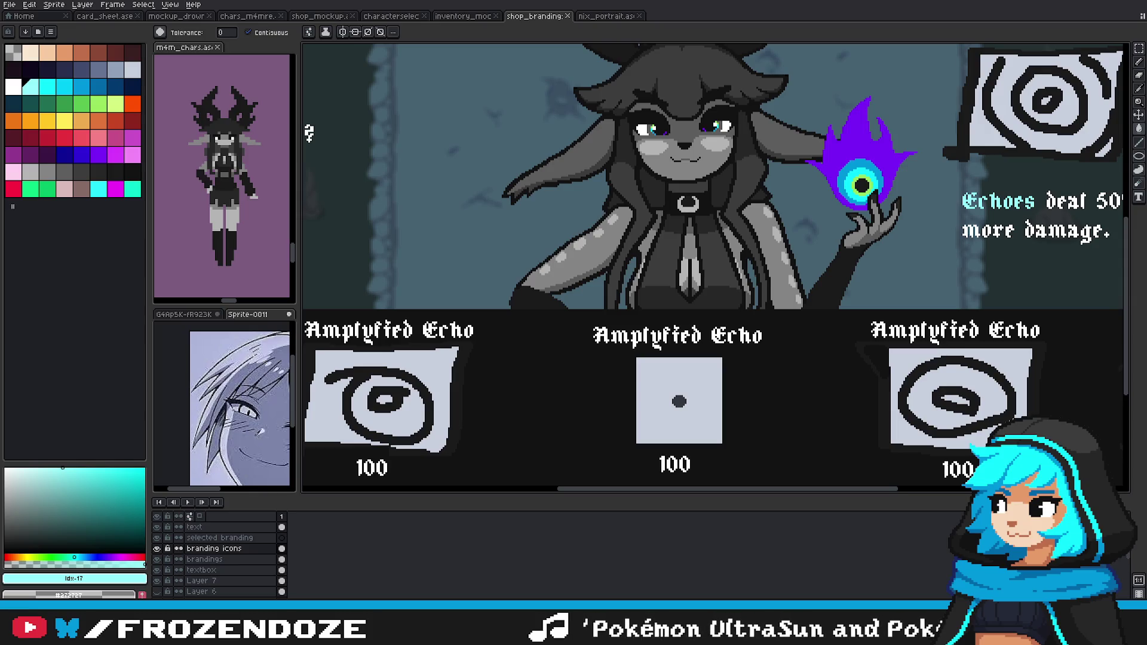
{"action": "key", "text": "alt+Tab"}
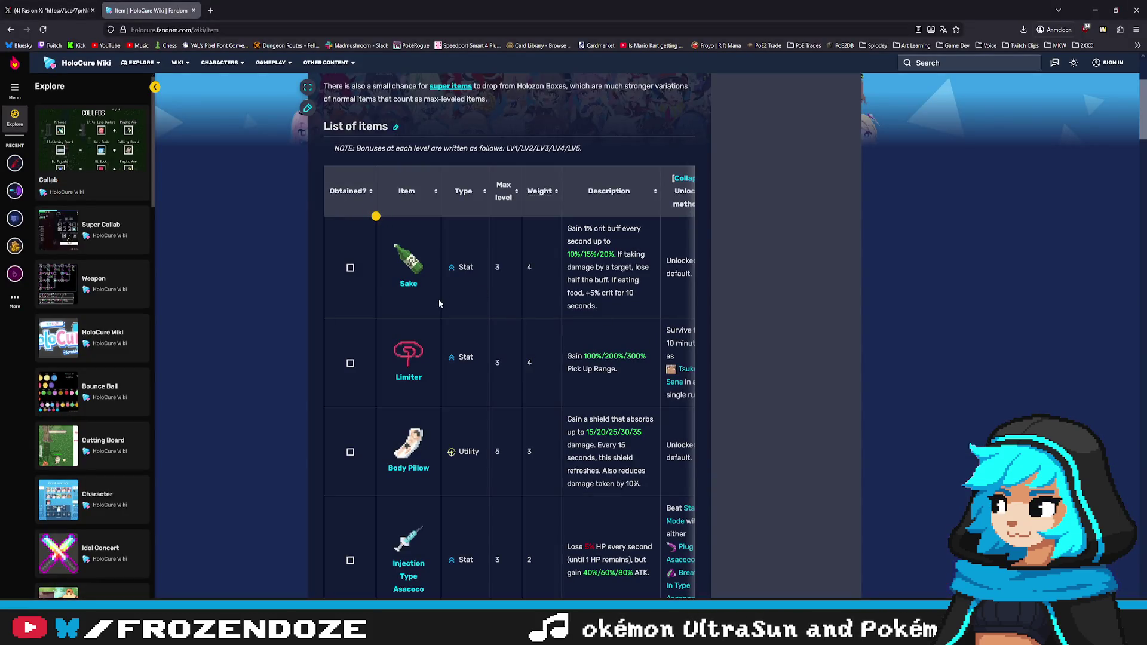
Step: Zoom the wiki page in and scroll down through the HoloCure list of items
{"action": "key", "text": "ctrl+plus"}
{"action": "key", "text": "ctrl+plus"}
{"action": "key", "text": "ctrl+plus"}
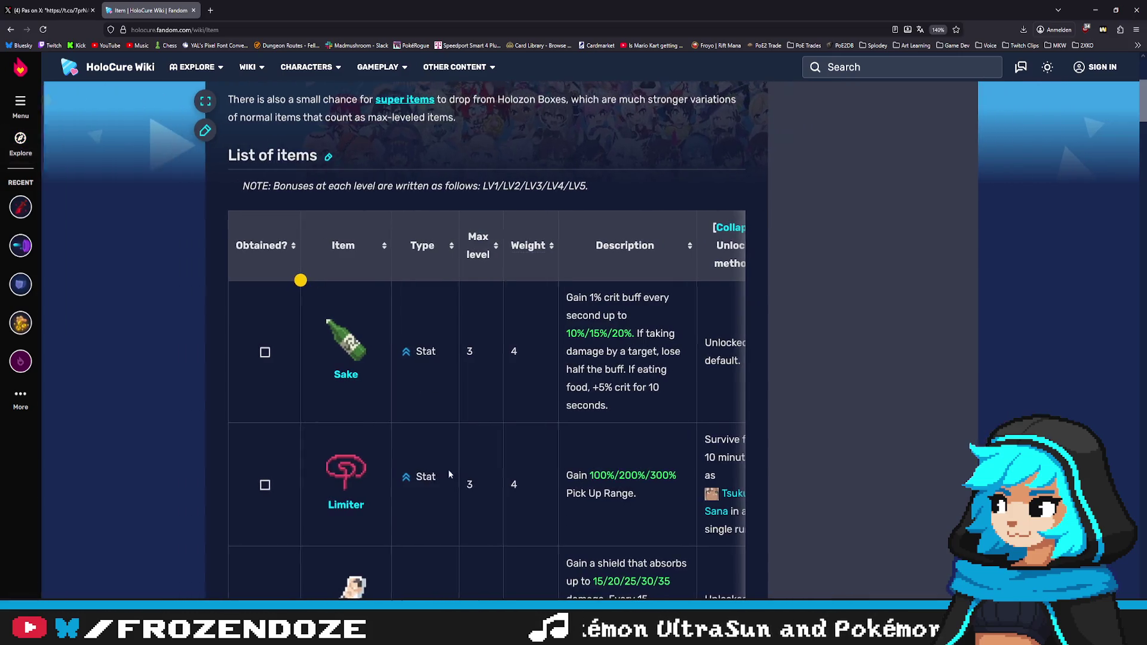
{"action": "scroll", "coordinate": [388, 443], "scroll_direction": "down", "scroll_amount": 2}
{"action": "scroll", "coordinate": [364, 371], "scroll_direction": "down", "scroll_amount": 2}
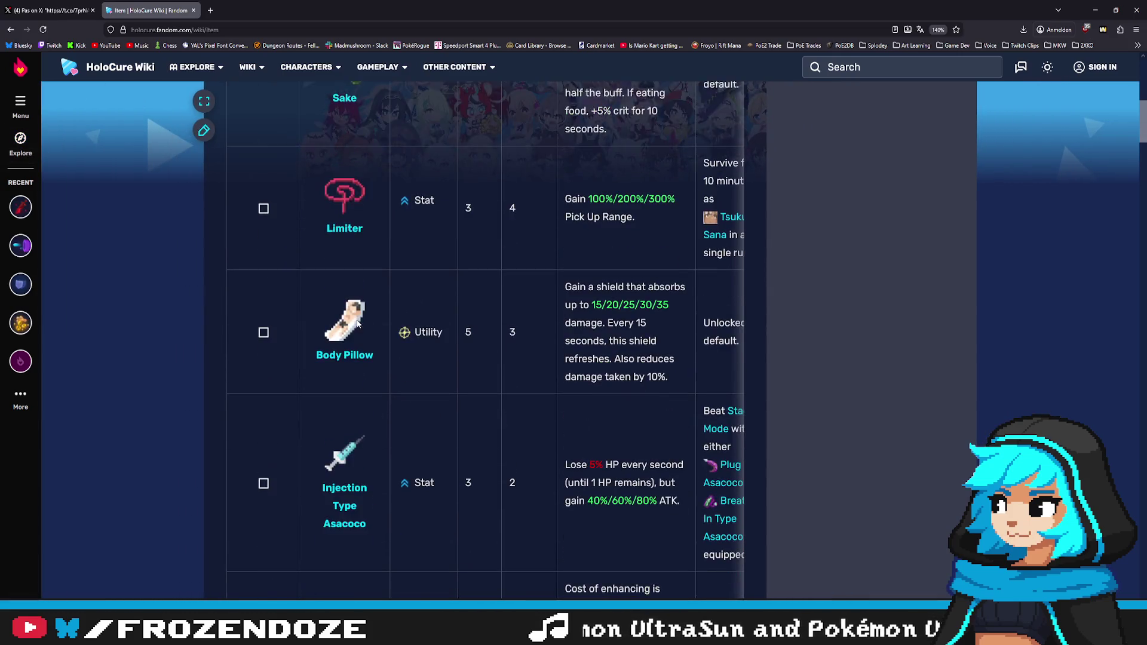
{"action": "scroll", "coordinate": [452, 401], "scroll_direction": "down", "scroll_amount": 2}
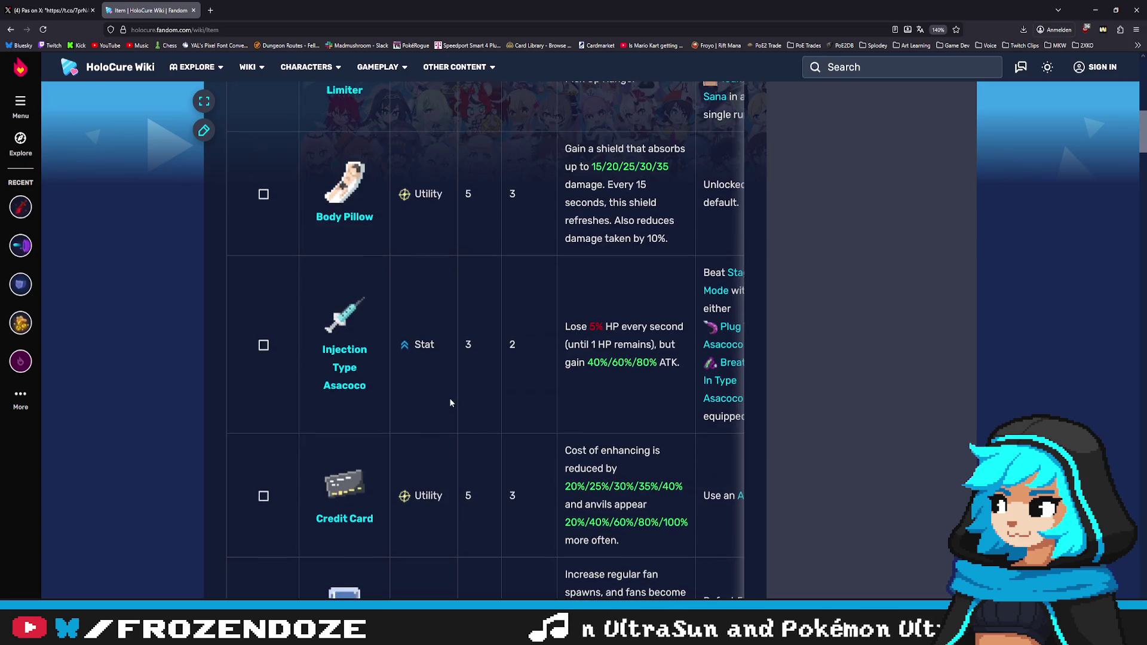
{"action": "scroll", "coordinate": [429, 392], "scroll_direction": "down", "scroll_amount": 4}
{"action": "scroll", "coordinate": [428, 391], "scroll_direction": "down", "scroll_amount": 3}
{"action": "scroll", "coordinate": [422, 380], "scroll_direction": "down", "scroll_amount": 5}
{"action": "scroll", "coordinate": [417, 381], "scroll_direction": "down", "scroll_amount": 3}
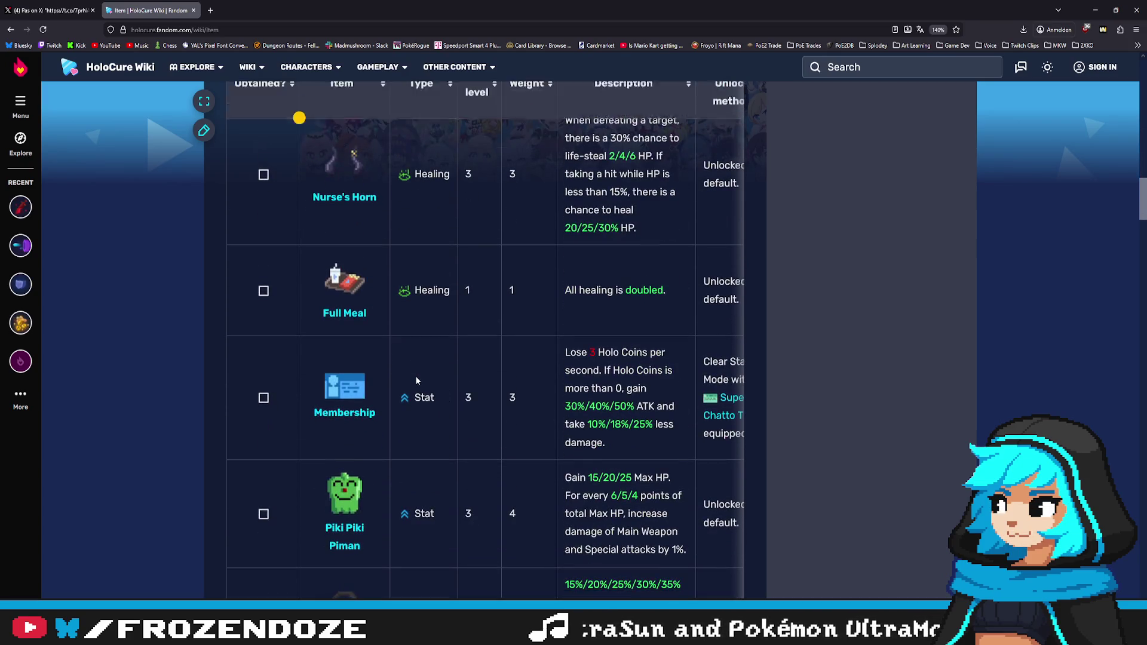
{"action": "scroll", "coordinate": [691, 364], "scroll_direction": "down", "scroll_amount": 4}
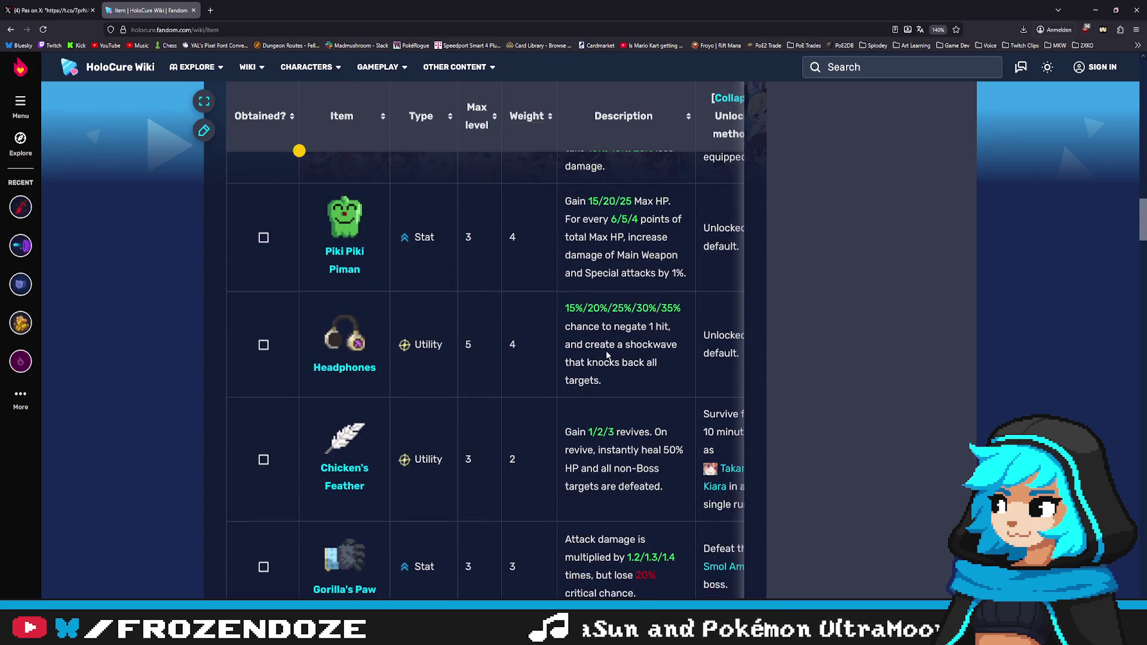
{"action": "scroll", "coordinate": [607, 361], "scroll_direction": "down", "scroll_amount": 3}
{"action": "scroll", "coordinate": [607, 361], "scroll_direction": "down", "scroll_amount": 3}
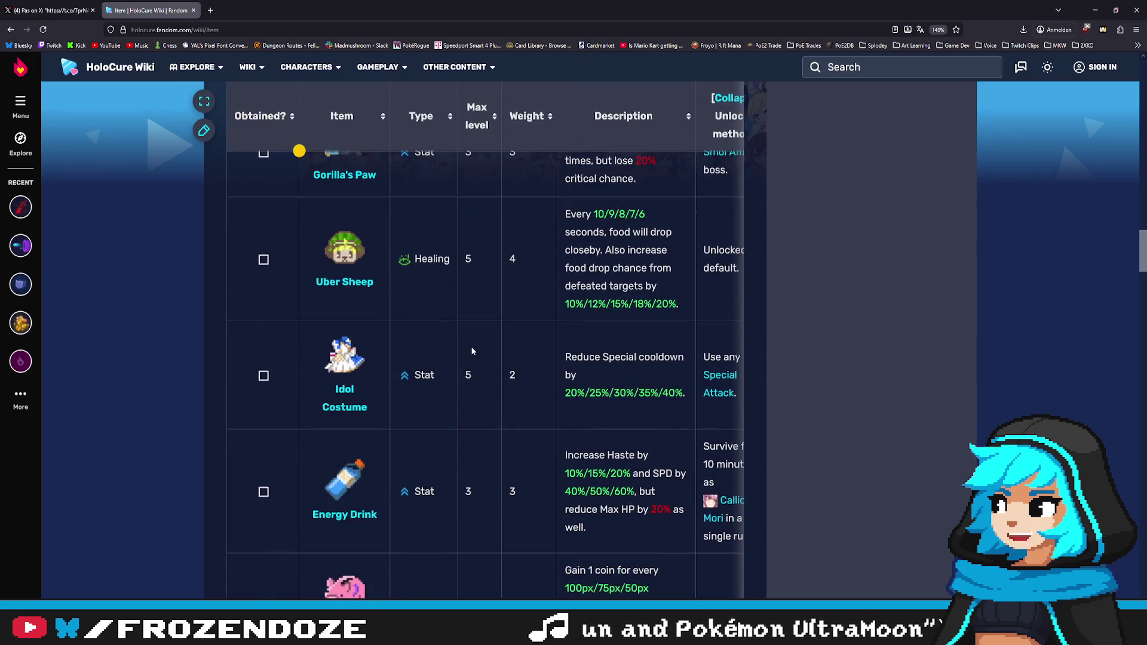
{"action": "scroll", "coordinate": [471, 336], "scroll_direction": "down", "scroll_amount": 4}
{"action": "scroll", "coordinate": [470, 340], "scroll_direction": "down", "scroll_amount": 4}
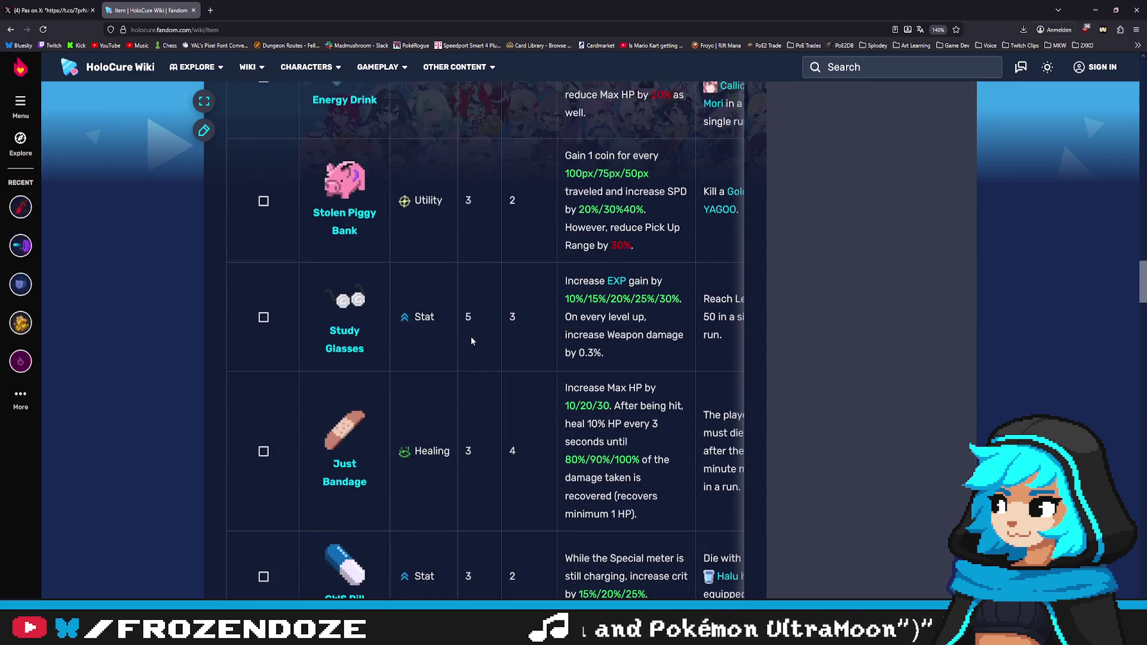
{"action": "scroll", "coordinate": [471, 340], "scroll_direction": "down", "scroll_amount": 3}
{"action": "scroll", "coordinate": [471, 341], "scroll_direction": "down", "scroll_amount": 3}
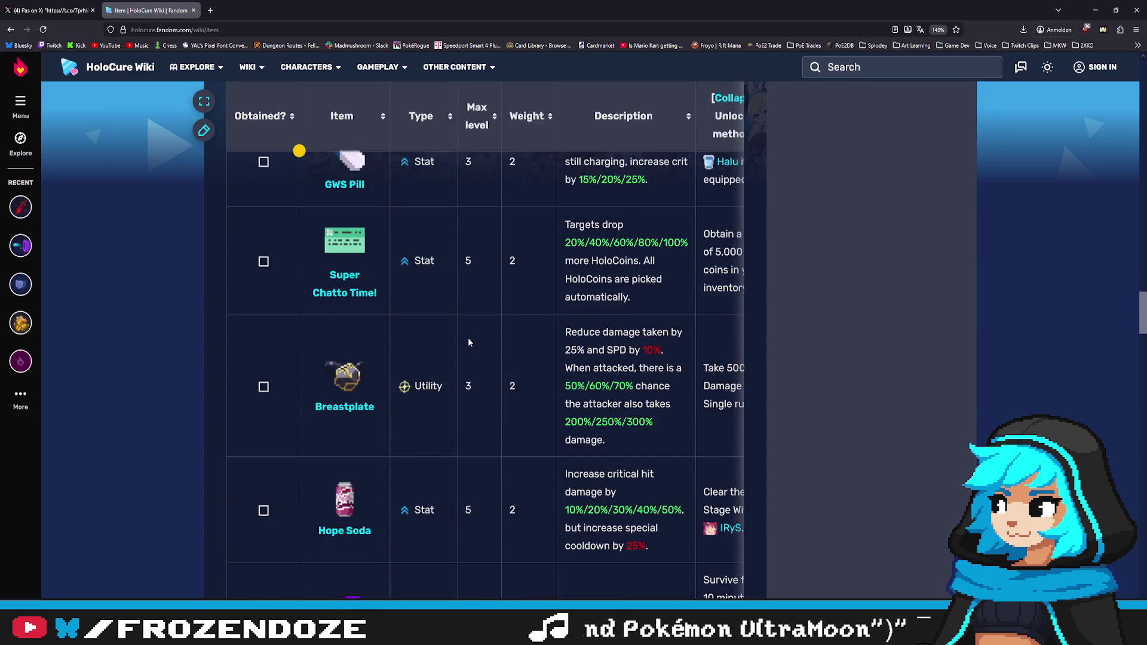
{"action": "scroll", "coordinate": [468, 343], "scroll_direction": "down", "scroll_amount": 4}
{"action": "scroll", "coordinate": [468, 343], "scroll_direction": "down", "scroll_amount": 2}
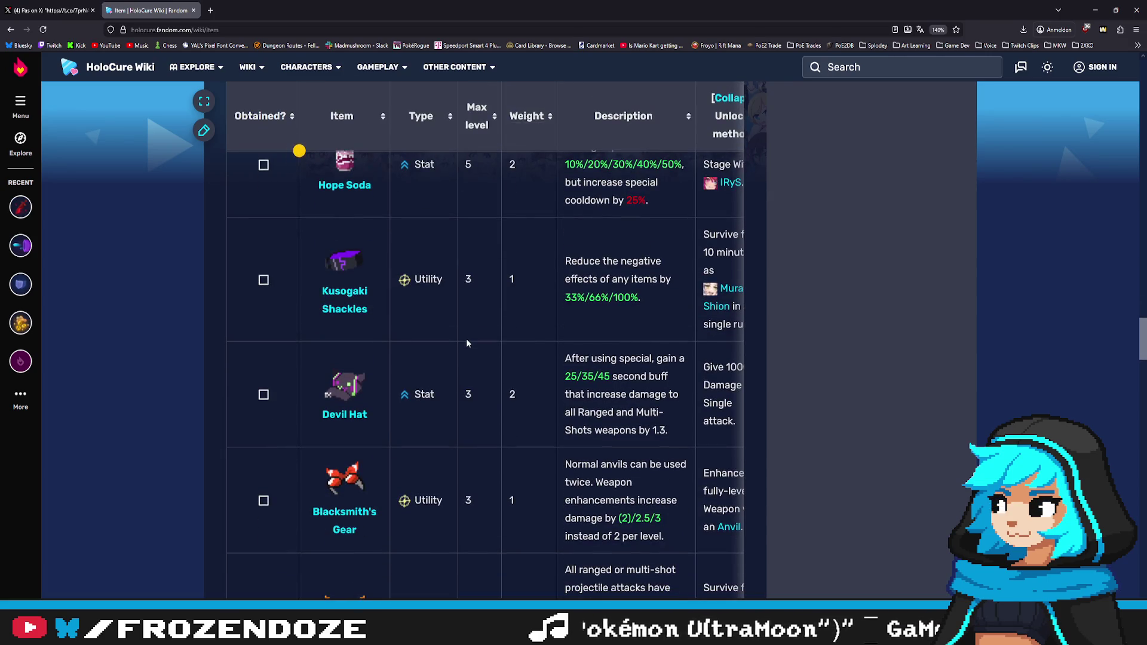
{"action": "scroll", "coordinate": [468, 343], "scroll_direction": "down", "scroll_amount": 3}
{"action": "scroll", "coordinate": [468, 343], "scroll_direction": "down", "scroll_amount": 3}
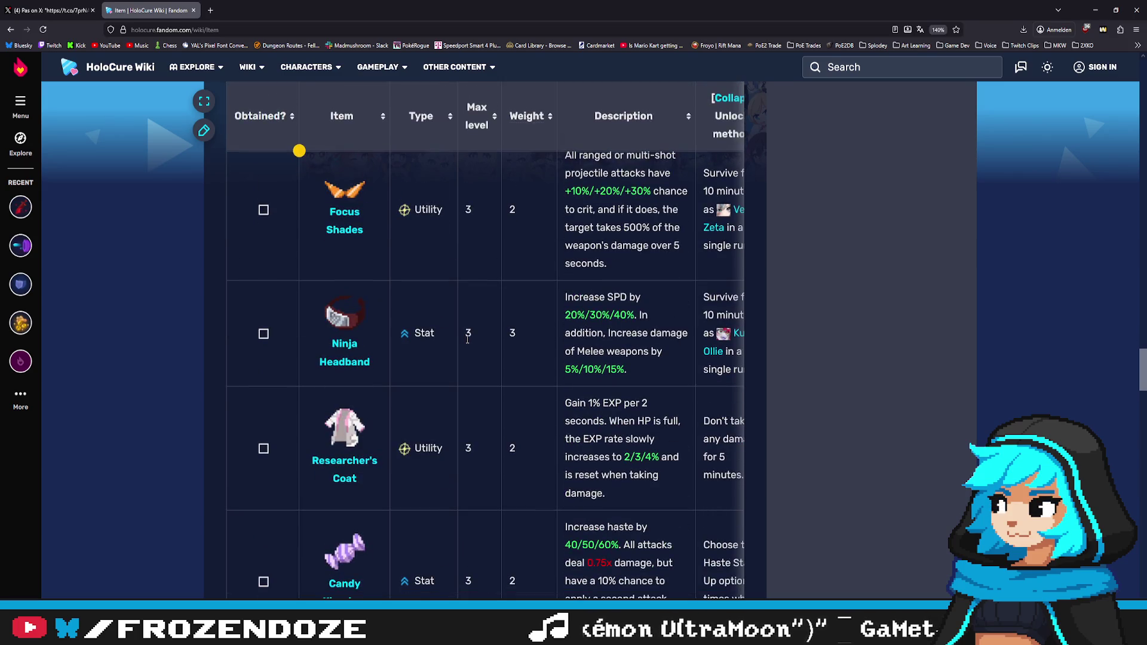
{"action": "scroll", "coordinate": [468, 339], "scroll_direction": "down", "scroll_amount": 3}
{"action": "scroll", "coordinate": [465, 339], "scroll_direction": "down", "scroll_amount": 3}
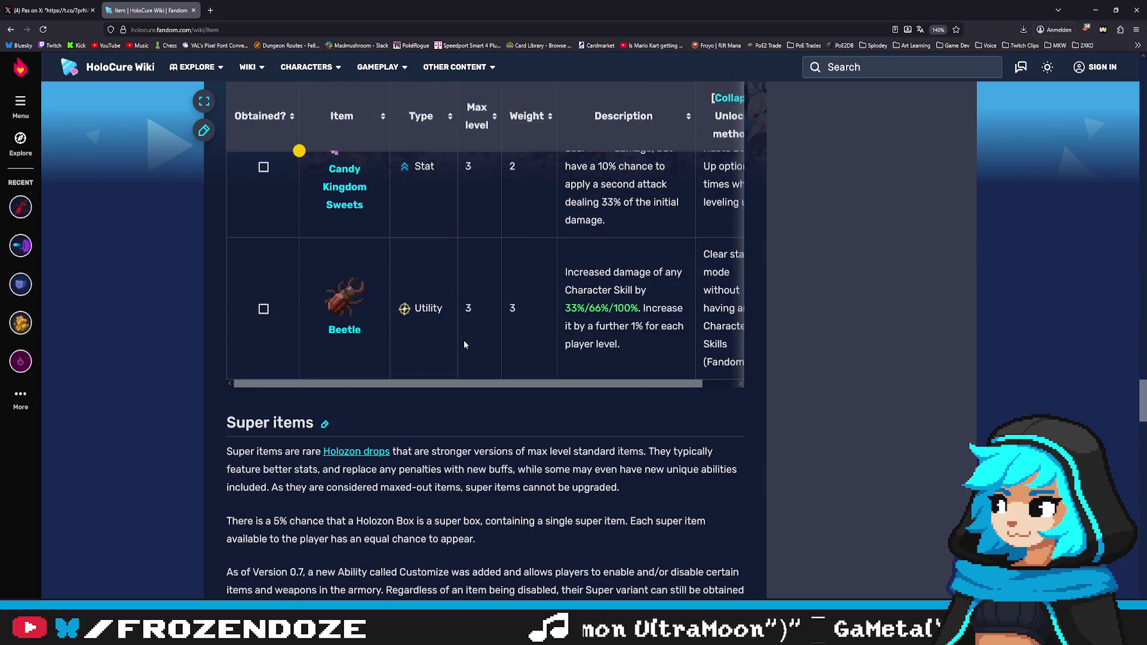
{"action": "scroll", "coordinate": [465, 345], "scroll_direction": "down", "scroll_amount": 5}
{"action": "scroll", "coordinate": [465, 345], "scroll_direction": "down", "scroll_amount": 2}
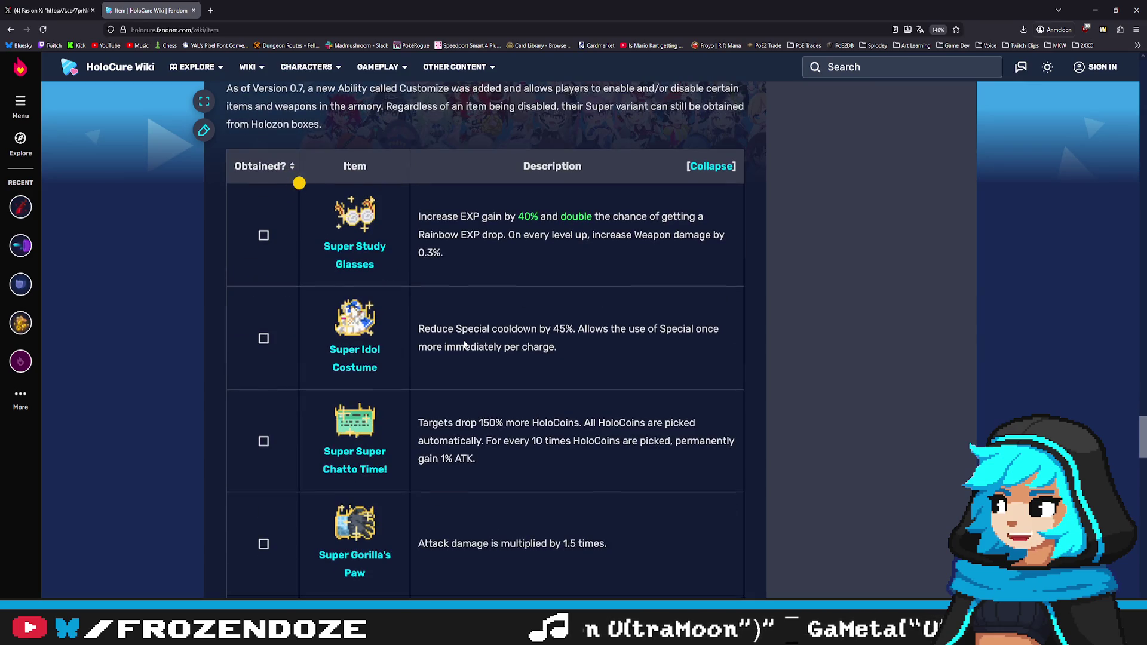
{"action": "scroll", "coordinate": [461, 344], "scroll_direction": "down", "scroll_amount": 5}
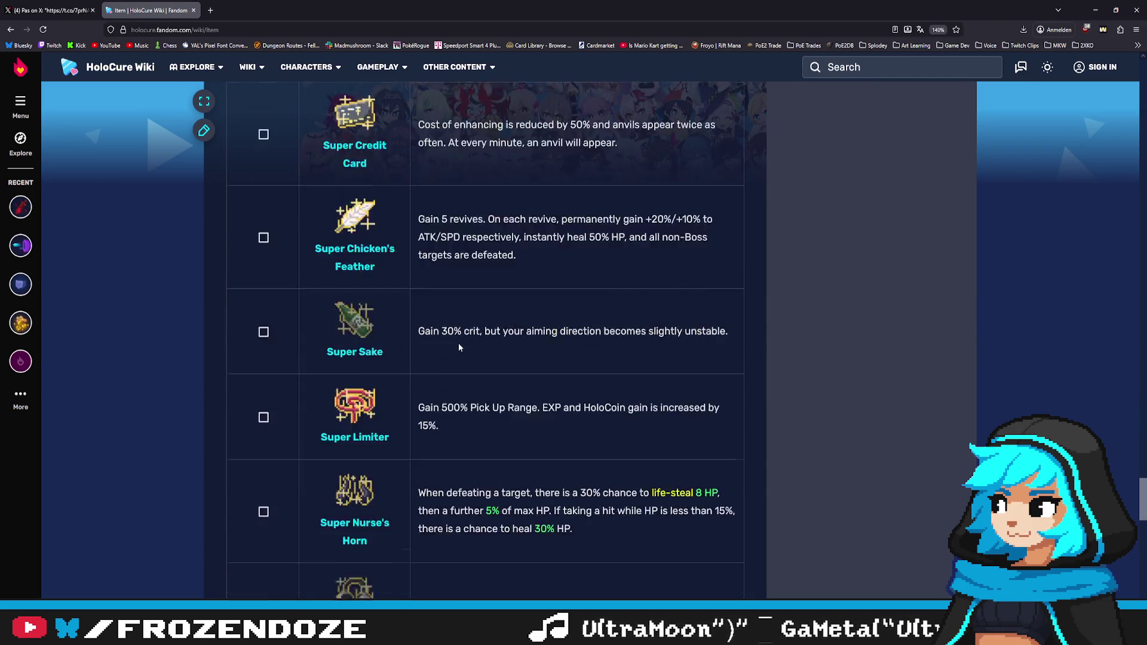
{"action": "scroll", "coordinate": [458, 343], "scroll_direction": "down", "scroll_amount": 5}
{"action": "scroll", "coordinate": [457, 346], "scroll_direction": "down", "scroll_amount": 1}
Step: Scroll the item table back to the Sake and Limiter entries, then return to Aseprite
{"action": "scroll", "coordinate": [459, 349], "scroll_direction": "up", "scroll_amount": 5}
{"action": "scroll", "coordinate": [453, 342], "scroll_direction": "up", "scroll_amount": 5}
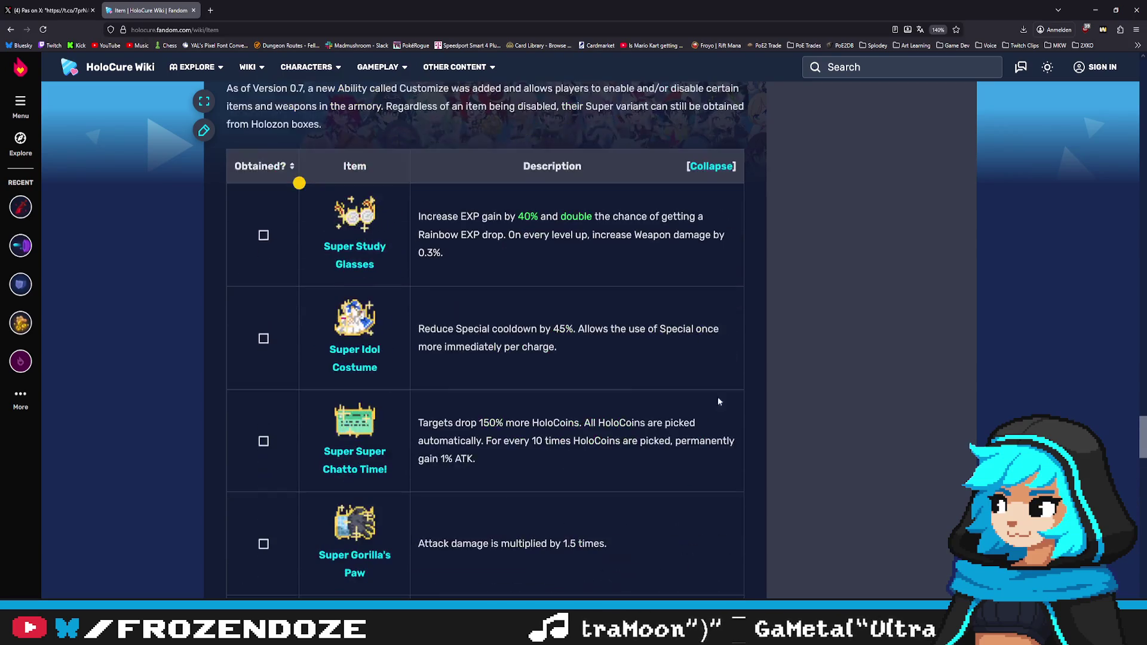
{"action": "mouse_move", "coordinate": [1143, 445]}
{"action": "left_mouse_down"}
{"action": "mouse_move", "coordinate": [1113, 131]}
{"action": "mouse_move", "coordinate": [1121, 93]}
{"action": "mouse_move", "coordinate": [1126, 355]}
{"action": "mouse_move", "coordinate": [1103, 84]}
{"action": "mouse_move", "coordinate": [1101, 349]}
{"action": "left_mouse_up"}
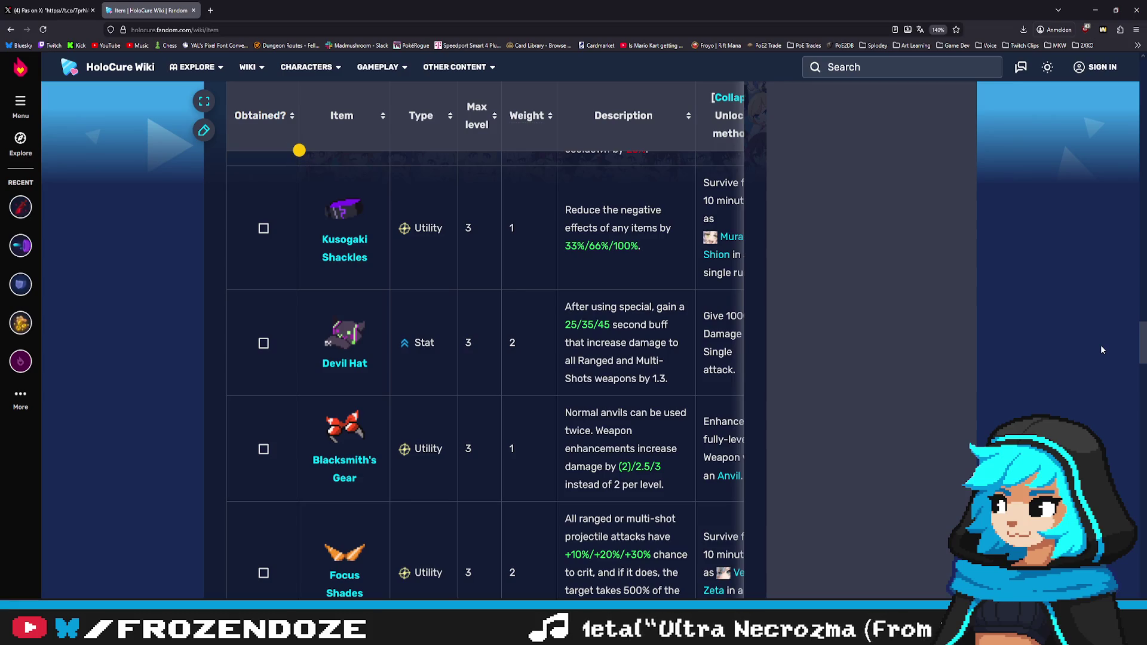
{"action": "scroll", "coordinate": [1103, 350], "scroll_direction": "down", "scroll_amount": 2}
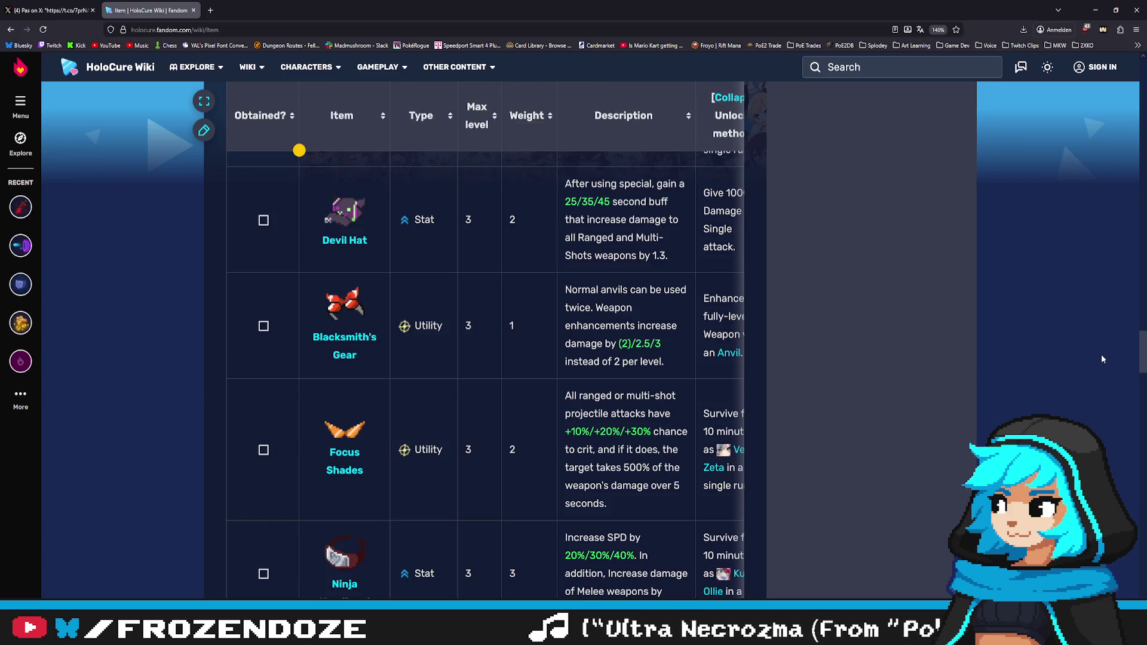
{"action": "scroll", "coordinate": [1102, 365], "scroll_direction": "down", "scroll_amount": 3}
{"action": "scroll", "coordinate": [1100, 374], "scroll_direction": "up", "scroll_amount": 7}
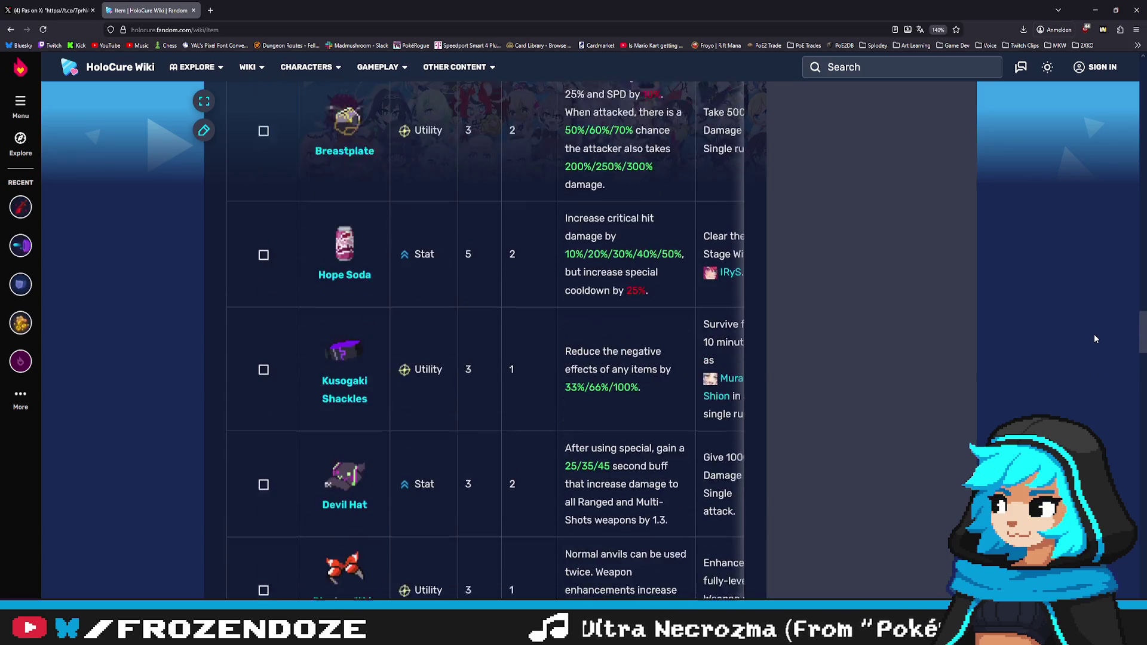
{"action": "scroll", "coordinate": [1094, 341], "scroll_direction": "up", "scroll_amount": 5}
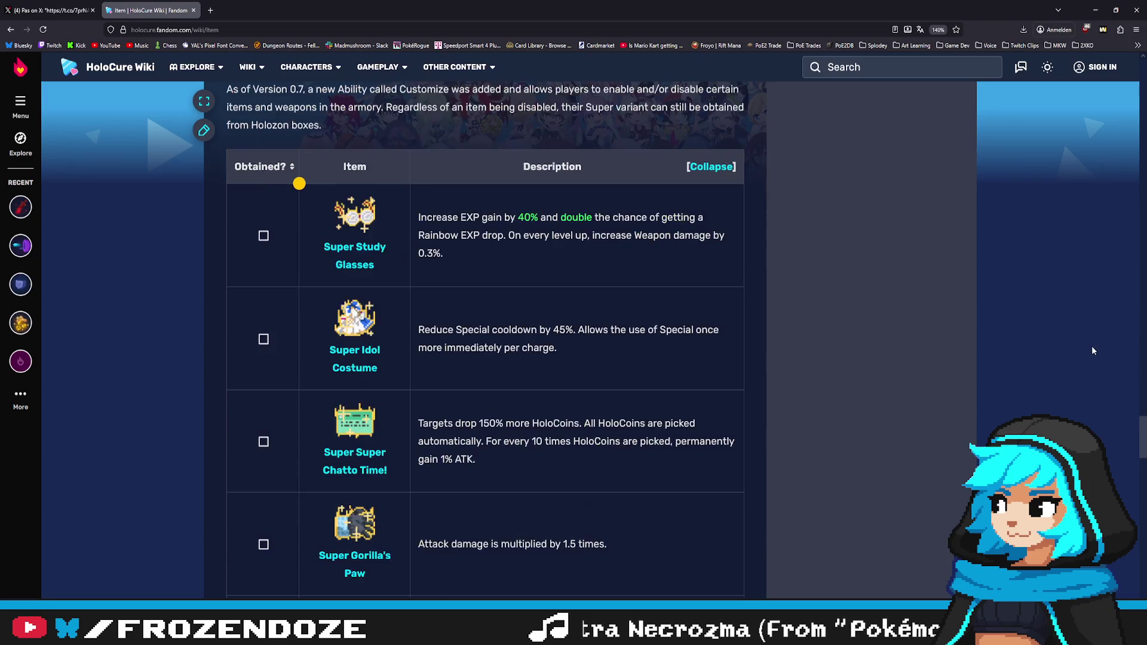
{"action": "scroll", "coordinate": [1099, 348], "scroll_direction": "down", "scroll_amount": 8}
{"action": "scroll", "coordinate": [1107, 362], "scroll_direction": "down", "scroll_amount": 4}
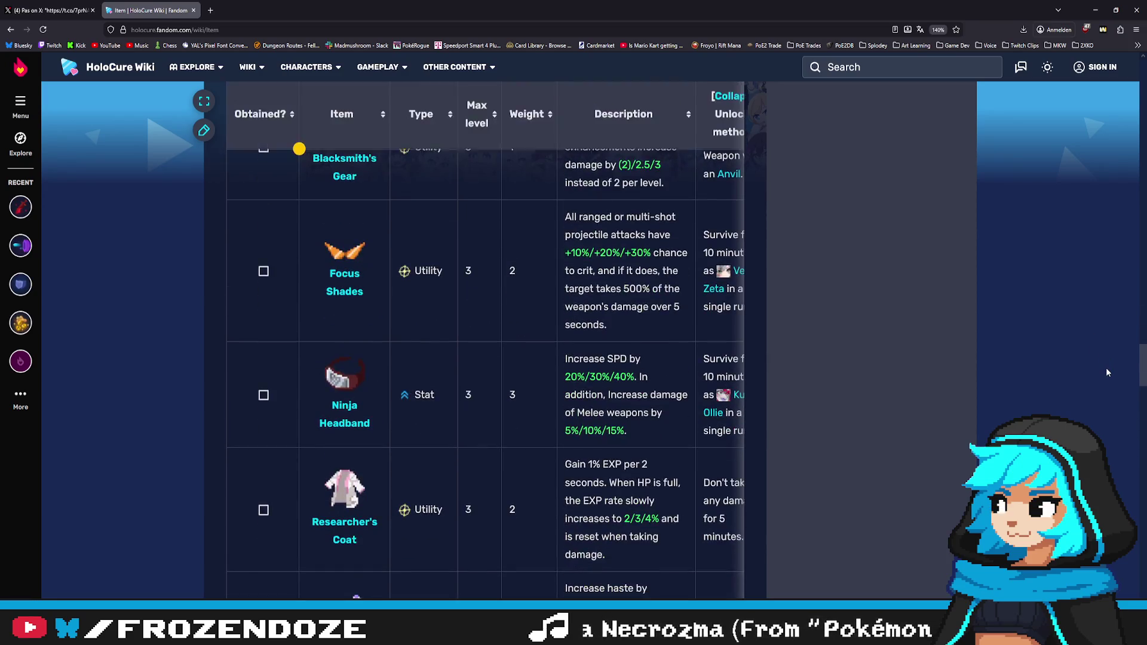
{"action": "scroll", "coordinate": [1109, 352], "scroll_direction": "up", "scroll_amount": 5}
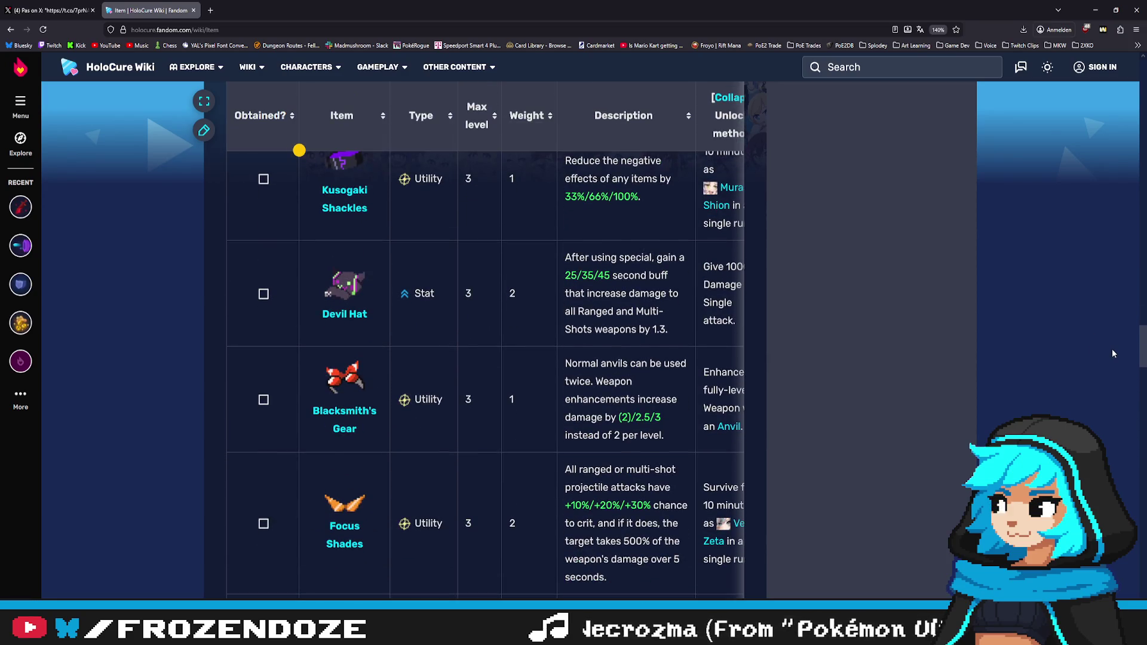
{"action": "scroll", "coordinate": [1113, 370], "scroll_direction": "down", "scroll_amount": 6}
{"action": "scroll", "coordinate": [1117, 358], "scroll_direction": "up", "scroll_amount": 8}
{"action": "scroll", "coordinate": [1121, 305], "scroll_direction": "up", "scroll_amount": 5}
{"action": "scroll", "coordinate": [1119, 264], "scroll_direction": "up", "scroll_amount": 5}
{"action": "scroll", "coordinate": [1116, 217], "scroll_direction": "up", "scroll_amount": 6}
{"action": "scroll", "coordinate": [1116, 193], "scroll_direction": "up", "scroll_amount": 3}
{"action": "scroll", "coordinate": [1116, 191], "scroll_direction": "up", "scroll_amount": 3}
{"action": "scroll", "coordinate": [1114, 178], "scroll_direction": "up", "scroll_amount": 1}
{"action": "scroll", "coordinate": [1112, 169], "scroll_direction": "up", "scroll_amount": 1}
{"action": "scroll", "coordinate": [1113, 160], "scroll_direction": "up", "scroll_amount": 2}
{"action": "scroll", "coordinate": [1113, 149], "scroll_direction": "up", "scroll_amount": 3}
{"action": "scroll", "coordinate": [1111, 123], "scroll_direction": "up", "scroll_amount": 3}
{"action": "scroll", "coordinate": [1113, 107], "scroll_direction": "up", "scroll_amount": 3}
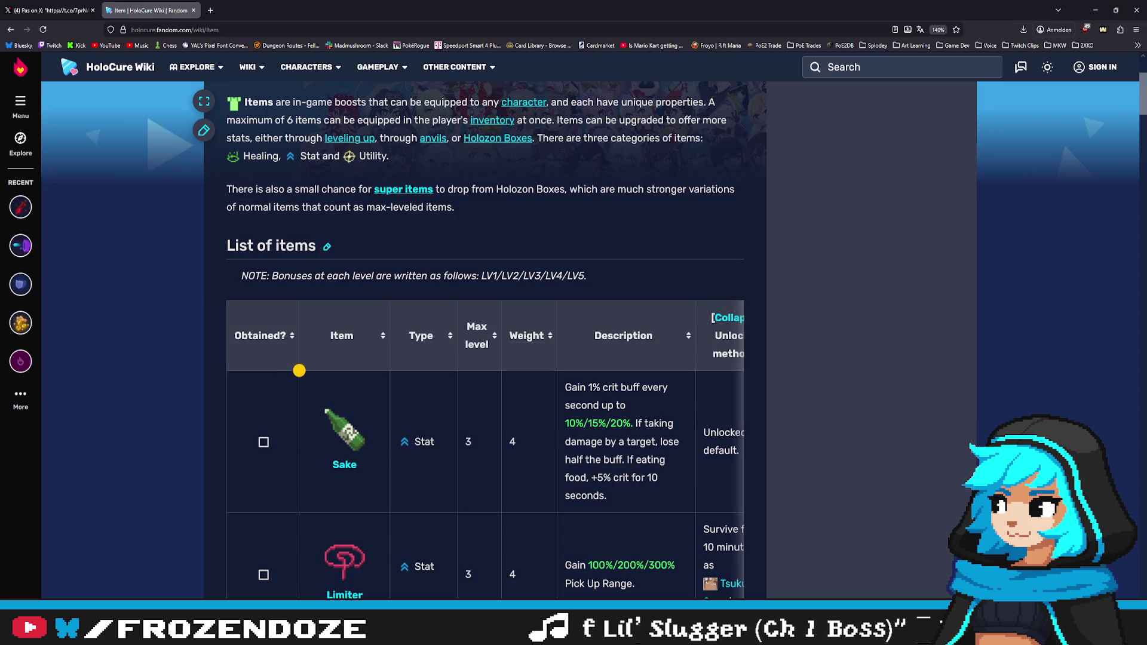
{"action": "key", "text": "alt+Tab"}
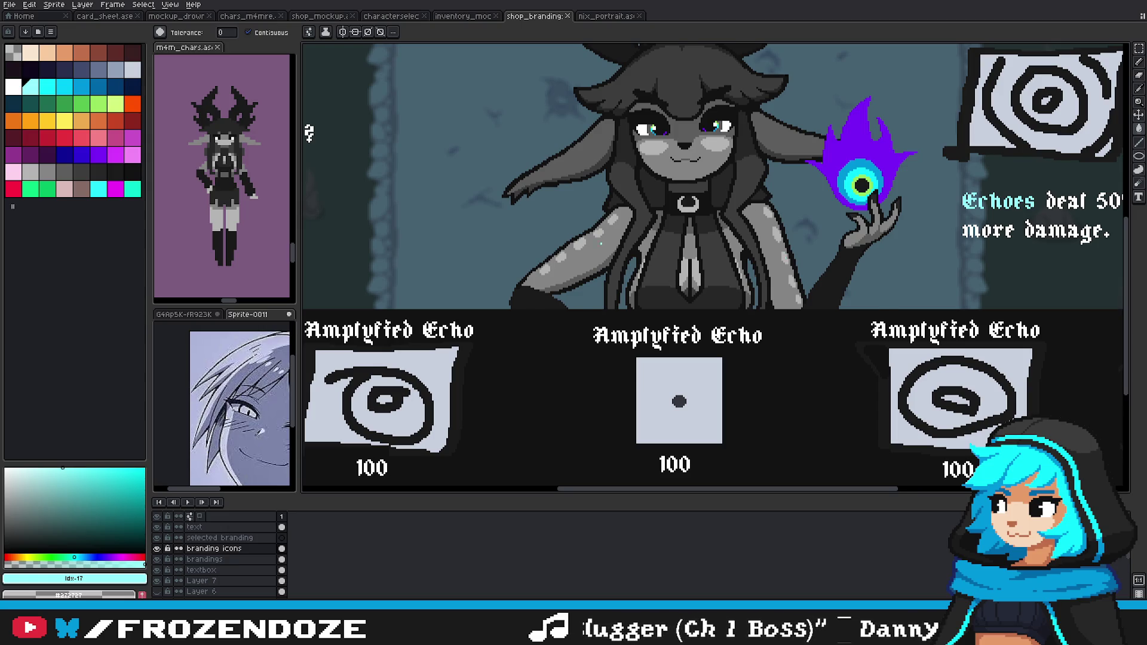
{"action": "scroll", "coordinate": [627, 370], "scroll_direction": "right", "scroll_amount": 3}
{"action": "scroll", "coordinate": [627, 369], "scroll_direction": "down", "scroll_amount": 2}
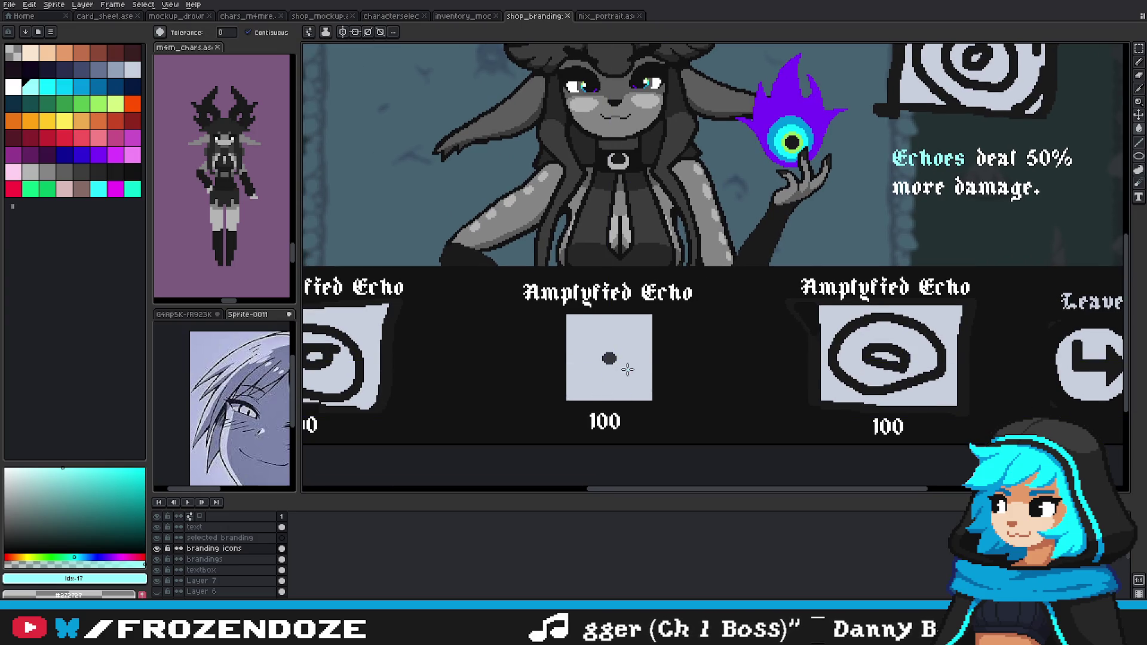
{"action": "scroll", "coordinate": [627, 370], "scroll_direction": "up", "scroll_amount": 2}
{"action": "scroll", "coordinate": [628, 370], "scroll_direction": "right", "scroll_amount": 1}
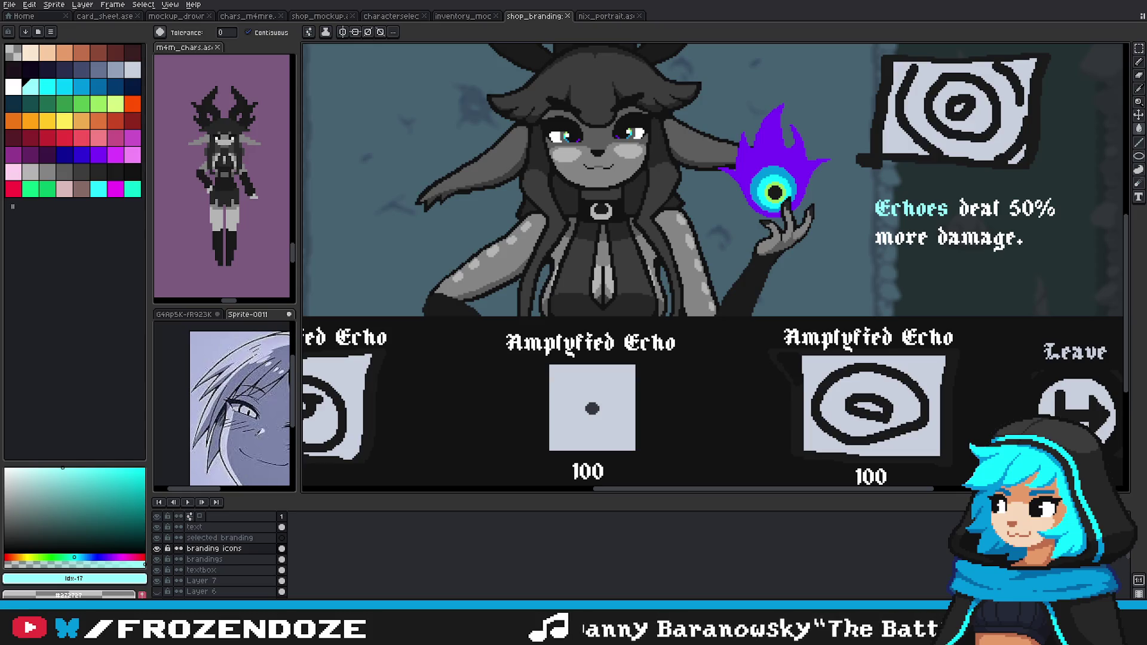
{"action": "key", "text": "alt+Tab"}
Step: Scroll the Boons page and expand the Aphrodite boons table
{"action": "scroll", "coordinate": [508, 335], "scroll_direction": "up", "scroll_amount": 5}
{"action": "scroll", "coordinate": [508, 335], "scroll_direction": "up", "scroll_amount": 5}
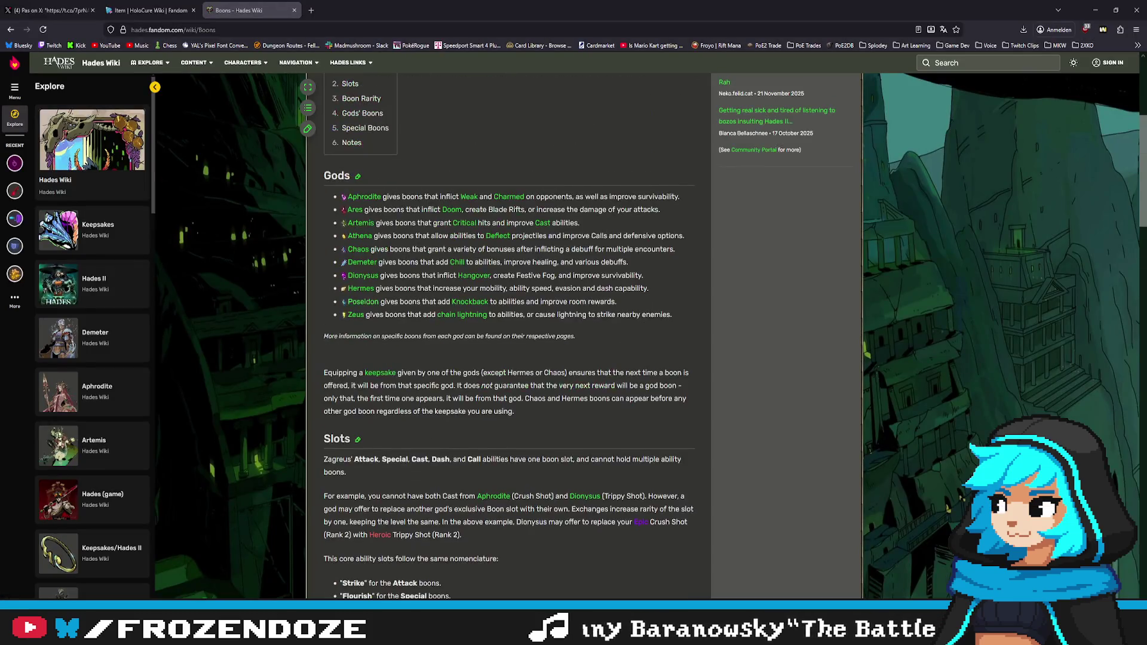
{"action": "scroll", "coordinate": [508, 335], "scroll_direction": "up", "scroll_amount": 5}
{"action": "scroll", "coordinate": [508, 335], "scroll_direction": "down", "scroll_amount": 10}
{"action": "scroll", "coordinate": [508, 335], "scroll_direction": "down", "scroll_amount": 5}
{"action": "scroll", "coordinate": [508, 334], "scroll_direction": "down", "scroll_amount": 10}
{"action": "scroll", "coordinate": [508, 334], "scroll_direction": "up", "scroll_amount": 5}
{"action": "scroll", "coordinate": [508, 335], "scroll_direction": "up", "scroll_amount": 5}
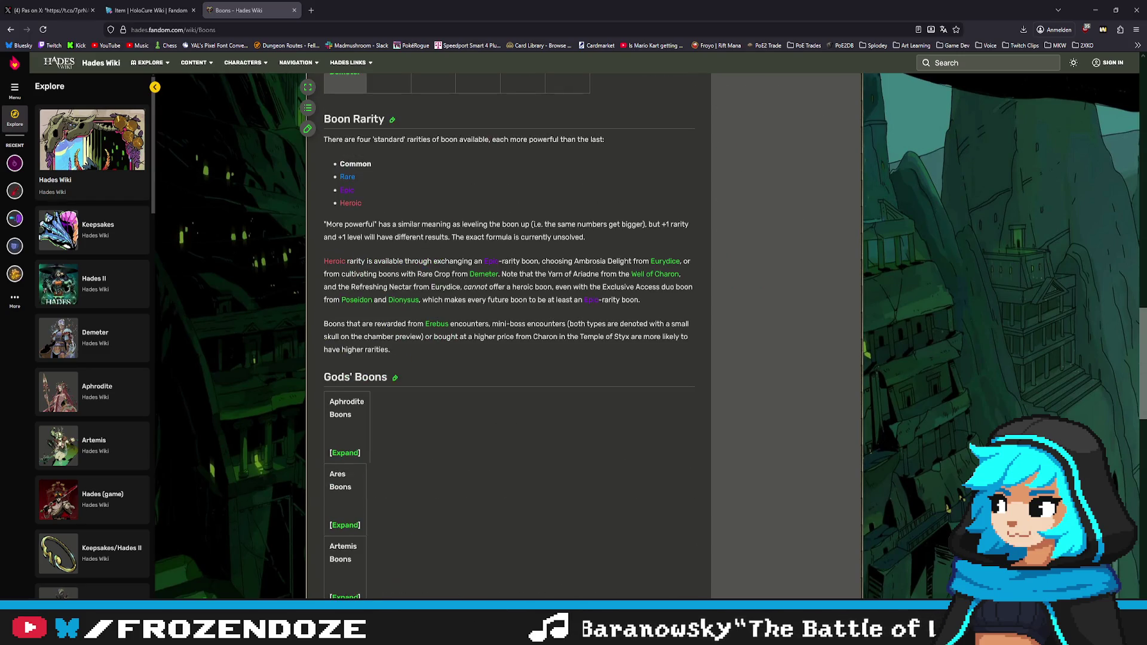
{"action": "left_click", "coordinate": [345, 453]}
Step: View an Aphrodite boon image enlarged, browse the list, then return to the Aseprite mockup
{"action": "scroll", "coordinate": [418, 419], "scroll_direction": "down", "scroll_amount": 5}
{"action": "scroll", "coordinate": [378, 357], "scroll_direction": "up", "scroll_amount": 4}
{"action": "left_click", "coordinate": [364, 378]}
{"action": "left_click", "coordinate": [795, 584]}
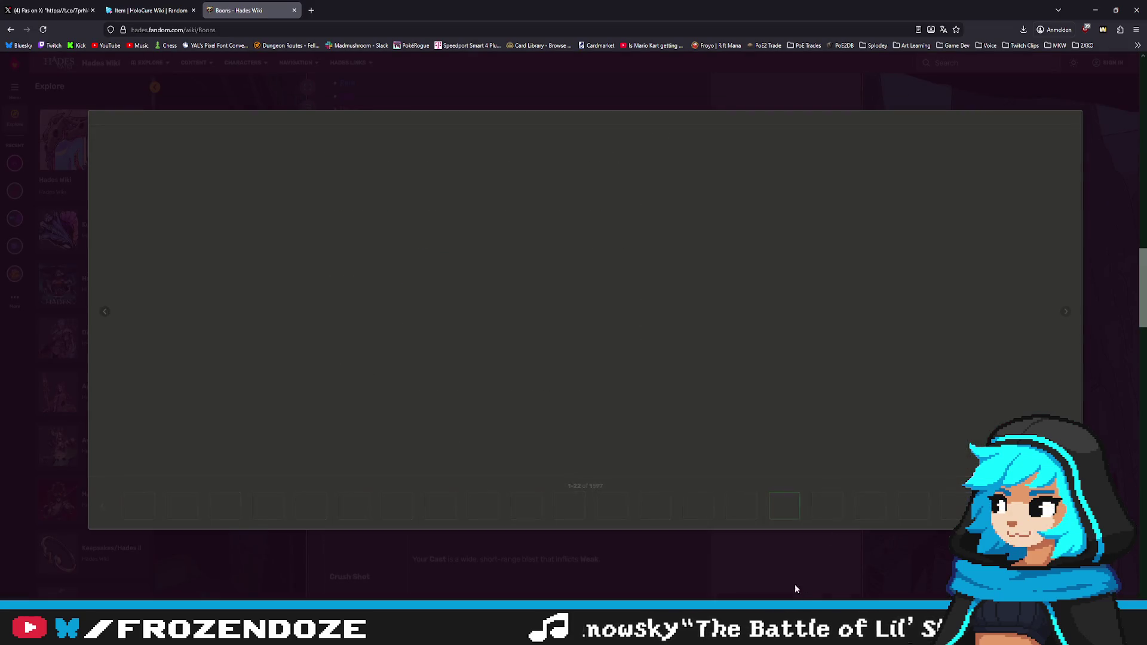
{"action": "scroll", "coordinate": [562, 452], "scroll_direction": "down", "scroll_amount": 5}
{"action": "scroll", "coordinate": [567, 424], "scroll_direction": "down", "scroll_amount": 10}
{"action": "scroll", "coordinate": [576, 400], "scroll_direction": "down", "scroll_amount": 15}
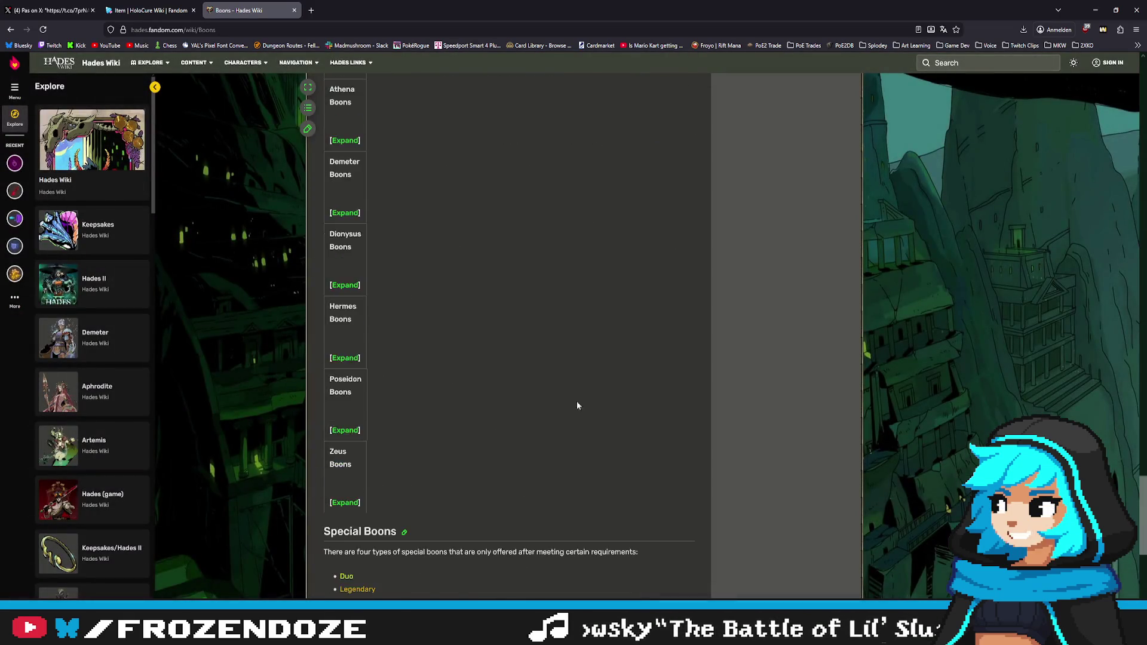
{"action": "scroll", "coordinate": [575, 373], "scroll_direction": "down", "scroll_amount": 5}
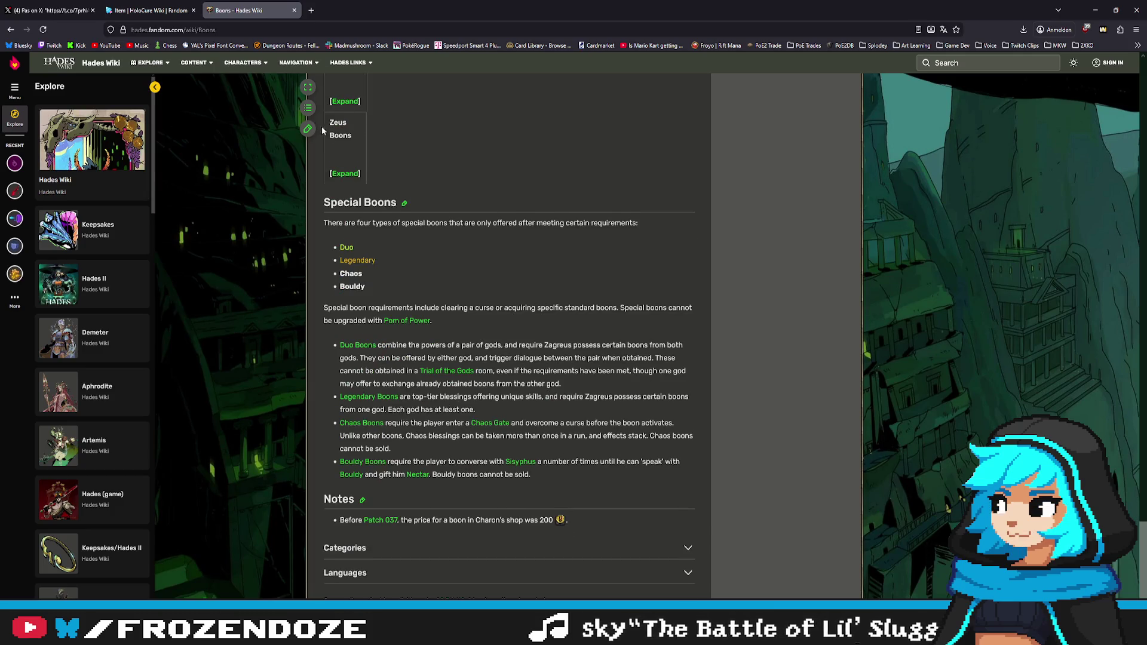
{"action": "scroll", "coordinate": [501, 236], "scroll_direction": "down", "scroll_amount": 1}
{"action": "scroll", "coordinate": [478, 269], "scroll_direction": "up", "scroll_amount": 7}
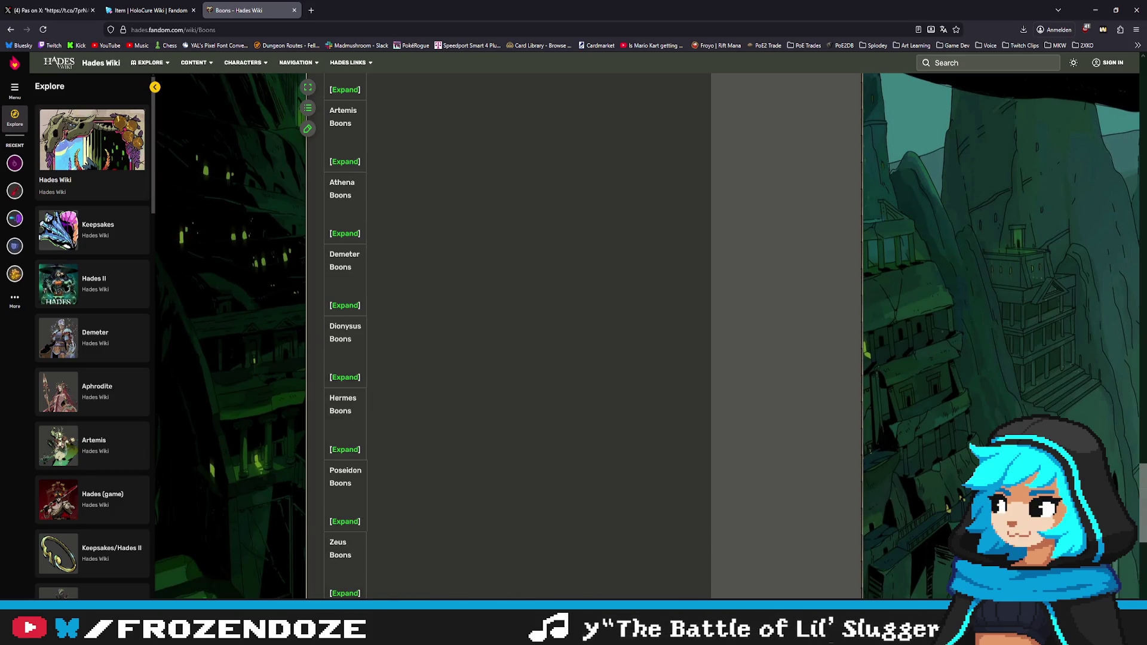
{"action": "key", "text": "alt+Tab"}
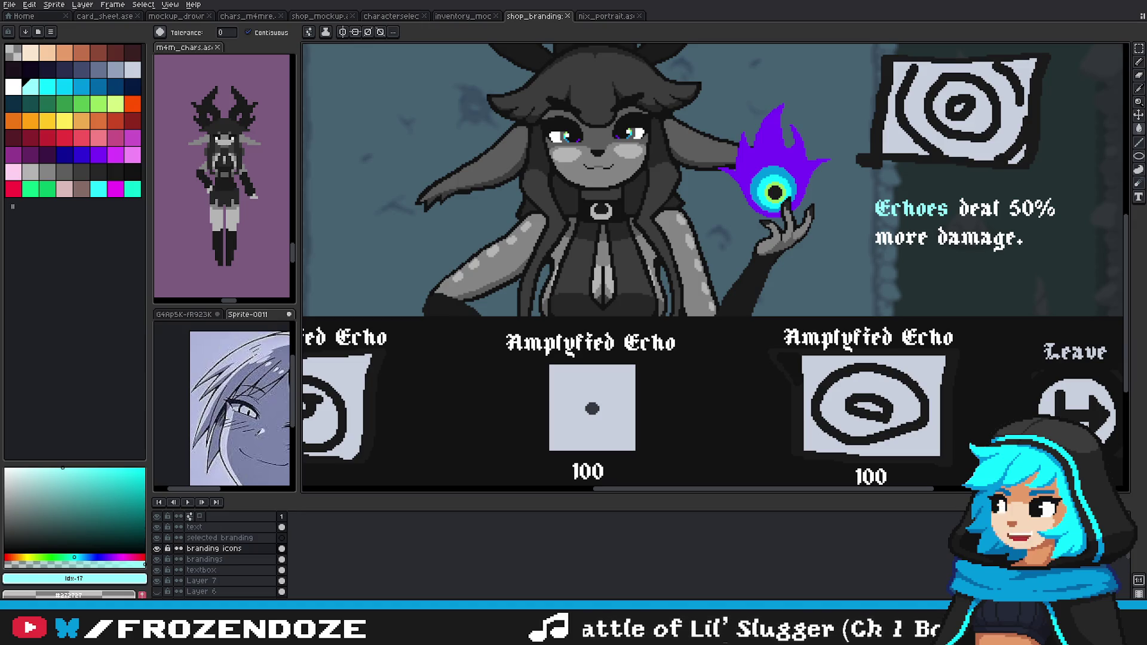
Step: Bring up the Hades II boons page and view Zeus's Heaven Strike icon enlarged
{"action": "key", "text": "alt+Tab"}
{"action": "scroll", "coordinate": [460, 334], "scroll_direction": "up", "scroll_amount": 3}
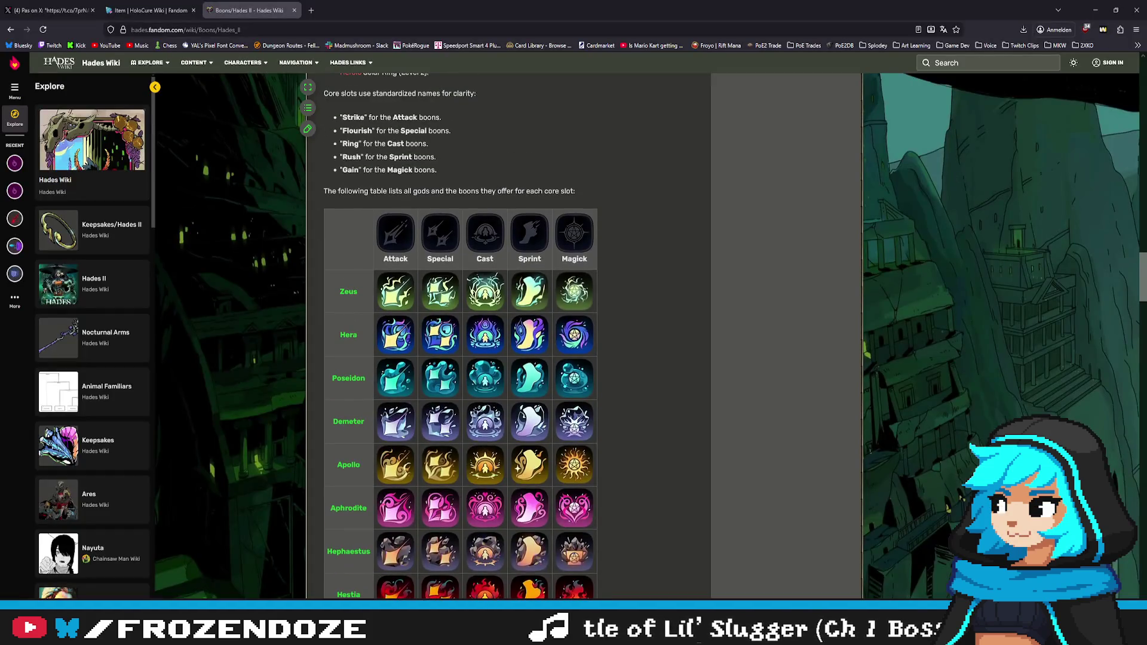
{"action": "left_click", "coordinate": [396, 291]}
{"action": "key", "text": "Escape"}
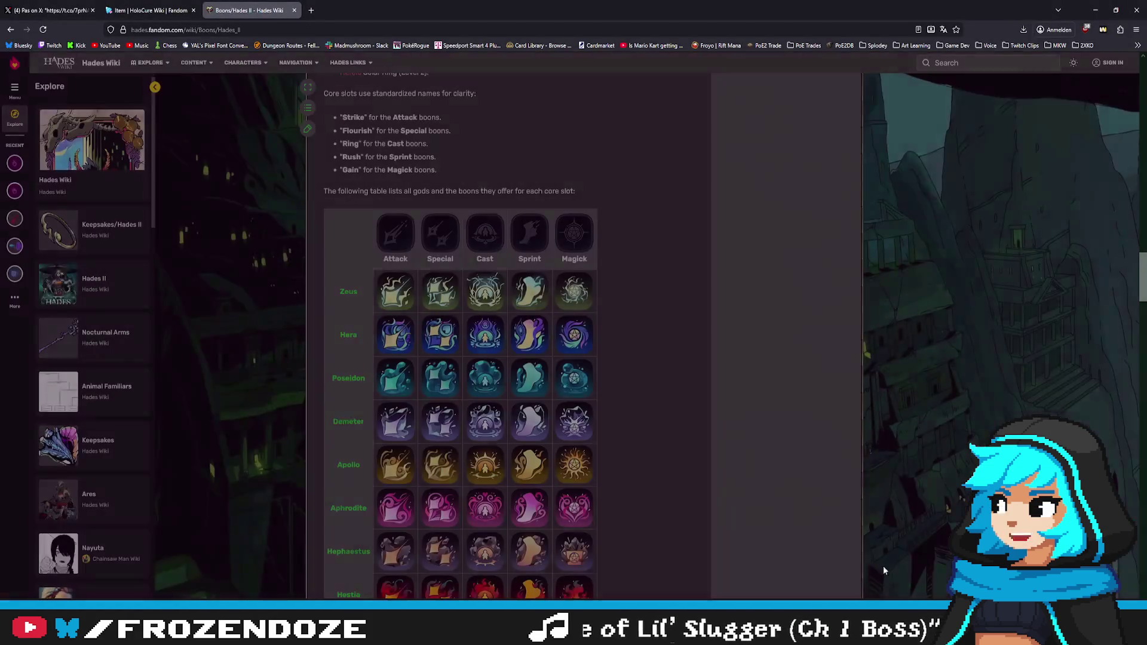
Step: Scroll down and expand the Hera boons table
{"action": "scroll", "coordinate": [503, 381], "scroll_direction": "down", "scroll_amount": 1}
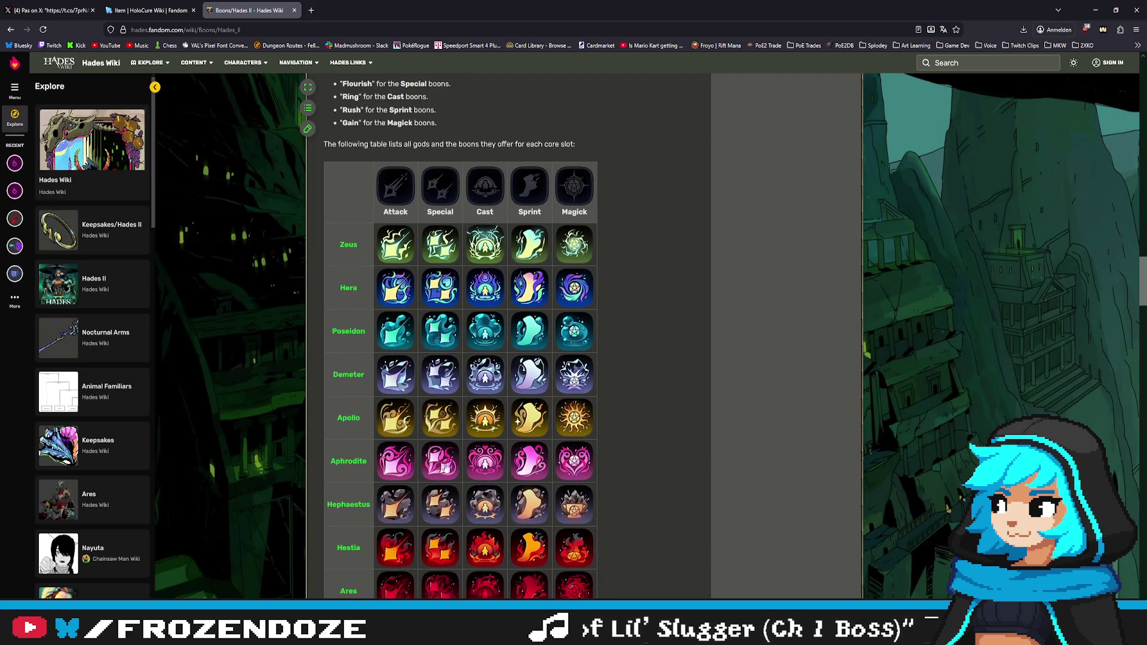
{"action": "scroll", "coordinate": [419, 465], "scroll_direction": "down", "scroll_amount": 5}
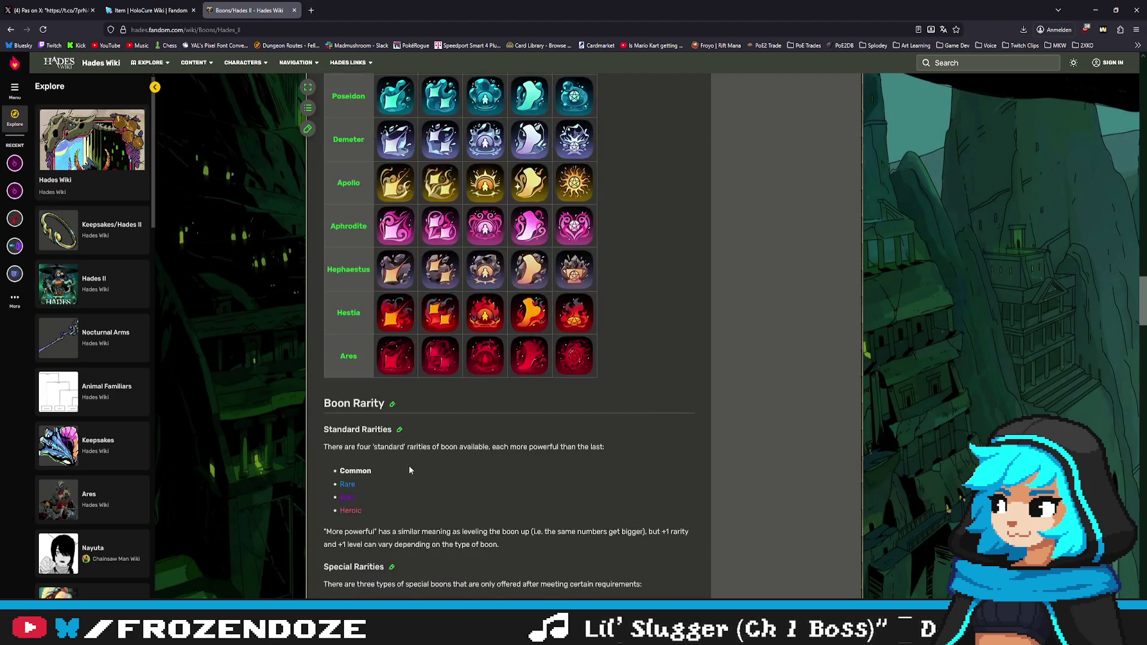
{"action": "scroll", "coordinate": [413, 464], "scroll_direction": "down", "scroll_amount": 7}
{"action": "scroll", "coordinate": [413, 465], "scroll_direction": "down", "scroll_amount": 5}
{"action": "scroll", "coordinate": [413, 464], "scroll_direction": "down", "scroll_amount": 5}
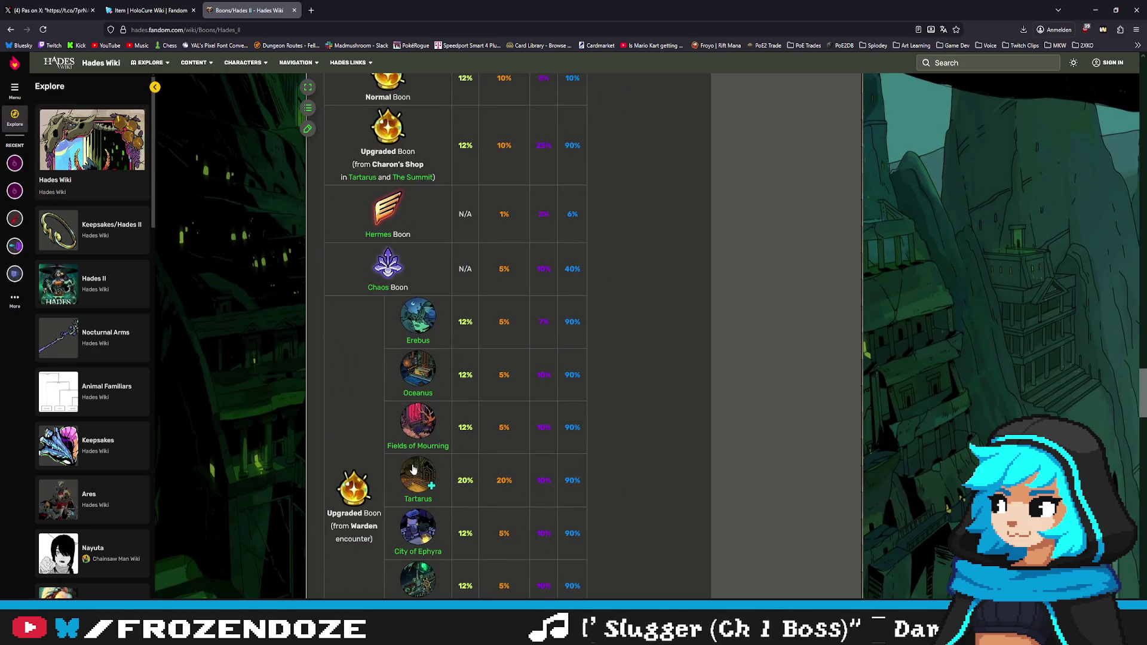
{"action": "scroll", "coordinate": [413, 466], "scroll_direction": "down", "scroll_amount": 5}
{"action": "scroll", "coordinate": [412, 466], "scroll_direction": "down", "scroll_amount": 5}
{"action": "scroll", "coordinate": [409, 466], "scroll_direction": "down", "scroll_amount": 5}
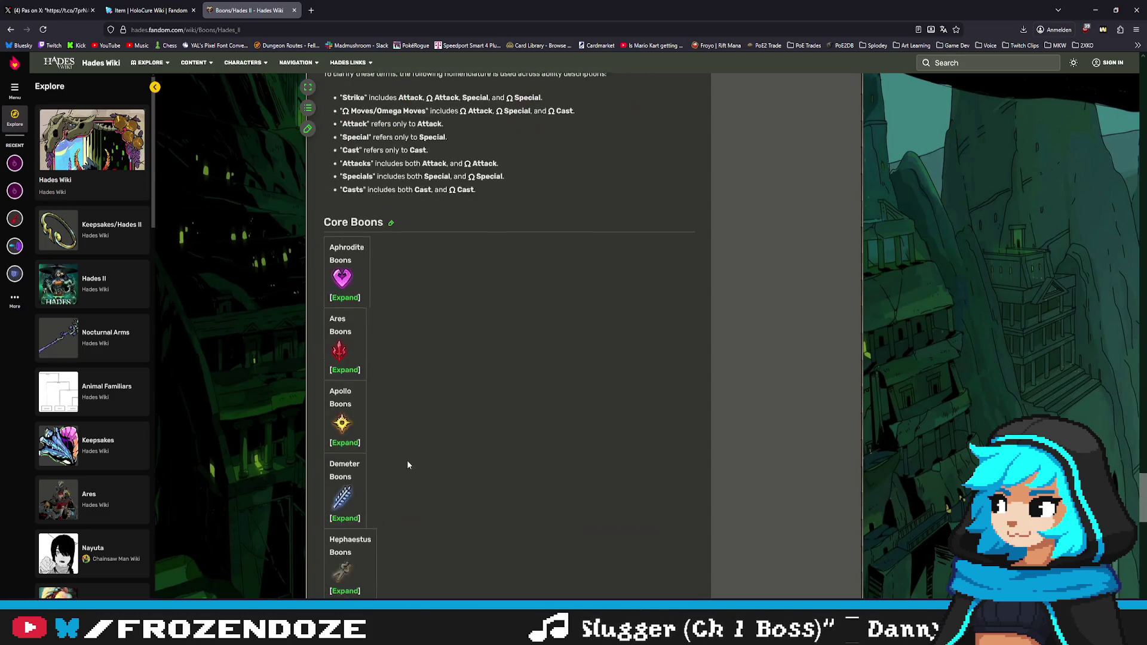
{"action": "scroll", "coordinate": [406, 464], "scroll_direction": "down", "scroll_amount": 4}
{"action": "left_click", "coordinate": [351, 386]}
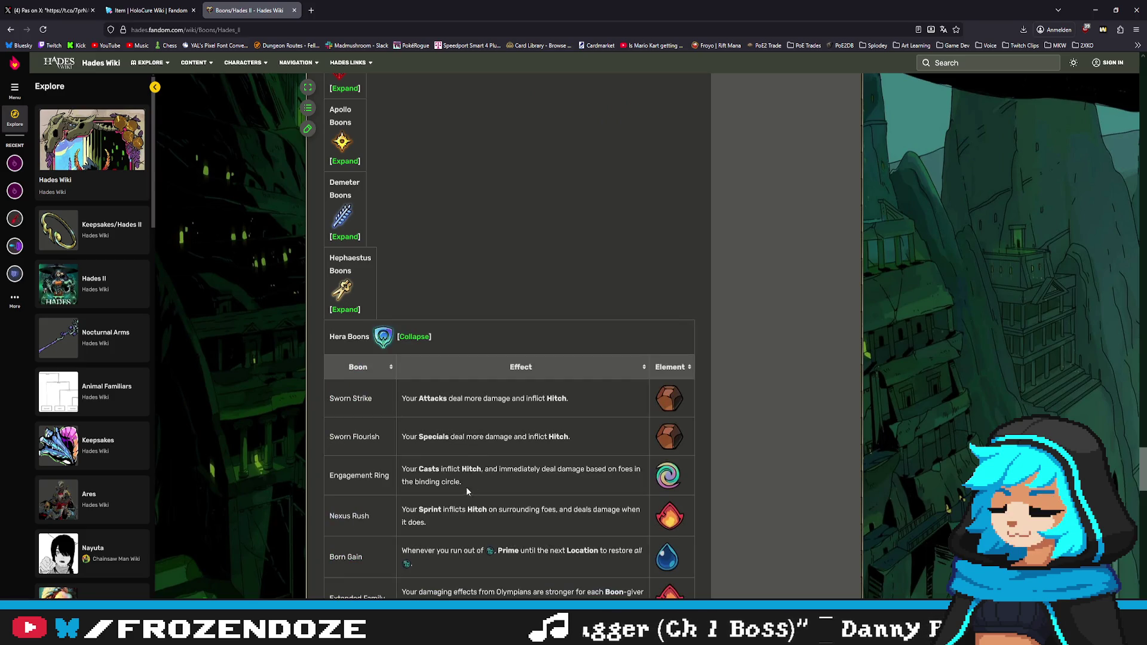
Step: Browse the Hera boons, selecting Sworn Strike, then scroll to the top and switch windows
{"action": "scroll", "coordinate": [467, 486], "scroll_direction": "down", "scroll_amount": 5}
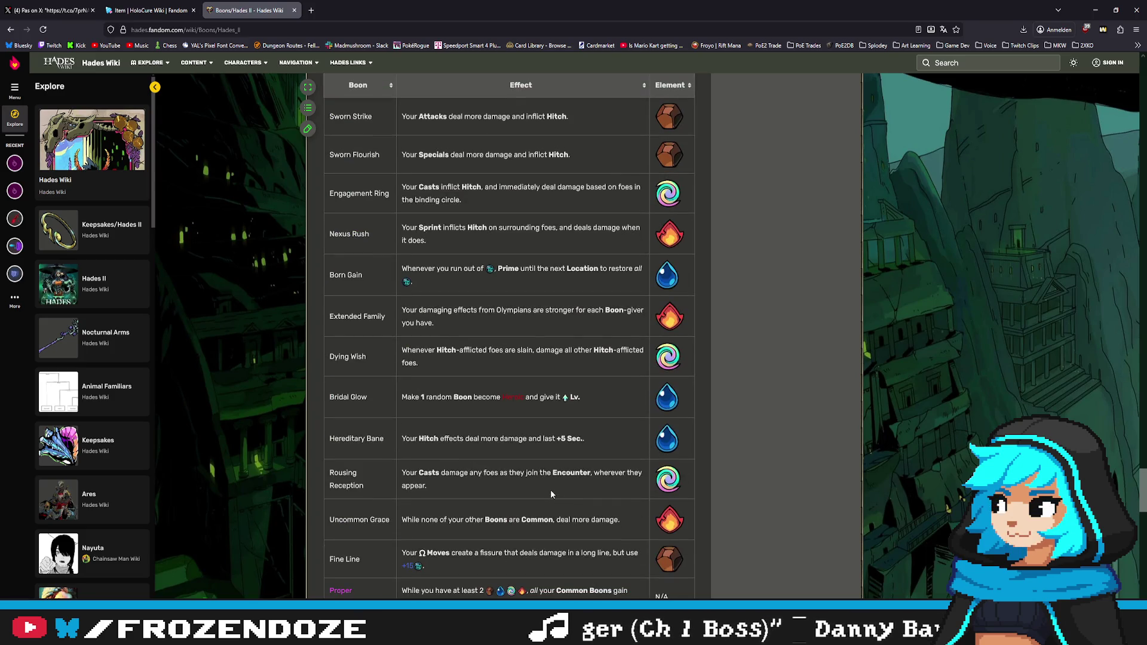
{"action": "scroll", "coordinate": [551, 489], "scroll_direction": "down", "scroll_amount": 5}
{"action": "scroll", "coordinate": [550, 490], "scroll_direction": "down", "scroll_amount": 4}
{"action": "scroll", "coordinate": [548, 496], "scroll_direction": "up", "scroll_amount": 5}
{"action": "scroll", "coordinate": [548, 517], "scroll_direction": "up", "scroll_amount": 5}
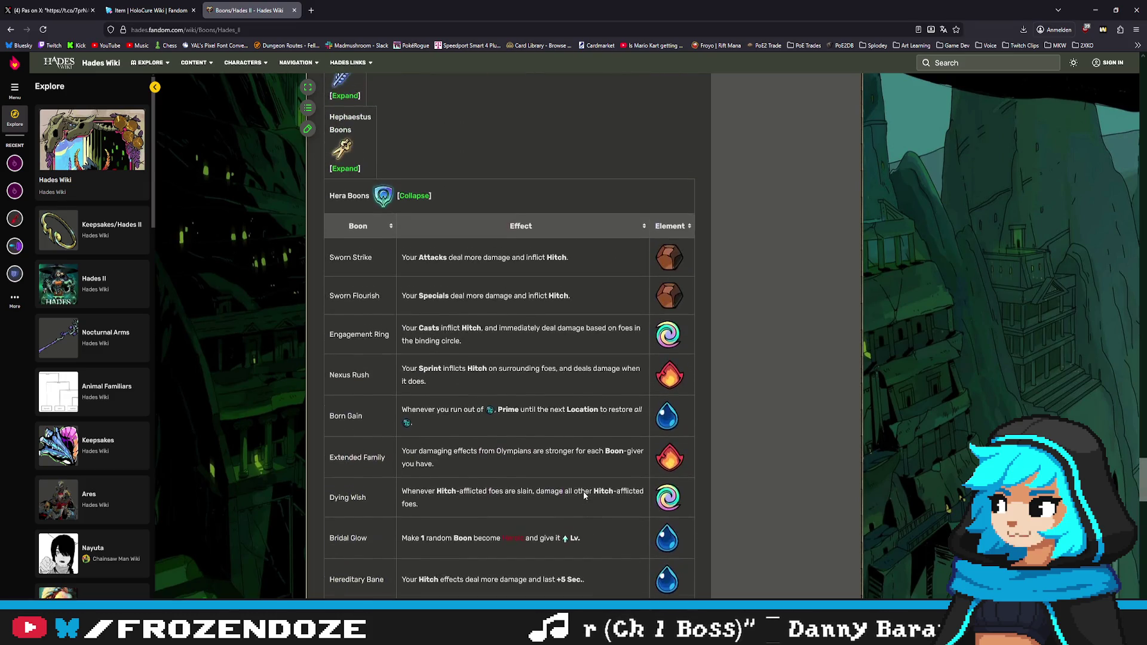
{"action": "double_click", "coordinate": [359, 257]}
{"action": "scroll", "coordinate": [361, 271], "scroll_direction": "up", "scroll_amount": 1}
{"action": "left_click", "coordinate": [389, 306]}
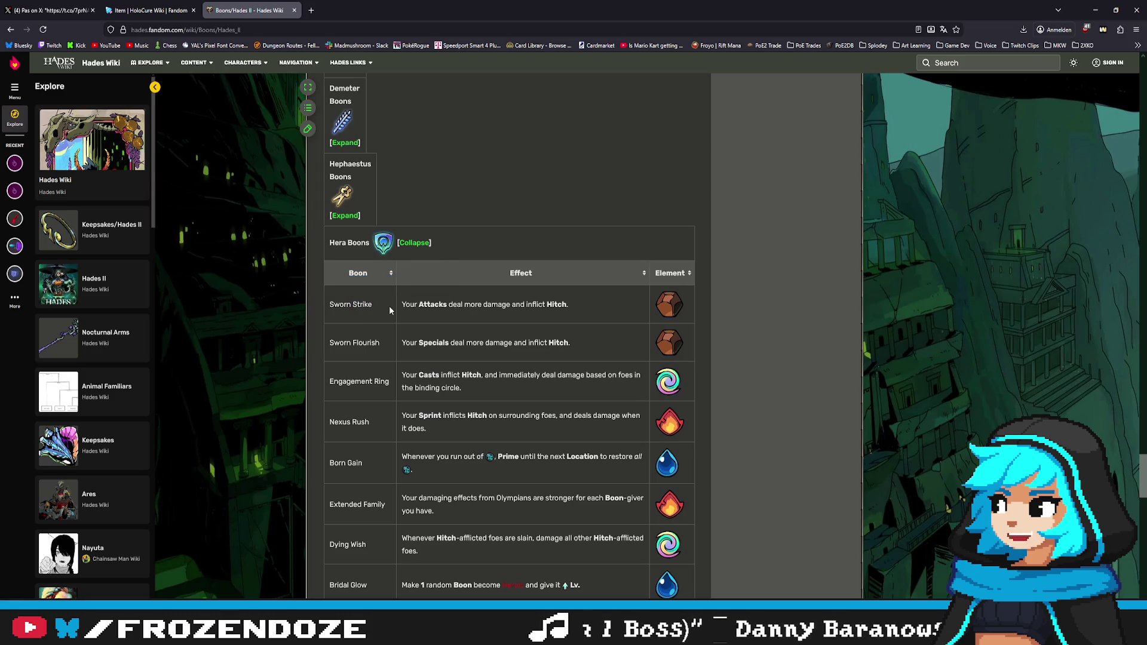
{"action": "scroll", "coordinate": [389, 310], "scroll_direction": "up", "scroll_amount": 4}
{"action": "scroll", "coordinate": [491, 472], "scroll_direction": "down", "scroll_amount": 8}
{"action": "scroll", "coordinate": [490, 464], "scroll_direction": "down", "scroll_amount": 8}
{"action": "scroll", "coordinate": [490, 464], "scroll_direction": "down", "scroll_amount": 5}
{"action": "scroll", "coordinate": [490, 465], "scroll_direction": "up", "scroll_amount": 5}
{"action": "left_click_drag", "start_coordinate": [1134, 512], "coordinate": [1133, 80]}
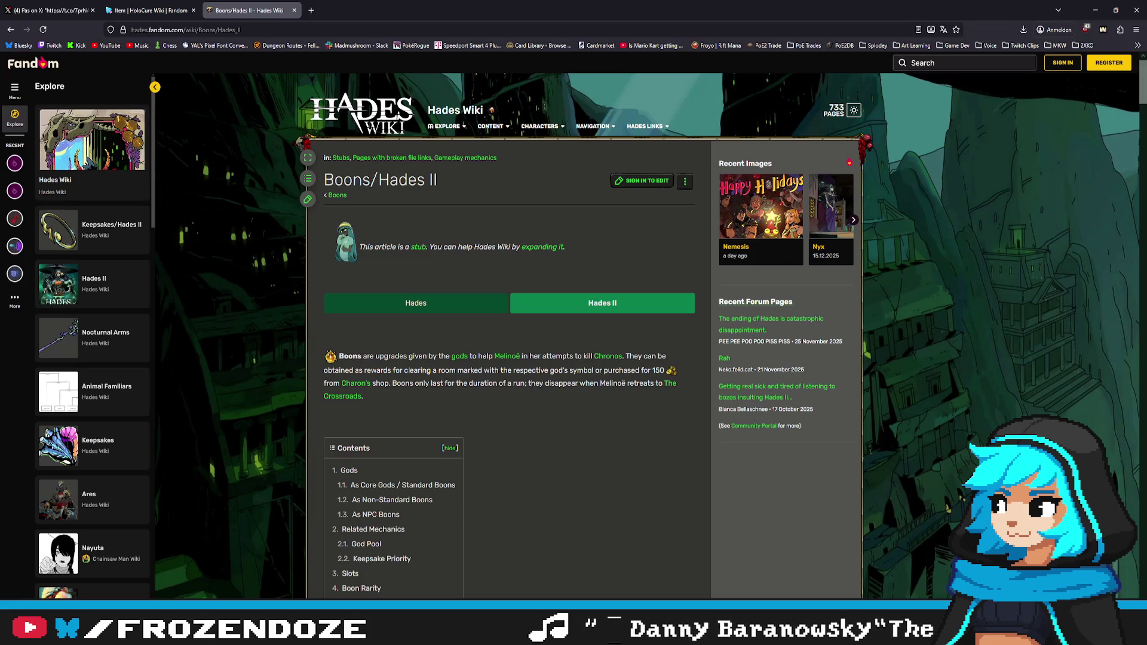
{"action": "key", "text": "alt+Tab"}
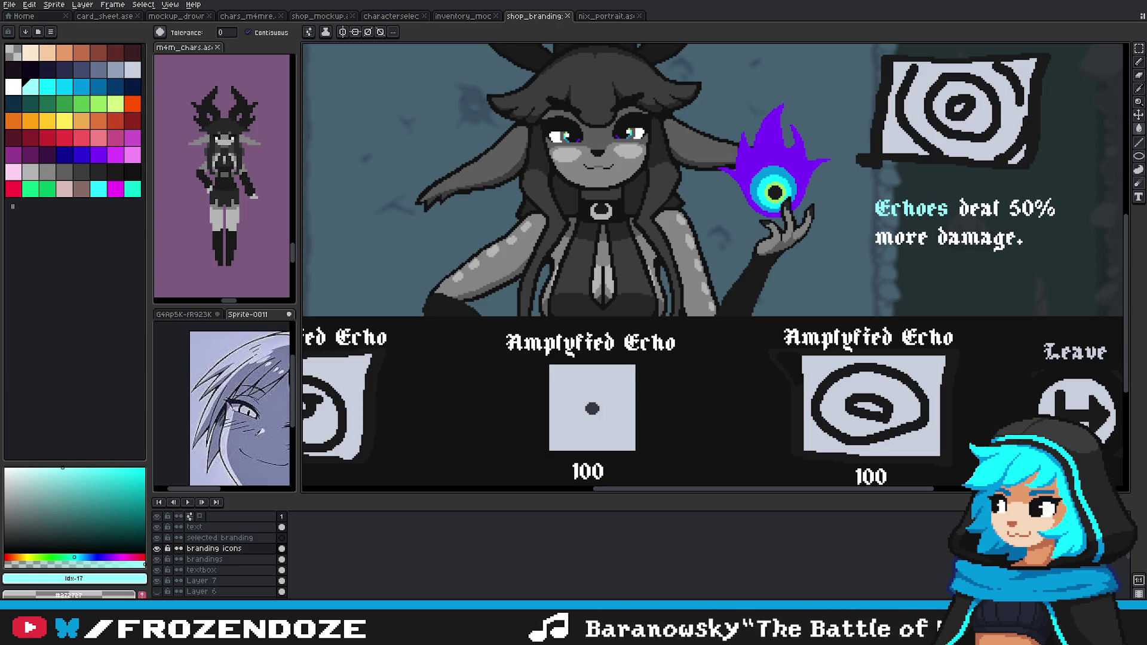
{"action": "key", "text": "alt+Tab"}
{"action": "scroll", "coordinate": [573, 347], "scroll_direction": "up", "scroll_amount": 3}
{"action": "scroll", "coordinate": [573, 346], "scroll_direction": "up", "scroll_amount": 1}
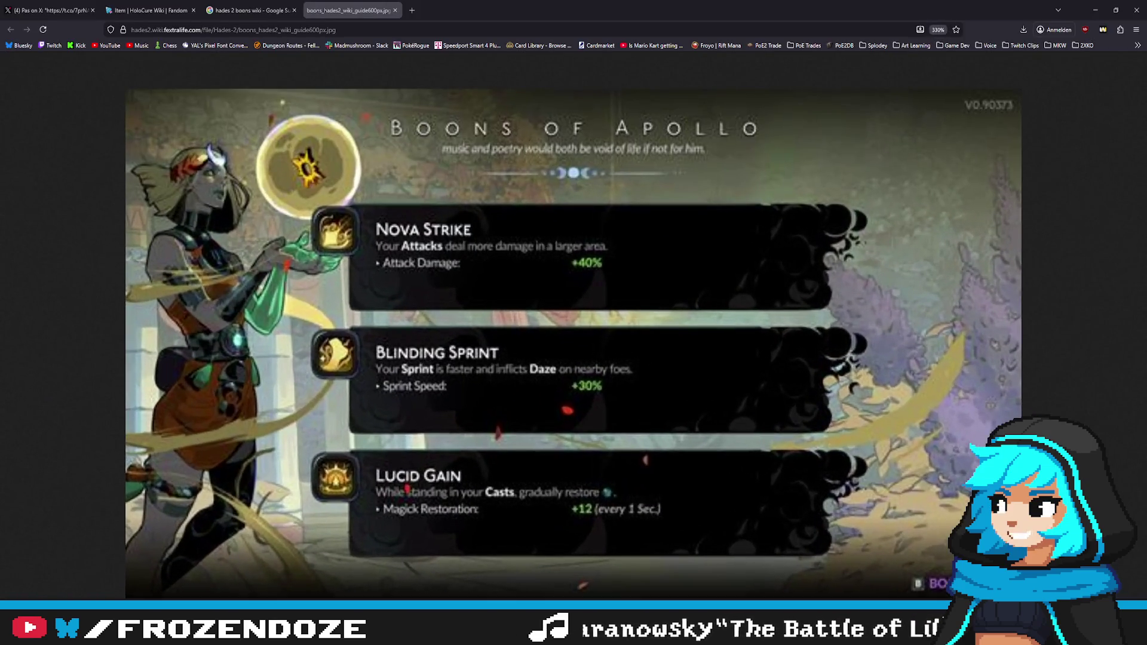
{"action": "scroll", "coordinate": [338, 202], "scroll_direction": "up", "scroll_amount": 1}
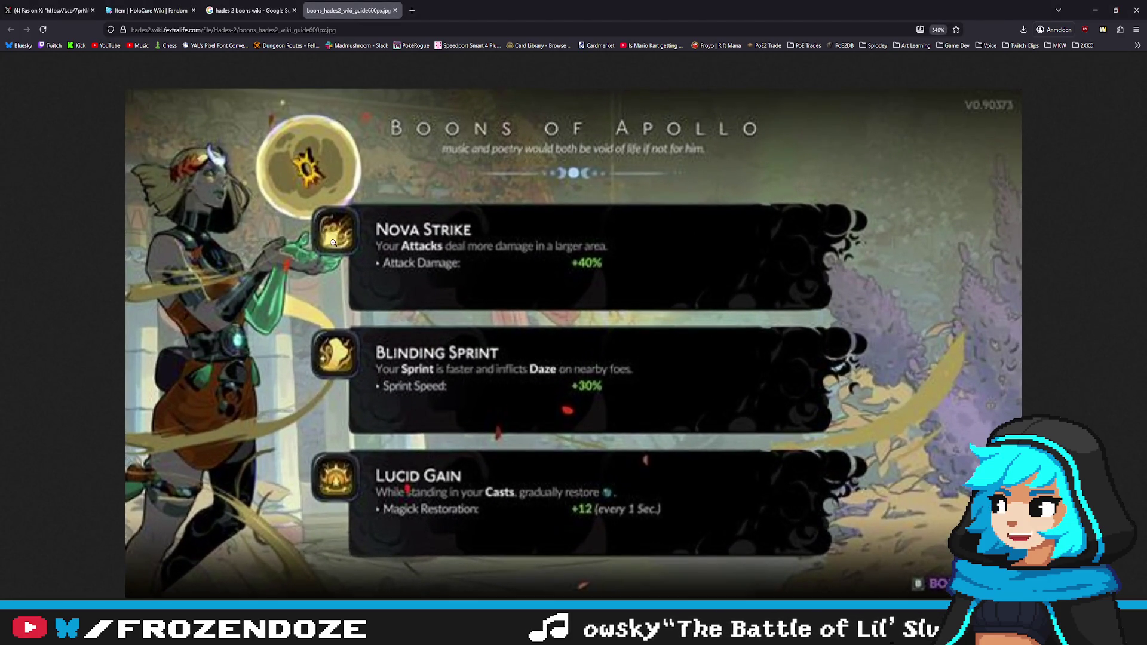
{"action": "scroll", "coordinate": [328, 443], "scroll_direction": "up", "scroll_amount": 1}
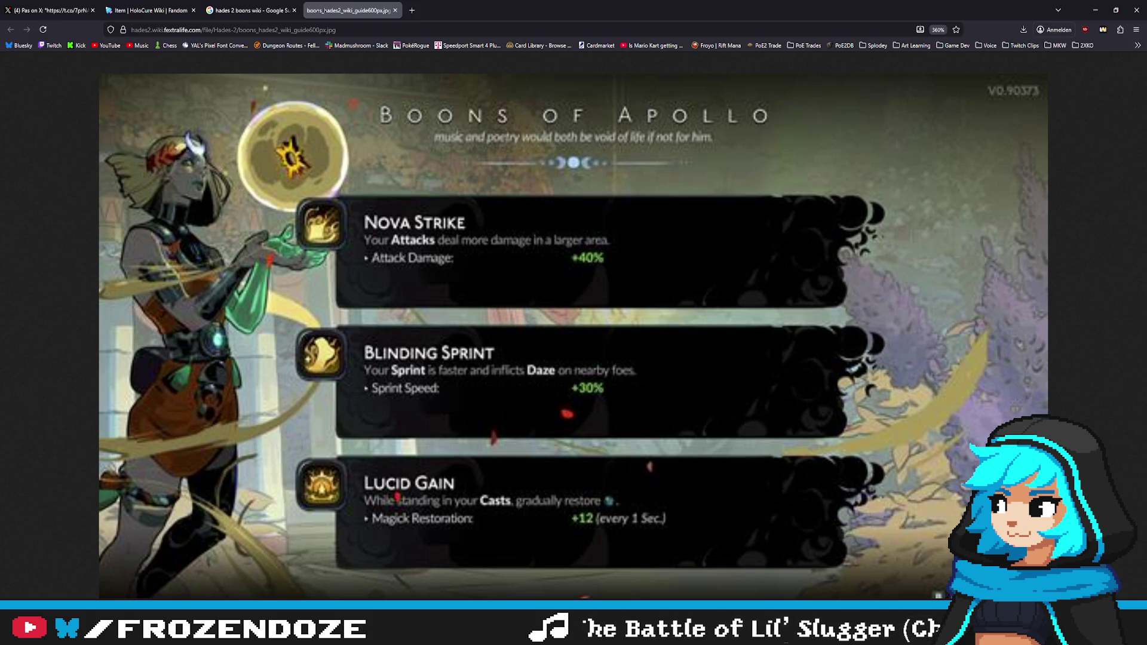
{"action": "key", "text": "alt+Tab"}
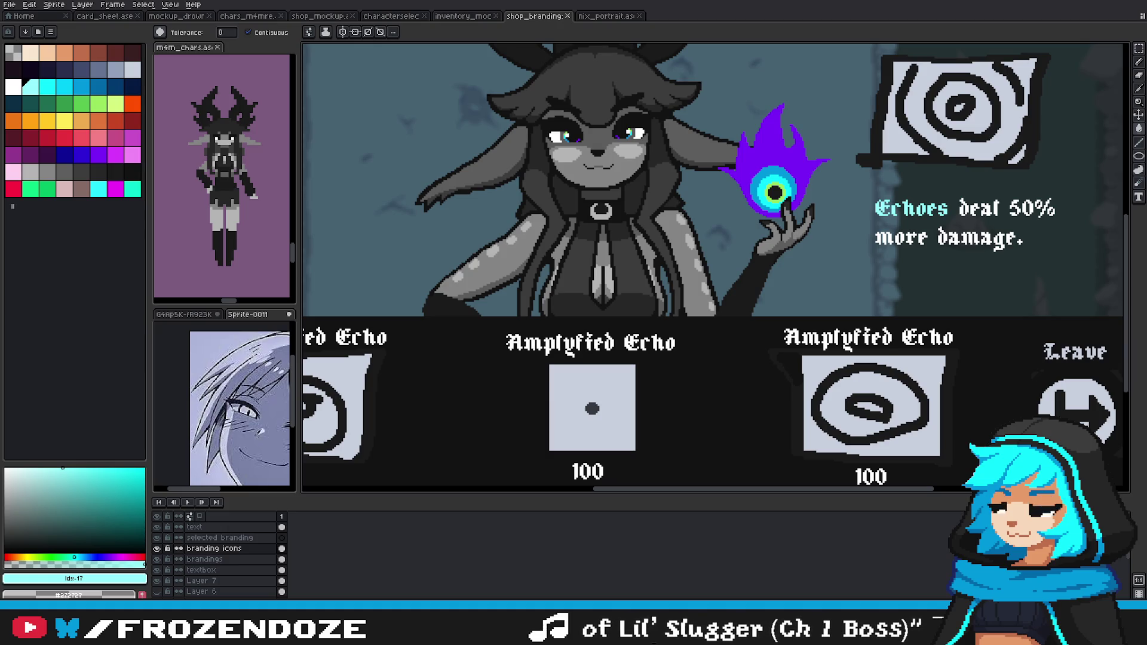
Step: Switch to rectangular selection and zoom in, centring the middle Amplyfied Echo dark-dot icon
{"action": "scroll", "coordinate": [769, 308], "scroll_direction": "down", "scroll_amount": 3}
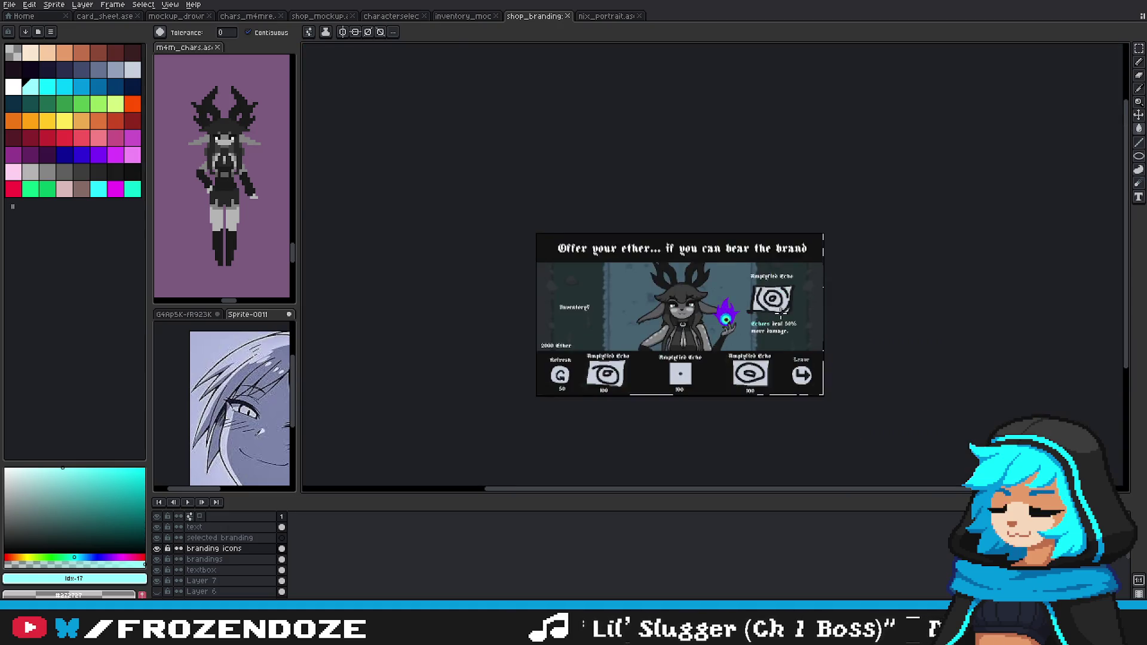
{"action": "scroll", "coordinate": [769, 308], "scroll_direction": "up", "scroll_amount": 2}
{"action": "left_click", "coordinate": [1139, 49]}
{"action": "scroll", "coordinate": [672, 391], "scroll_direction": "up", "scroll_amount": 1}
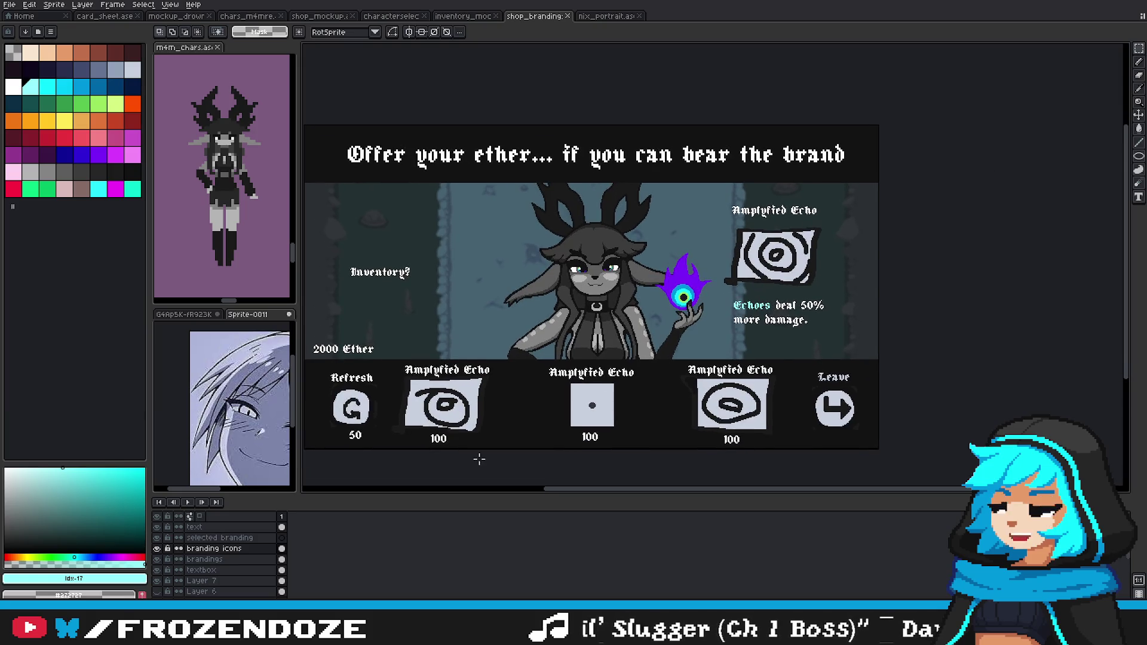
{"action": "scroll", "coordinate": [672, 391], "scroll_direction": "up", "scroll_amount": 1}
{"action": "left_click_drag", "start_coordinate": [565, 370], "coordinate": [577, 393]}
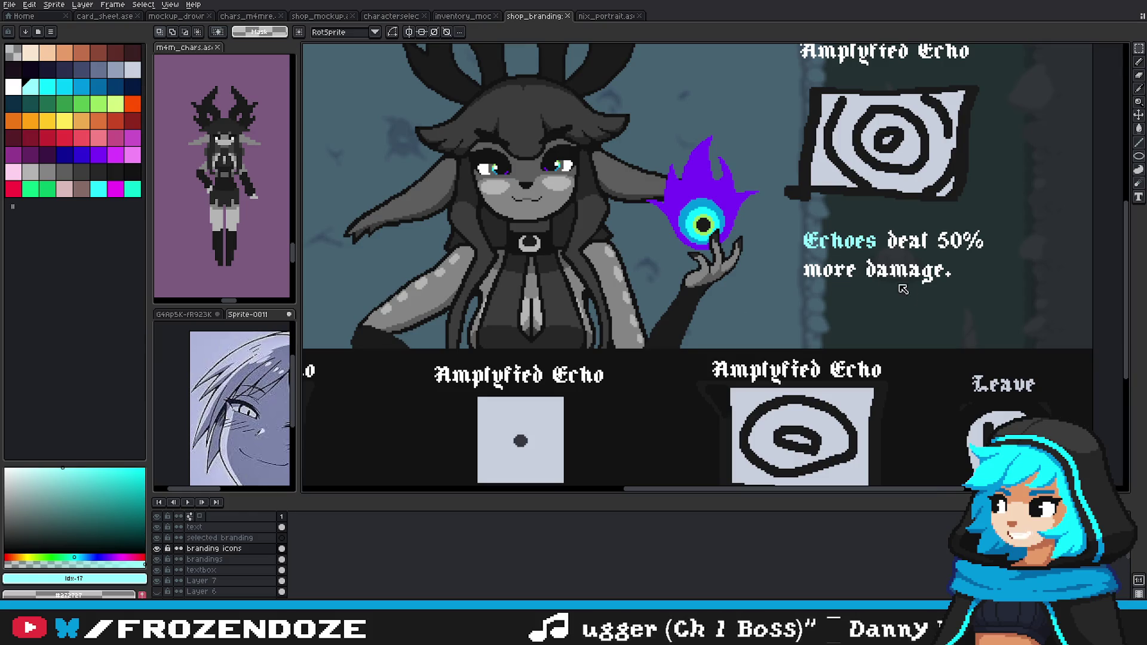
{"action": "scroll", "coordinate": [866, 229], "scroll_direction": "up", "scroll_amount": 1}
{"action": "scroll", "coordinate": [895, 180], "scroll_direction": "up", "scroll_amount": 1}
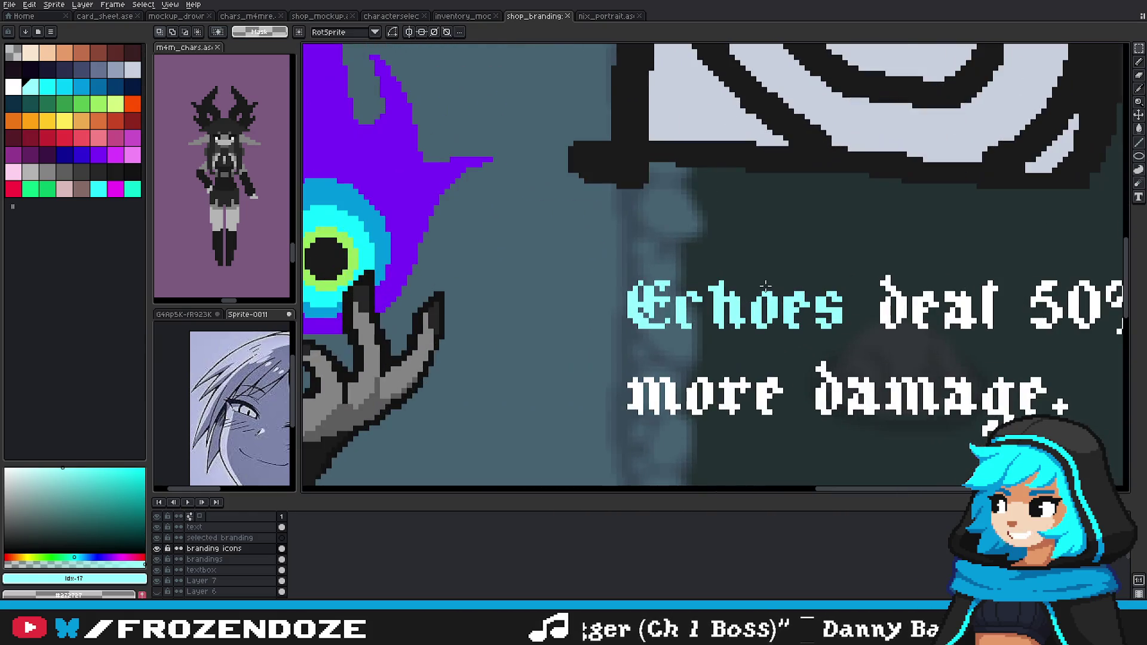
{"action": "mouse_move", "coordinate": [318, 428]}
{"action": "left_mouse_down"}
{"action": "mouse_move", "coordinate": [1035, 93]}
{"action": "mouse_move", "coordinate": [686, 225]}
{"action": "left_mouse_up"}
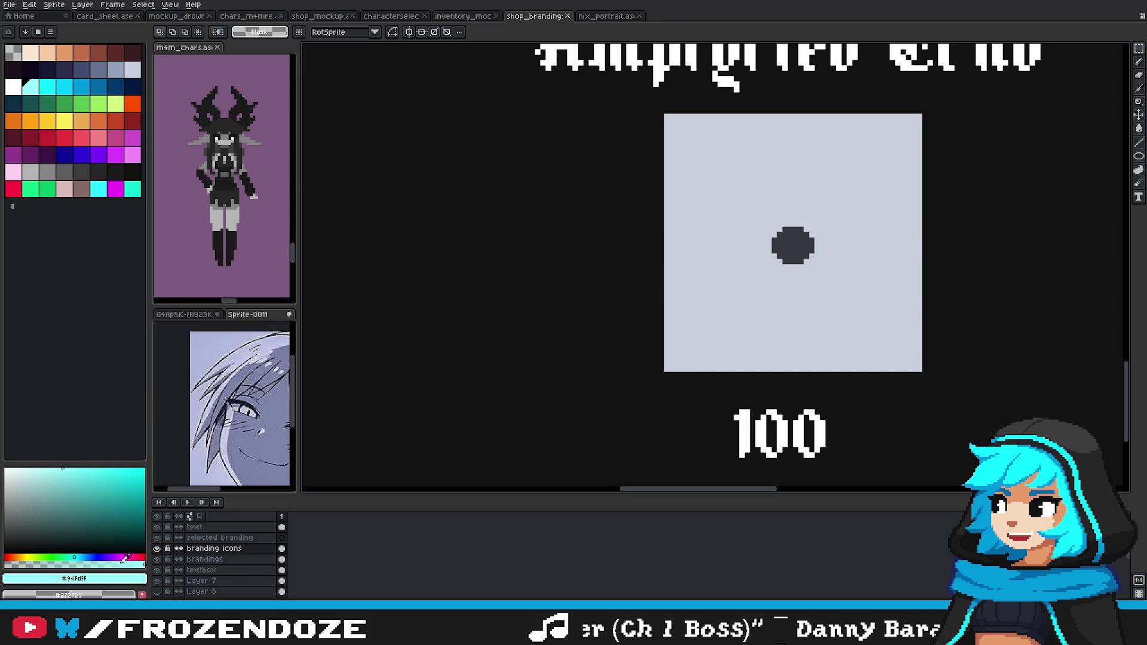
Step: Sample the light cyan of the Echoes text and recolour the dark dot with it
{"action": "left_click", "coordinate": [799, 245], "text": "alt"}
{"action": "scroll", "coordinate": [551, 416], "scroll_direction": "down", "scroll_amount": 2}
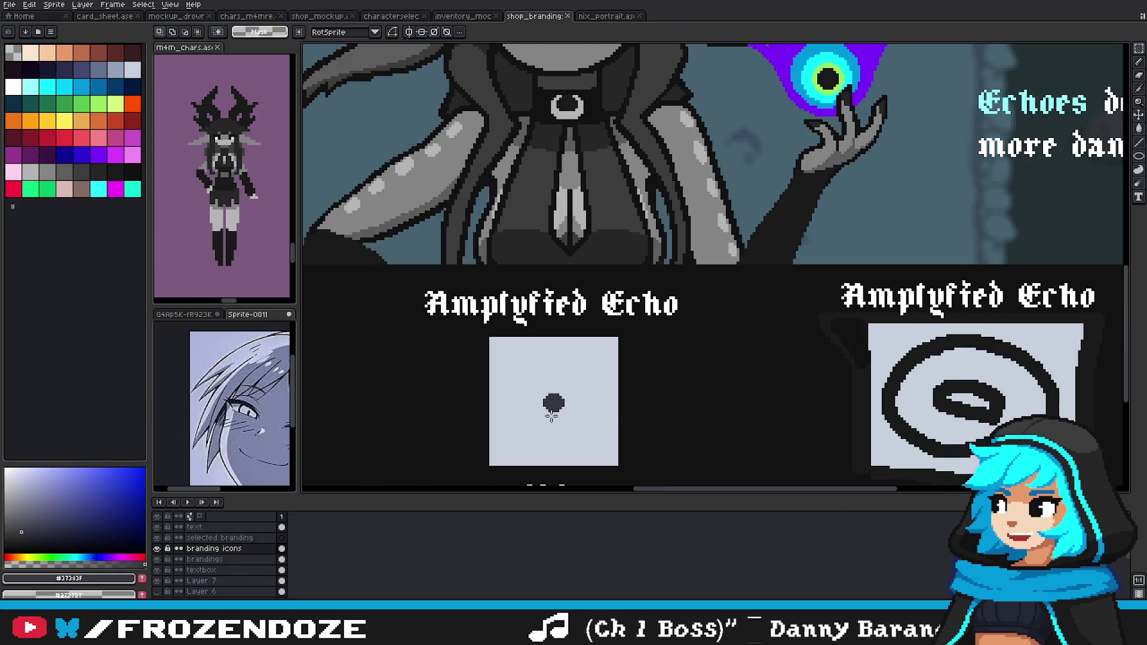
{"action": "key", "text": "alt"}
{"action": "left_click", "coordinate": [1026, 91], "text": "alt"}
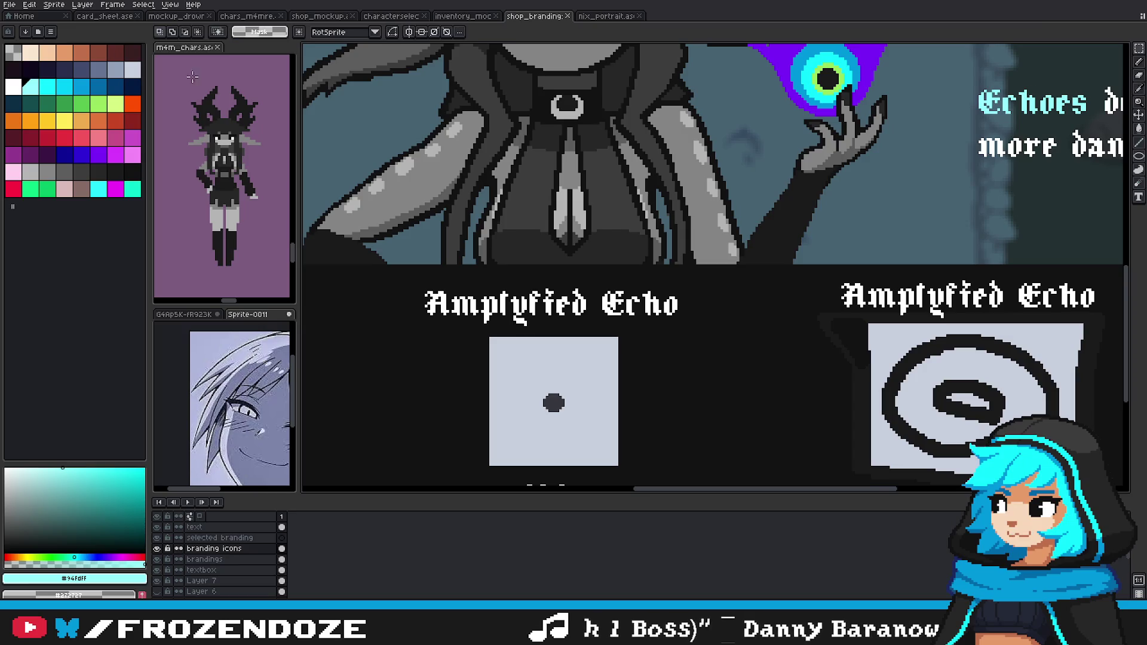
{"action": "left_click_drag", "start_coordinate": [544, 413], "coordinate": [564, 393]}
{"action": "key", "text": "ctrl"}
{"action": "key", "text": "ctrl+d"}
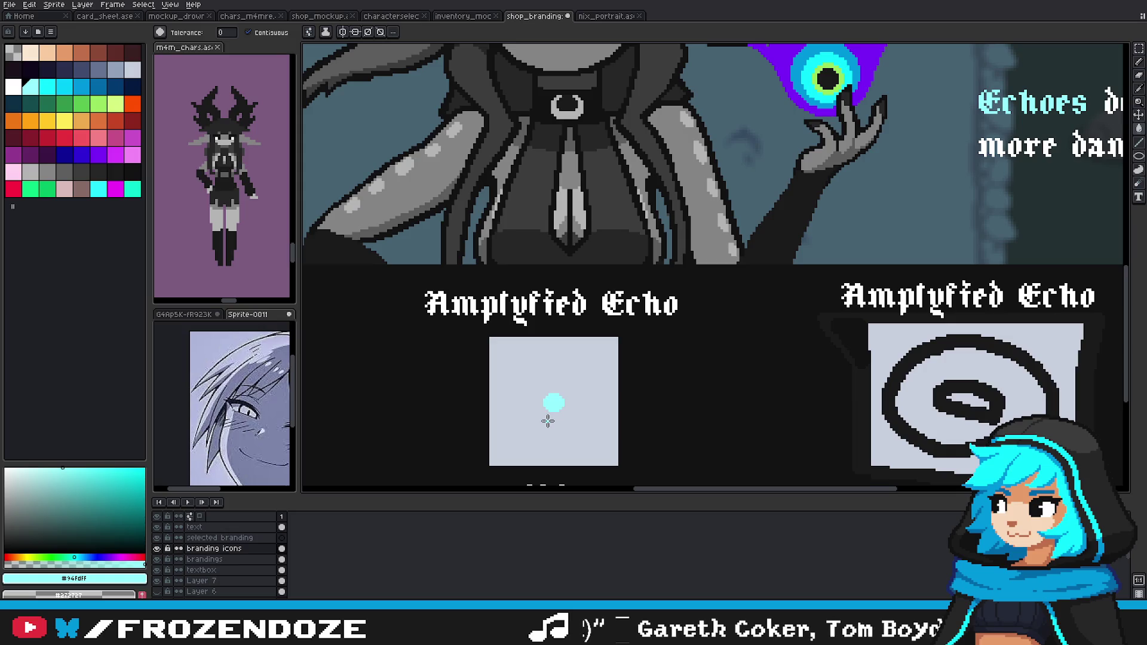
{"action": "scroll", "coordinate": [548, 422], "scroll_direction": "up", "scroll_amount": 2}
Step: Try a 2-pixel cyan pencil stroke from the dot, then toggle the icon layer to compare
{"action": "key", "text": "b"}
{"action": "key", "text": "plus"}
{"action": "mouse_move", "coordinate": [597, 368]}
{"action": "left_mouse_down"}
{"action": "mouse_move", "coordinate": [600, 332]}
{"action": "mouse_move", "coordinate": [610, 333]}
{"action": "left_mouse_up"}
{"action": "scroll", "coordinate": [624, 348], "scroll_direction": "down", "scroll_amount": 2}
{"action": "key", "text": "ctrl+z"}
{"action": "key", "text": "ctrl+z"}
{"action": "key", "text": "ctrl+y"}
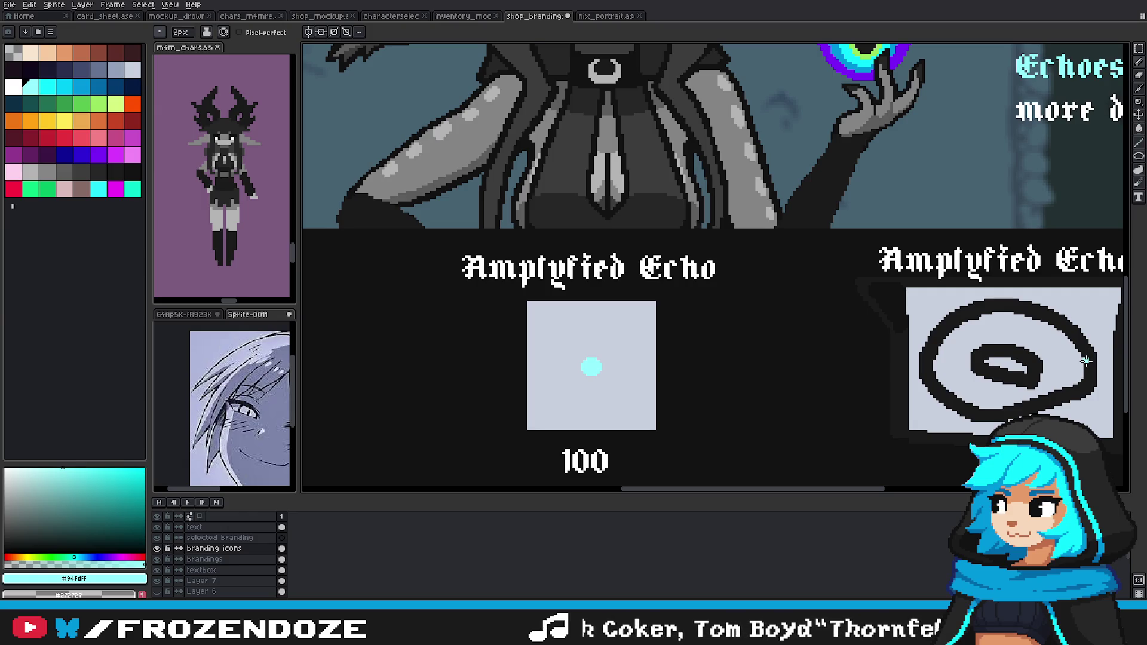
{"action": "scroll", "coordinate": [904, 358], "scroll_direction": "down", "scroll_amount": 3}
{"action": "scroll", "coordinate": [866, 372], "scroll_direction": "up", "scroll_amount": 1}
{"action": "scroll", "coordinate": [711, 389], "scroll_direction": "up", "scroll_amount": 3}
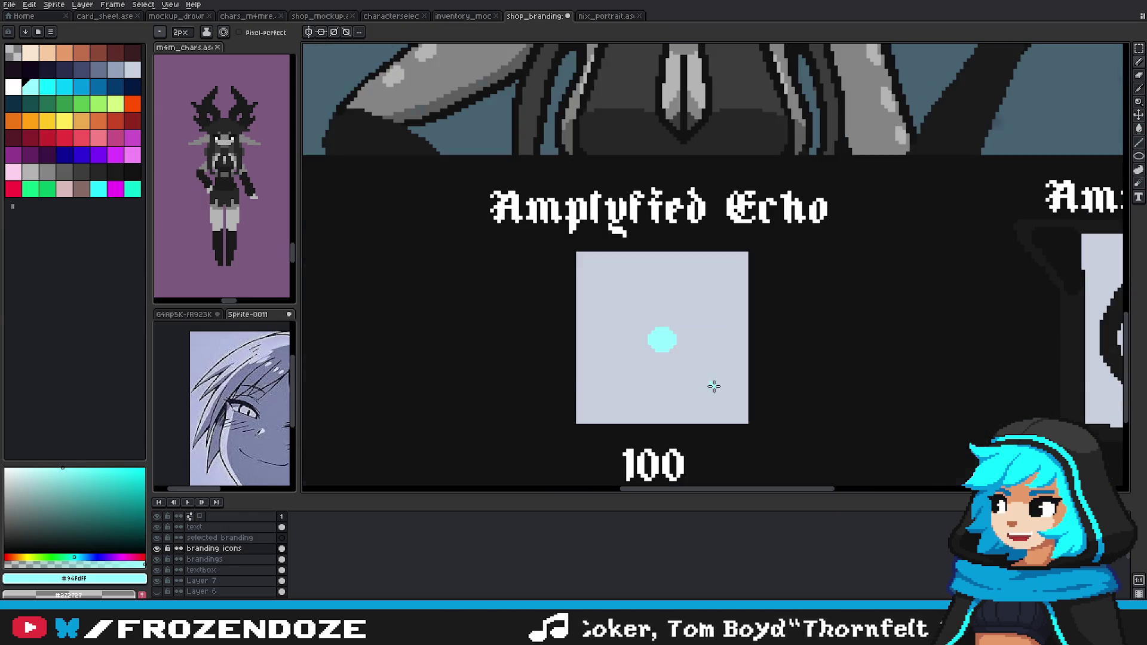
{"action": "left_click", "coordinate": [157, 548]}
{"action": "left_click", "coordinate": [158, 550]}
{"action": "scroll", "coordinate": [672, 333], "scroll_direction": "up", "scroll_amount": 1}
Step: Paint the cyan dot out into a rounded ring-shaped blob
{"action": "mouse_move", "coordinate": [653, 314]}
{"action": "left_mouse_down"}
{"action": "mouse_move", "coordinate": [650, 370]}
{"action": "mouse_move", "coordinate": [660, 370]}
{"action": "mouse_move", "coordinate": [661, 317]}
{"action": "left_mouse_up"}
{"action": "mouse_move", "coordinate": [676, 369]}
{"action": "left_mouse_down"}
{"action": "mouse_move", "coordinate": [660, 306]}
{"action": "mouse_move", "coordinate": [654, 371]}
{"action": "mouse_move", "coordinate": [647, 353]}
{"action": "left_mouse_up"}
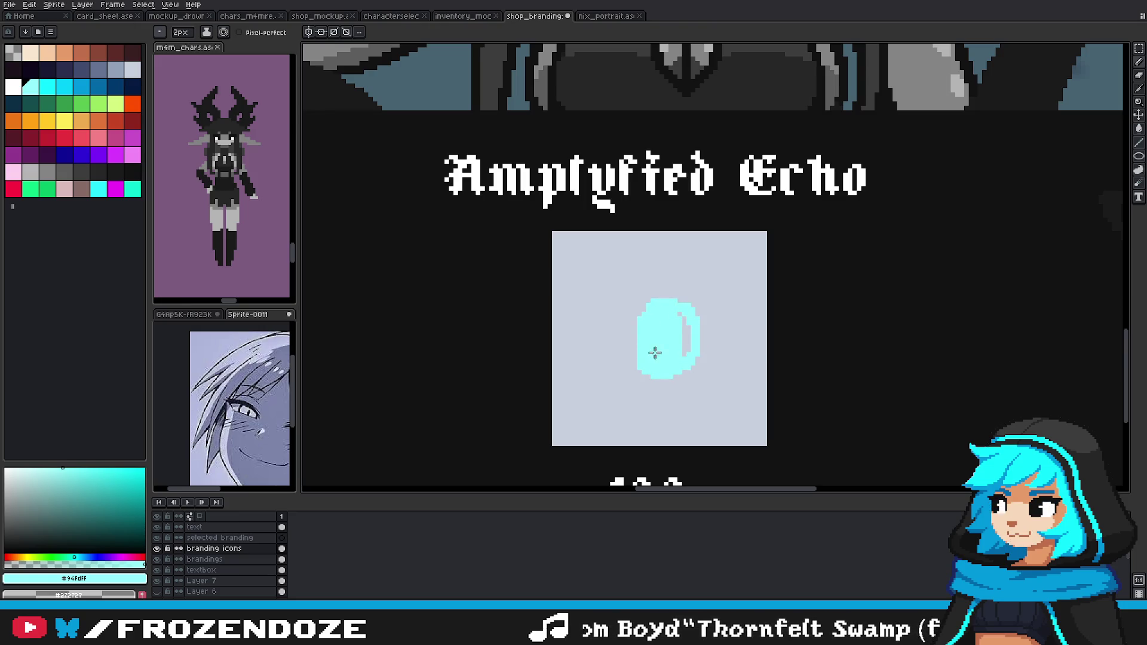
{"action": "mouse_move", "coordinate": [640, 311]}
{"action": "left_mouse_down"}
{"action": "mouse_move", "coordinate": [687, 334]}
{"action": "mouse_move", "coordinate": [648, 359]}
{"action": "mouse_move", "coordinate": [684, 358]}
{"action": "left_mouse_up"}
{"action": "key", "text": "ctrl+z"}
{"action": "key", "text": "ctrl+y"}
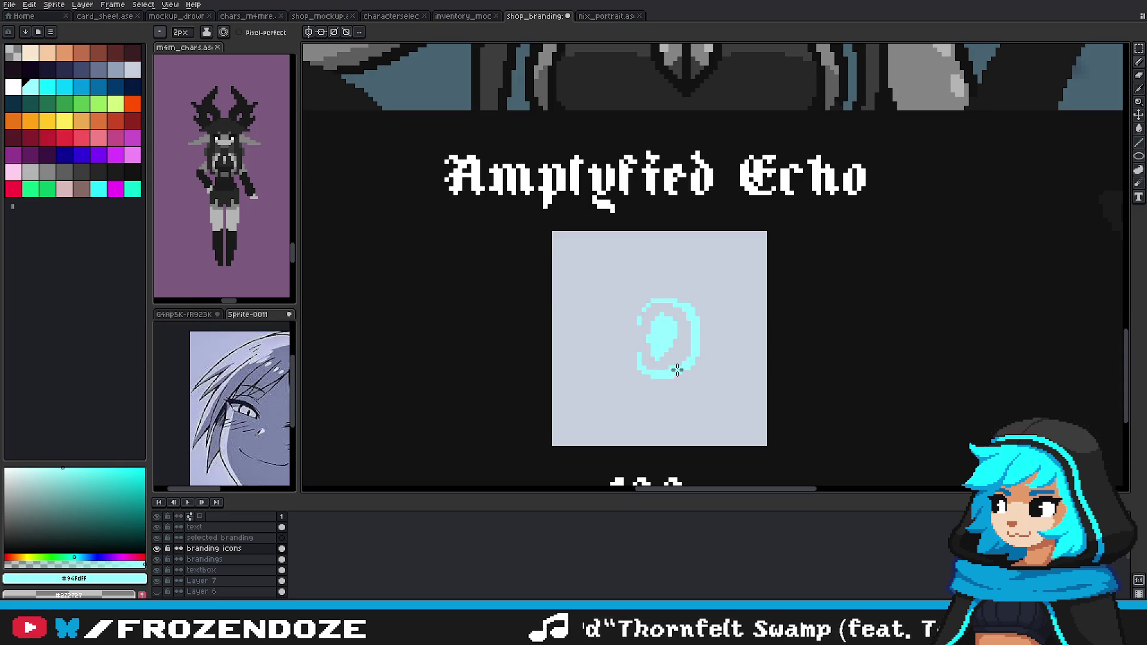
Step: Move the cyan ring up and to the right with a rectangular selection
{"action": "key", "text": "m"}
{"action": "left_click_drag", "start_coordinate": [604, 261], "coordinate": [750, 446]}
{"action": "left_click_drag", "start_coordinate": [682, 373], "coordinate": [724, 364]}
{"action": "key", "text": "ctrl+d"}
Step: Draw the megaphone's top edge, lower edge and handle in cyan from the ring
{"action": "key", "text": "b"}
{"action": "left_click", "coordinate": [654, 304], "text": "alt"}
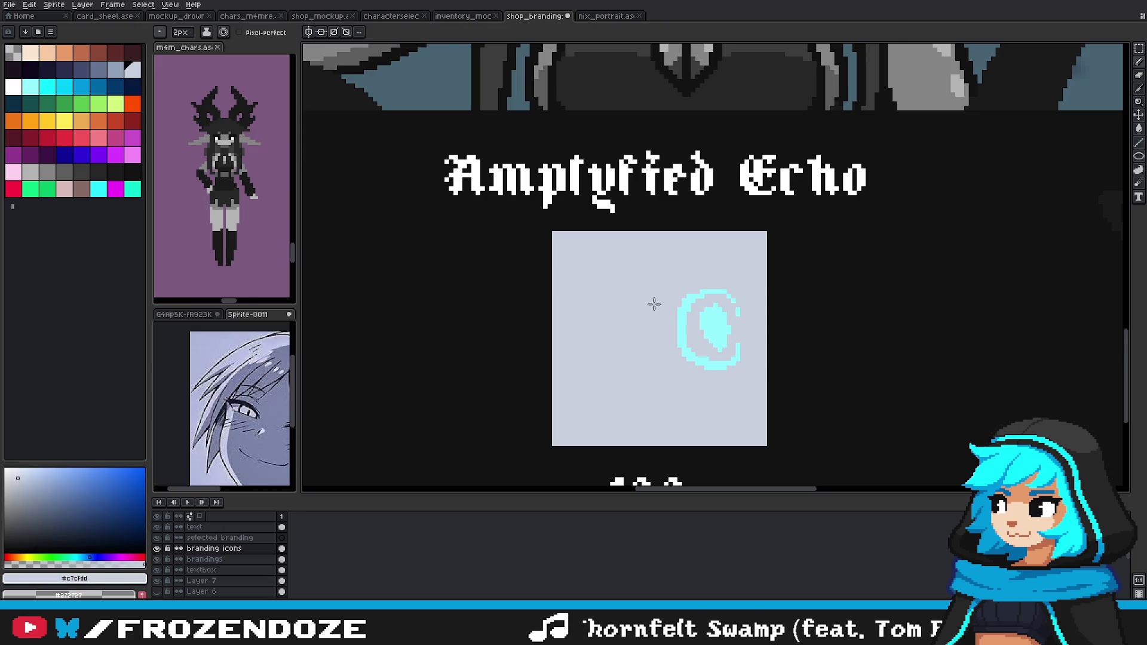
{"action": "left_click", "coordinate": [694, 296], "text": "alt"}
{"action": "left_click_drag", "start_coordinate": [696, 294], "coordinate": [606, 326]}
{"action": "mouse_move", "coordinate": [713, 369]}
{"action": "left_mouse_down"}
{"action": "mouse_move", "coordinate": [622, 361]}
{"action": "mouse_move", "coordinate": [618, 338]}
{"action": "mouse_move", "coordinate": [638, 418]}
{"action": "mouse_move", "coordinate": [645, 393]}
{"action": "left_mouse_up"}
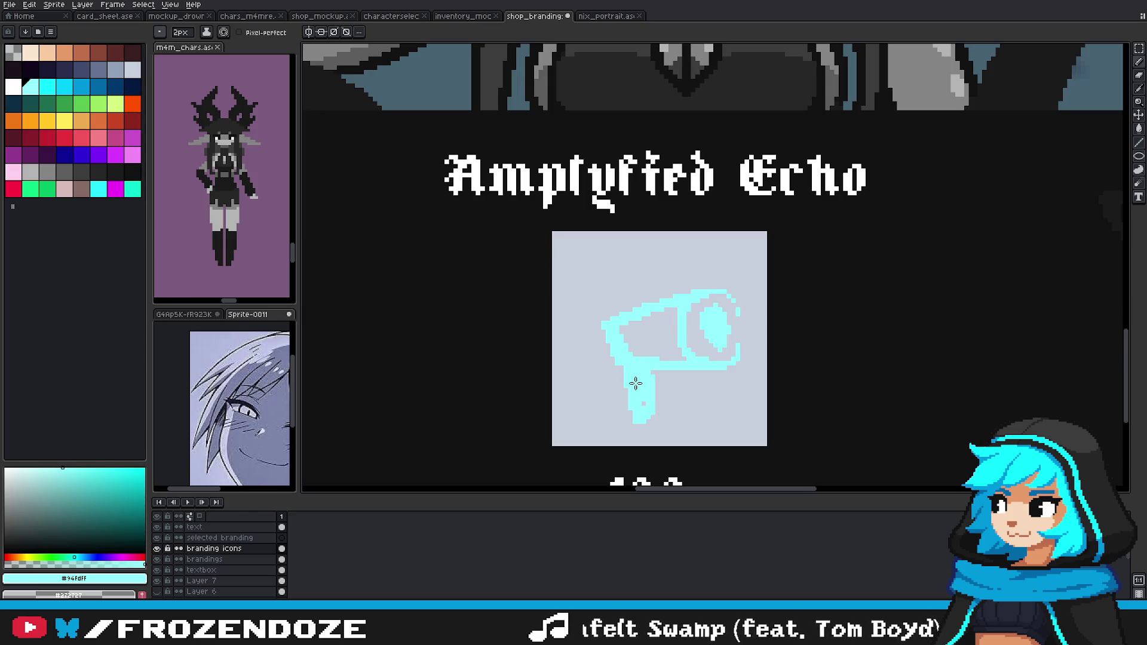
Step: Fill the megaphone body cyan, then refill it and the inner eye with brighter cyan
{"action": "key", "text": "g"}
{"action": "left_click", "coordinate": [645, 341]}
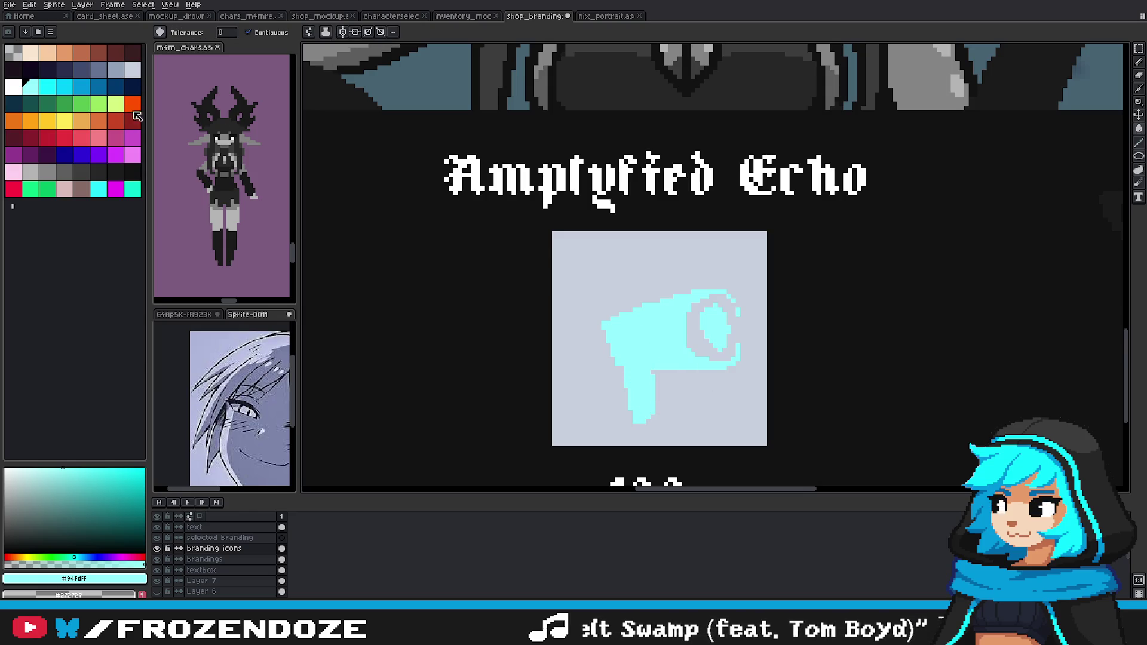
{"action": "left_click", "coordinate": [47, 87]}
{"action": "left_click", "coordinate": [722, 358]}
{"action": "left_click", "coordinate": [720, 329]}
{"action": "scroll", "coordinate": [720, 330], "scroll_direction": "up", "scroll_amount": 1}
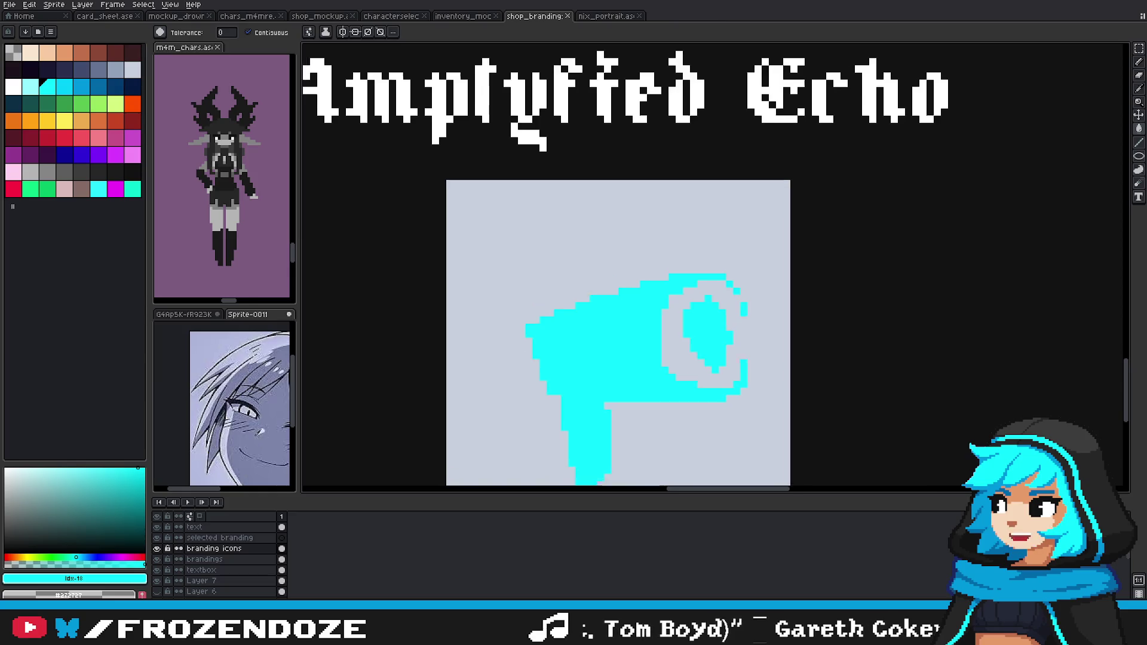
Step: Add pixels to the inner eye's left side, right edge and top, then save
{"action": "left_click_drag", "start_coordinate": [737, 336], "coordinate": [766, 302]}
{"action": "key", "text": "b"}
{"action": "scroll", "coordinate": [726, 331], "scroll_direction": "up", "scroll_amount": 2}
{"action": "left_click", "coordinate": [693, 306]}
{"action": "left_click_drag", "start_coordinate": [776, 312], "coordinate": [778, 272]}
{"action": "left_click", "coordinate": [723, 215]}
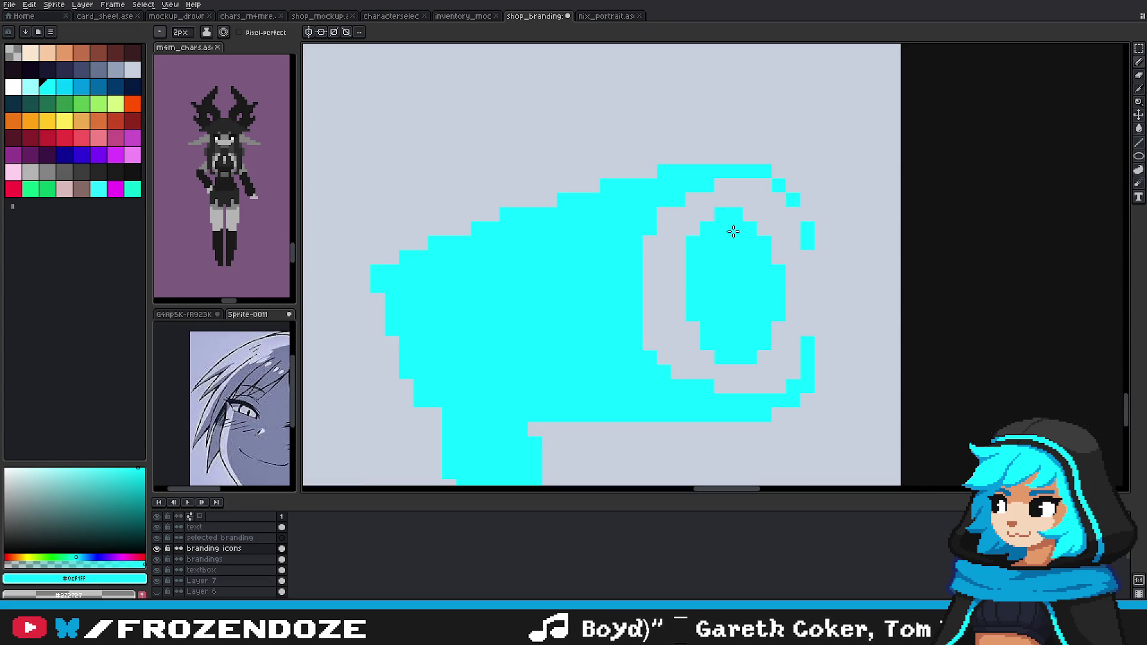
{"action": "scroll", "coordinate": [772, 298], "scroll_direction": "down", "scroll_amount": 3}
{"action": "scroll", "coordinate": [771, 304], "scroll_direction": "down", "scroll_amount": 1}
{"action": "key", "text": "ctrl+s"}
Step: Touch up one more pixel on the megaphone and save the mockup again
{"action": "scroll", "coordinate": [771, 305], "scroll_direction": "up", "scroll_amount": 1}
{"action": "scroll", "coordinate": [771, 305], "scroll_direction": "up", "scroll_amount": 1}
{"action": "left_click", "coordinate": [802, 335]}
{"action": "scroll", "coordinate": [802, 335], "scroll_direction": "down", "scroll_amount": 2}
{"action": "key", "text": "ctrl+s"}
{"action": "scroll", "coordinate": [765, 328], "scroll_direction": "up", "scroll_amount": 1}
{"action": "scroll", "coordinate": [766, 333], "scroll_direction": "down", "scroll_amount": 1}
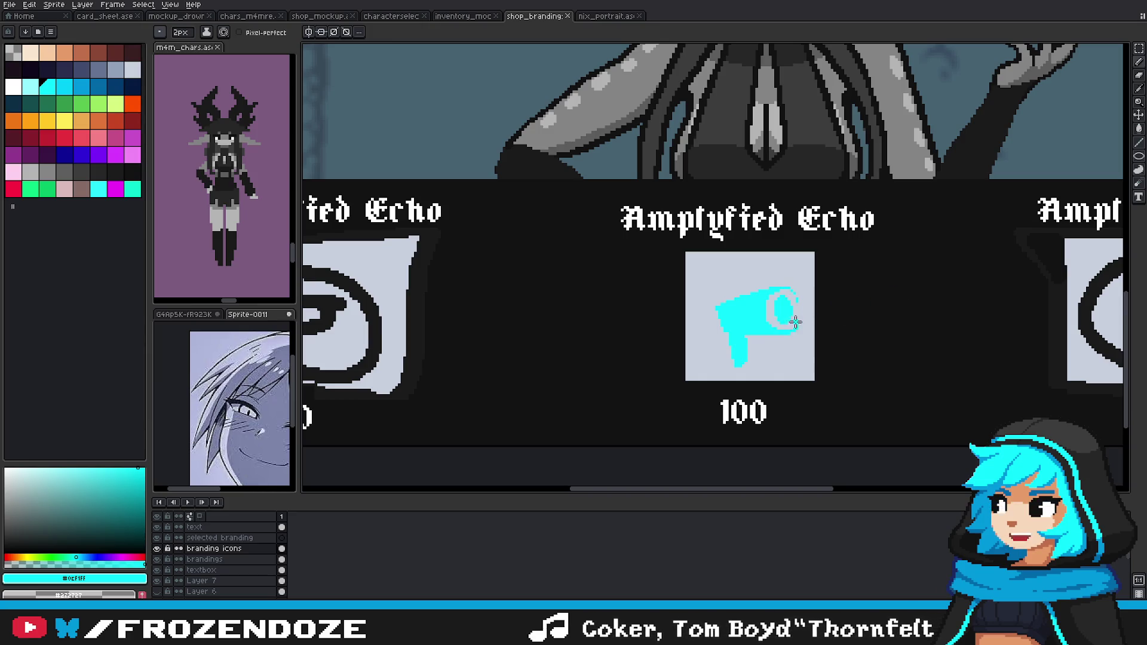
Step: Trim the handle's left and bottom edges into a flared grip, then save the mockup
{"action": "scroll", "coordinate": [814, 311], "scroll_direction": "down", "scroll_amount": 1}
{"action": "scroll", "coordinate": [814, 311], "scroll_direction": "down", "scroll_amount": 1}
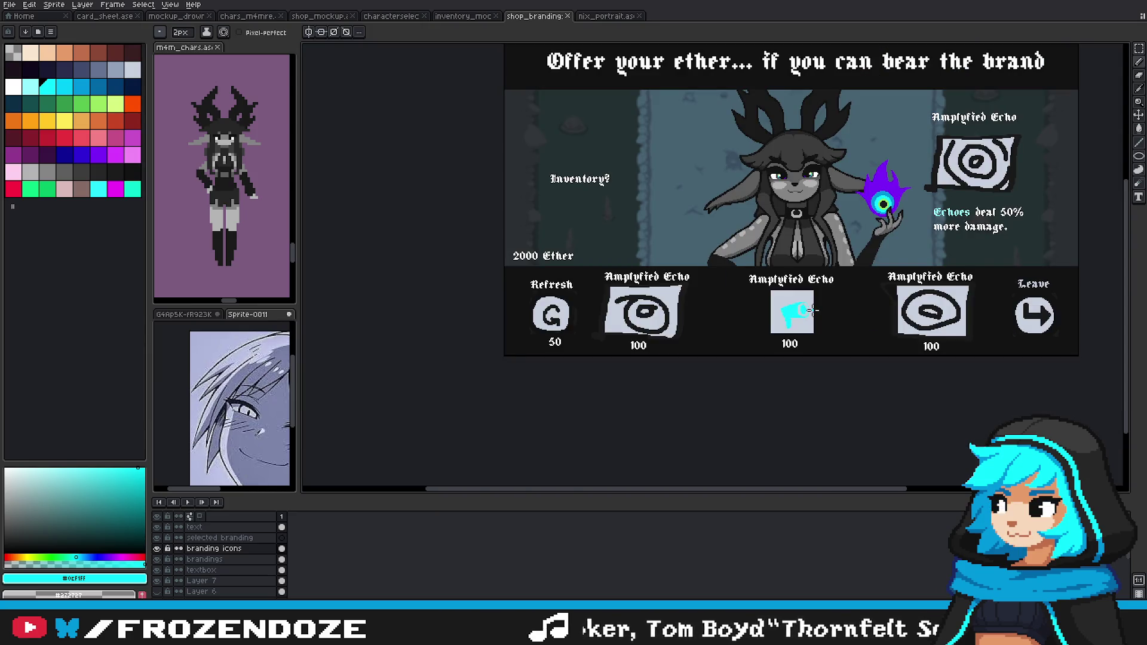
{"action": "left_click_drag", "start_coordinate": [813, 311], "coordinate": [790, 314]}
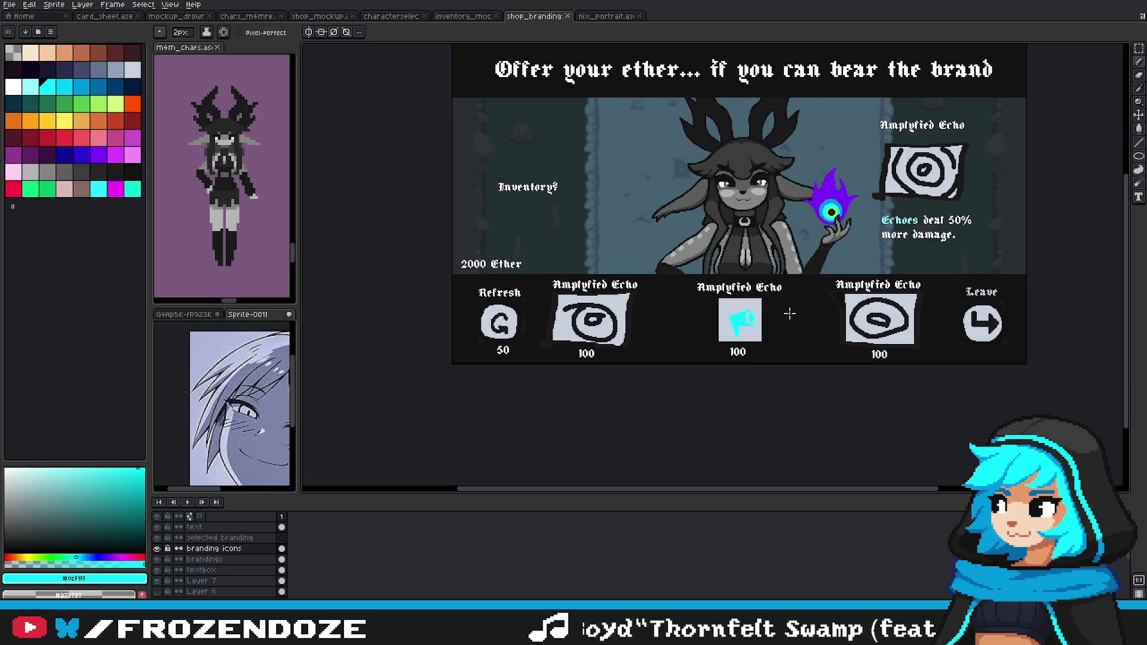
{"action": "scroll", "coordinate": [738, 325], "scroll_direction": "up", "scroll_amount": 3}
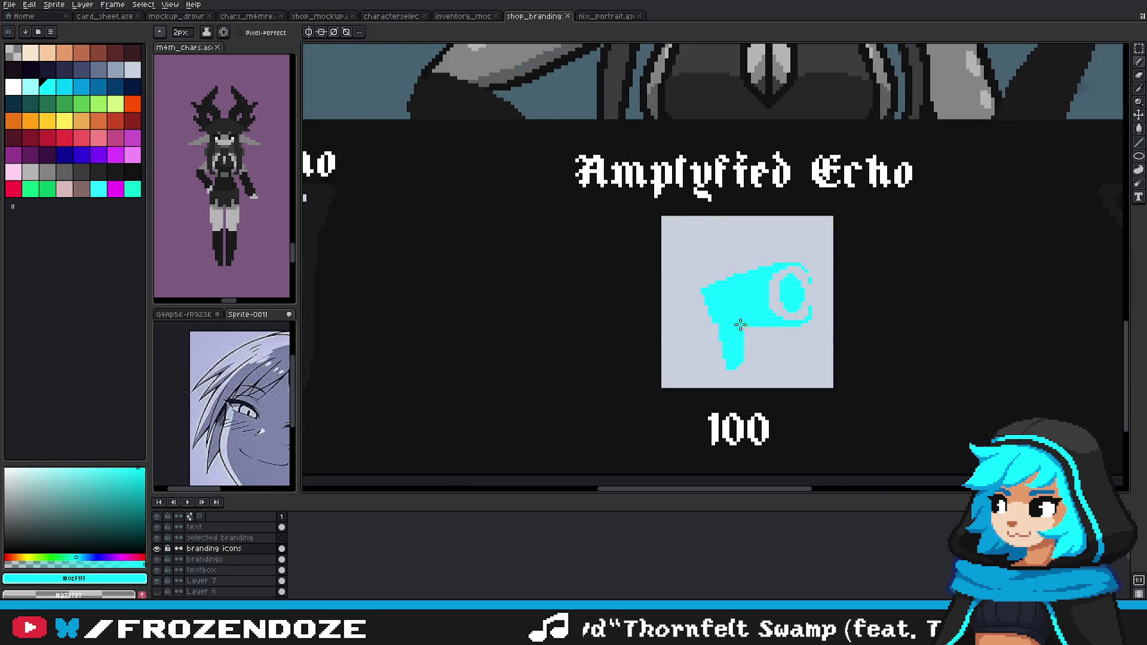
{"action": "scroll", "coordinate": [741, 346], "scroll_direction": "up", "scroll_amount": 2}
{"action": "mouse_move", "coordinate": [703, 330]}
{"action": "left_mouse_down"}
{"action": "mouse_move", "coordinate": [712, 389]}
{"action": "mouse_move", "coordinate": [737, 389]}
{"action": "mouse_move", "coordinate": [747, 352]}
{"action": "left_mouse_up"}
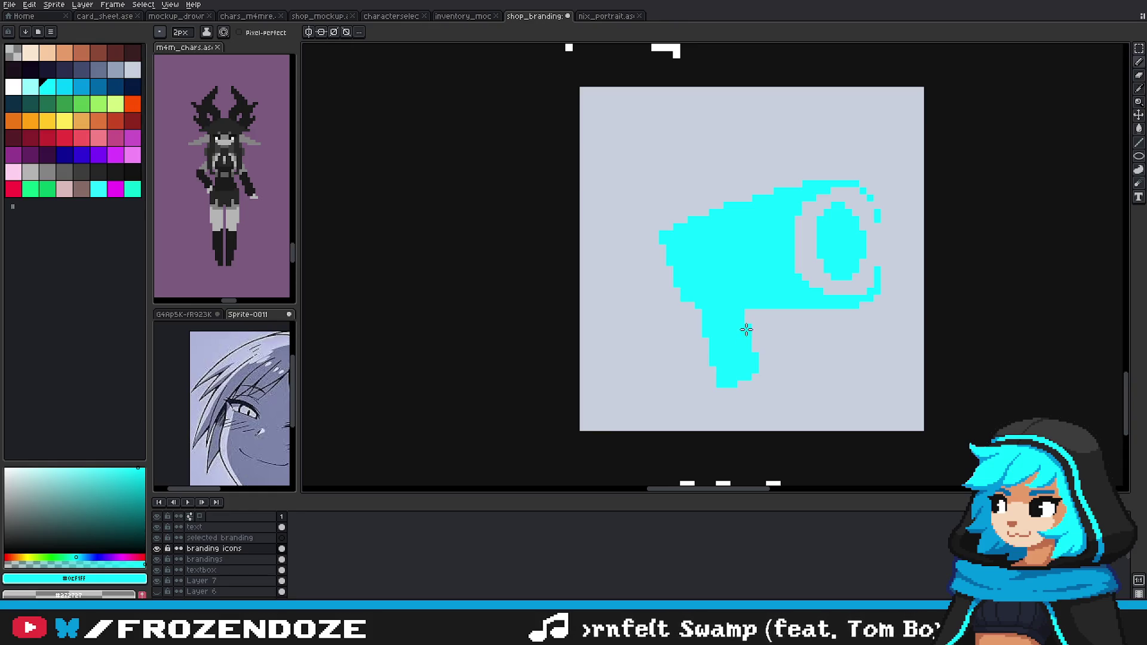
{"action": "scroll", "coordinate": [746, 326], "scroll_direction": "down", "scroll_amount": 1}
{"action": "scroll", "coordinate": [734, 336], "scroll_direction": "up", "scroll_amount": 1}
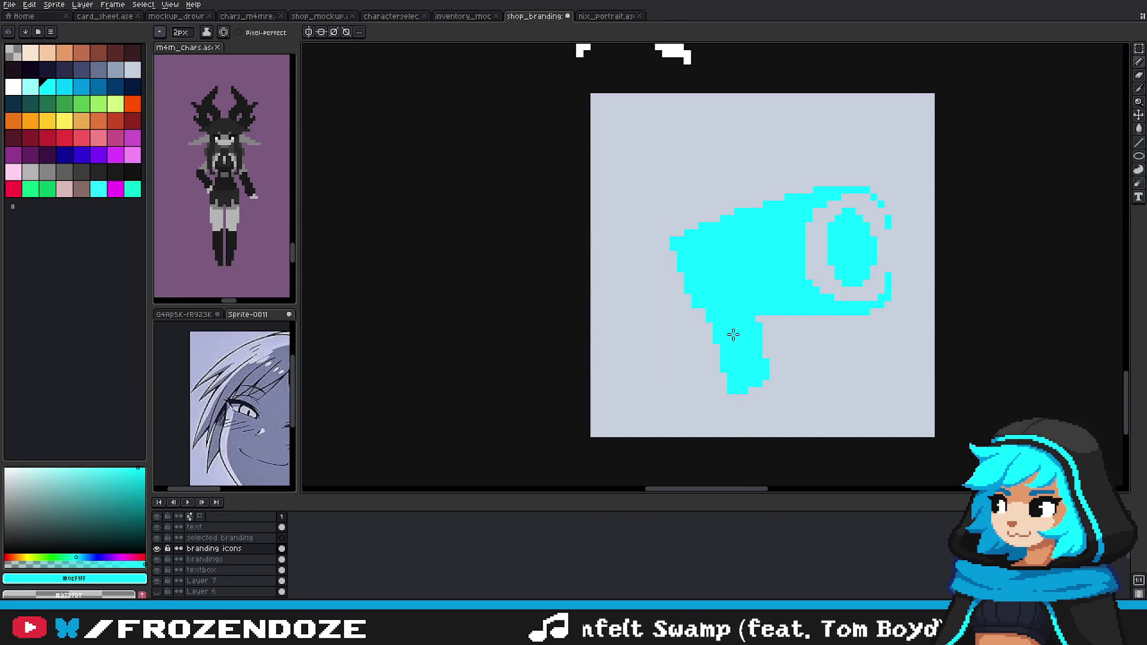
{"action": "scroll", "coordinate": [734, 335], "scroll_direction": "down", "scroll_amount": 2}
{"action": "key", "text": "ctrl+s"}
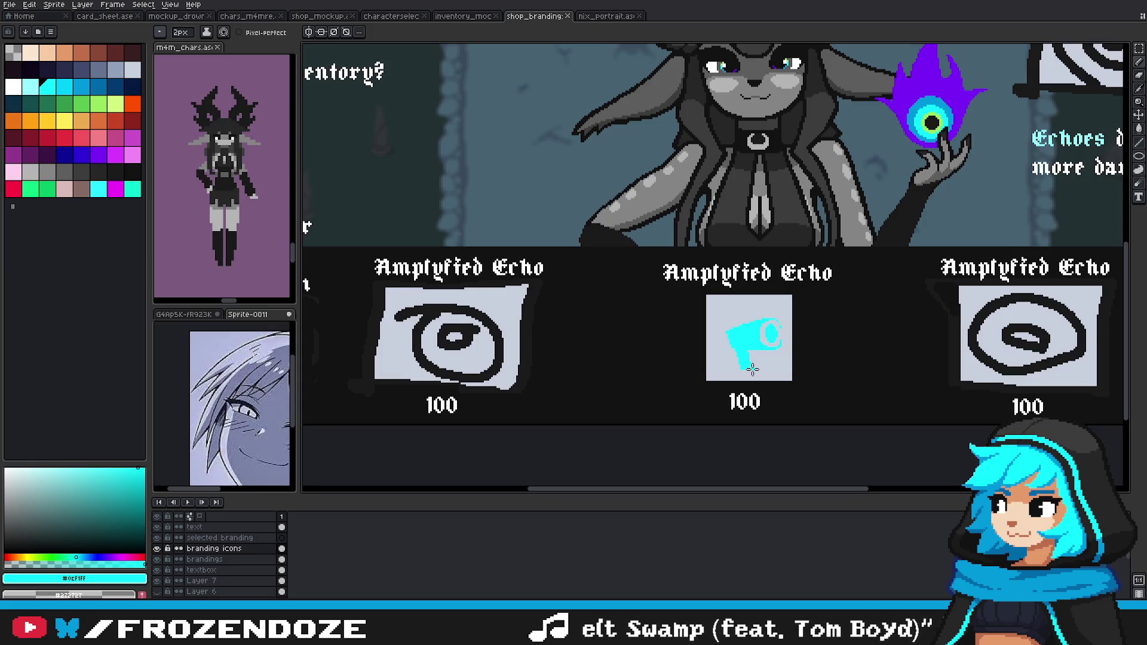
{"action": "scroll", "coordinate": [752, 369], "scroll_direction": "down", "scroll_amount": 2}
{"action": "scroll", "coordinate": [768, 378], "scroll_direction": "up", "scroll_amount": 2}
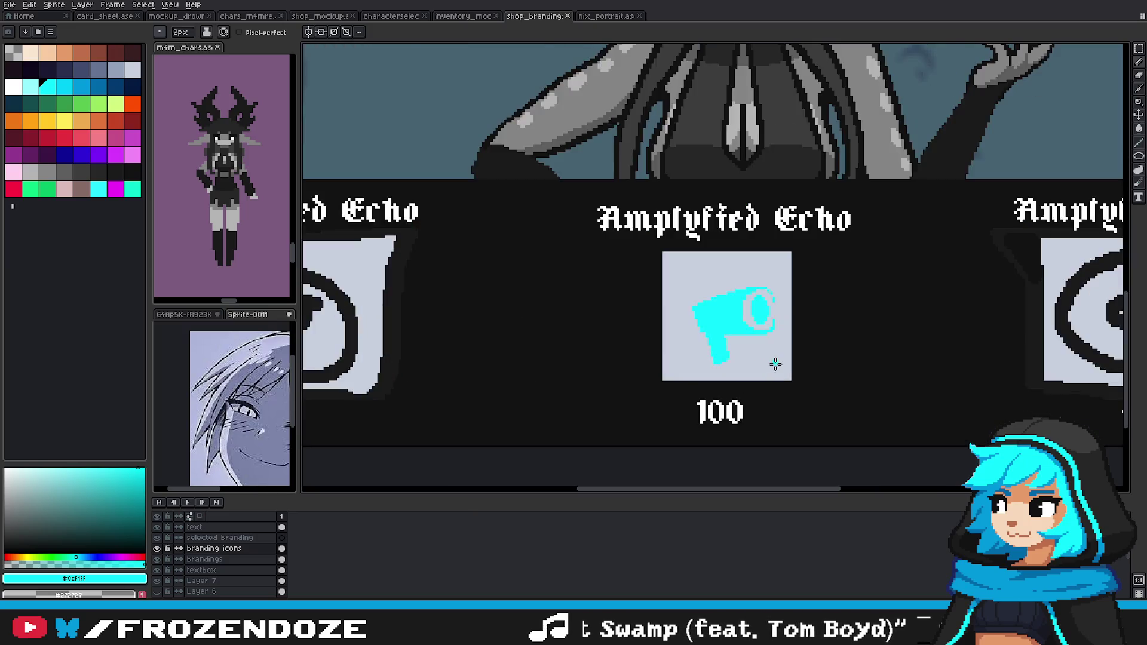
Step: Draw a 1-pixel darker cyan shading line across the megaphone body
{"action": "scroll", "coordinate": [735, 356], "scroll_direction": "up", "scroll_amount": 1}
{"action": "left_click", "coordinate": [668, 294], "text": "alt"}
{"action": "key", "text": "minus"}
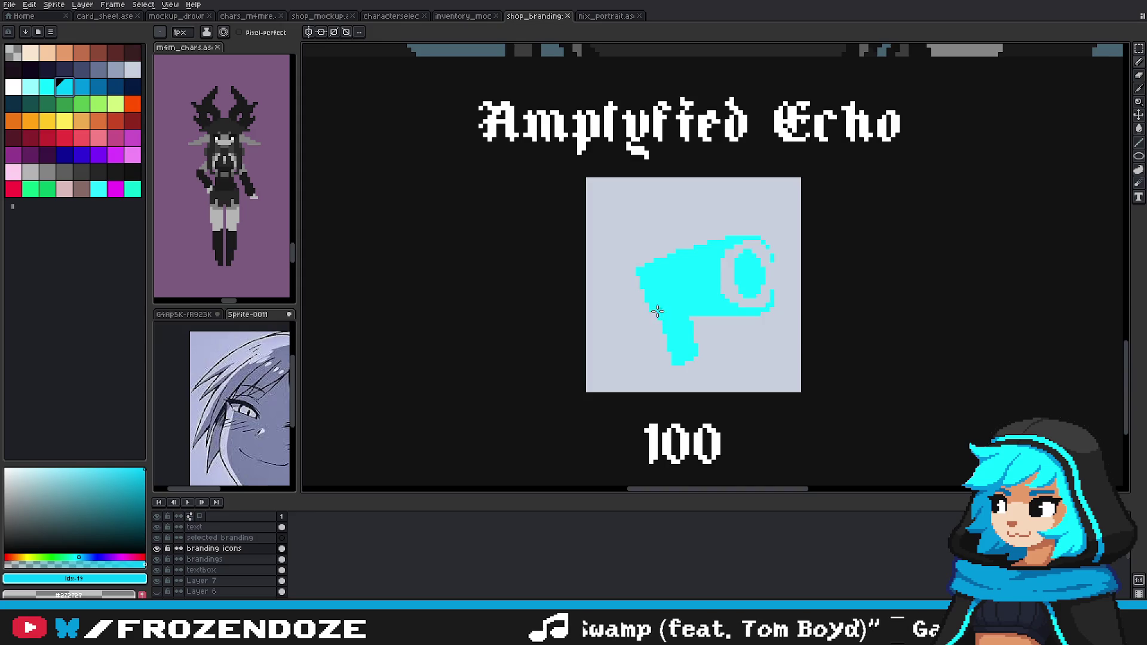
{"action": "scroll", "coordinate": [668, 295], "scroll_direction": "up", "scroll_amount": 1}
{"action": "left_click", "coordinate": [640, 296]}
{"action": "left_click", "coordinate": [732, 288], "text": "shift"}
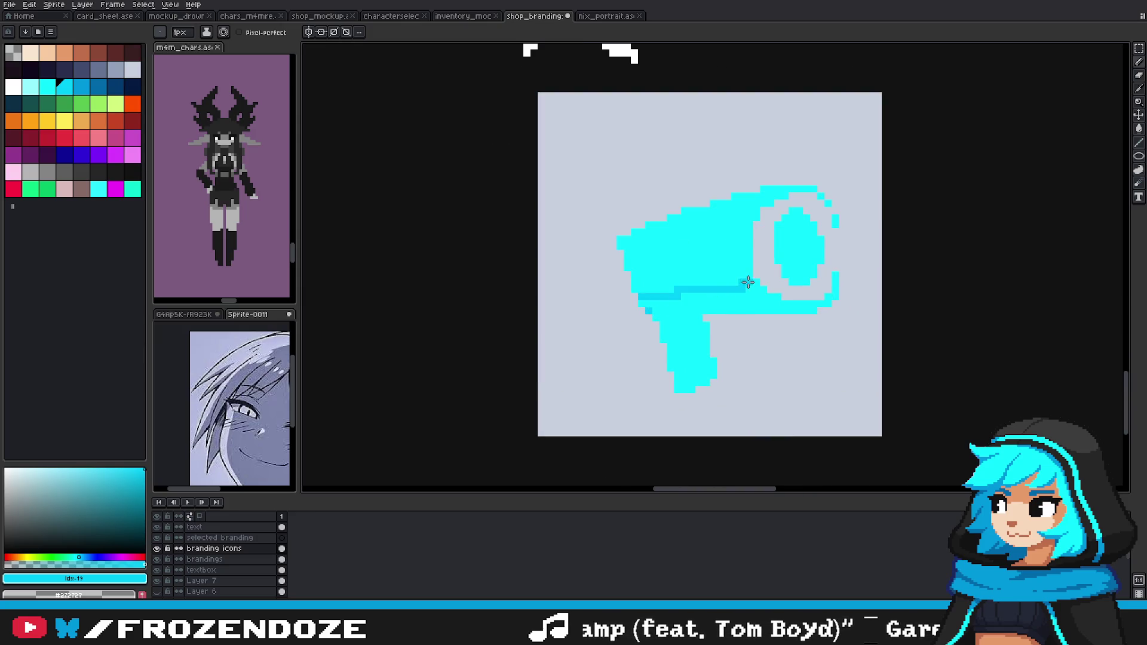
Step: Fill the band below the line and the handle with the darker cyan
{"action": "key", "text": "g"}
{"action": "left_click", "coordinate": [715, 303]}
{"action": "scroll", "coordinate": [715, 303], "scroll_direction": "down", "scroll_amount": 3}
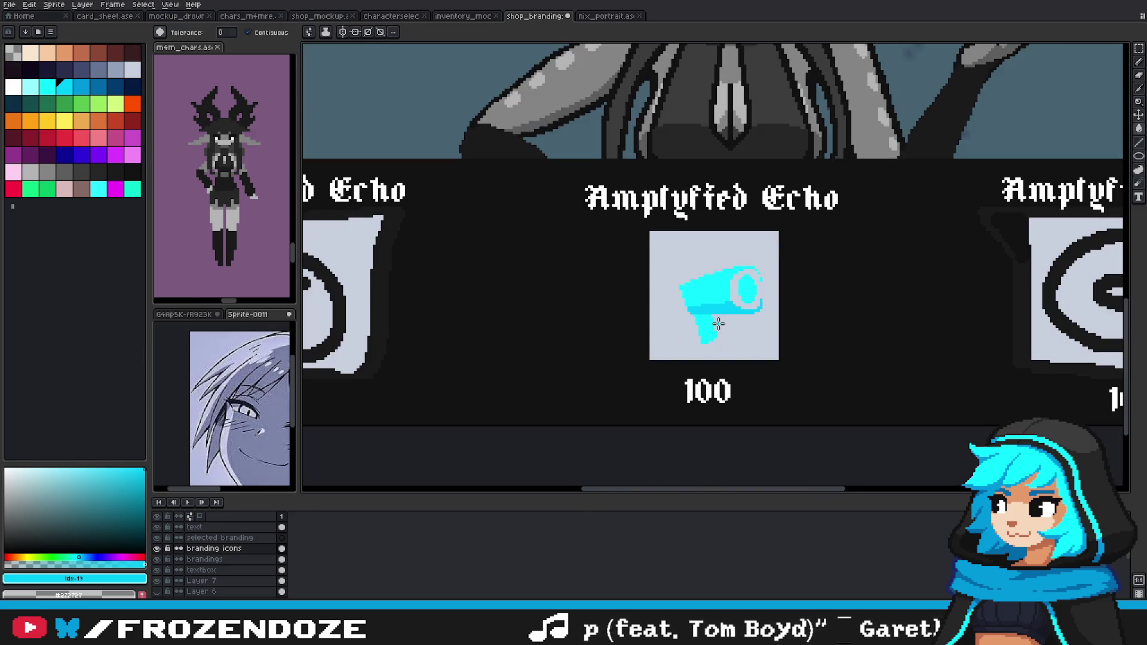
{"action": "left_click", "coordinate": [710, 325]}
{"action": "scroll", "coordinate": [710, 325], "scroll_direction": "down", "scroll_amount": 4}
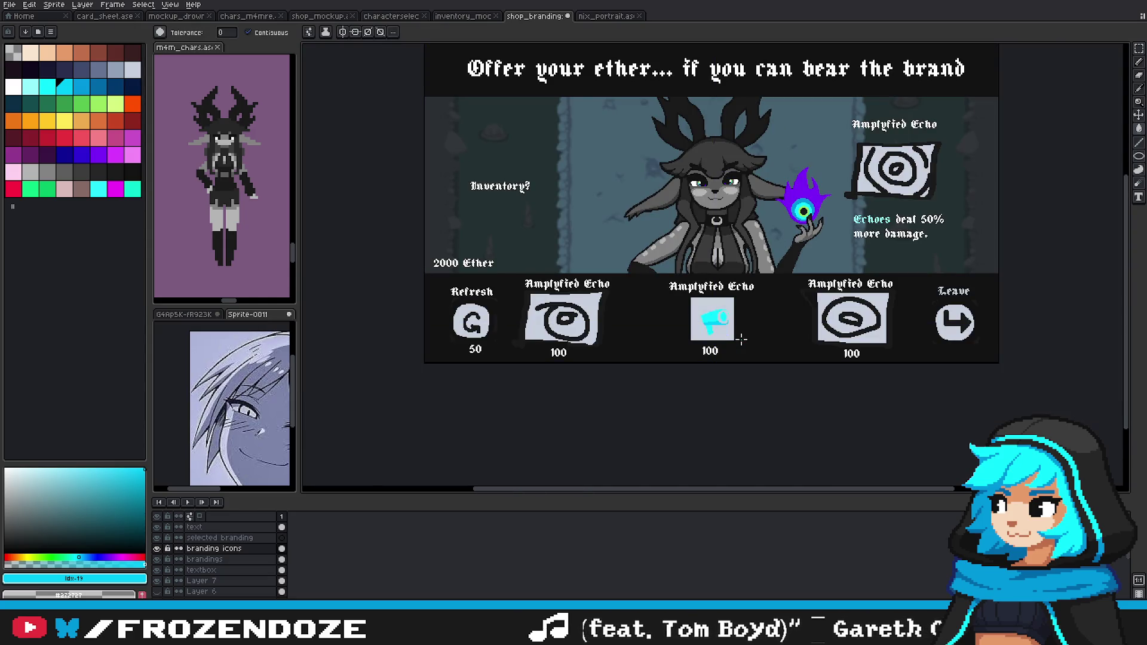
{"action": "scroll", "coordinate": [722, 339], "scroll_direction": "up", "scroll_amount": 4}
{"action": "scroll", "coordinate": [730, 344], "scroll_direction": "down", "scroll_amount": 4}
{"action": "scroll", "coordinate": [730, 345], "scroll_direction": "up", "scroll_amount": 4}
Step: Review the megaphone and check the cyan icon layer's bounds with the Move tool
{"action": "key", "text": "b"}
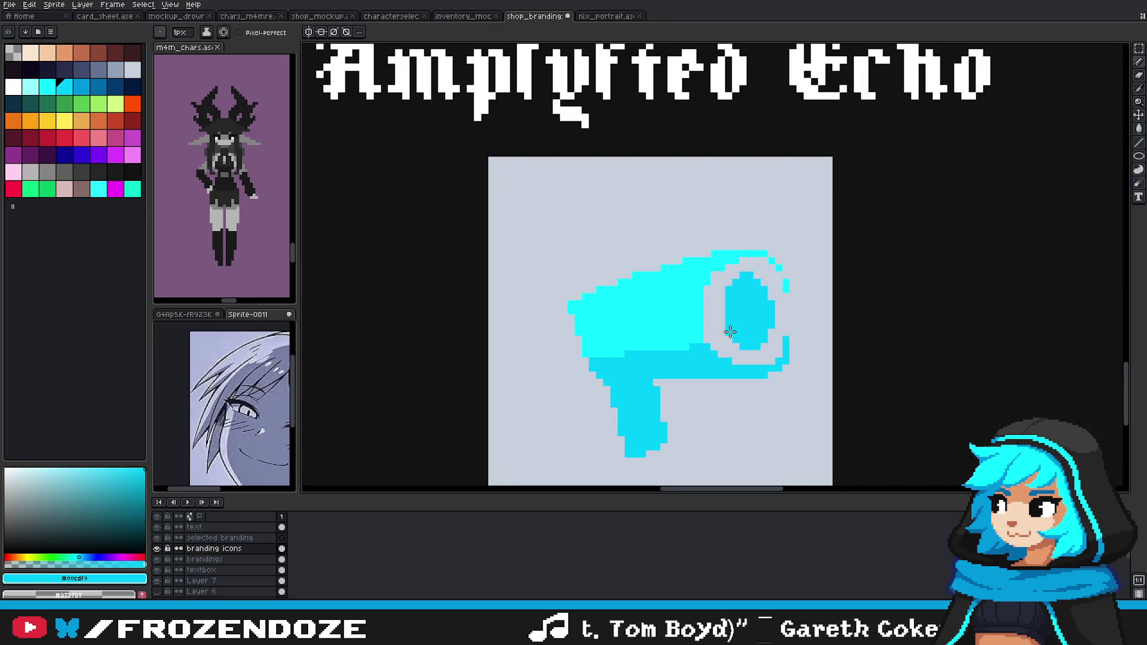
{"action": "scroll", "coordinate": [768, 311], "scroll_direction": "down", "scroll_amount": 2}
{"action": "scroll", "coordinate": [776, 338], "scroll_direction": "down", "scroll_amount": 2}
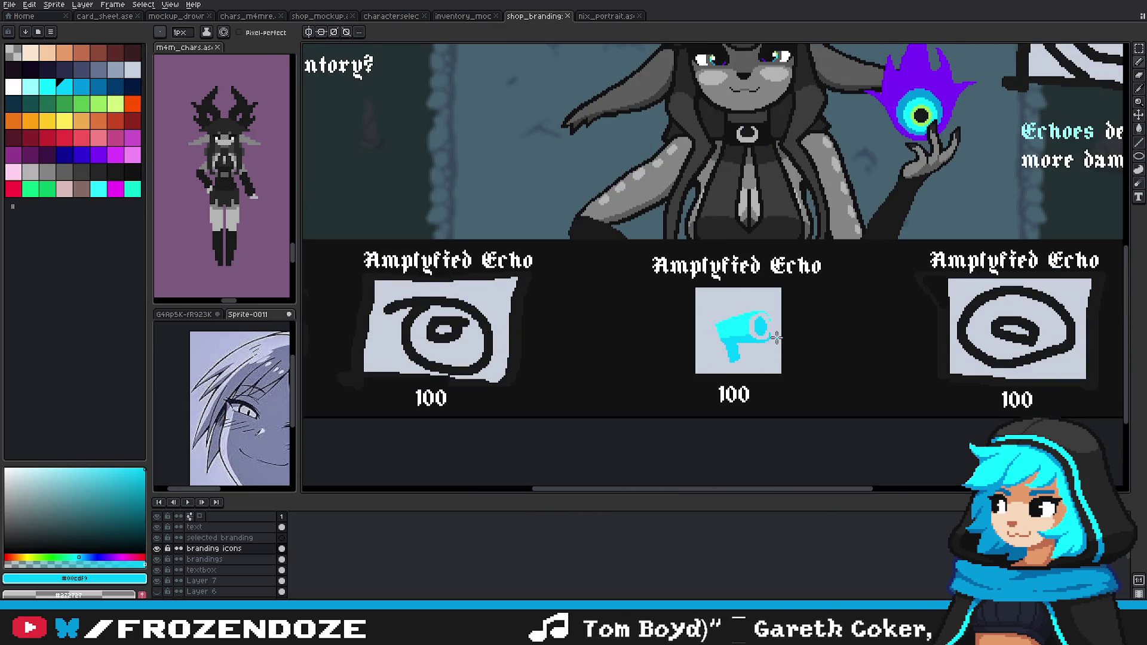
{"action": "scroll", "coordinate": [777, 338], "scroll_direction": "down", "scroll_amount": 2}
{"action": "scroll", "coordinate": [776, 338], "scroll_direction": "up", "scroll_amount": 2}
{"action": "scroll", "coordinate": [780, 347], "scroll_direction": "up", "scroll_amount": 1}
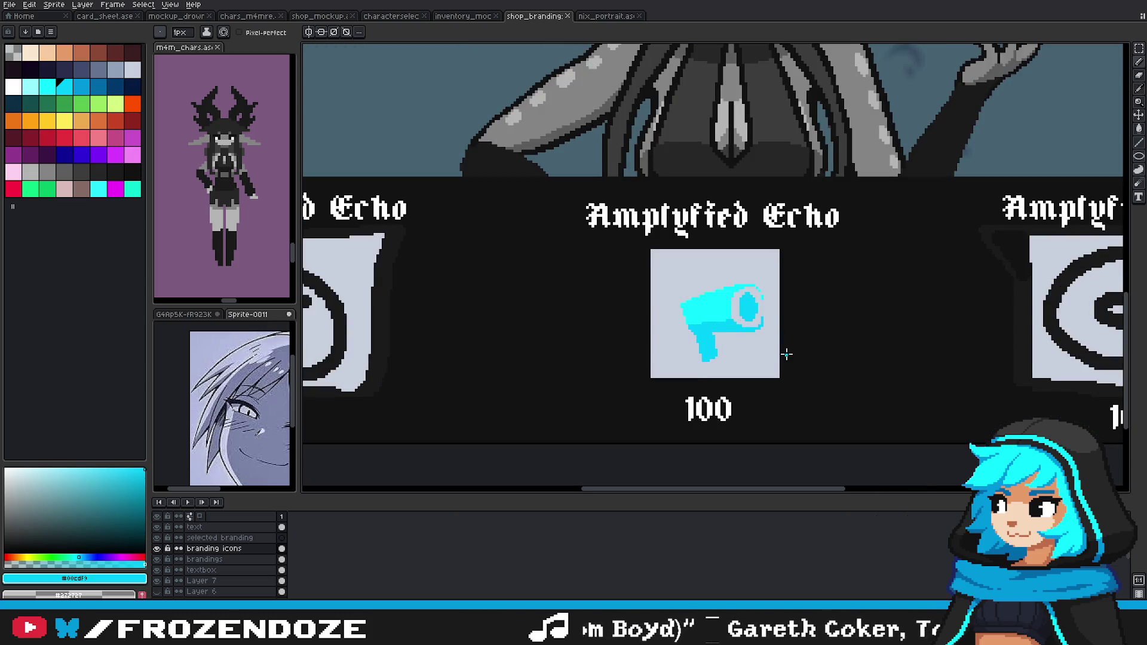
{"action": "left_click_drag", "start_coordinate": [794, 349], "coordinate": [733, 362]}
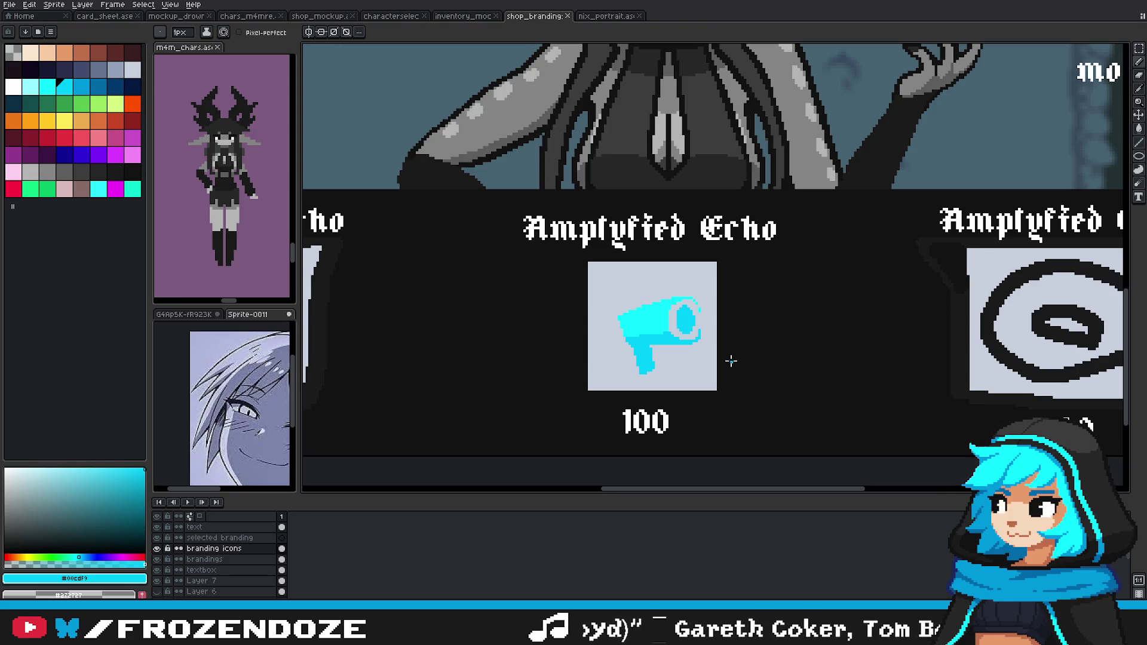
{"action": "key", "text": "v"}
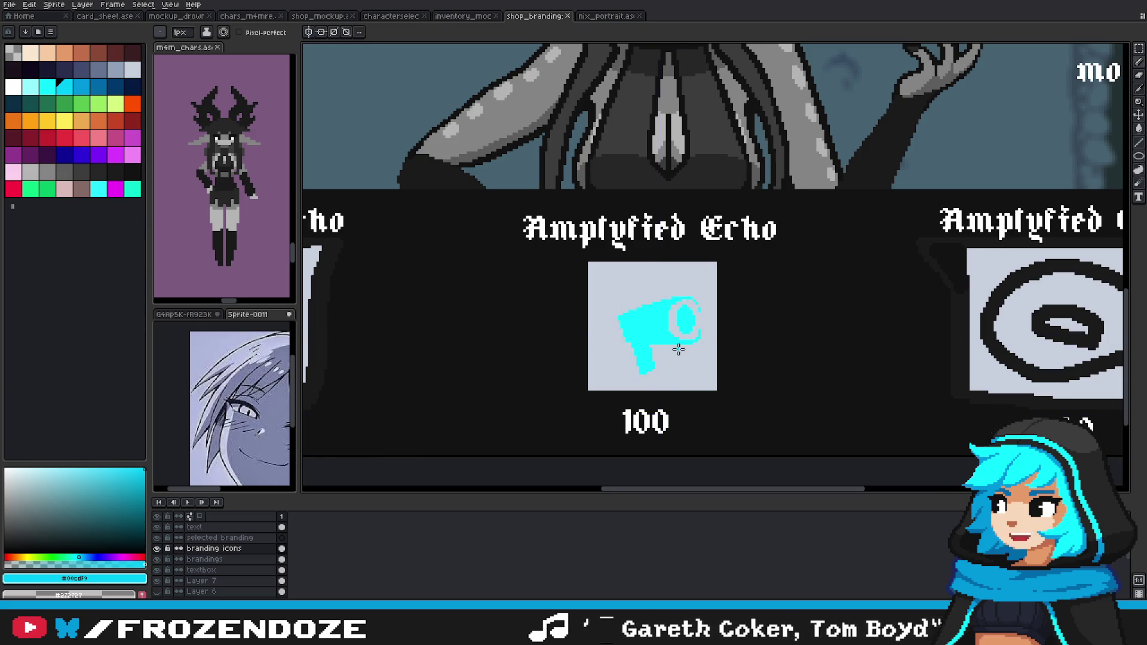
{"action": "left_click_drag", "start_coordinate": [664, 343], "coordinate": [678, 331]}
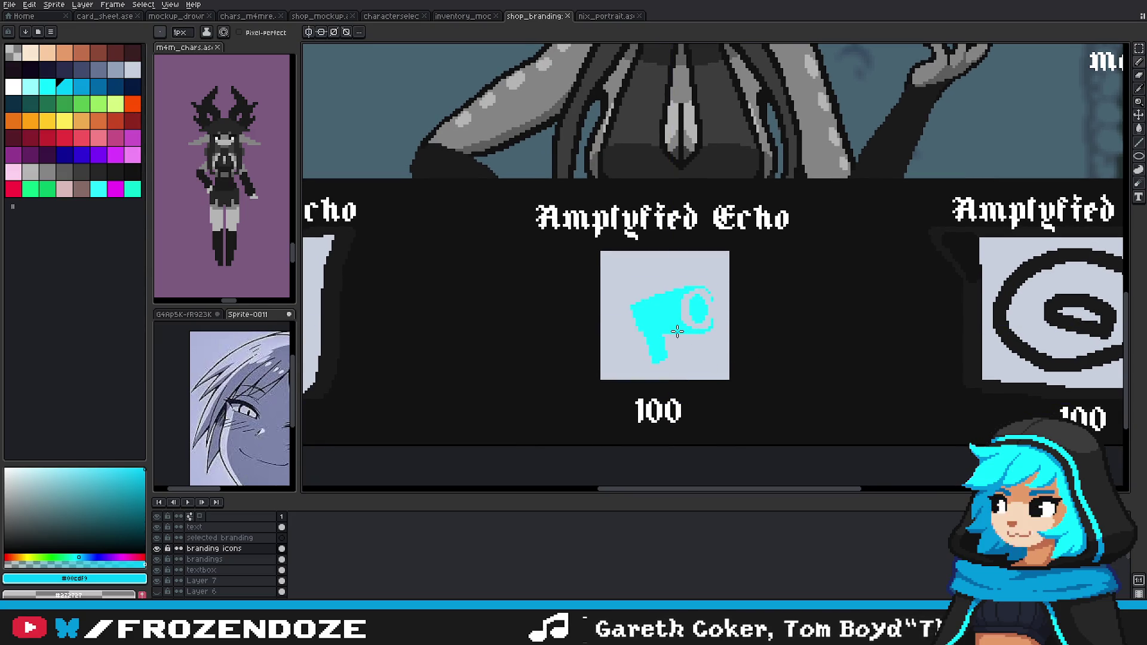
{"action": "key", "text": "m"}
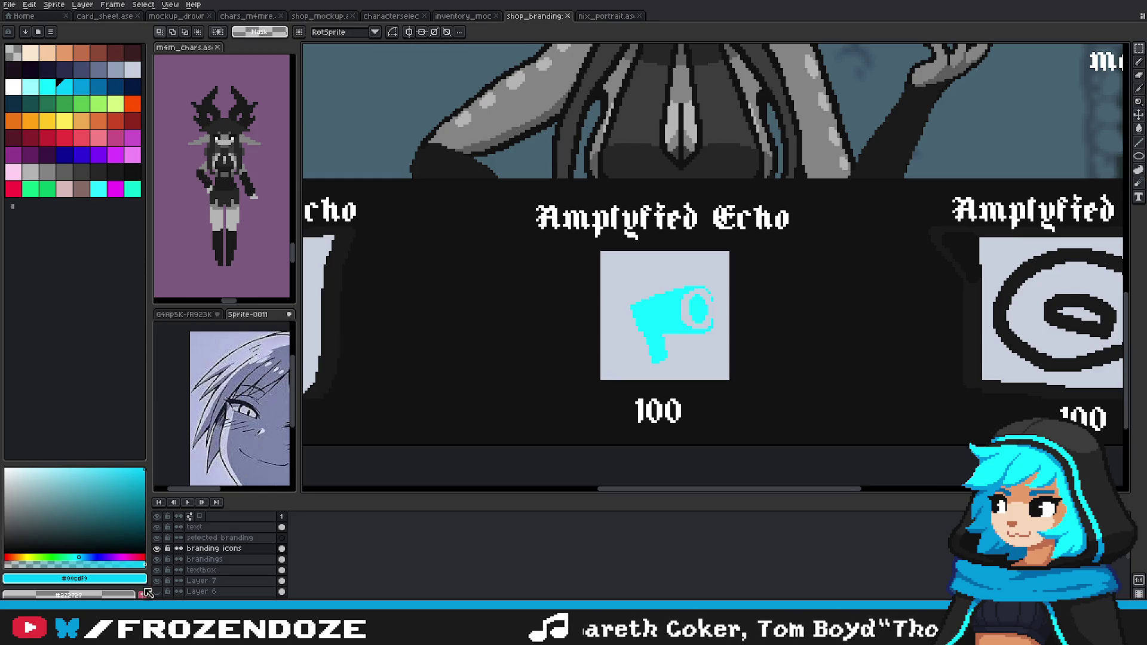
Step: Delete the megaphone with a marquee selection, keeping its cyan as the drawing colour
{"action": "left_click_drag", "start_coordinate": [601, 252], "coordinate": [729, 379]}
{"action": "key", "text": "Delete"}
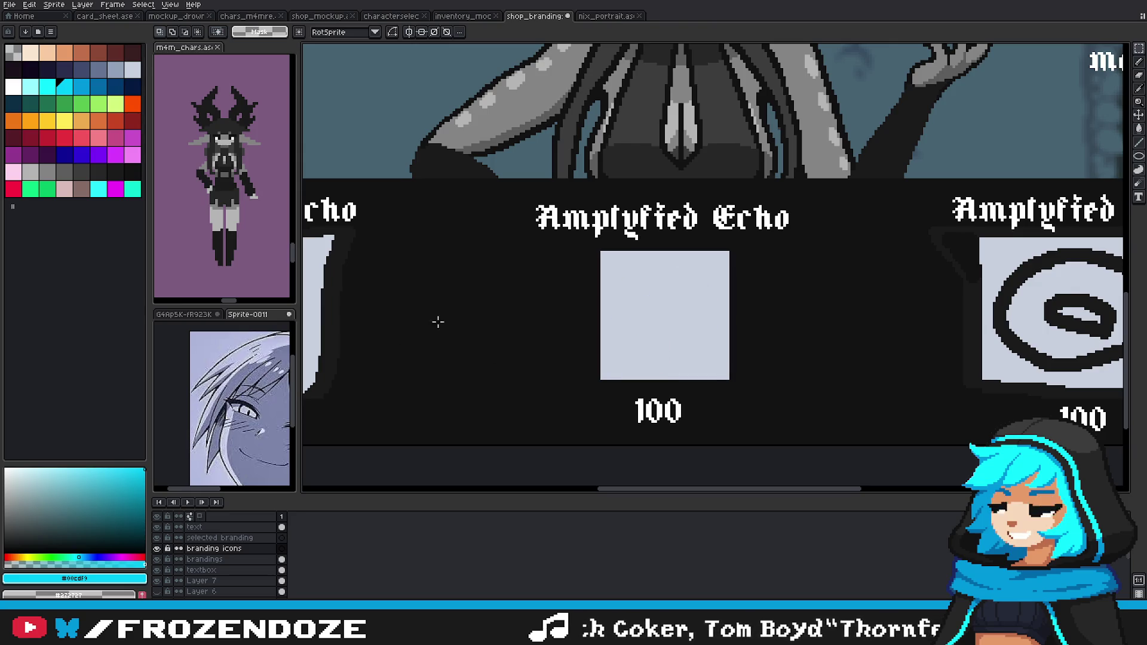
{"action": "key", "text": "ctrl+z"}
{"action": "left_click", "coordinate": [675, 338], "text": "alt"}
{"action": "key", "text": "ctrl+y"}
Step: Paint a small cyan blob at the centre of the middle slot
{"action": "key", "text": "b"}
{"action": "scroll", "coordinate": [675, 336], "scroll_direction": "up", "scroll_amount": 2}
{"action": "left_click", "coordinate": [661, 317]}
{"action": "scroll", "coordinate": [657, 311], "scroll_direction": "up", "scroll_amount": 1}
{"action": "left_click_drag", "start_coordinate": [656, 310], "coordinate": [685, 327]}
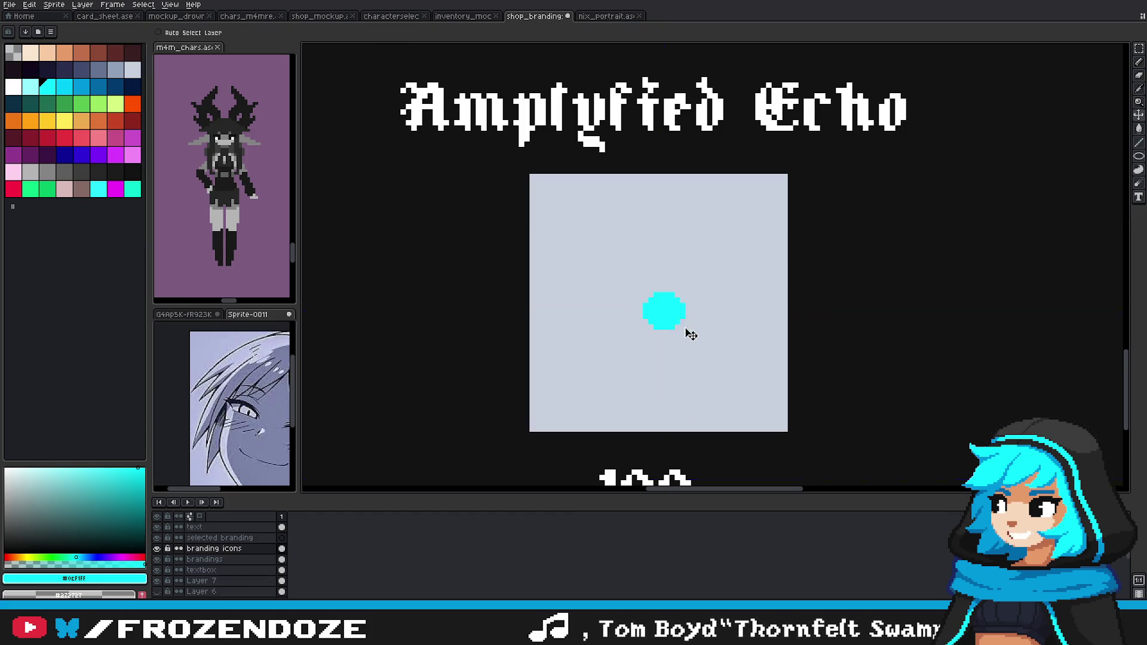
Step: Undo the blob's trailing stroke and dab a small cyan dot in the slot
{"action": "key", "text": "ctrl+z"}
{"action": "left_click", "coordinate": [705, 326]}
{"action": "scroll", "coordinate": [708, 328], "scroll_direction": "down", "scroll_amount": 2}
{"action": "scroll", "coordinate": [708, 327], "scroll_direction": "down", "scroll_amount": 1}
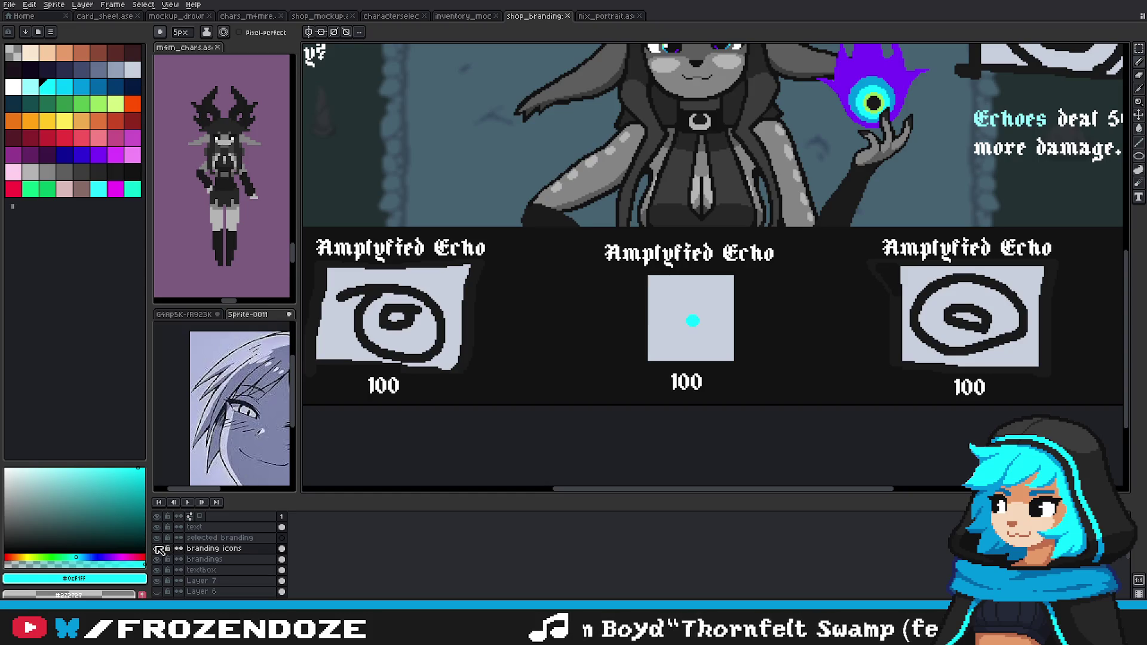
{"action": "scroll", "coordinate": [687, 321], "scroll_direction": "up", "scroll_amount": 2}
{"action": "scroll", "coordinate": [693, 318], "scroll_direction": "down", "scroll_amount": 4}
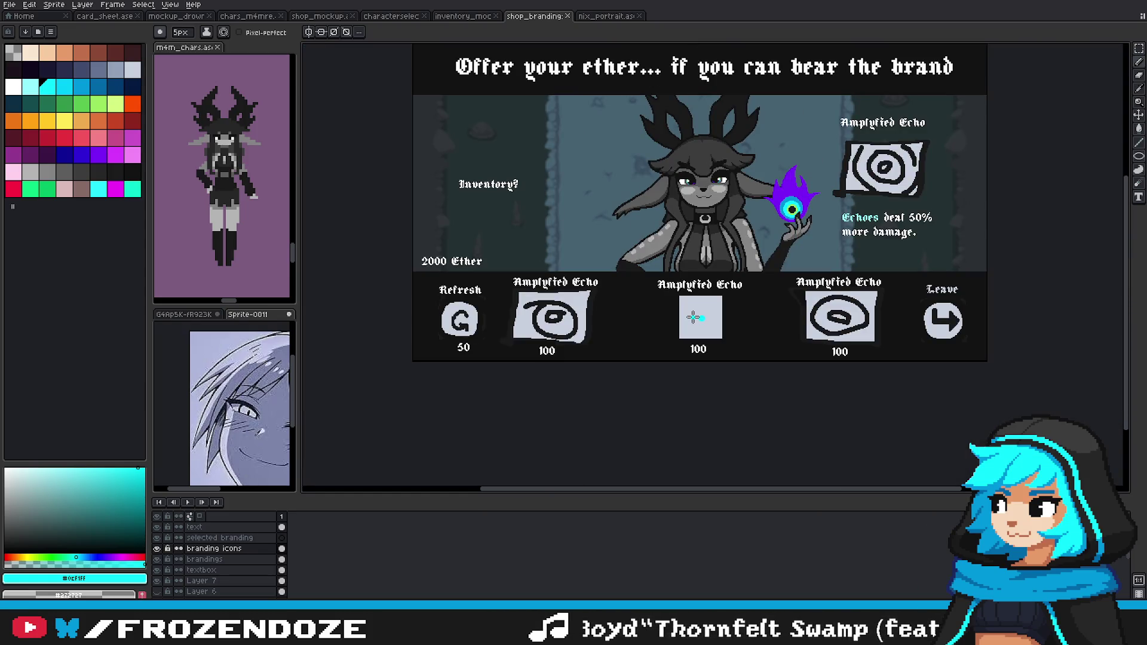
{"action": "scroll", "coordinate": [693, 317], "scroll_direction": "up", "scroll_amount": 2}
{"action": "scroll", "coordinate": [714, 323], "scroll_direction": "down", "scroll_amount": 1}
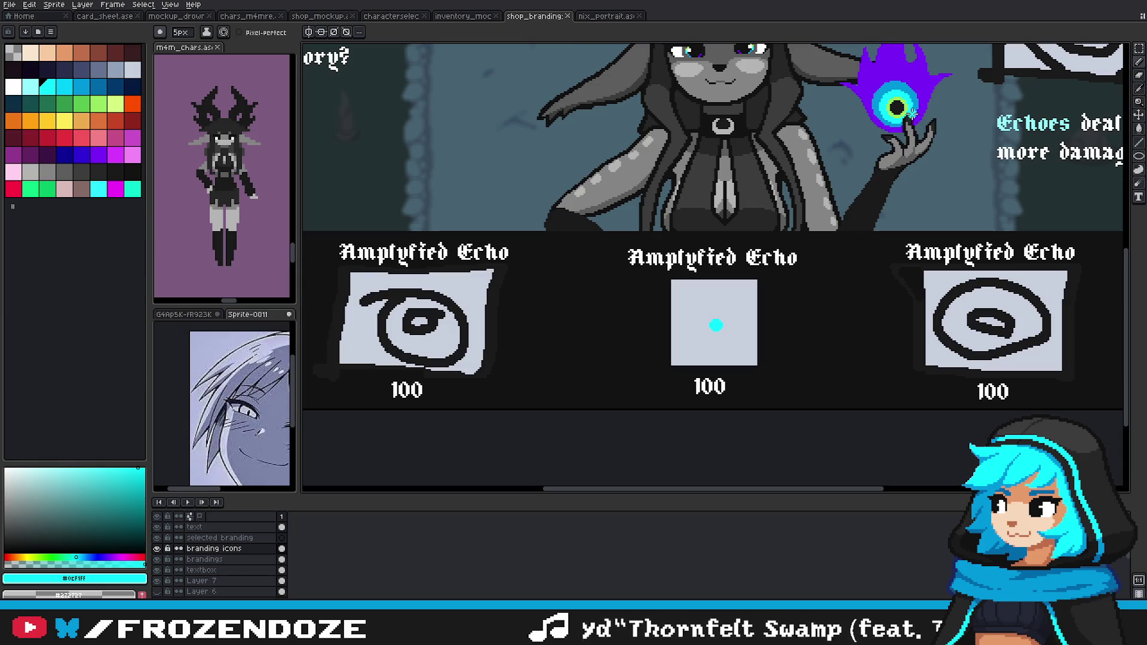
Step: Paint a dark dot in the eye pupil's colour, then recolour it cyan
{"action": "left_click", "coordinate": [899, 106], "text": "alt"}
{"action": "scroll", "coordinate": [716, 325], "scroll_direction": "up", "scroll_amount": 3}
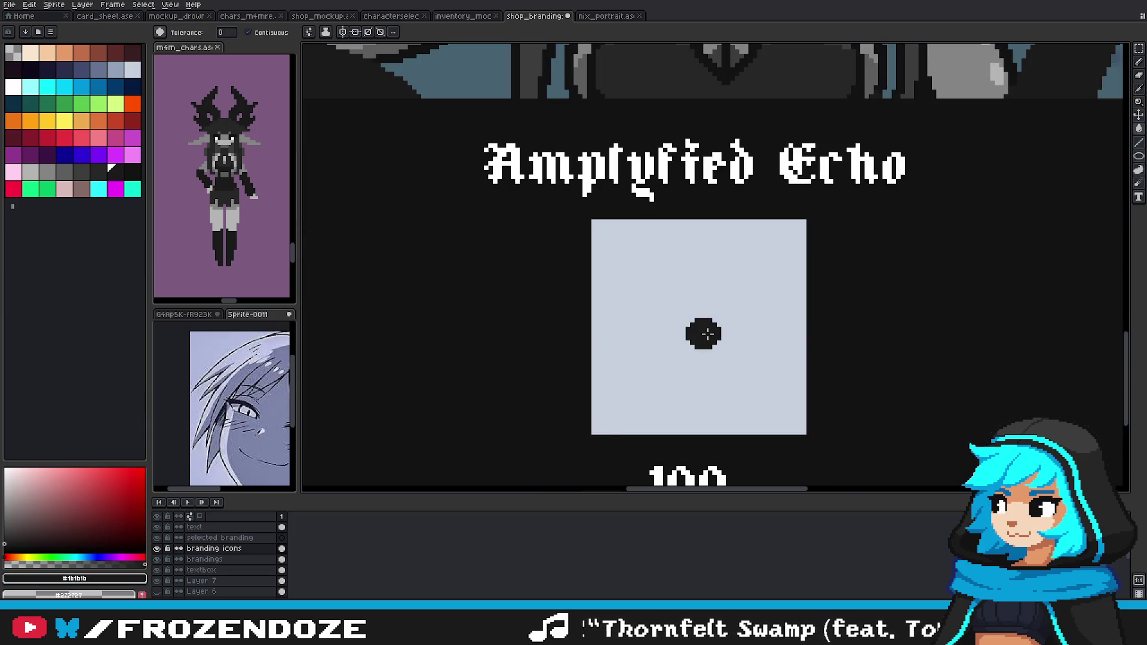
{"action": "scroll", "coordinate": [706, 334], "scroll_direction": "down", "scroll_amount": 2}
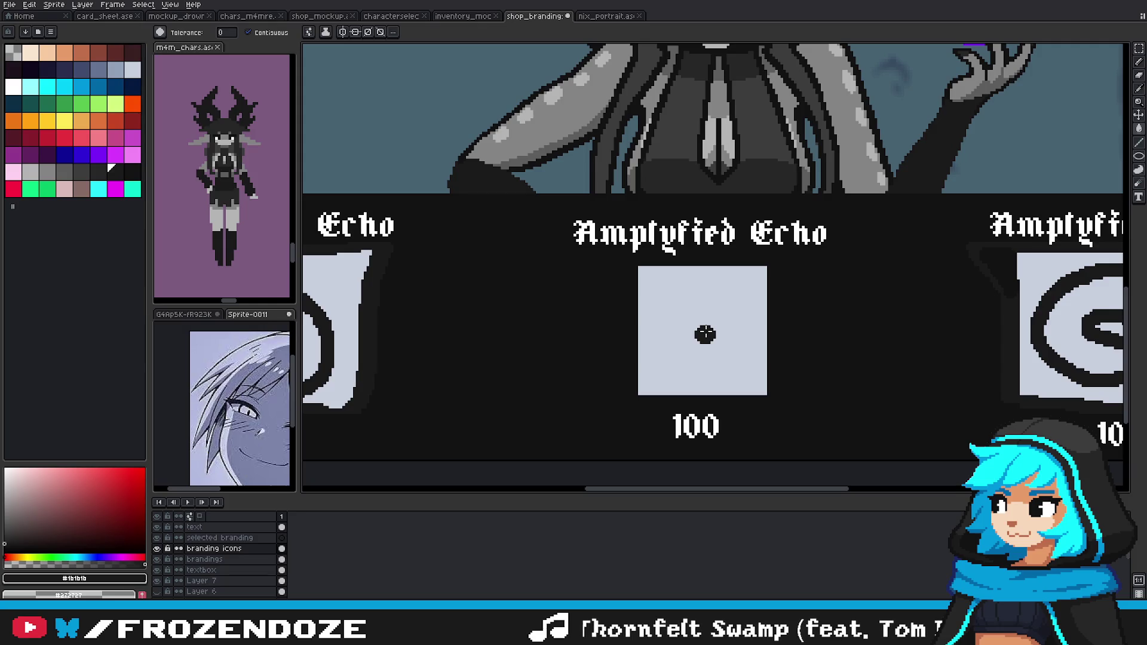
{"action": "left_click", "coordinate": [706, 333]}
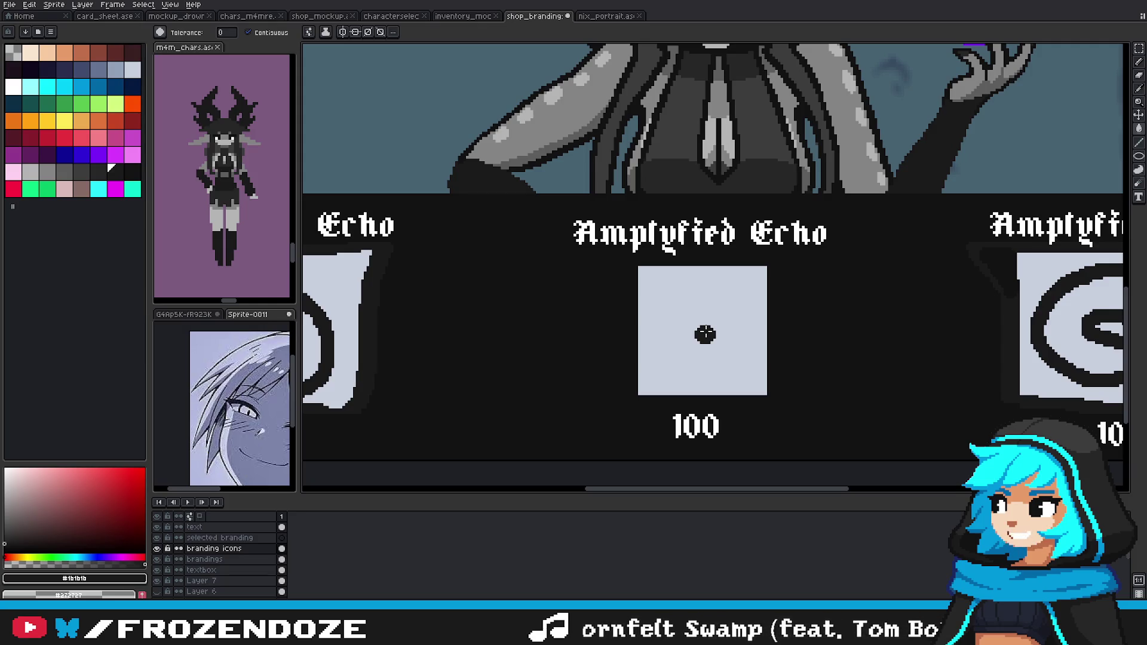
{"action": "mouse_move", "coordinate": [830, 239]}
{"action": "left_mouse_down"}
{"action": "mouse_move", "coordinate": [721, 346]}
{"action": "mouse_move", "coordinate": [776, 242]}
{"action": "left_mouse_up"}
{"action": "left_click", "coordinate": [847, 100], "text": "alt"}
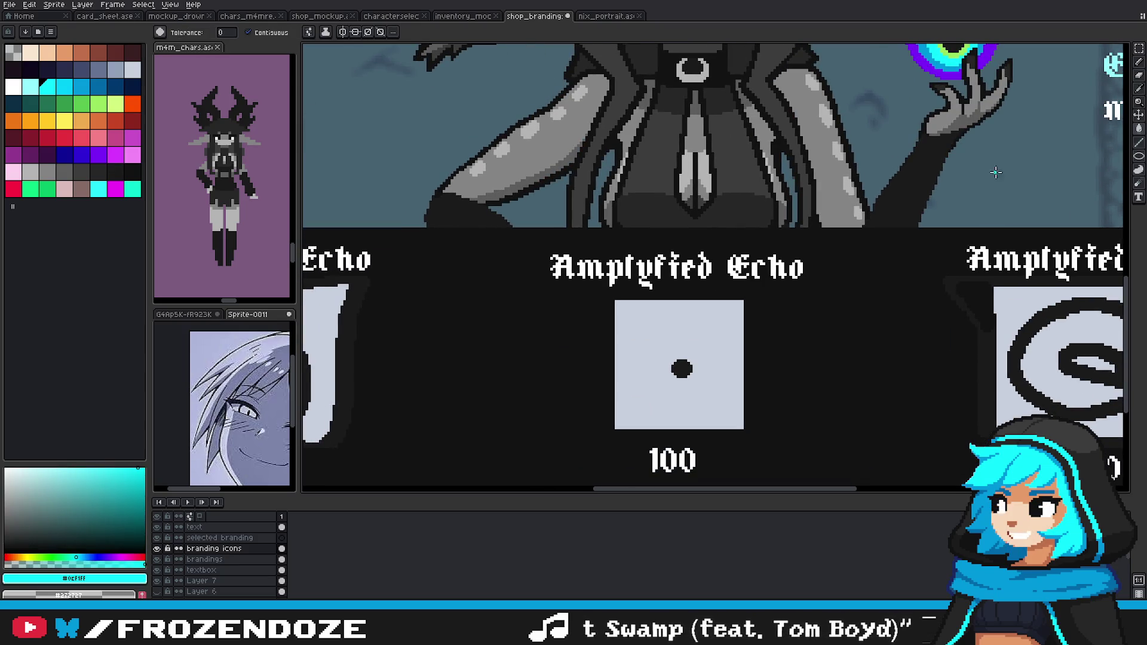
{"action": "left_click", "coordinate": [682, 369]}
Step: Add a second small cyan dot beside the blob and bring the title and price into view
{"action": "key", "text": "v"}
{"action": "scroll", "coordinate": [720, 371], "scroll_direction": "up", "scroll_amount": 2}
{"action": "scroll", "coordinate": [711, 363], "scroll_direction": "up", "scroll_amount": 1}
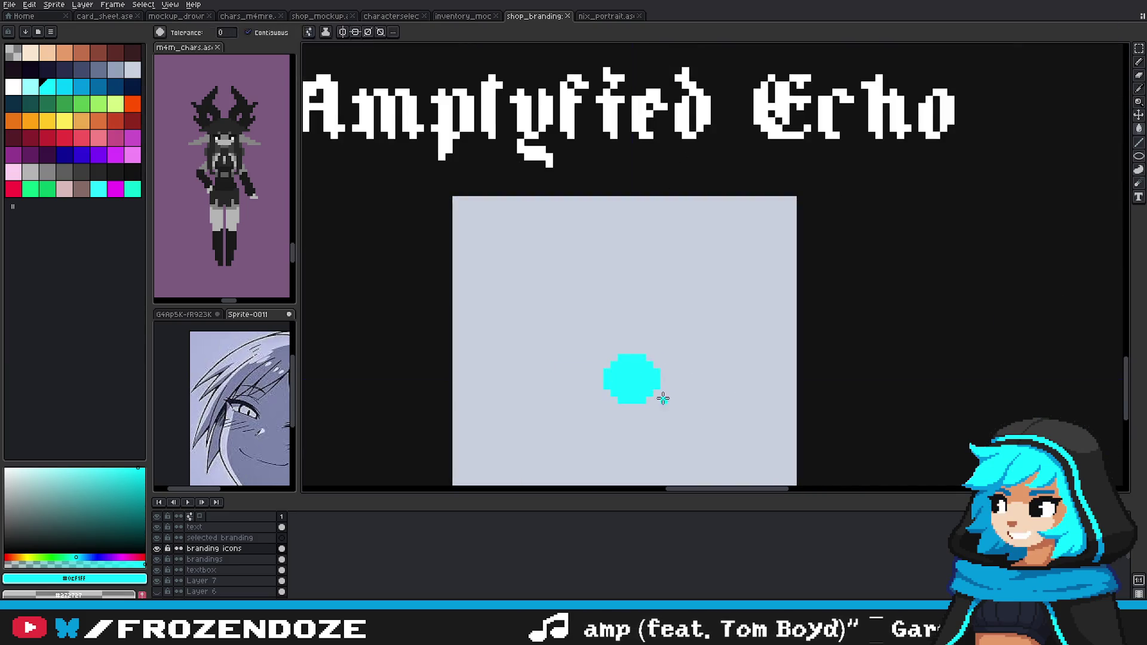
{"action": "key", "text": "b"}
{"action": "left_click", "coordinate": [743, 380]}
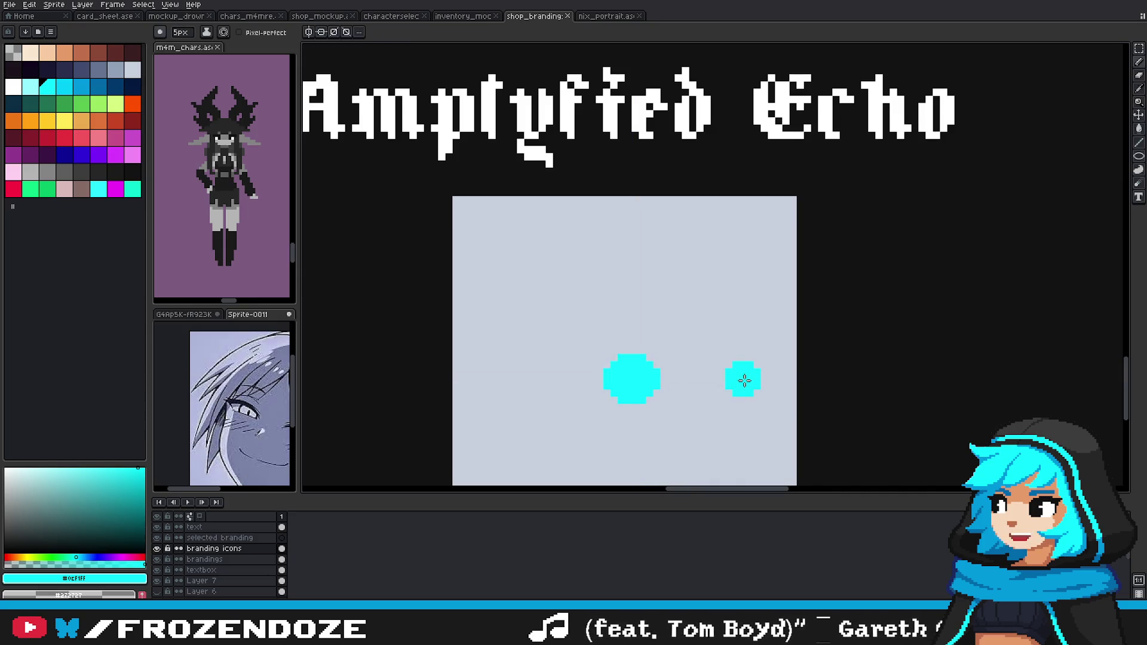
{"action": "left_click_drag", "start_coordinate": [719, 376], "coordinate": [734, 361]}
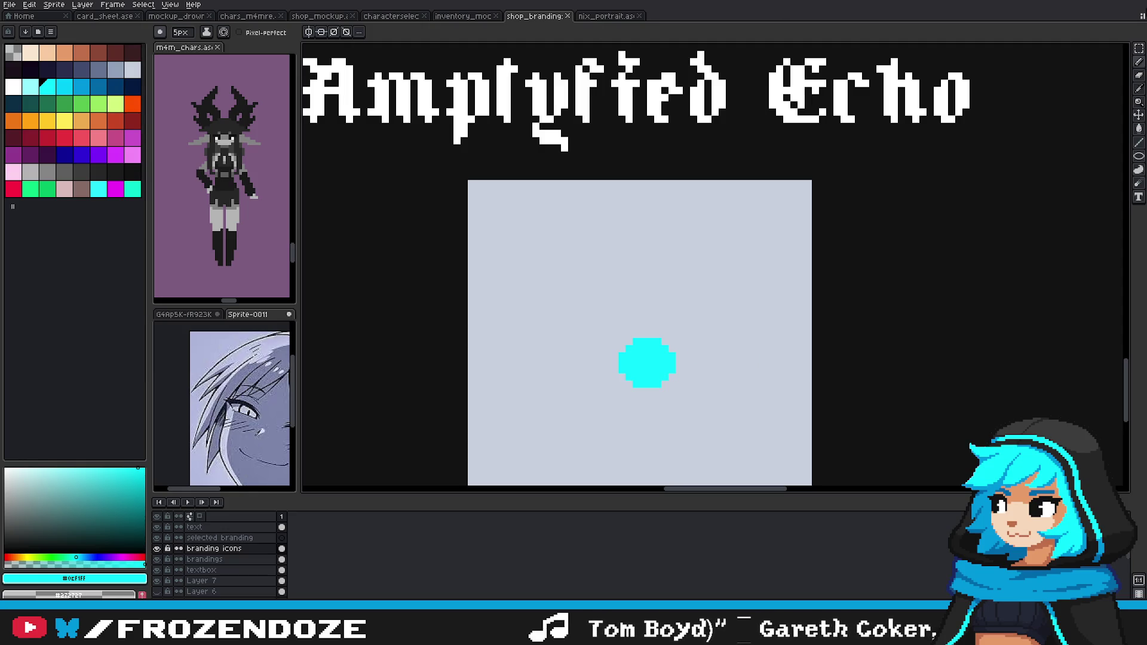
{"action": "left_click_drag", "start_coordinate": [572, 284], "coordinate": [709, 245]}
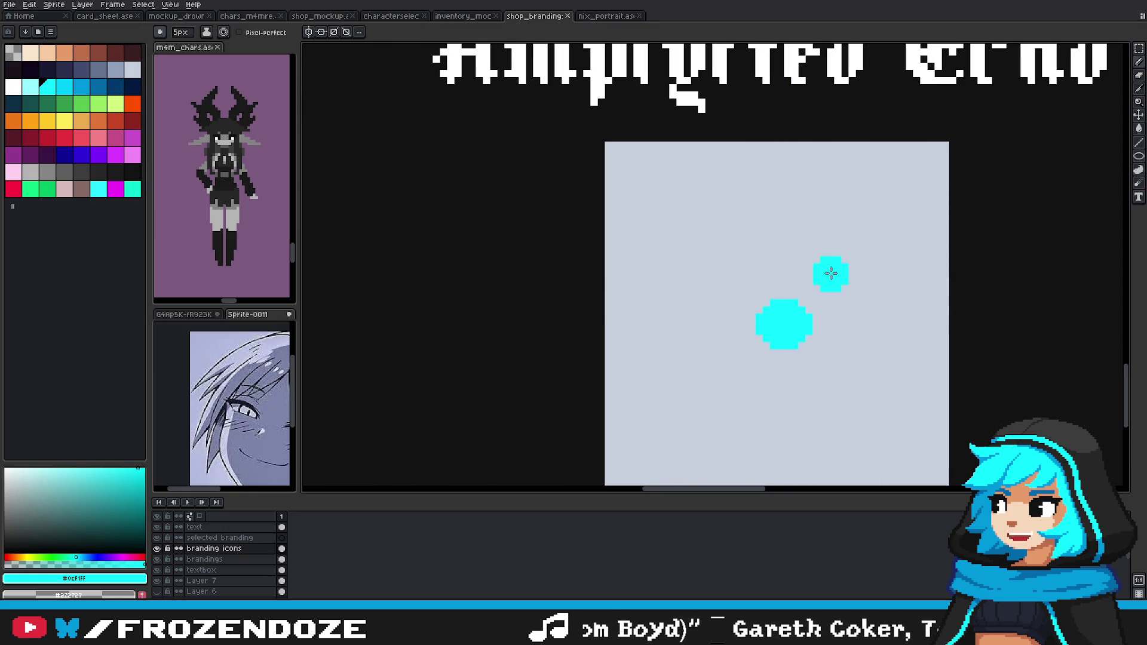
{"action": "left_click_drag", "start_coordinate": [832, 273], "coordinate": [795, 245]}
{"action": "scroll", "coordinate": [765, 236], "scroll_direction": "down", "scroll_amount": 1}
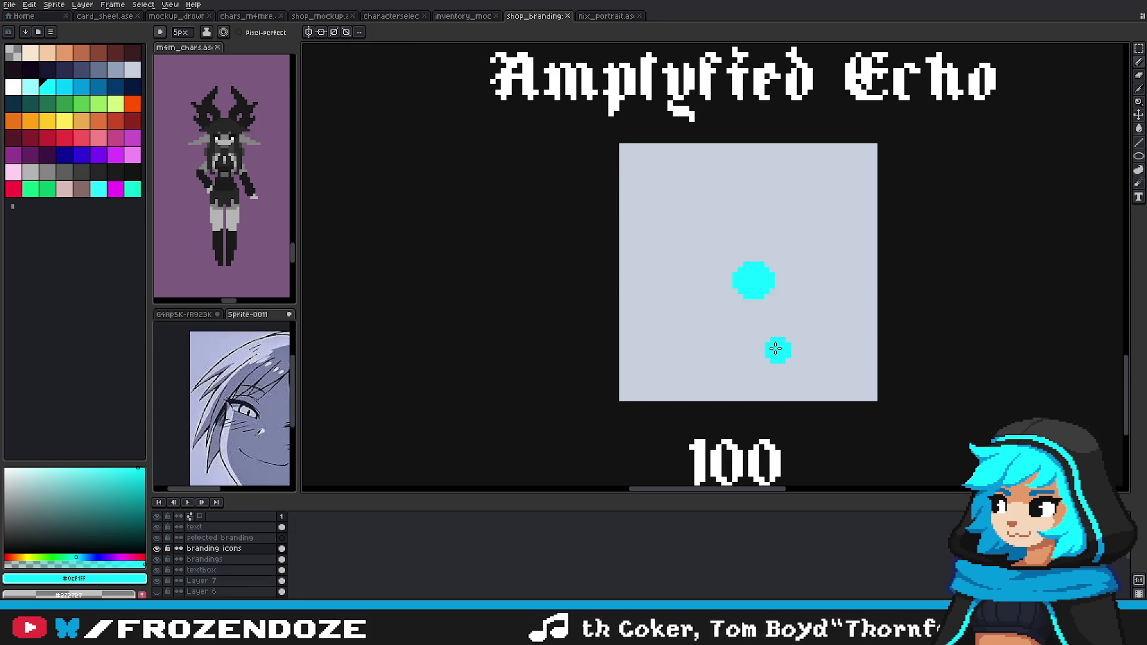
Step: Undo that dot and try another small cyan dot right of the big dot
{"action": "key", "text": "ctrl+z"}
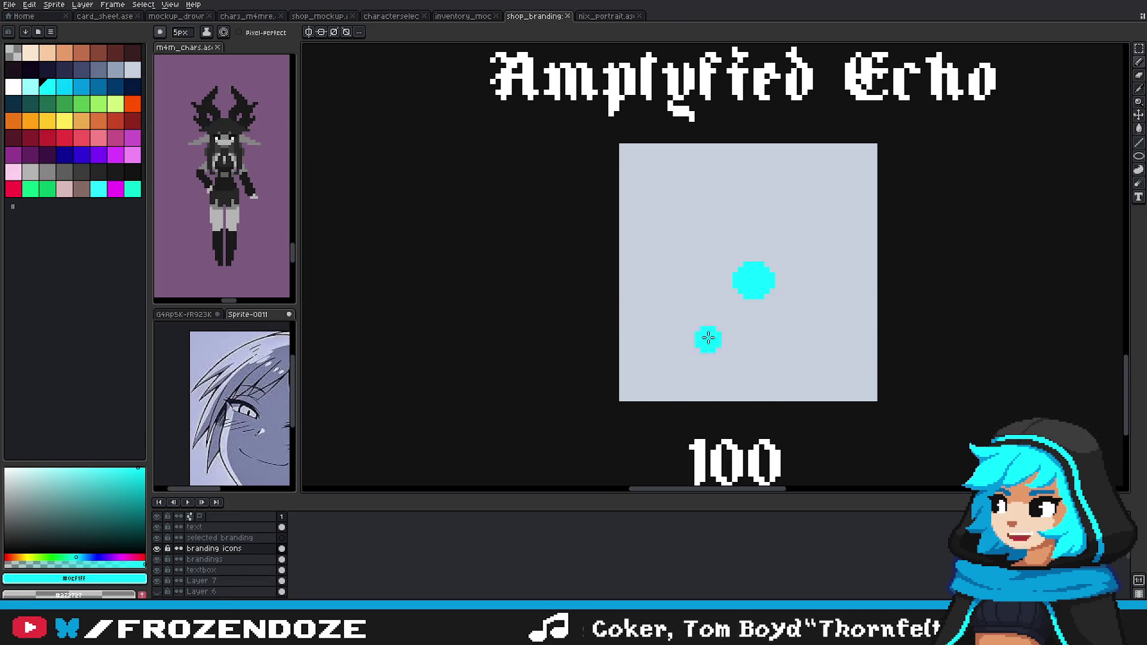
{"action": "left_click_drag", "start_coordinate": [840, 303], "coordinate": [814, 317]}
{"action": "left_click", "coordinate": [813, 315]}
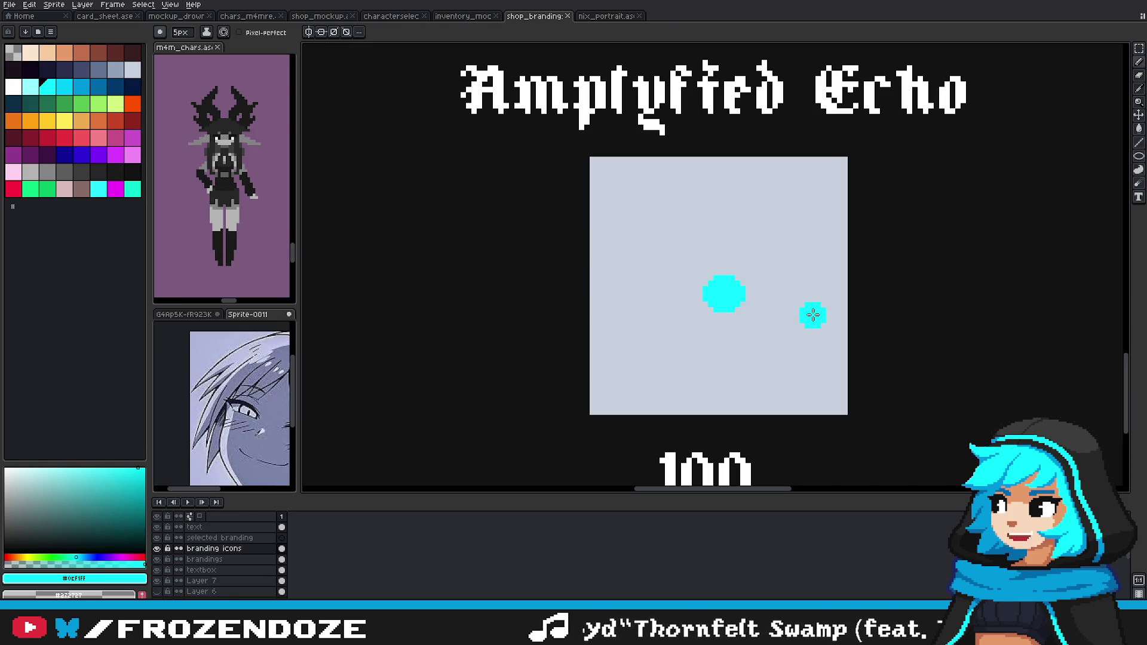
{"action": "left_click_drag", "start_coordinate": [813, 315], "coordinate": [810, 320]}
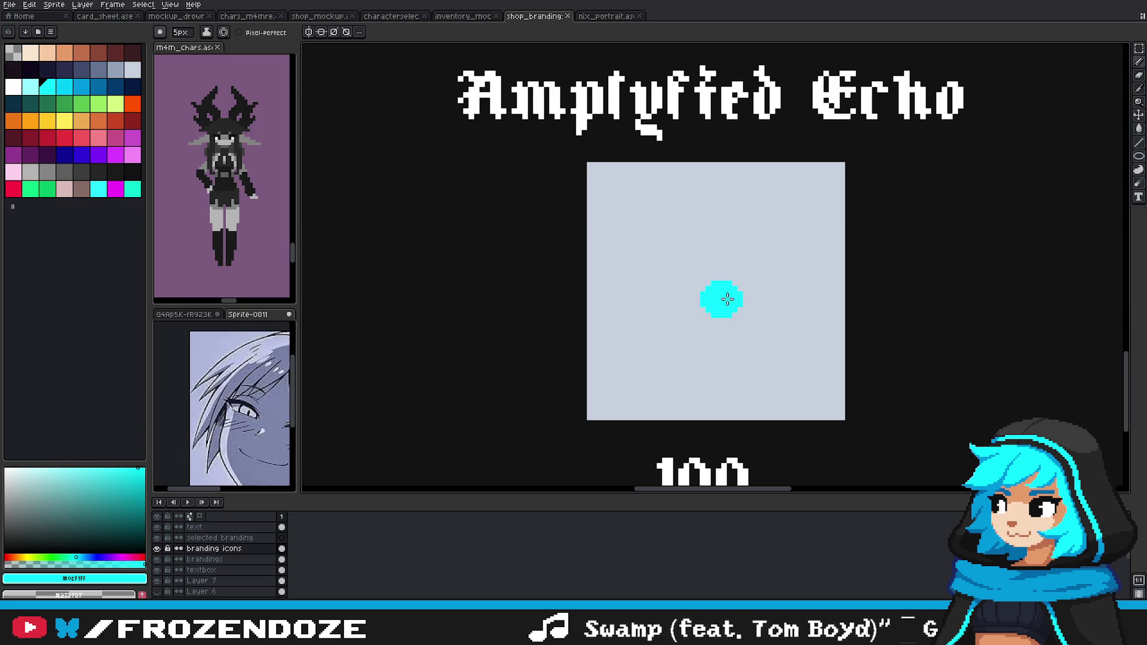
{"action": "scroll", "coordinate": [722, 297], "scroll_direction": "up", "scroll_amount": 2}
{"action": "scroll", "coordinate": [767, 282], "scroll_direction": "down", "scroll_amount": 3}
{"action": "scroll", "coordinate": [750, 283], "scroll_direction": "up", "scroll_amount": 1}
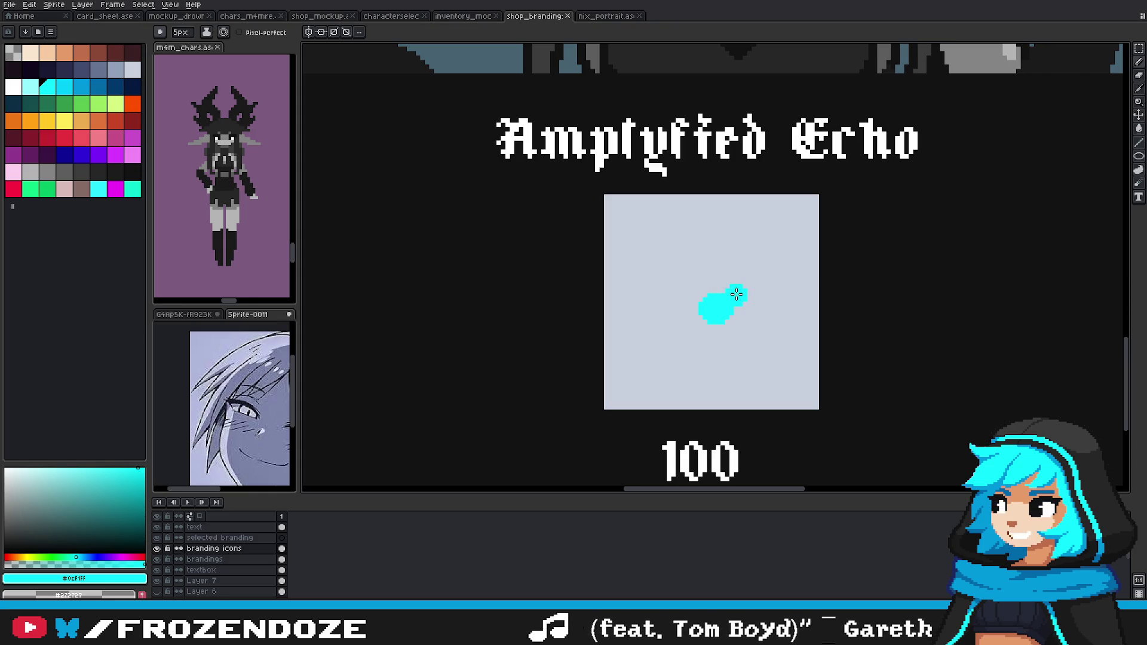
{"action": "scroll", "coordinate": [747, 296], "scroll_direction": "up", "scroll_amount": 1}
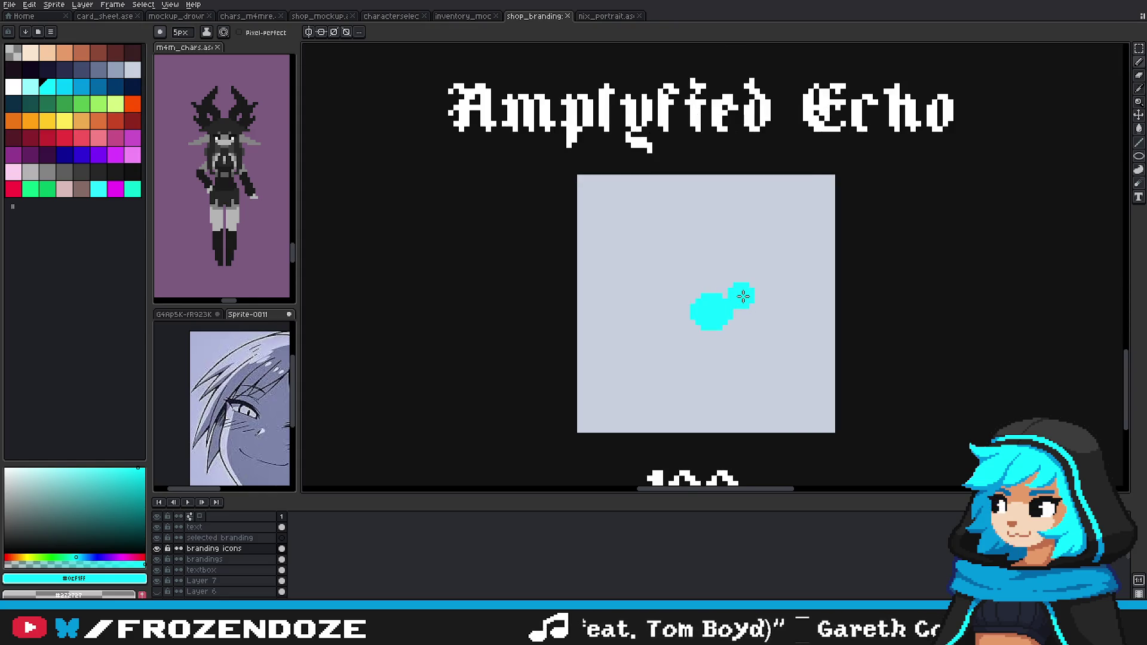
{"action": "scroll", "coordinate": [744, 297], "scroll_direction": "down", "scroll_amount": 3}
{"action": "scroll", "coordinate": [744, 297], "scroll_direction": "up", "scroll_amount": 2}
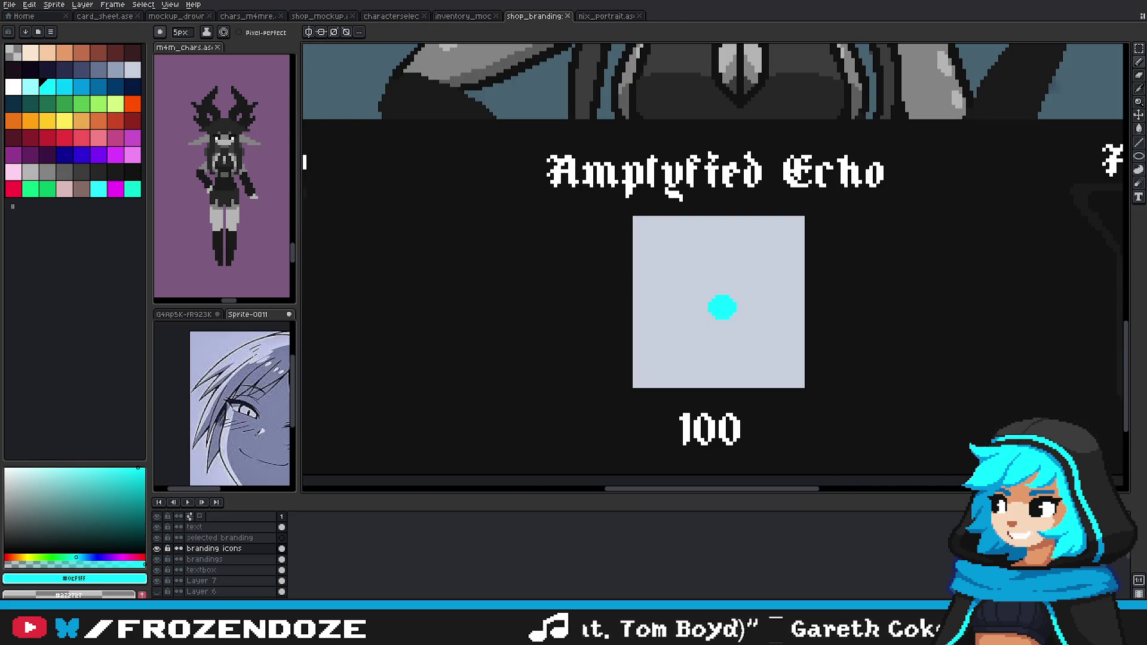
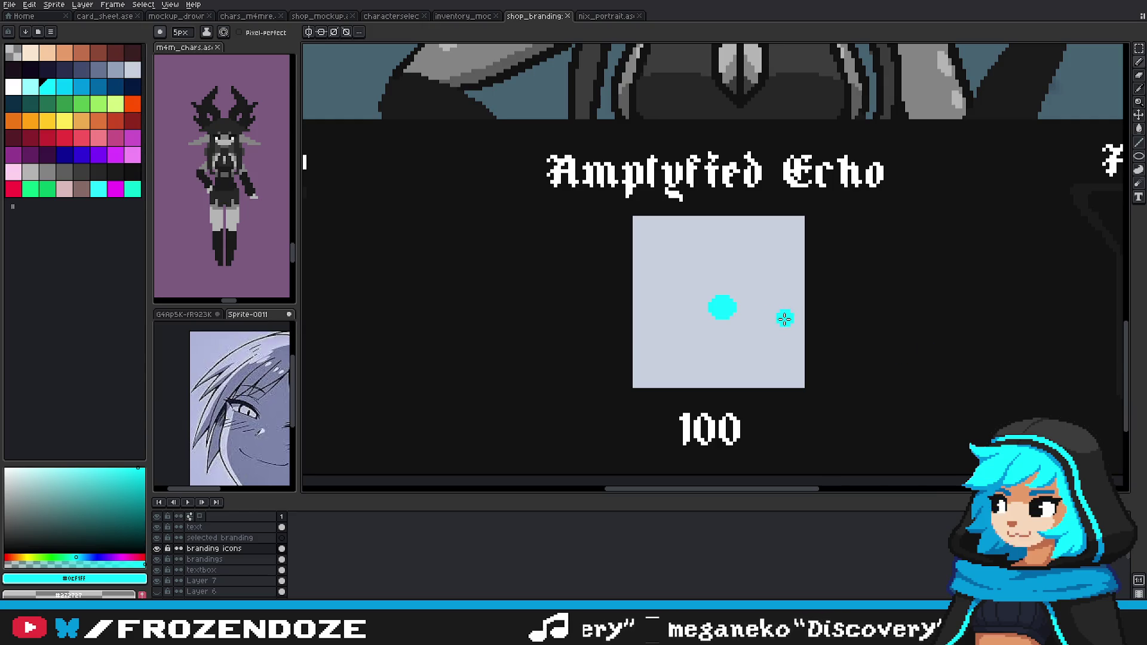
Step: Sample the eye's blue as the drawing colour and shrink the brush to 1 px
{"action": "left_click_drag", "start_coordinate": [722, 308], "coordinate": [733, 305]}
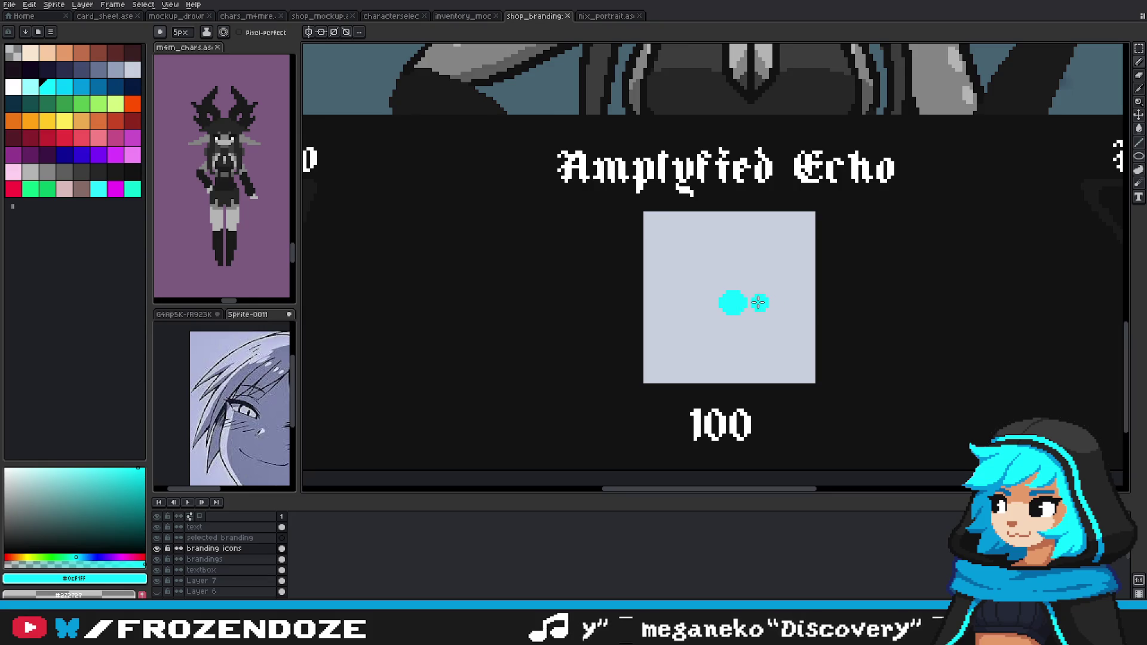
{"action": "scroll", "coordinate": [747, 287], "scroll_direction": "down", "scroll_amount": 1}
{"action": "scroll", "coordinate": [744, 398], "scroll_direction": "down", "scroll_amount": 1}
{"action": "scroll", "coordinate": [777, 299], "scroll_direction": "down", "scroll_amount": 1}
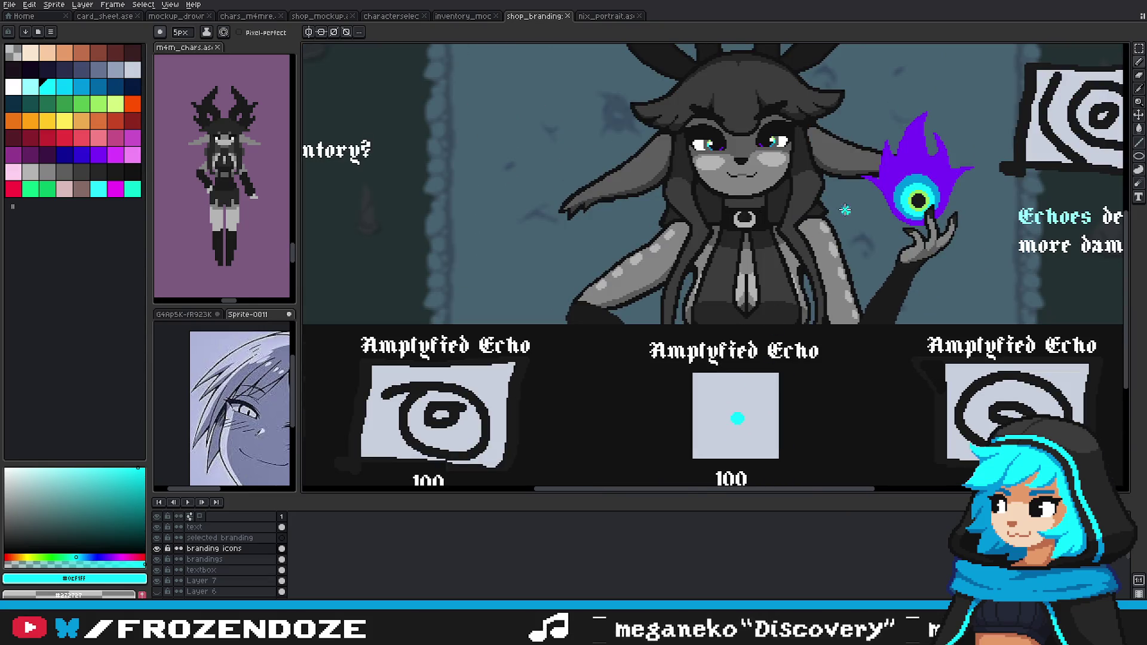
{"action": "left_click", "coordinate": [911, 181], "text": "alt"}
{"action": "key", "text": "minus"}
{"action": "key", "text": "minus"}
{"action": "key", "text": "minus"}
Step: Draw a blue ellipse around the middle card's cyan dot and fill it with the bucket
{"action": "scroll", "coordinate": [709, 427], "scroll_direction": "up", "scroll_amount": 1}
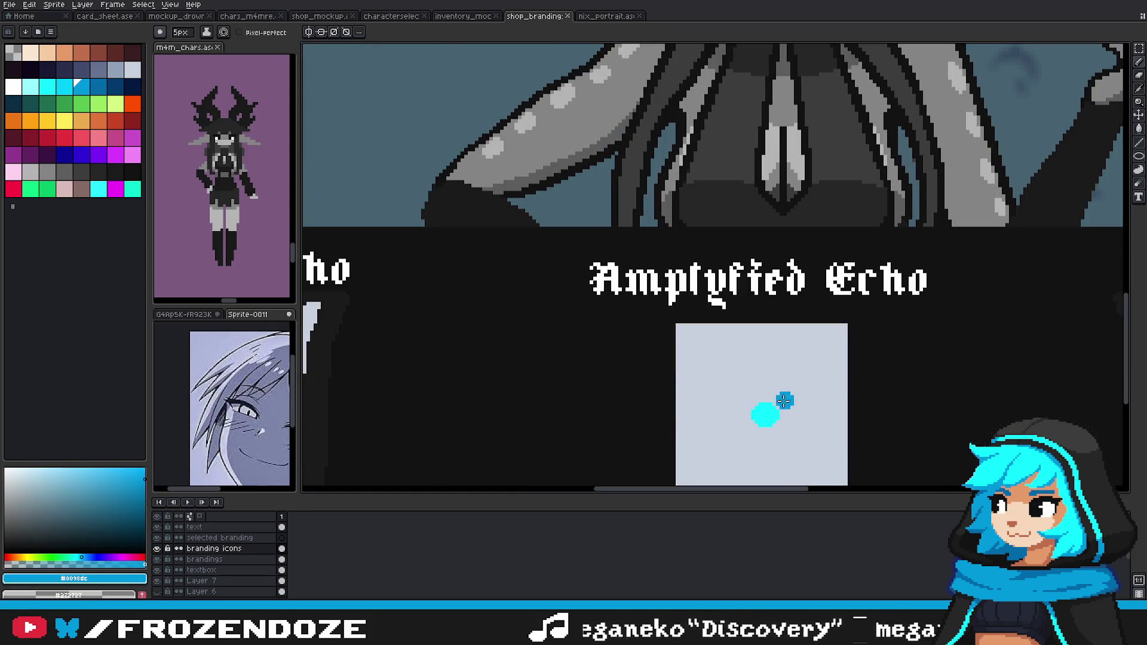
{"action": "left_click_drag", "start_coordinate": [834, 387], "coordinate": [827, 368]}
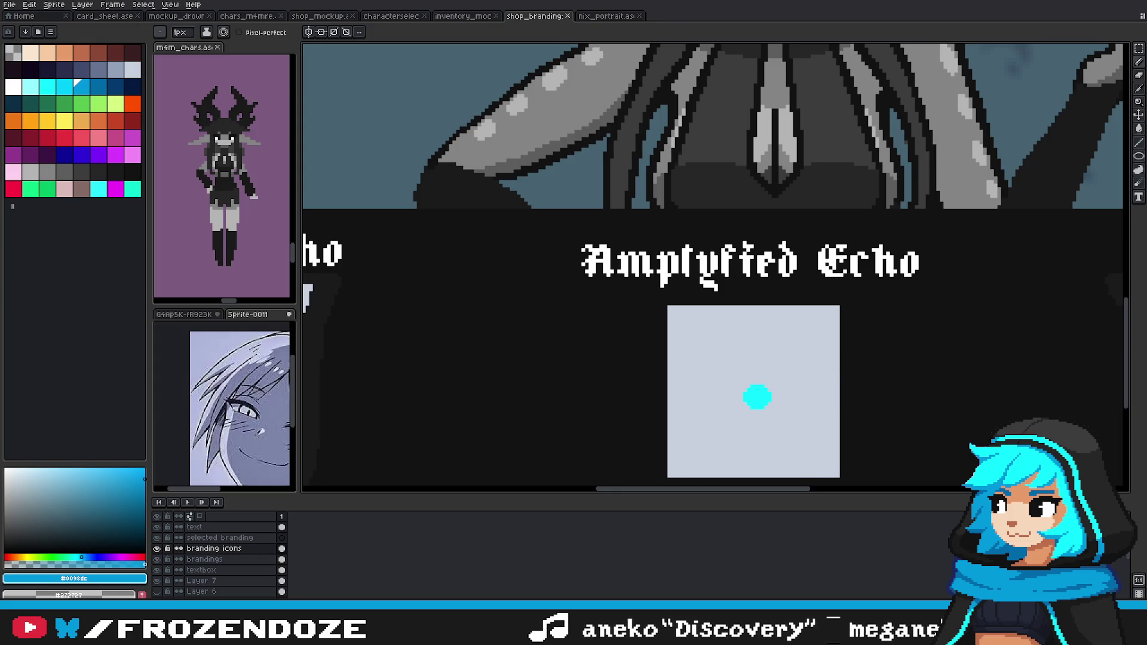
{"action": "left_click", "coordinate": [1139, 156]}
{"action": "scroll", "coordinate": [711, 418], "scroll_direction": "up", "scroll_amount": 1}
{"action": "left_click_drag", "start_coordinate": [737, 357], "coordinate": [828, 422]}
{"action": "key", "text": "i"}
{"action": "key", "text": "g"}
{"action": "scroll", "coordinate": [834, 389], "scroll_direction": "down", "scroll_amount": 1}
{"action": "scroll", "coordinate": [831, 400], "scroll_direction": "down", "scroll_amount": 1}
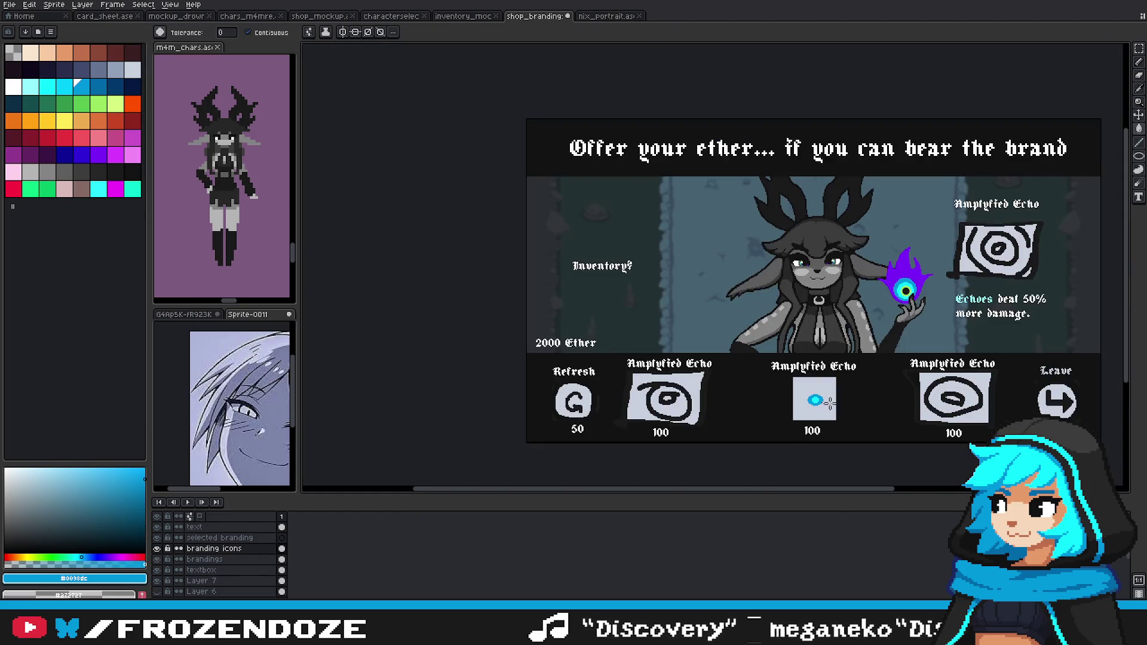
{"action": "scroll", "coordinate": [843, 407], "scroll_direction": "up", "scroll_amount": 2}
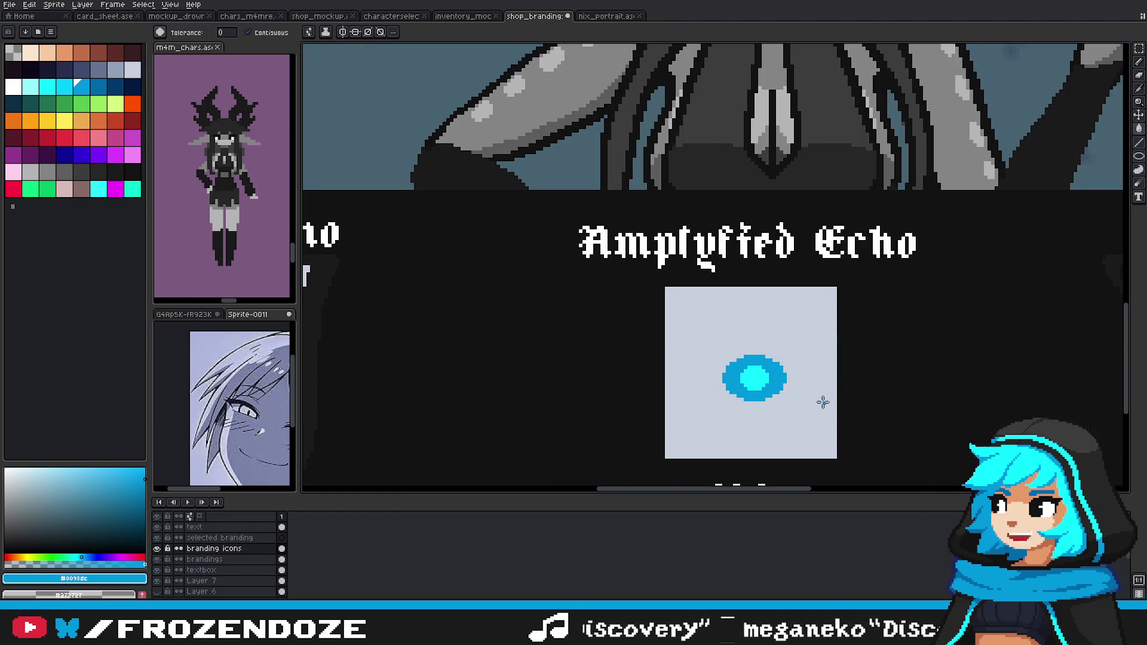
{"action": "left_click_drag", "start_coordinate": [823, 402], "coordinate": [781, 397]}
Step: Save the shop branding file with Ctrl+S
{"action": "key", "text": "ctrl+s"}
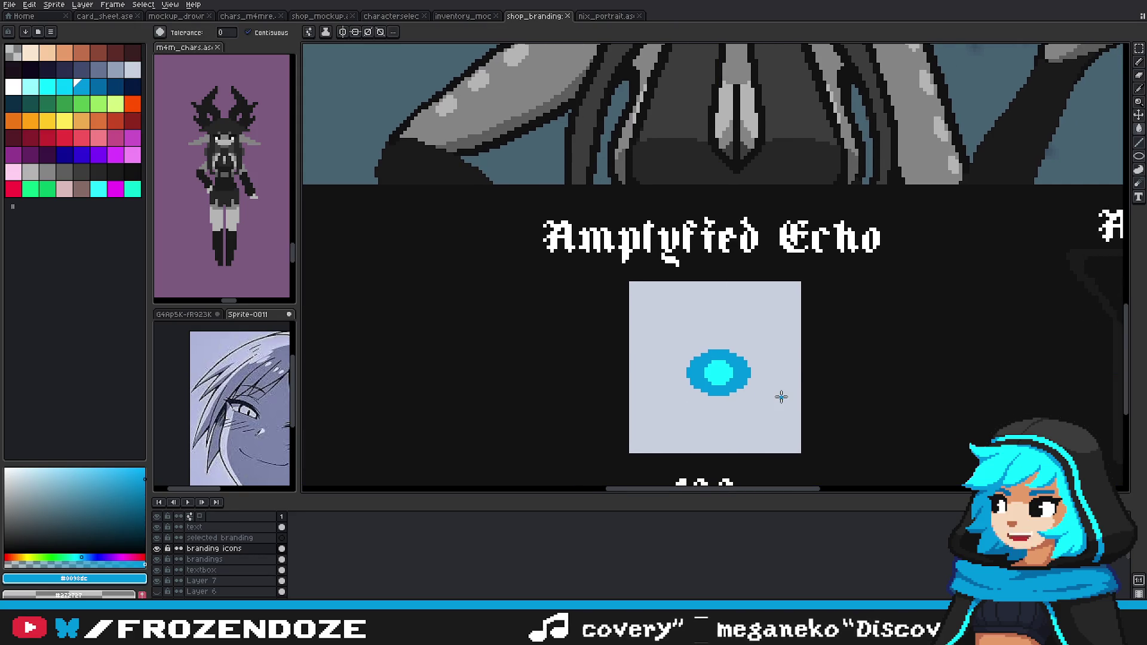
{"action": "scroll", "coordinate": [781, 397], "scroll_direction": "down", "scroll_amount": 2}
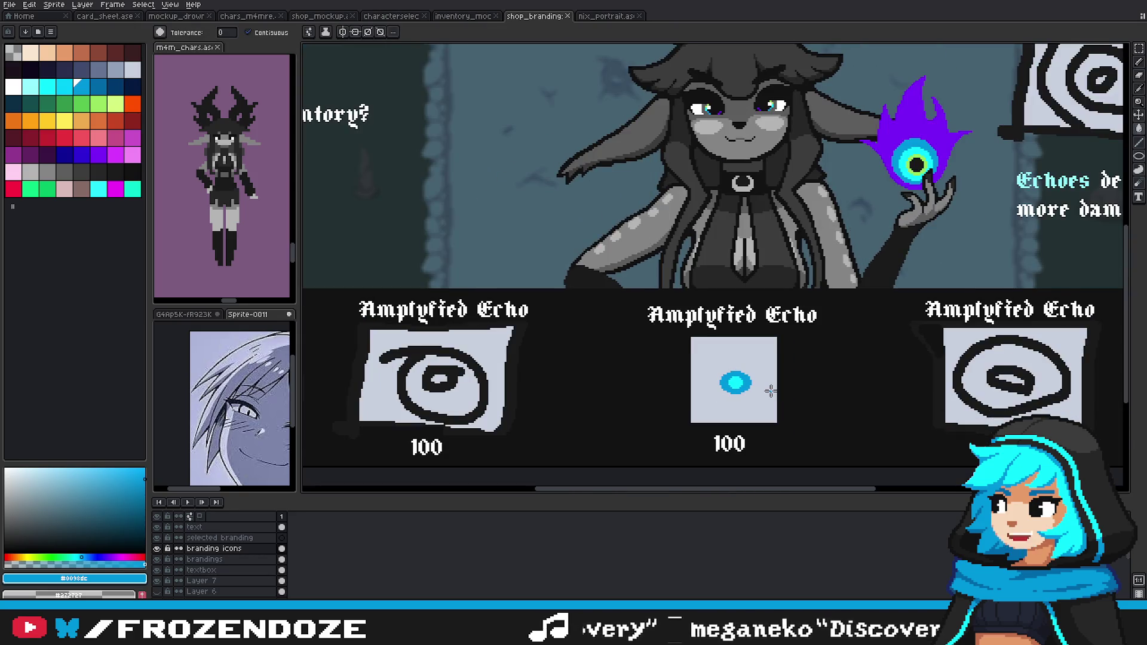
{"action": "scroll", "coordinate": [771, 392], "scroll_direction": "up", "scroll_amount": 2}
{"action": "scroll", "coordinate": [594, 358], "scroll_direction": "up", "scroll_amount": 3}
{"action": "scroll", "coordinate": [657, 352], "scroll_direction": "down", "scroll_amount": 3}
{"action": "scroll", "coordinate": [721, 363], "scroll_direction": "down", "scroll_amount": 1}
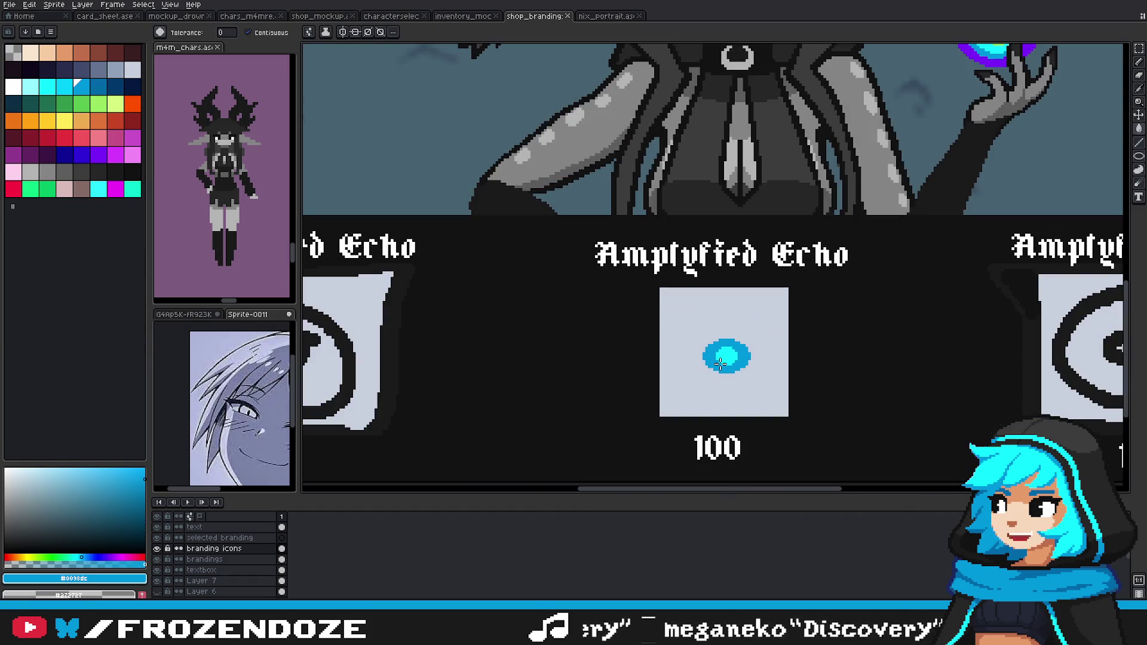
{"action": "scroll", "coordinate": [721, 362], "scroll_direction": "down", "scroll_amount": 3}
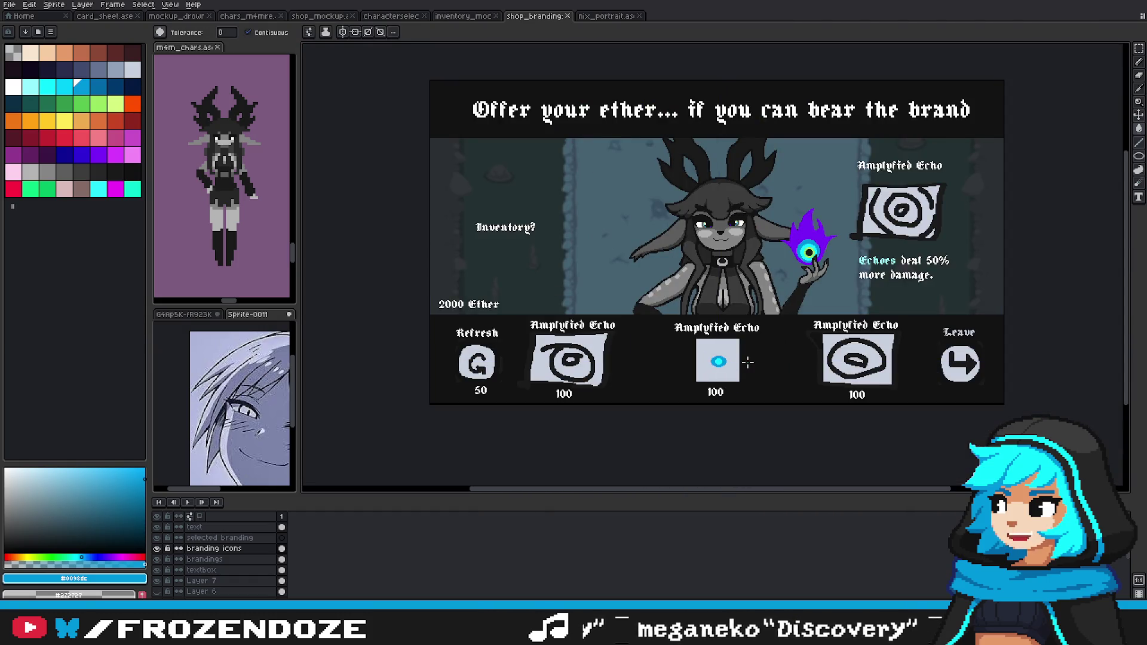
{"action": "scroll", "coordinate": [744, 364], "scroll_direction": "up", "scroll_amount": 2}
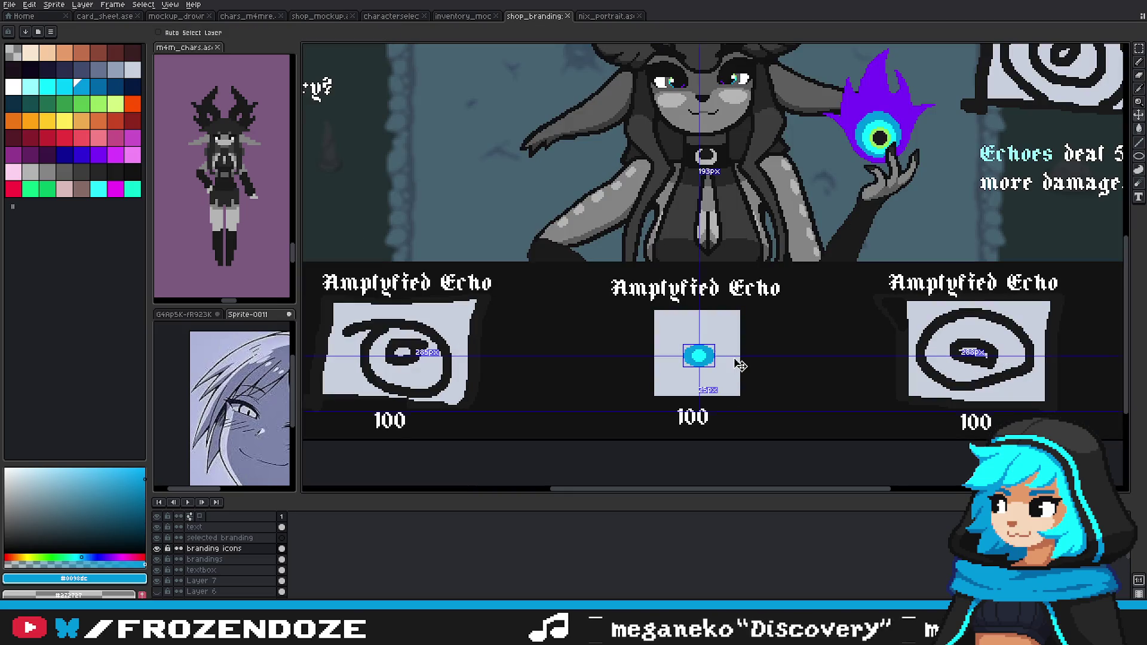
{"action": "scroll", "coordinate": [740, 366], "scroll_direction": "down", "scroll_amount": 3}
{"action": "scroll", "coordinate": [700, 359], "scroll_direction": "up", "scroll_amount": 3}
{"action": "scroll", "coordinate": [699, 359], "scroll_direction": "up", "scroll_amount": 2}
Step: Draw concentric blue rings around the cyan dot with a 2 px pencil
{"action": "left_click", "coordinate": [1137, 162]}
{"action": "key", "text": "b"}
{"action": "scroll", "coordinate": [687, 346], "scroll_direction": "up", "scroll_amount": 1}
{"action": "scroll", "coordinate": [657, 335], "scroll_direction": "up", "scroll_amount": 1}
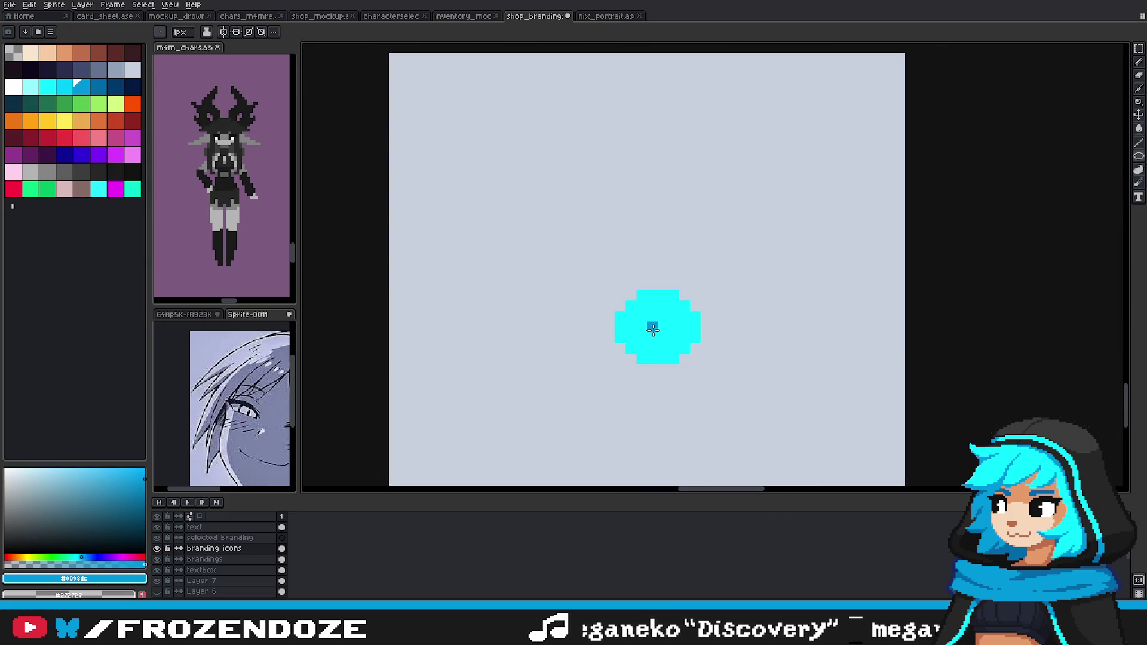
{"action": "key", "text": "plus"}
{"action": "scroll", "coordinate": [658, 329], "scroll_direction": "down", "scroll_amount": 1}
{"action": "scroll", "coordinate": [655, 335], "scroll_direction": "down", "scroll_amount": 1}
{"action": "mouse_move", "coordinate": [657, 332]}
{"action": "left_mouse_down"}
{"action": "mouse_move", "coordinate": [646, 342]}
{"action": "mouse_move", "coordinate": [610, 332]}
{"action": "left_mouse_up"}
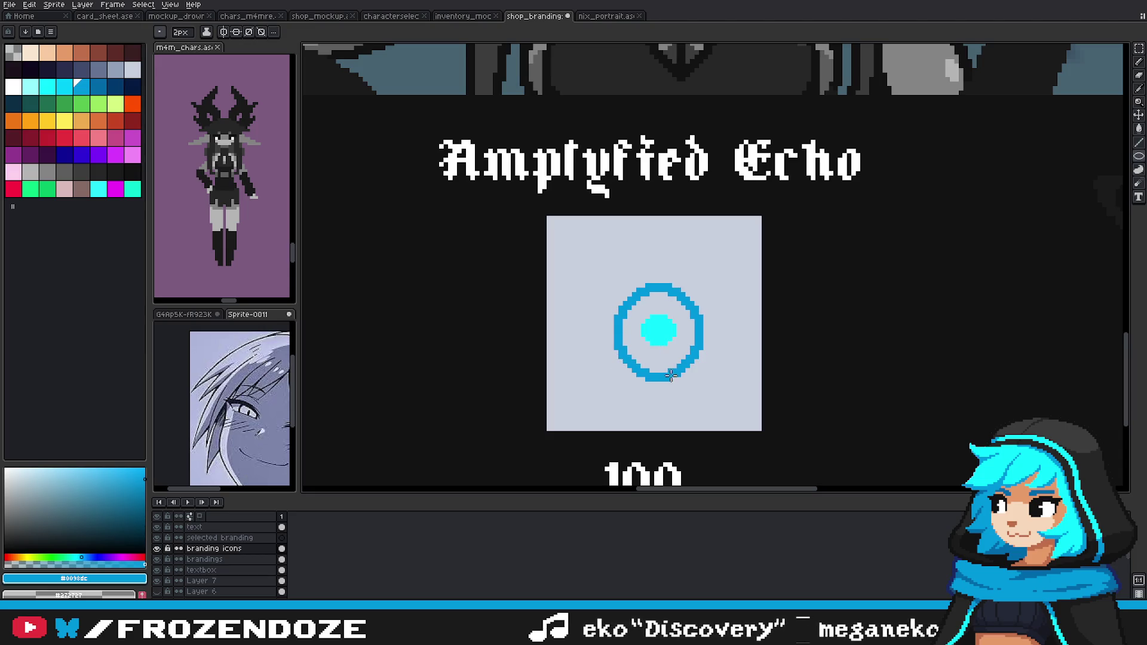
{"action": "mouse_move", "coordinate": [611, 333]}
{"action": "left_mouse_down"}
{"action": "mouse_move", "coordinate": [658, 367]}
{"action": "mouse_move", "coordinate": [702, 370]}
{"action": "mouse_move", "coordinate": [691, 370]}
{"action": "left_mouse_up"}
{"action": "left_click_drag", "start_coordinate": [704, 369], "coordinate": [696, 370]}
Step: Reduce the brush back to 1 px, leaving the plain cyan dot
{"action": "scroll", "coordinate": [690, 370], "scroll_direction": "down", "scroll_amount": 2}
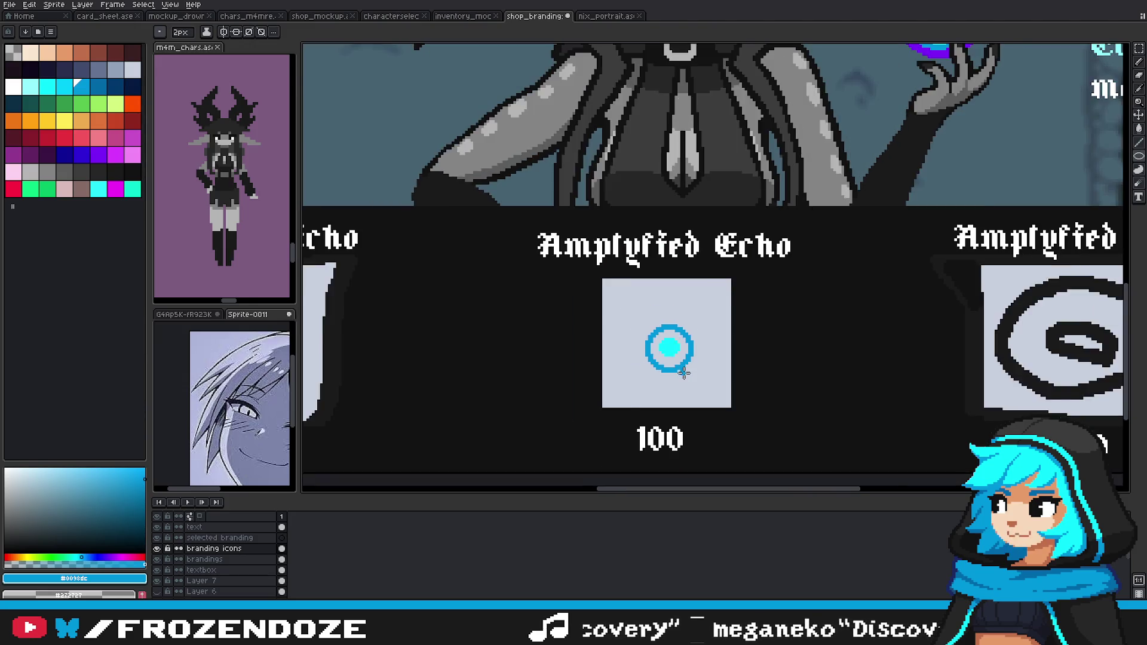
{"action": "scroll", "coordinate": [687, 365], "scroll_direction": "down", "scroll_amount": 2}
{"action": "scroll", "coordinate": [682, 353], "scroll_direction": "up", "scroll_amount": 5}
{"action": "scroll", "coordinate": [748, 346], "scroll_direction": "down", "scroll_amount": 1}
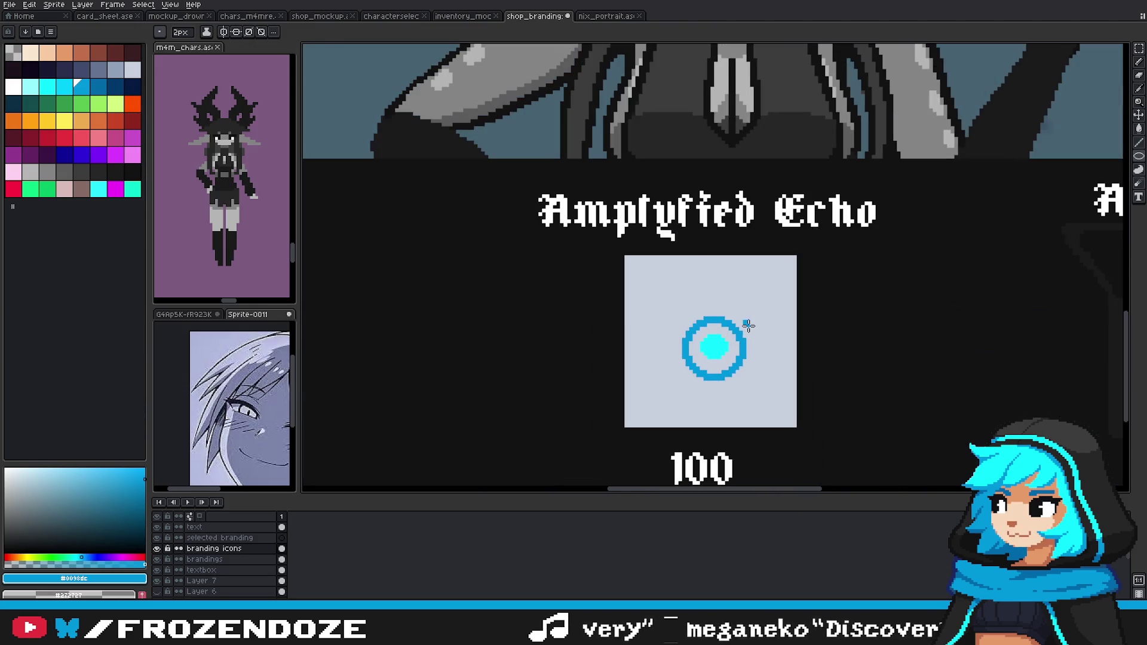
{"action": "scroll", "coordinate": [748, 341], "scroll_direction": "down", "scroll_amount": 1}
{"action": "scroll", "coordinate": [748, 342], "scroll_direction": "up", "scroll_amount": 1}
{"action": "key", "text": "minus"}
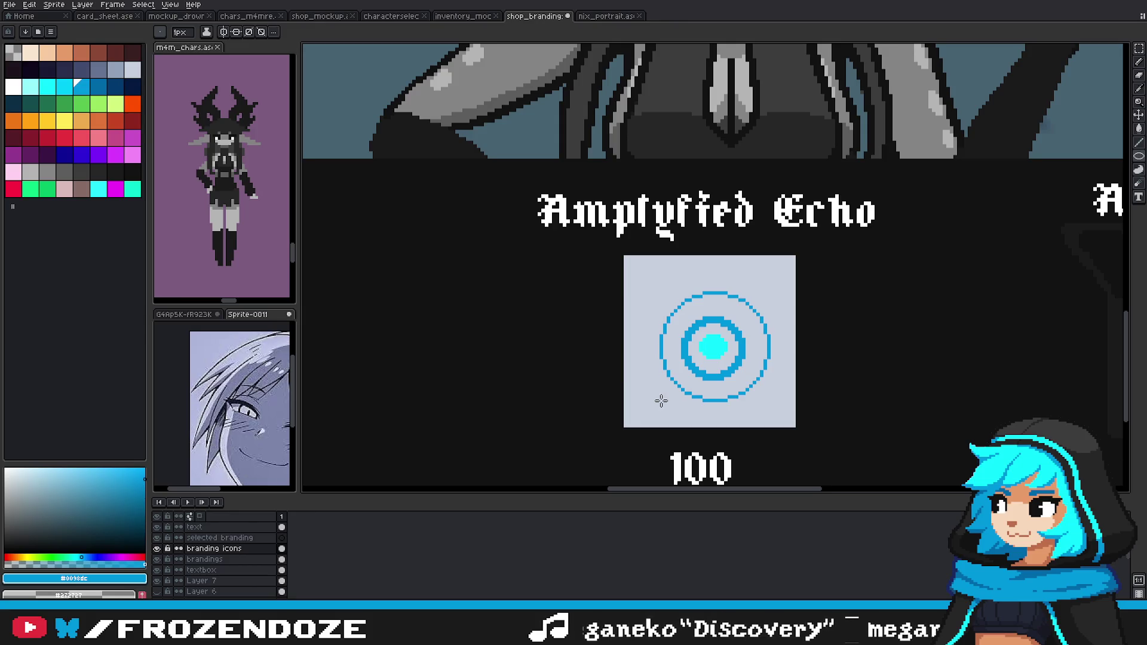
{"action": "scroll", "coordinate": [671, 398], "scroll_direction": "down", "scroll_amount": 3}
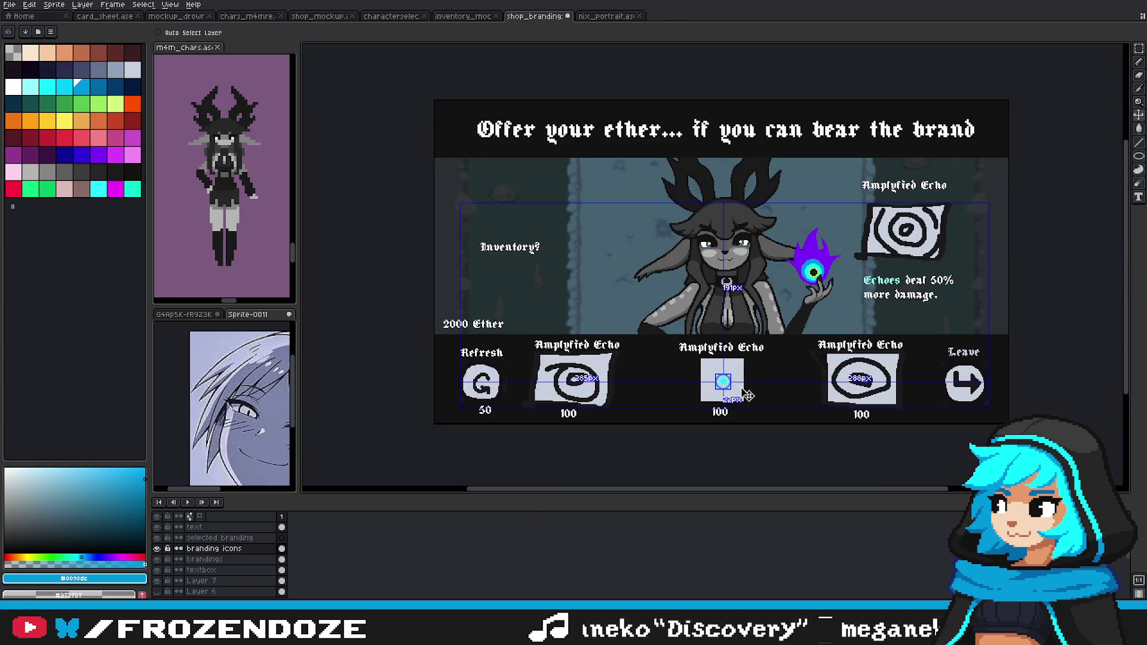
{"action": "scroll", "coordinate": [739, 394], "scroll_direction": "up", "scroll_amount": 3}
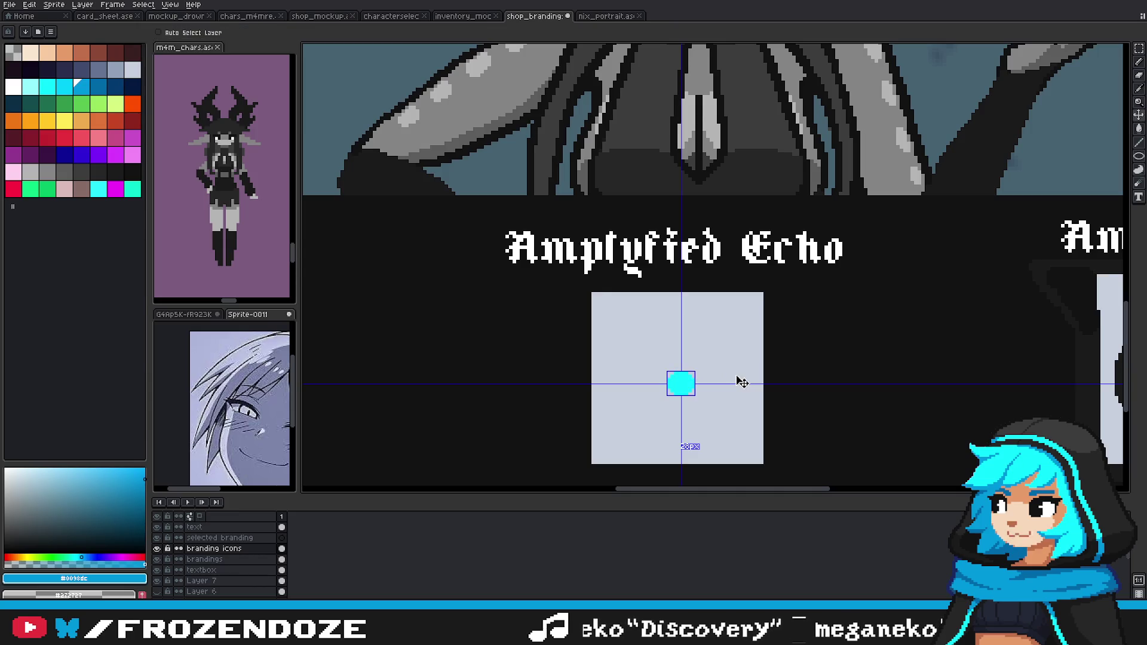
{"action": "scroll", "coordinate": [742, 383], "scroll_direction": "down", "scroll_amount": 3}
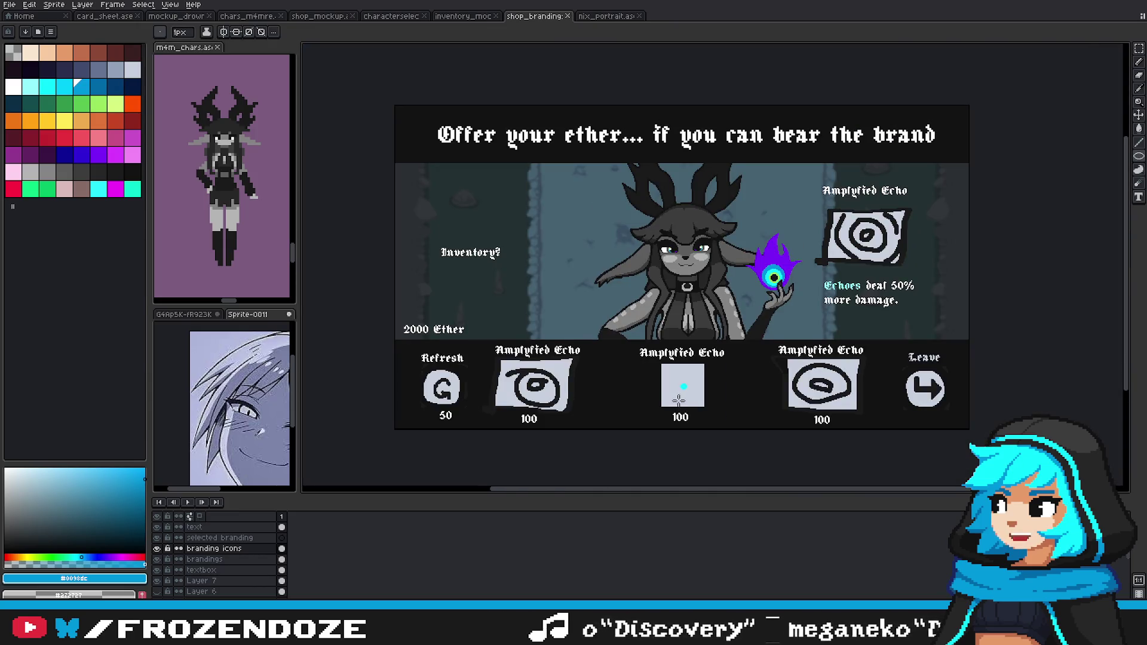
Step: Select the middle icon's cyan dot and nudge it slightly left
{"action": "left_click_drag", "start_coordinate": [698, 396], "coordinate": [719, 391]}
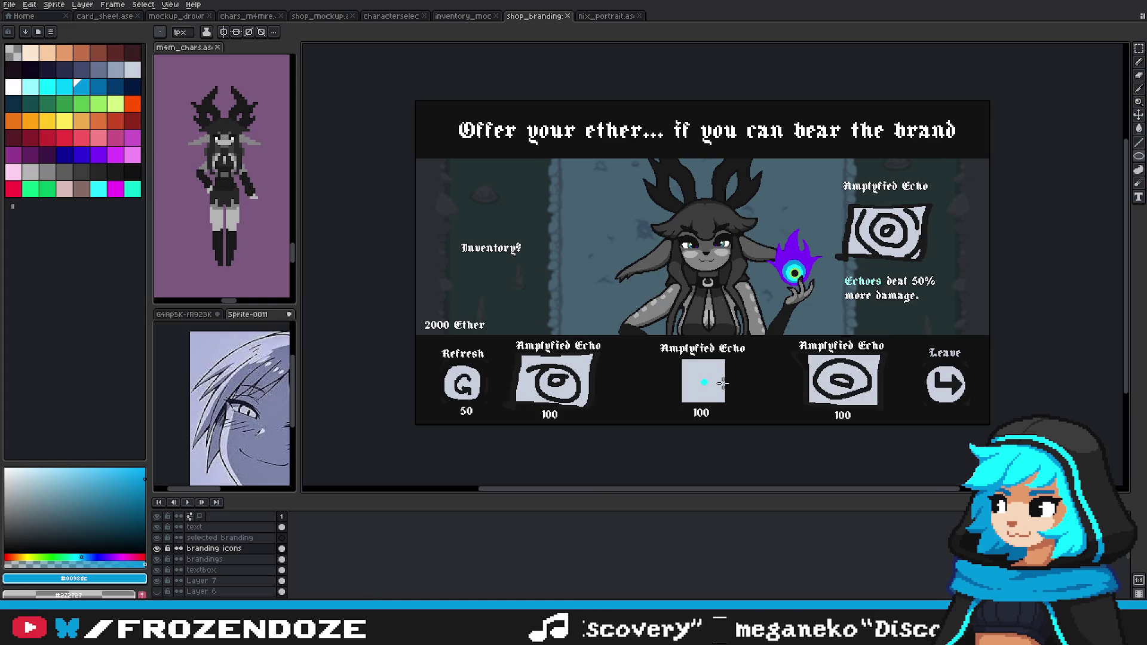
{"action": "scroll", "coordinate": [716, 382], "scroll_direction": "up", "scroll_amount": 2}
{"action": "left_click_drag", "start_coordinate": [708, 382], "coordinate": [726, 351]}
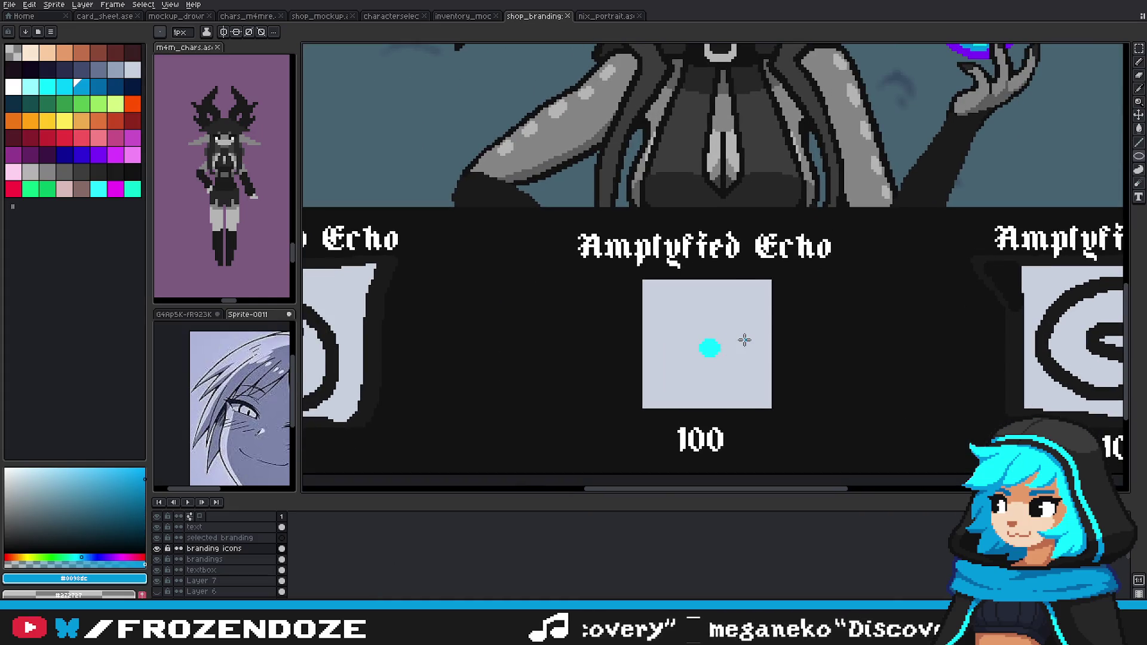
{"action": "scroll", "coordinate": [745, 340], "scroll_direction": "up", "scroll_amount": 2}
{"action": "scroll", "coordinate": [719, 348], "scroll_direction": "up", "scroll_amount": 1}
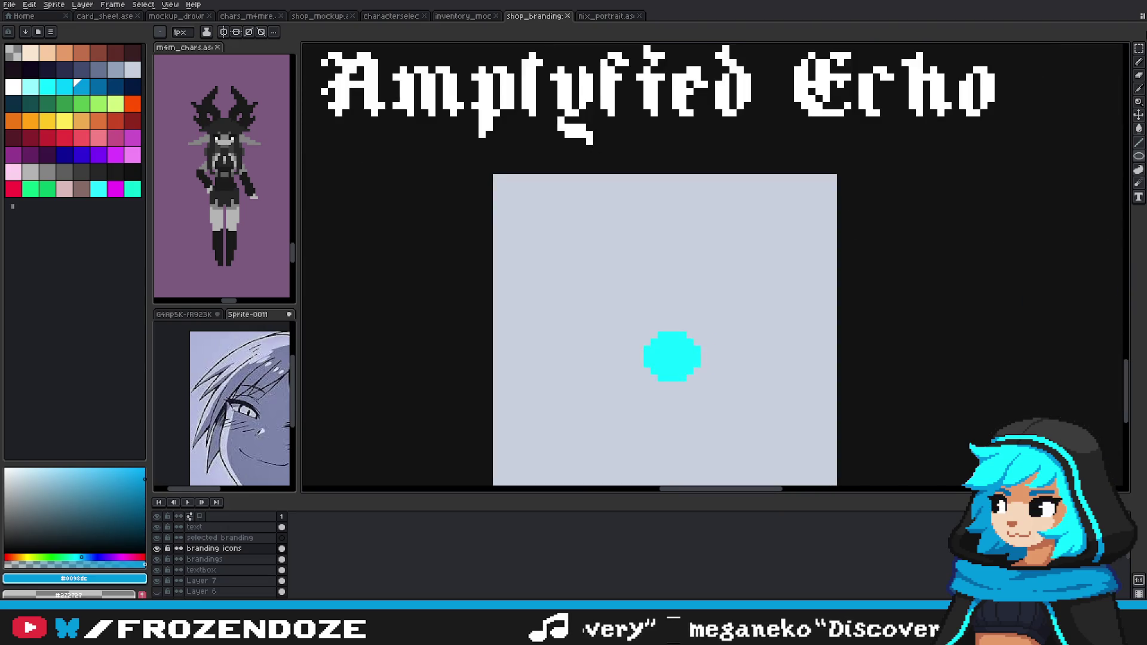
{"action": "left_click", "coordinate": [1138, 49]}
{"action": "left_click_drag", "start_coordinate": [674, 404], "coordinate": [759, 325]}
{"action": "left_click_drag", "start_coordinate": [699, 229], "coordinate": [818, 334]}
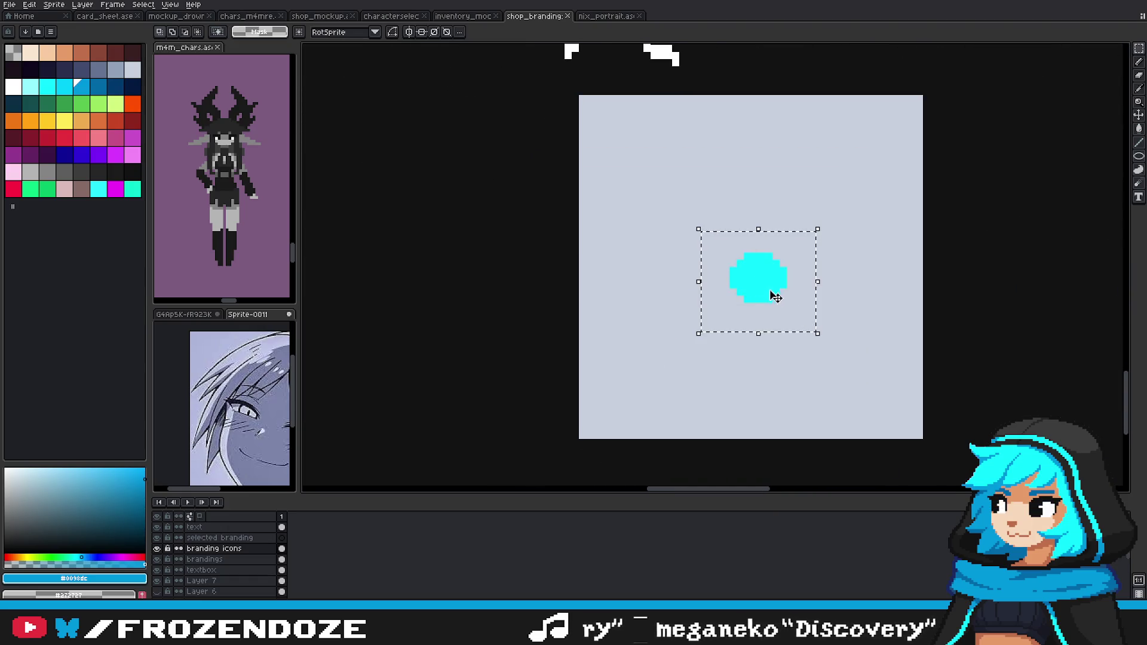
{"action": "left_click_drag", "start_coordinate": [771, 295], "coordinate": [763, 295]}
{"action": "key", "text": "ctrl+d"}
Step: Place a small cyan square below the dot and move the dot down toward it
{"action": "key", "text": "b"}
{"action": "left_click", "coordinate": [770, 296], "text": "alt"}
{"action": "left_click", "coordinate": [744, 368]}
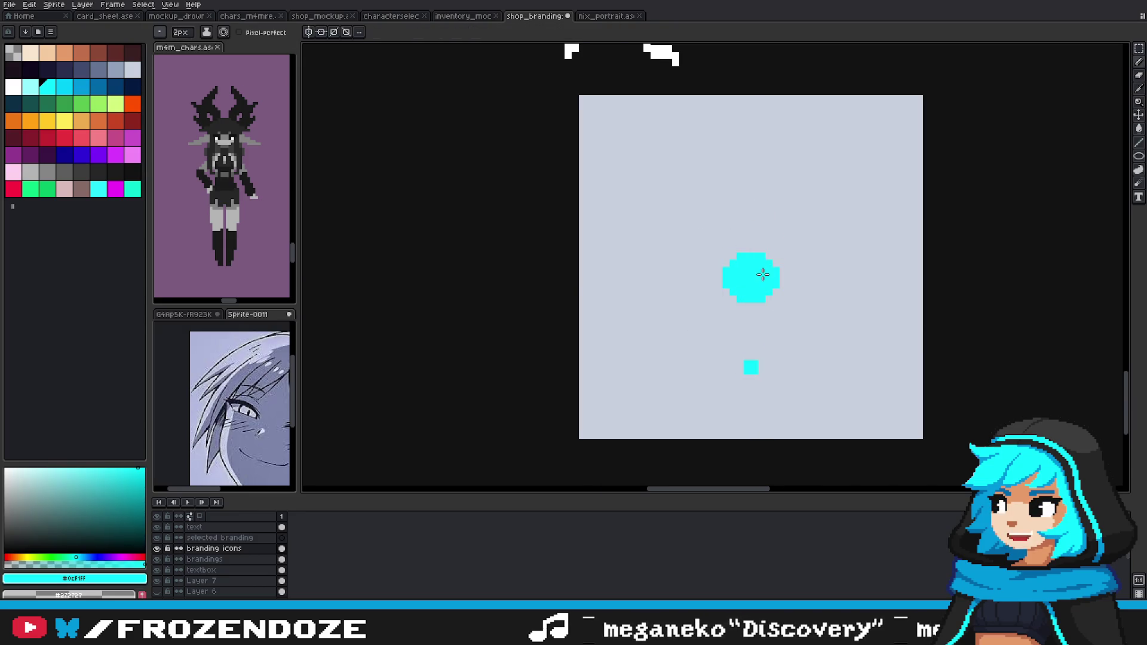
{"action": "left_click", "coordinate": [1140, 48]}
{"action": "mouse_move", "coordinate": [658, 229]}
{"action": "left_mouse_down"}
{"action": "mouse_move", "coordinate": [835, 348]}
{"action": "mouse_move", "coordinate": [809, 328]}
{"action": "left_mouse_up"}
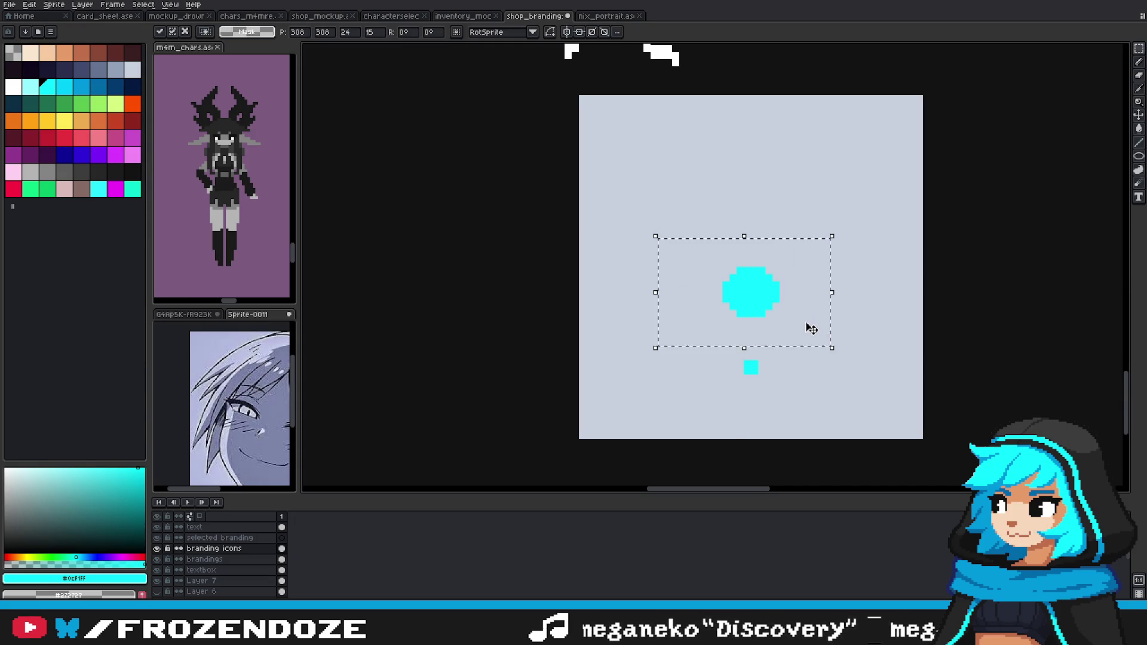
{"action": "key", "text": "ctrl+d"}
Step: Enlarge the pencil to 12 px and select the cyan dots in the icon
{"action": "key", "text": "i"}
{"action": "key", "text": "b"}
{"action": "key", "text": "plus"}
{"action": "key", "text": "plus"}
{"action": "key", "text": "plus"}
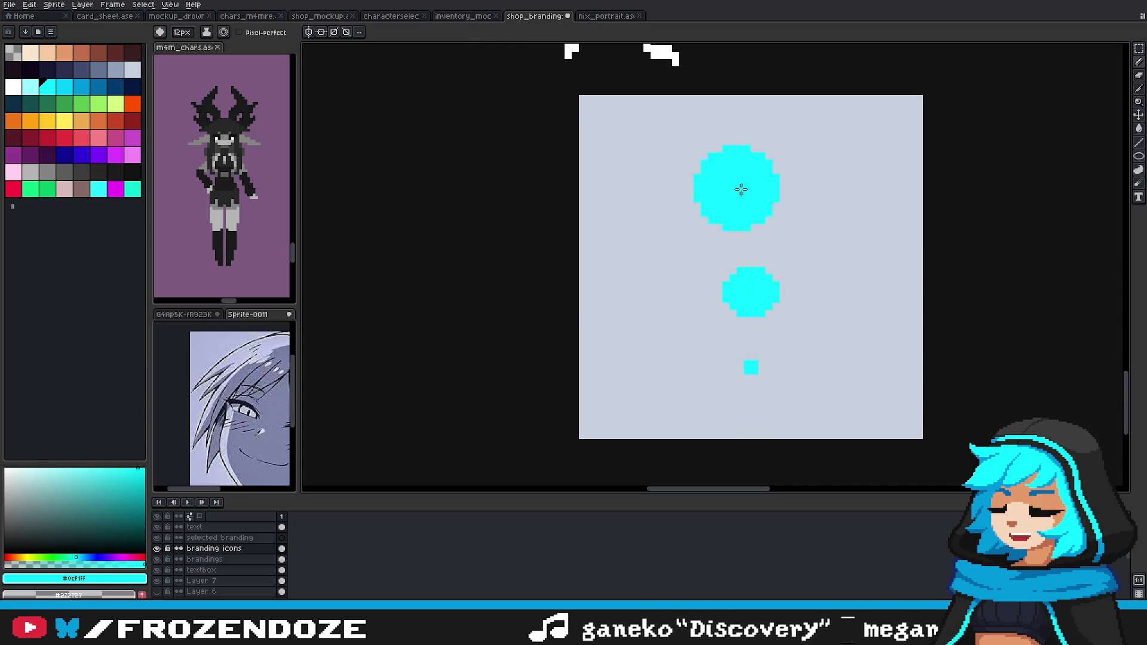
{"action": "scroll", "coordinate": [789, 239], "scroll_direction": "down", "scroll_amount": 5}
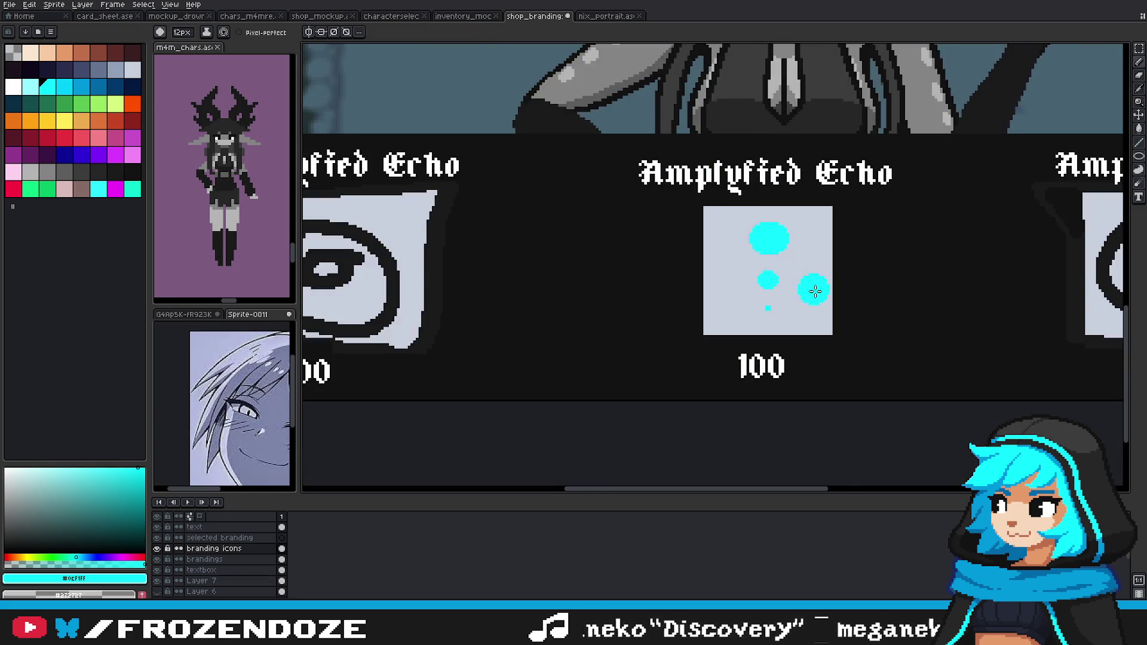
{"action": "scroll", "coordinate": [832, 291], "scroll_direction": "down", "scroll_amount": 3}
{"action": "left_click", "coordinate": [1138, 45]}
{"action": "scroll", "coordinate": [803, 282], "scroll_direction": "up", "scroll_amount": 2}
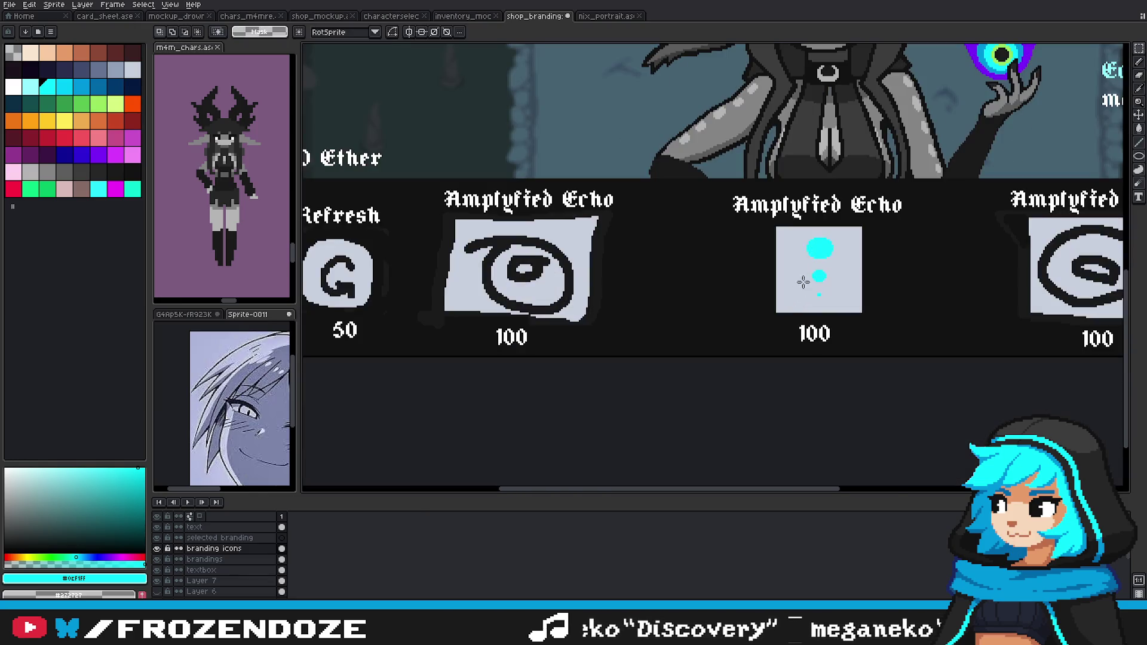
{"action": "left_click_drag", "start_coordinate": [835, 300], "coordinate": [839, 300]}
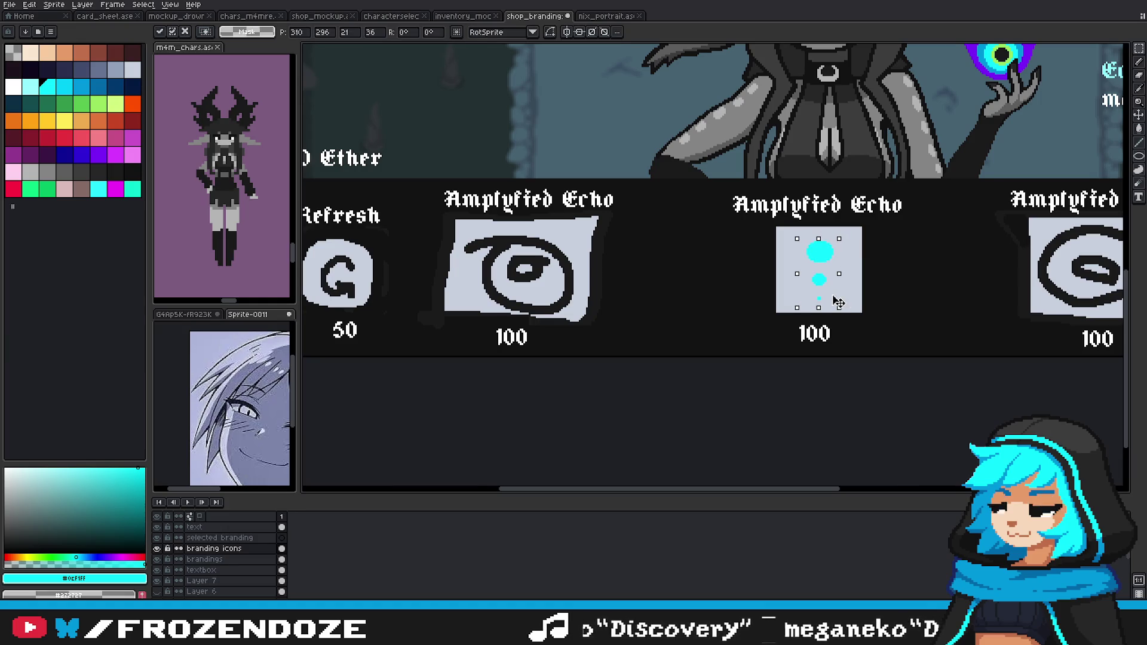
{"action": "scroll", "coordinate": [832, 261], "scroll_direction": "up", "scroll_amount": 1}
{"action": "key", "text": "ctrl+d"}
Step: Select the smallest cyan dot to line the three dots up vertically
{"action": "scroll", "coordinate": [825, 298], "scroll_direction": "up", "scroll_amount": 2}
{"action": "scroll", "coordinate": [728, 383], "scroll_direction": "down", "scroll_amount": 2}
{"action": "left_click_drag", "start_coordinate": [706, 361], "coordinate": [742, 396]}
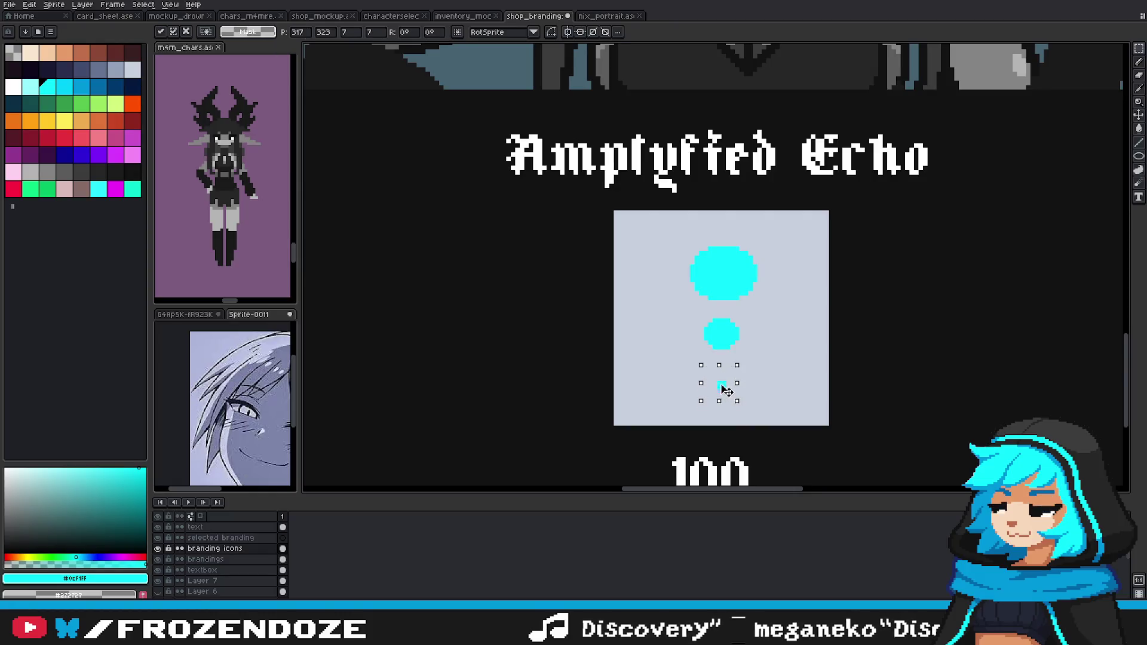
{"action": "key", "text": "ctrl+d"}
{"action": "scroll", "coordinate": [747, 374], "scroll_direction": "down", "scroll_amount": 2}
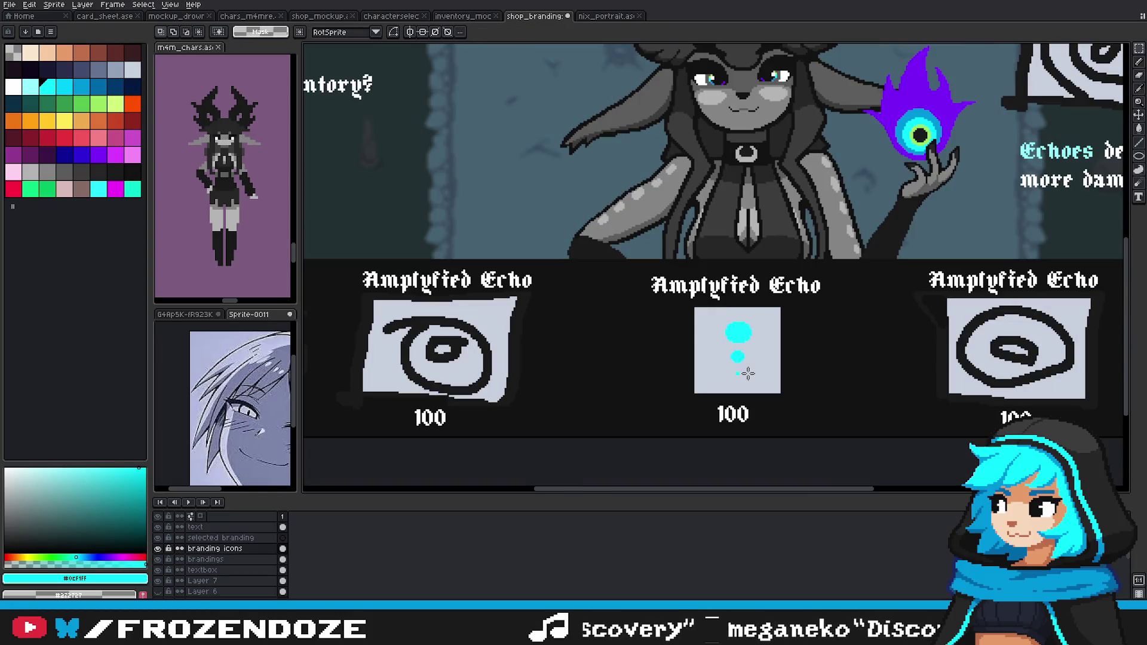
{"action": "scroll", "coordinate": [749, 373], "scroll_direction": "up", "scroll_amount": 2}
{"action": "key", "text": "ctrl"}
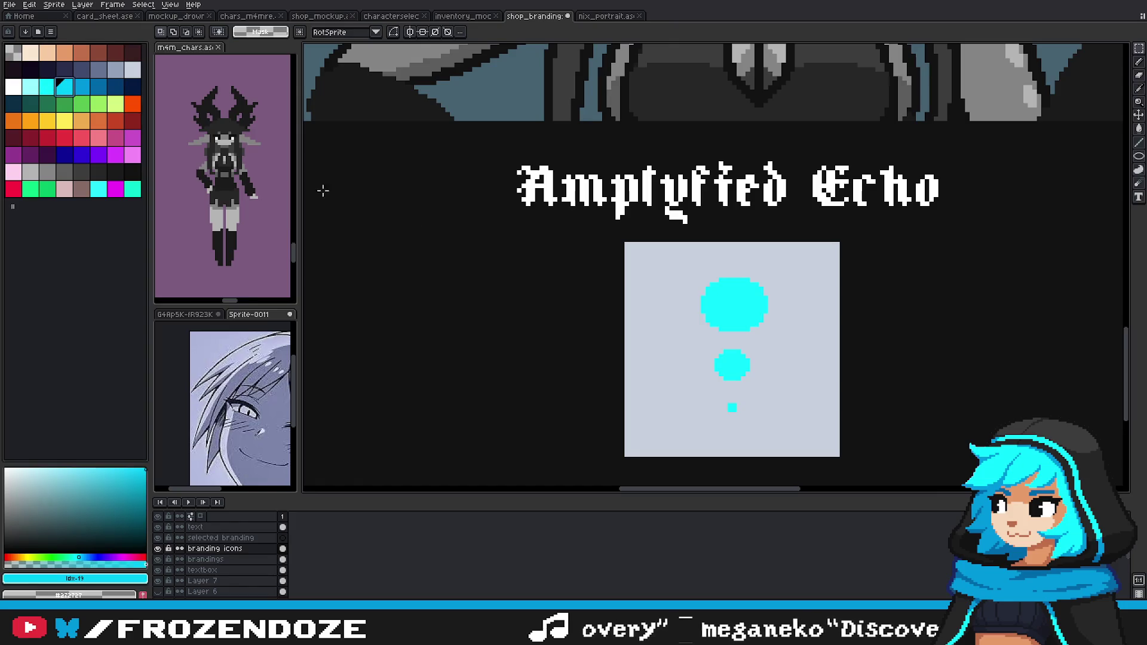
Step: Paint dark blue #0098DC inside the big top cyan circle
{"action": "key", "text": "]"}
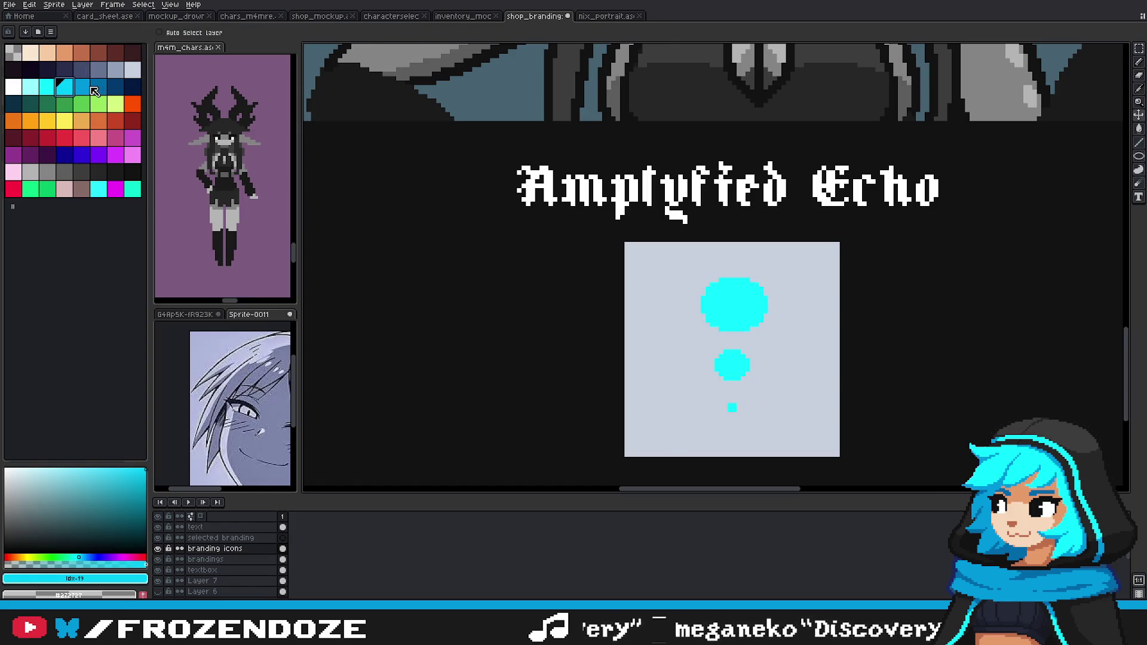
{"action": "left_click", "coordinate": [750, 305]}
{"action": "key", "text": "plus"}
{"action": "mouse_move", "coordinate": [750, 305]}
{"action": "left_mouse_down"}
{"action": "mouse_move", "coordinate": [723, 304]}
{"action": "mouse_move", "coordinate": [745, 305]}
{"action": "left_mouse_up"}
{"action": "scroll", "coordinate": [723, 305], "scroll_direction": "up", "scroll_amount": 1}
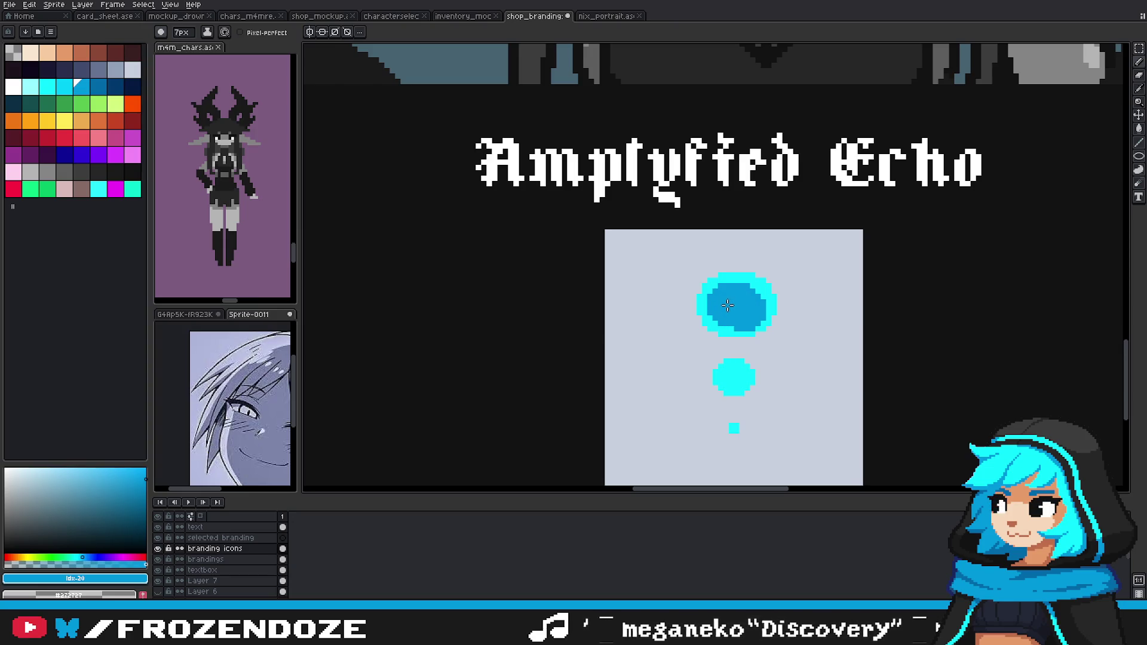
{"action": "left_click_drag", "start_coordinate": [746, 300], "coordinate": [768, 322]}
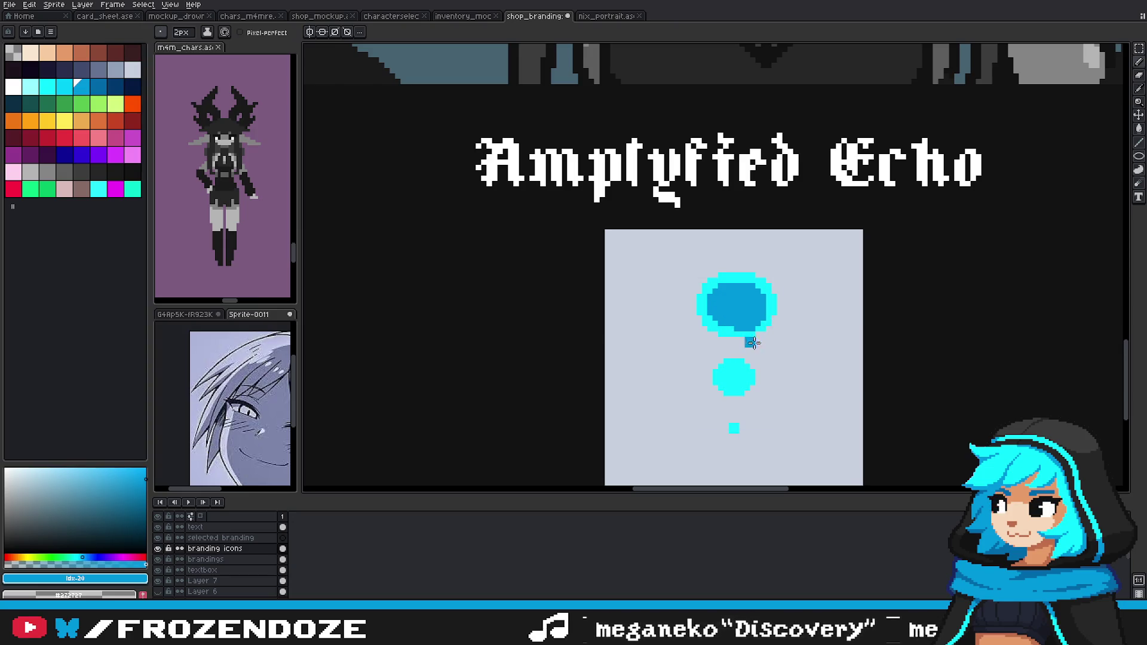
Step: With a 2 px brush, paint dark blue inside the middle circle
{"action": "key", "text": "minus"}
{"action": "key", "text": "minus"}
{"action": "key", "text": "minus"}
{"action": "left_click", "coordinate": [750, 330], "text": "alt"}
{"action": "scroll", "coordinate": [750, 330], "scroll_direction": "up", "scroll_amount": 1}
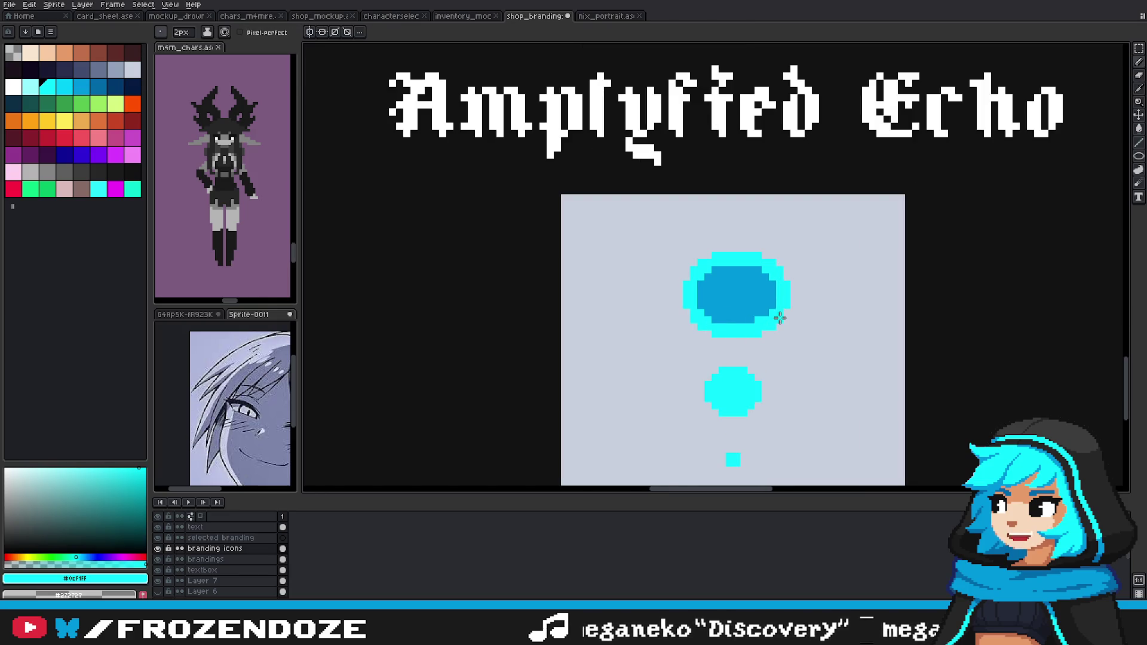
{"action": "left_click", "coordinate": [756, 313], "text": "alt"}
{"action": "scroll", "coordinate": [759, 329], "scroll_direction": "down", "scroll_amount": 3}
{"action": "scroll", "coordinate": [759, 329], "scroll_direction": "down", "scroll_amount": 1}
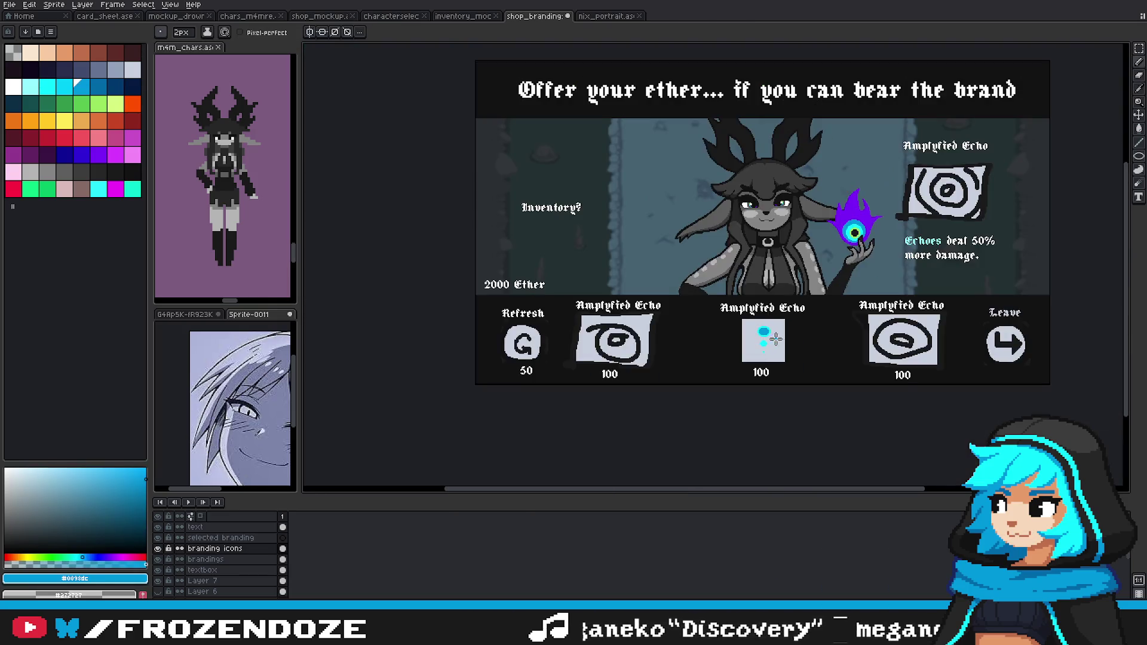
{"action": "scroll", "coordinate": [743, 327], "scroll_direction": "up", "scroll_amount": 3}
{"action": "scroll", "coordinate": [722, 357], "scroll_direction": "up", "scroll_amount": 1}
{"action": "scroll", "coordinate": [722, 357], "scroll_direction": "up", "scroll_amount": 2}
{"action": "left_click_drag", "start_coordinate": [705, 376], "coordinate": [717, 395]}
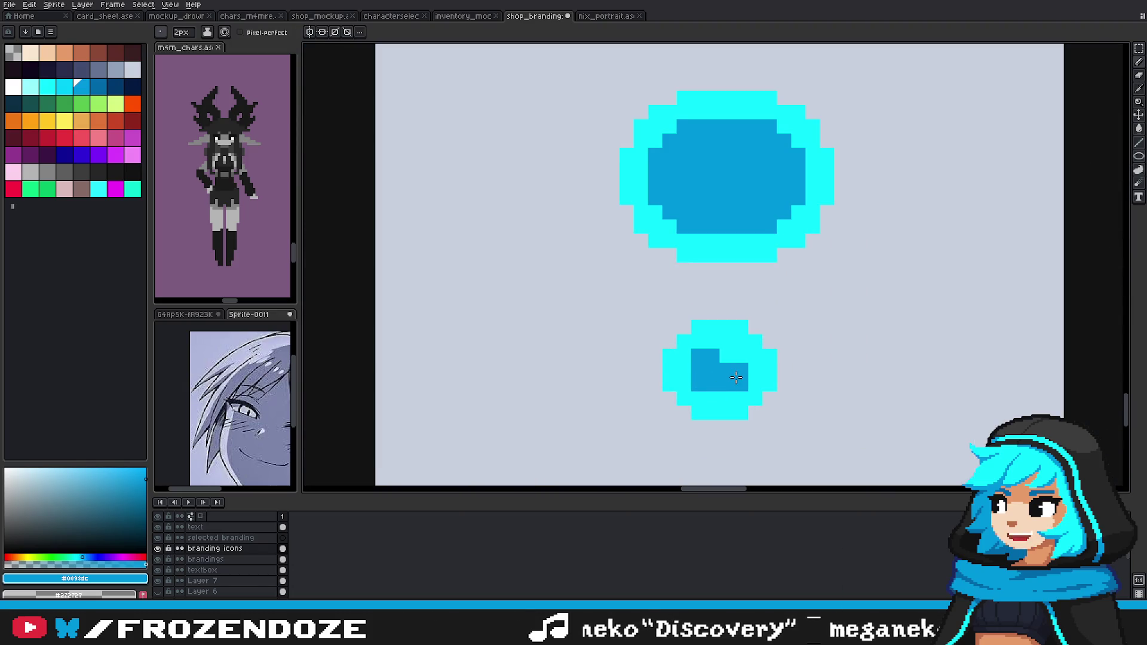
Step: At 1 px, touch up the middle circle's centre, top rows and edge pixels in dark blue
{"action": "key", "text": "minus"}
{"action": "left_click", "coordinate": [681, 382], "text": "alt"}
{"action": "left_click", "coordinate": [698, 400]}
{"action": "left_click", "coordinate": [717, 377], "text": "alt"}
{"action": "left_click", "coordinate": [728, 359]}
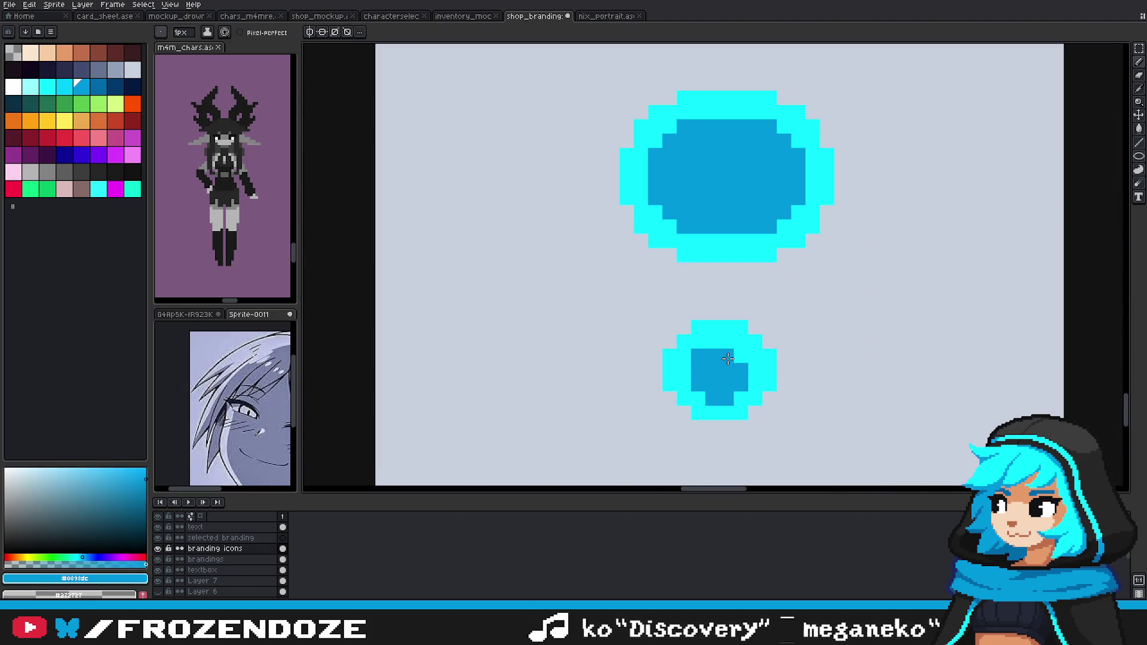
{"action": "left_click_drag", "start_coordinate": [731, 345], "coordinate": [711, 342]}
{"action": "scroll", "coordinate": [744, 358], "scroll_direction": "down", "scroll_amount": 3}
{"action": "scroll", "coordinate": [753, 367], "scroll_direction": "down", "scroll_amount": 2}
{"action": "scroll", "coordinate": [754, 370], "scroll_direction": "up", "scroll_amount": 1}
{"action": "scroll", "coordinate": [754, 367], "scroll_direction": "up", "scroll_amount": 3}
{"action": "left_click", "coordinate": [781, 388]}
{"action": "left_click", "coordinate": [766, 344]}
{"action": "left_click", "coordinate": [722, 388]}
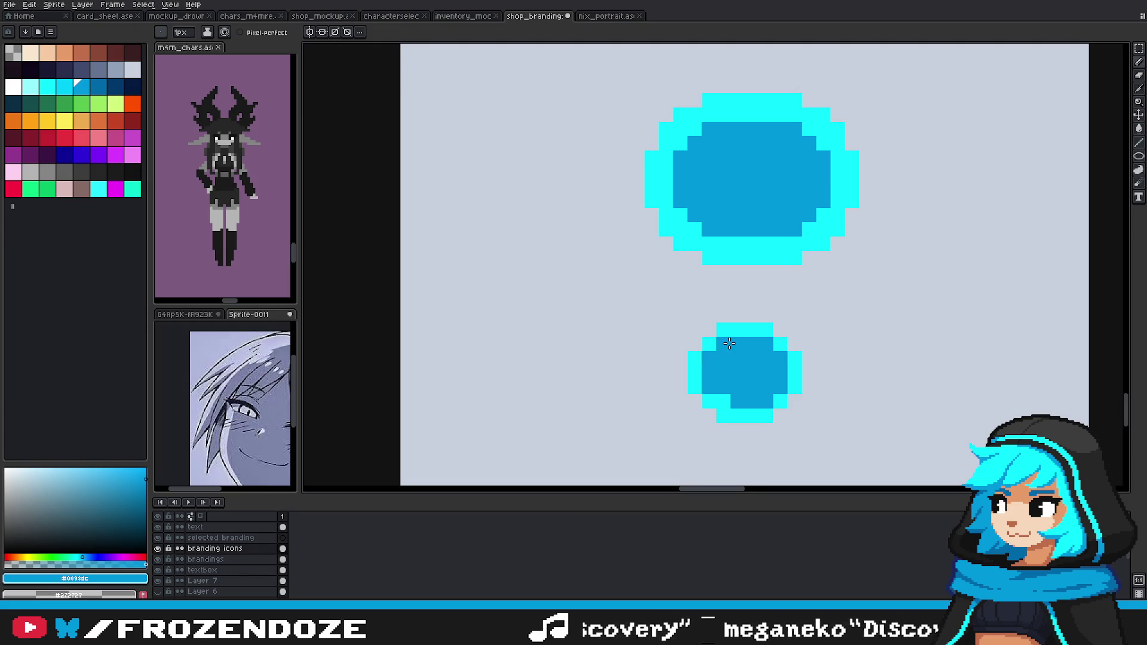
Step: Fill the smallest dot dark blue and add a cyan rim pixel below it
{"action": "scroll", "coordinate": [731, 358], "scroll_direction": "down", "scroll_amount": 3}
{"action": "scroll", "coordinate": [741, 383], "scroll_direction": "down", "scroll_amount": 2}
{"action": "left_click", "coordinate": [771, 411]}
{"action": "scroll", "coordinate": [753, 403], "scroll_direction": "up", "scroll_amount": 2}
{"action": "scroll", "coordinate": [723, 403], "scroll_direction": "up", "scroll_amount": 2}
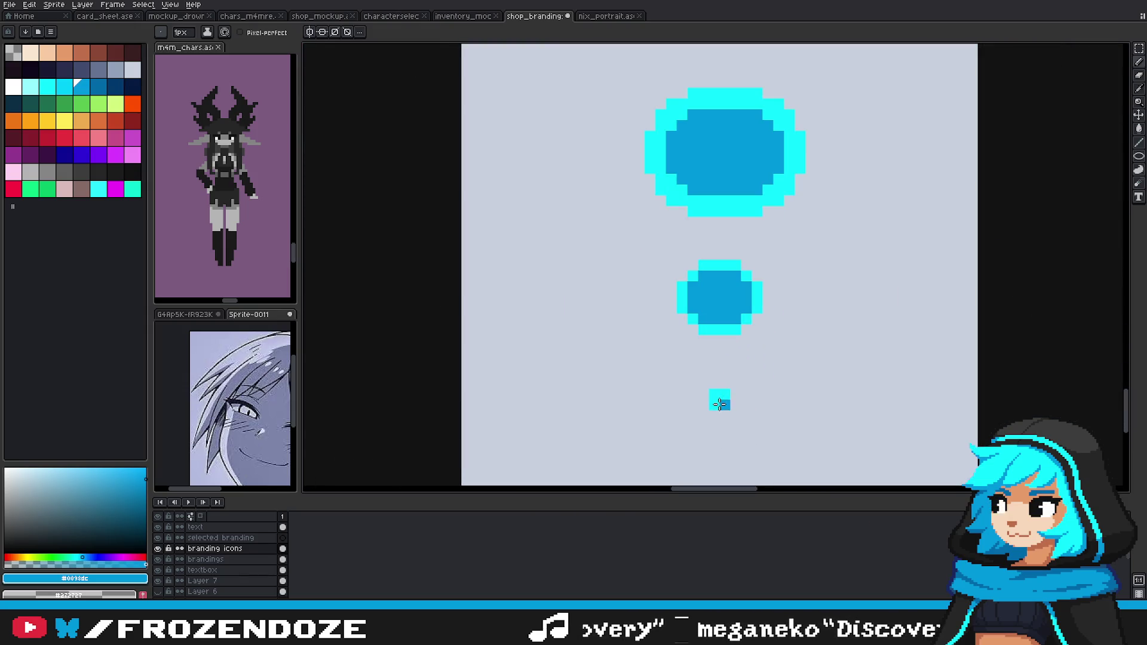
{"action": "key", "text": "alt"}
{"action": "left_click", "coordinate": [716, 405], "text": "alt"}
{"action": "left_click", "coordinate": [724, 416]}
{"action": "scroll", "coordinate": [716, 393], "scroll_direction": "down", "scroll_amount": 3}
{"action": "scroll", "coordinate": [747, 388], "scroll_direction": "up", "scroll_amount": 3}
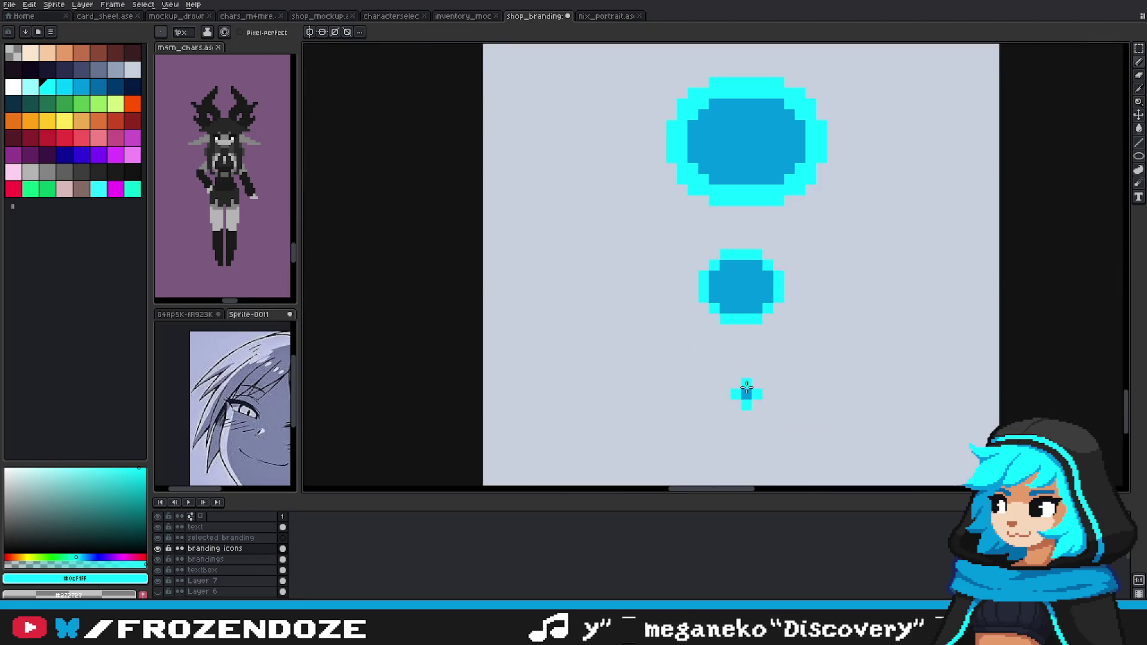
{"action": "scroll", "coordinate": [746, 382], "scroll_direction": "down", "scroll_amount": 3}
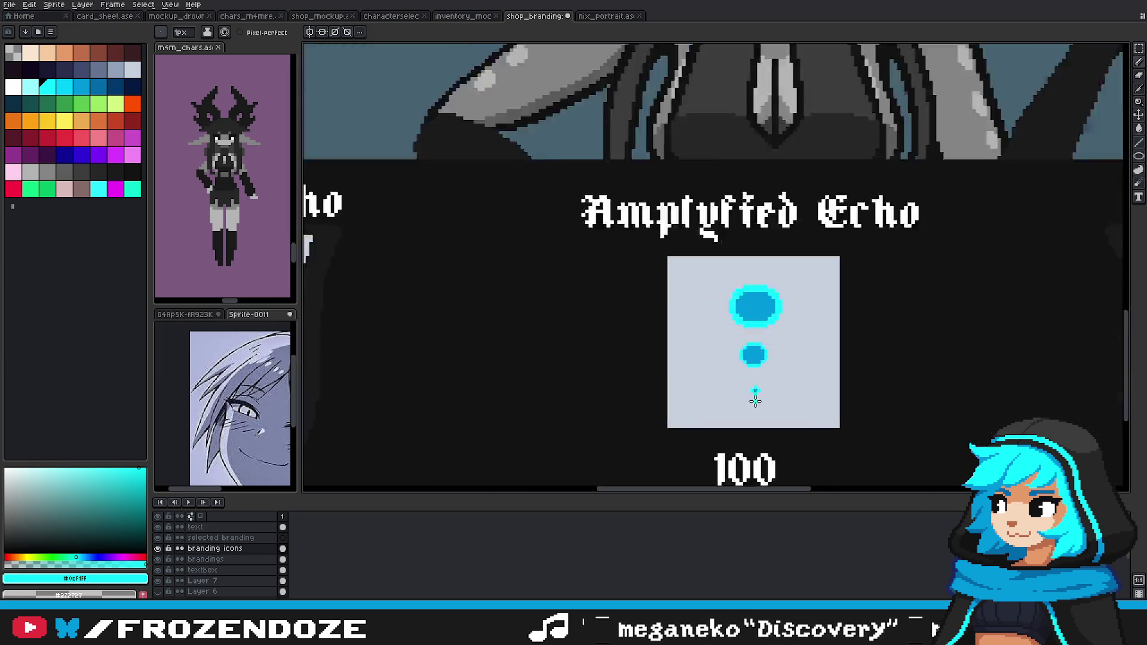
Step: Add a cyan pixel at the smallest dot's bottom-left
{"action": "scroll", "coordinate": [747, 380], "scroll_direction": "up", "scroll_amount": 3}
{"action": "left_click", "coordinate": [748, 379]}
{"action": "scroll", "coordinate": [770, 382], "scroll_direction": "down", "scroll_amount": 2}
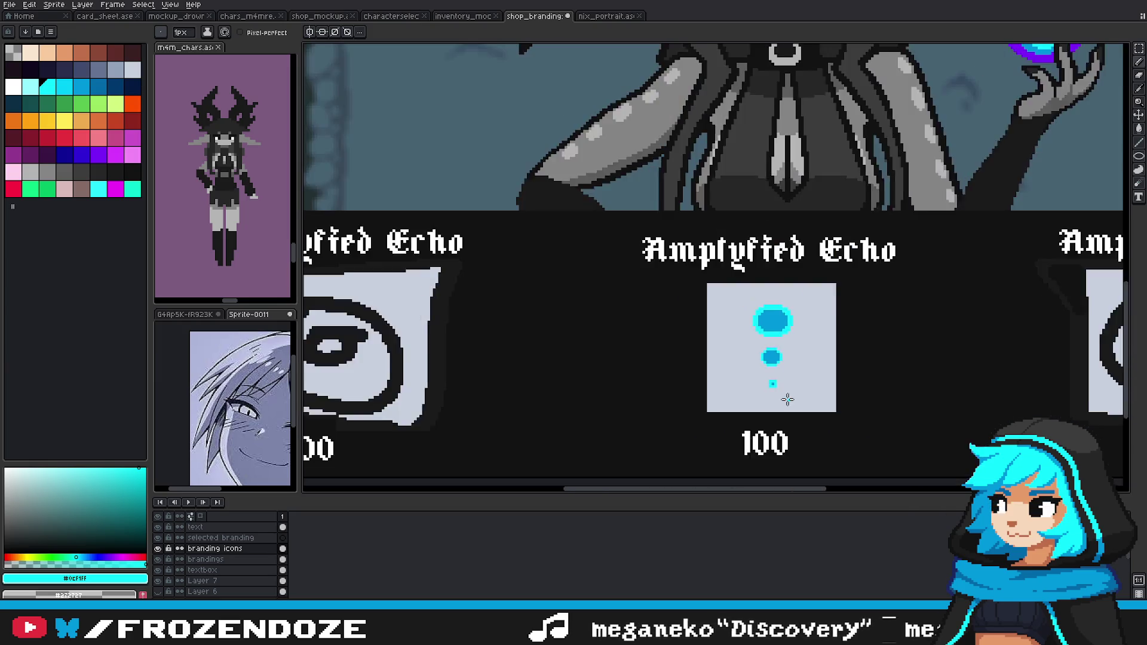
{"action": "scroll", "coordinate": [810, 390], "scroll_direction": "down", "scroll_amount": 1}
{"action": "scroll", "coordinate": [809, 390], "scroll_direction": "down", "scroll_amount": 1}
{"action": "scroll", "coordinate": [991, 281], "scroll_direction": "up", "scroll_amount": 1}
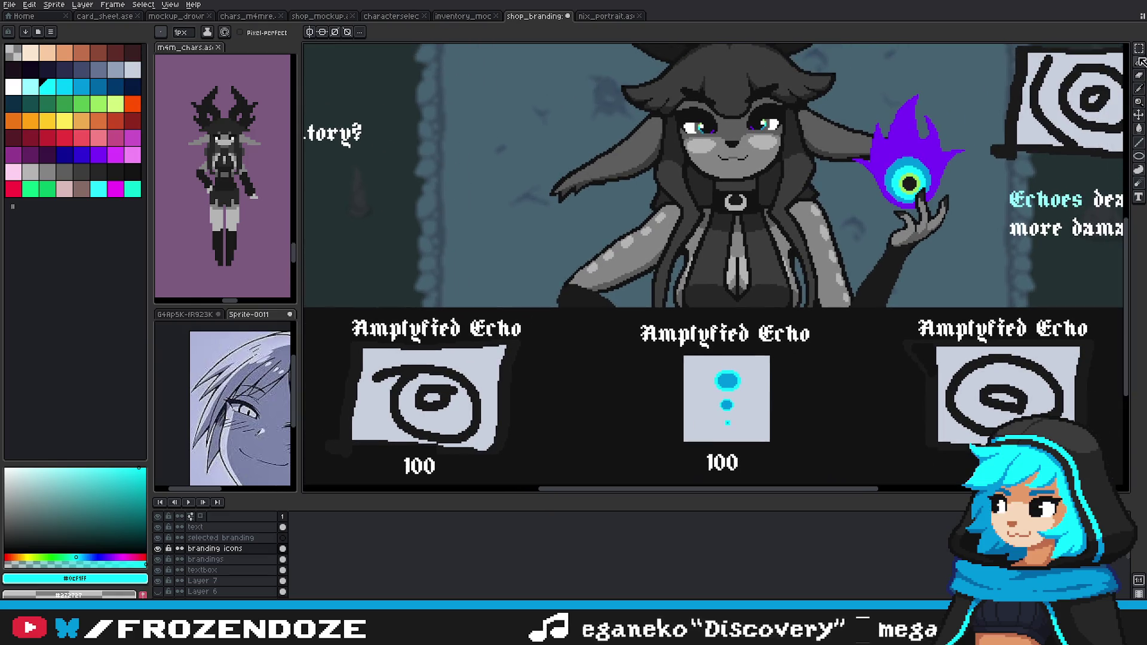
Step: Marquee-select the smallest dot, then clear the selection
{"action": "left_click", "coordinate": [1138, 58]}
{"action": "scroll", "coordinate": [739, 415], "scroll_direction": "up", "scroll_amount": 2}
{"action": "left_click_drag", "start_coordinate": [656, 407], "coordinate": [724, 464]}
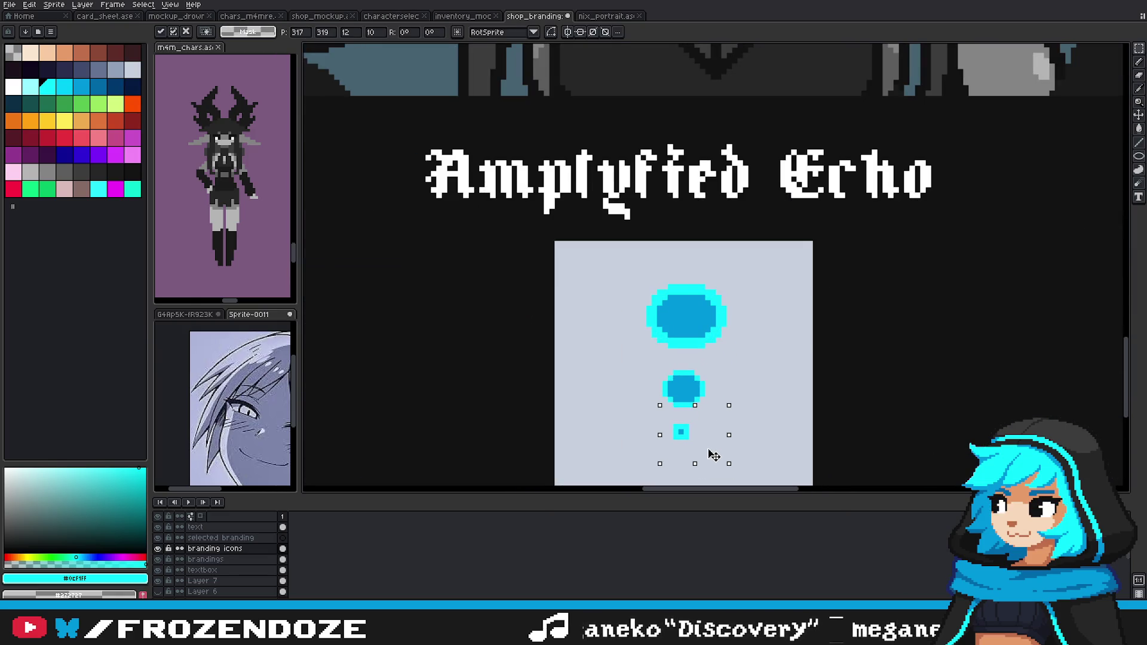
{"action": "scroll", "coordinate": [710, 452], "scroll_direction": "up", "scroll_amount": 1}
{"action": "scroll", "coordinate": [798, 317], "scroll_direction": "down", "scroll_amount": 1}
{"action": "key", "text": "ctrl+d"}
Step: Widen the smallest dot's dark-blue centre on both sides and add a cyan pixel beside it
{"action": "left_click", "coordinate": [727, 363], "text": "alt"}
{"action": "key", "text": "b"}
{"action": "left_click", "coordinate": [737, 364]}
{"action": "left_click", "coordinate": [715, 364], "text": "alt"}
{"action": "left_click", "coordinate": [747, 363]}
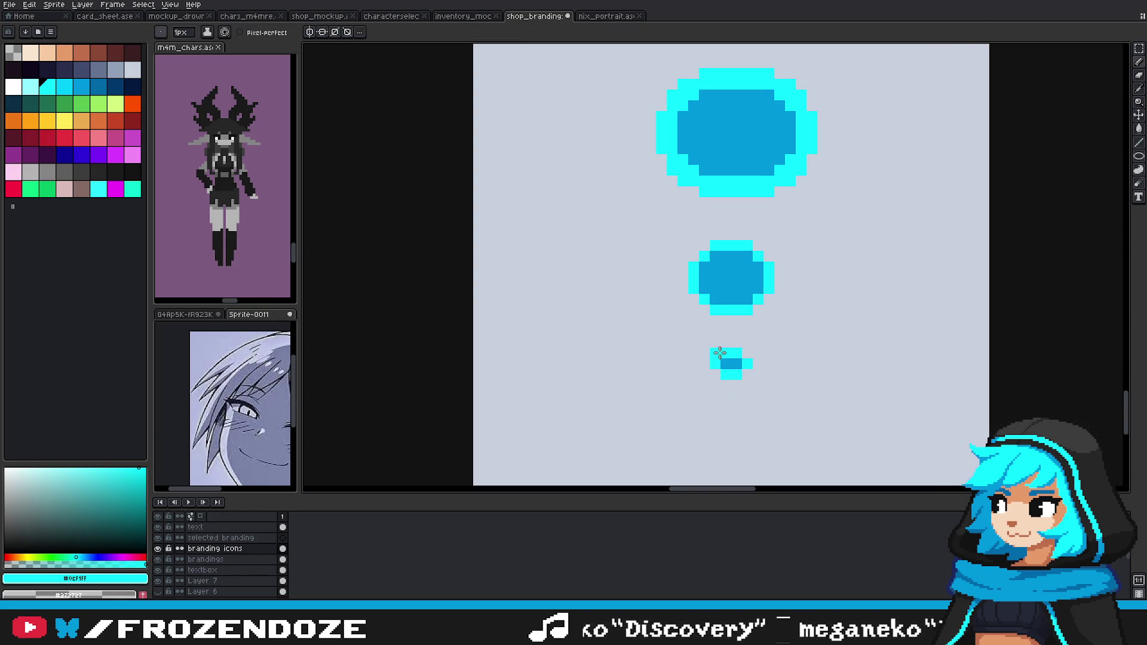
{"action": "left_click", "coordinate": [730, 314], "text": "alt"}
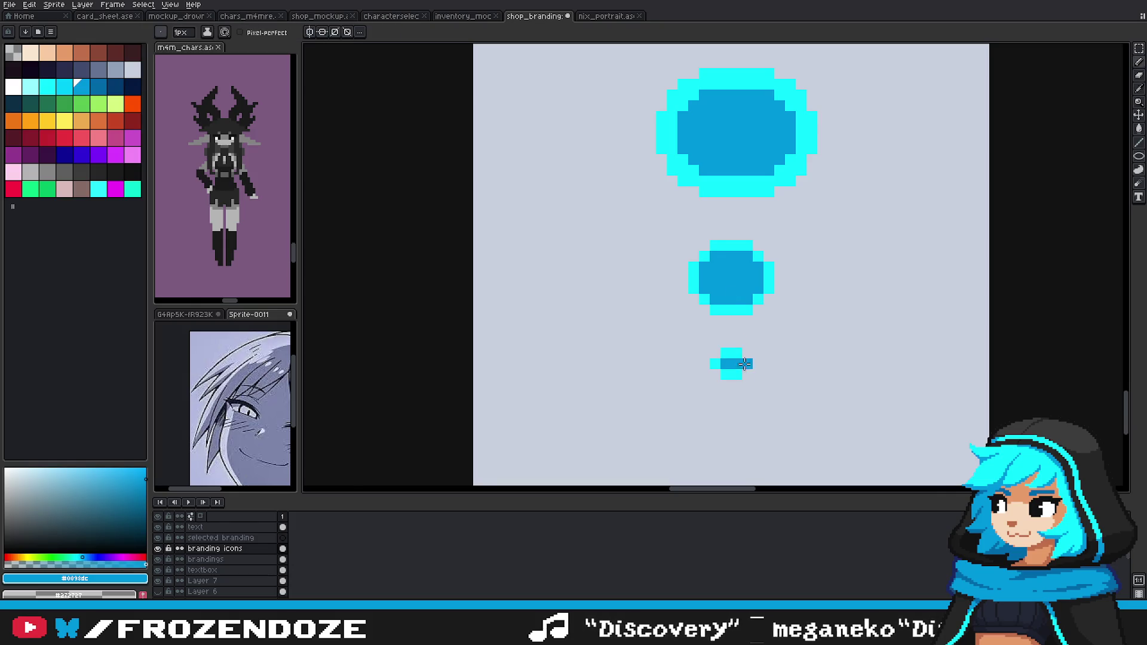
{"action": "scroll", "coordinate": [745, 364], "scroll_direction": "down", "scroll_amount": 3}
{"action": "key", "text": "m"}
{"action": "scroll", "coordinate": [706, 351], "scroll_direction": "up", "scroll_amount": 1}
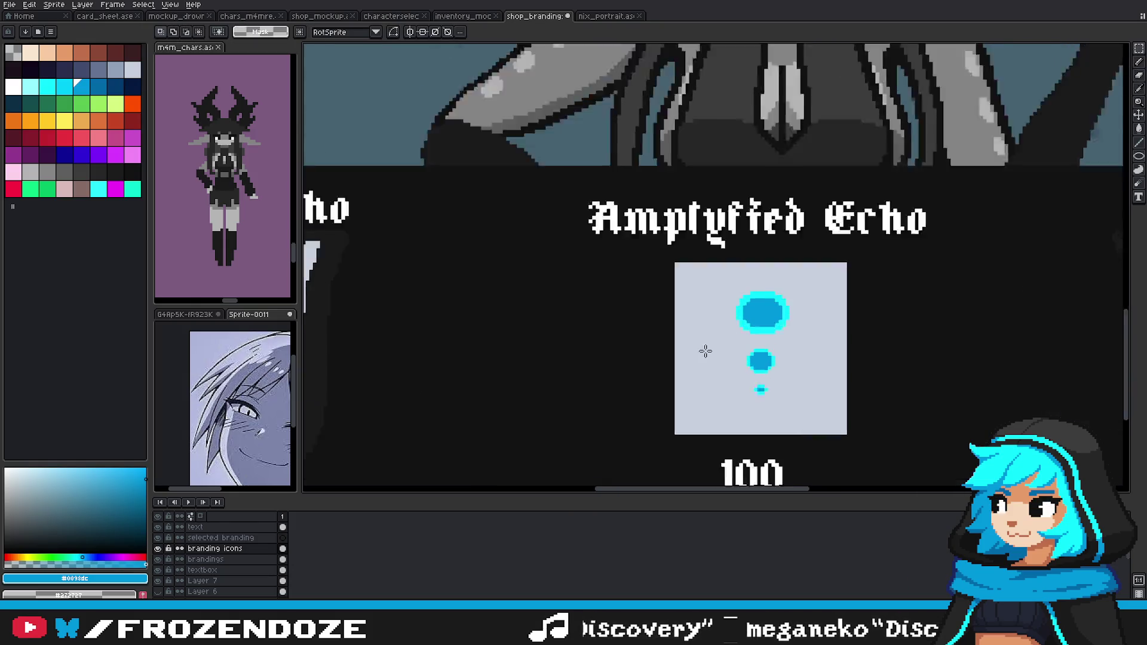
Step: Shift the big dot's right half rightwards and apply the transform
{"action": "scroll", "coordinate": [706, 351], "scroll_direction": "up", "scroll_amount": 1}
{"action": "mouse_move", "coordinate": [722, 245]}
{"action": "left_mouse_down"}
{"action": "mouse_move", "coordinate": [845, 325]}
{"action": "mouse_move", "coordinate": [781, 253]}
{"action": "left_mouse_up"}
{"action": "key", "text": "Escape"}
{"action": "left_click_drag", "start_coordinate": [822, 301], "coordinate": [793, 326]}
{"action": "key", "text": "Return"}
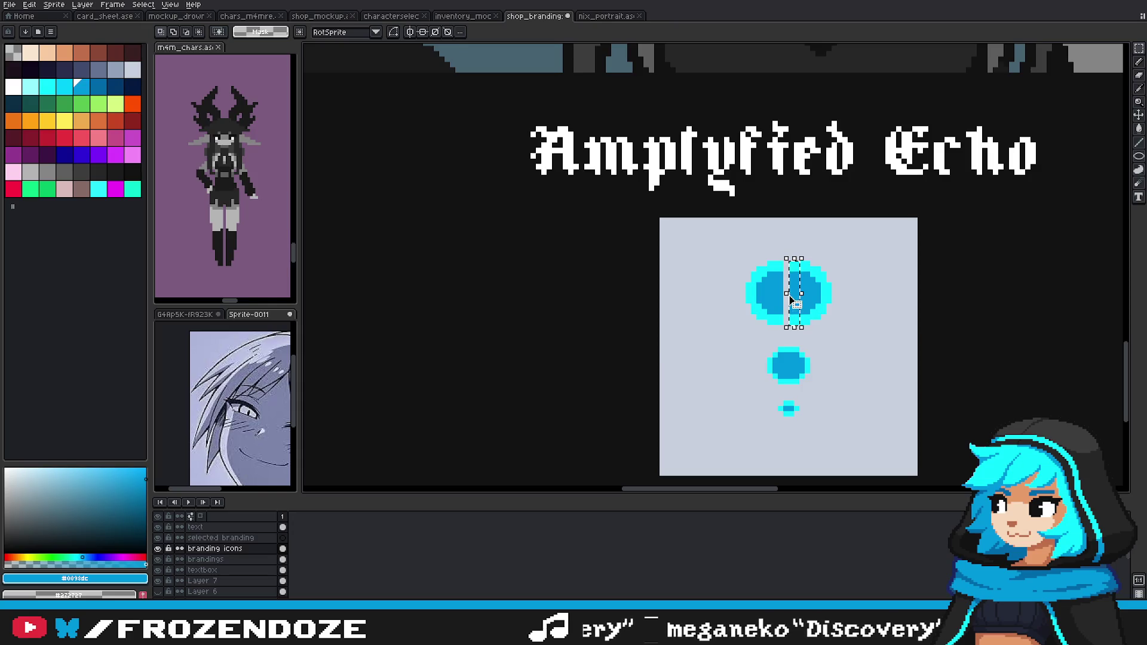
{"action": "key", "text": "Return"}
Step: Select the big dot and move it down about 15 px
{"action": "scroll", "coordinate": [875, 310], "scroll_direction": "down", "scroll_amount": 2}
{"action": "scroll", "coordinate": [836, 269], "scroll_direction": "down", "scroll_amount": 1}
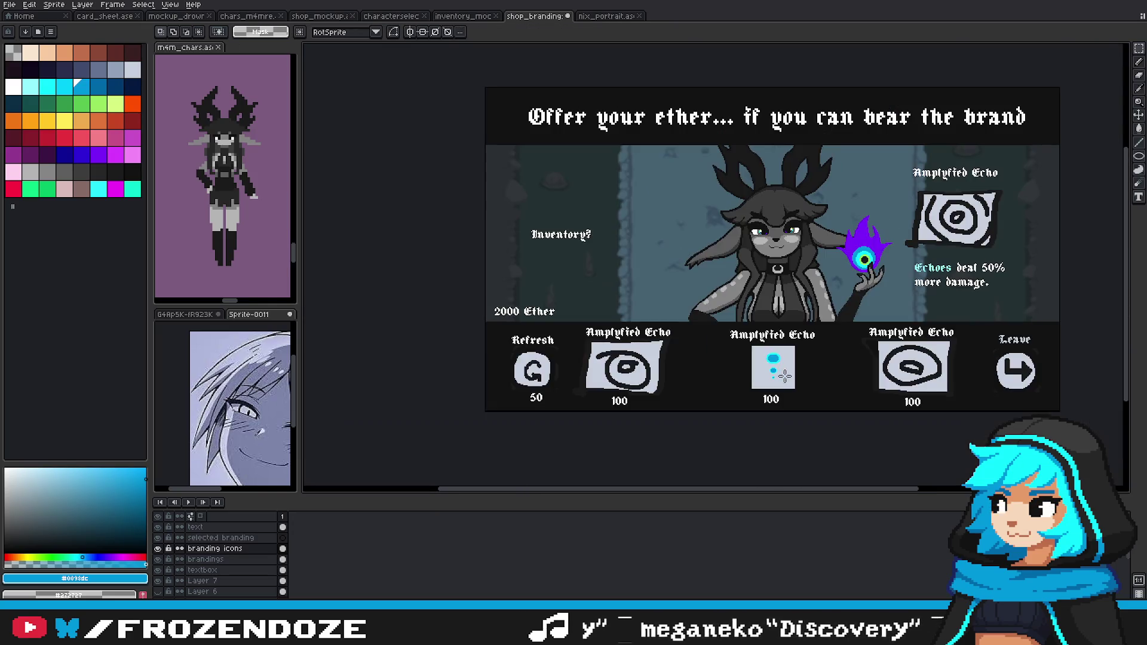
{"action": "scroll", "coordinate": [777, 239], "scroll_direction": "up", "scroll_amount": 1}
{"action": "scroll", "coordinate": [748, 226], "scroll_direction": "up", "scroll_amount": 2}
{"action": "left_click_drag", "start_coordinate": [762, 247], "coordinate": [888, 313]}
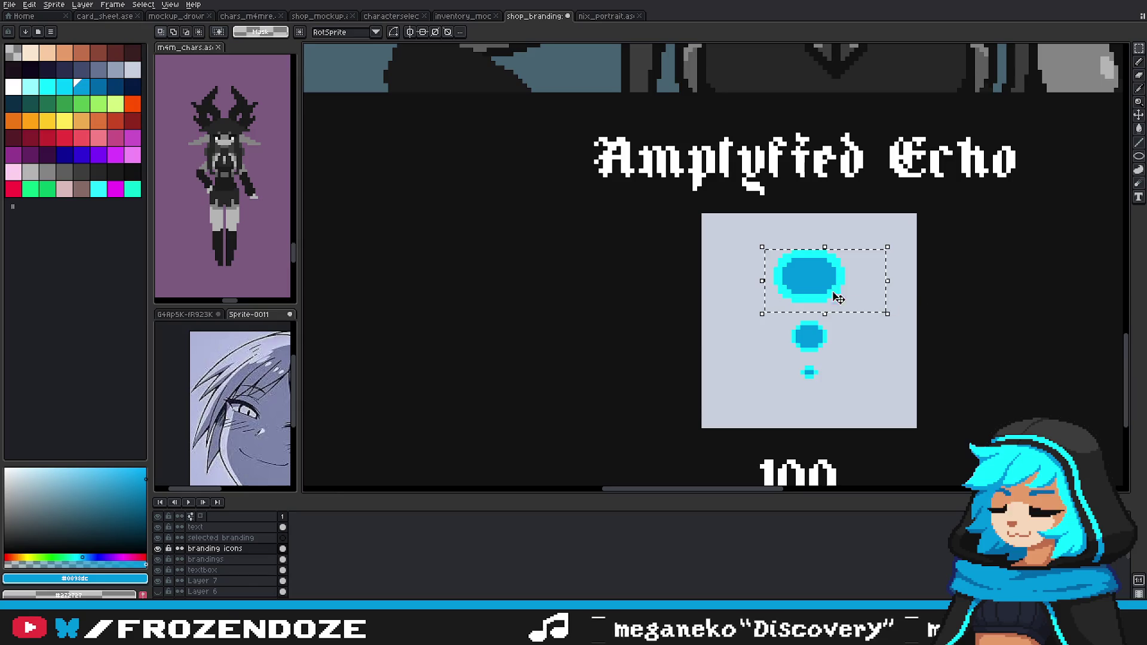
{"action": "left_click_drag", "start_coordinate": [828, 292], "coordinate": [828, 302]}
{"action": "key", "text": "Return"}
Step: Select the lower dot and move it up about 15 px
{"action": "left_click_drag", "start_coordinate": [788, 352], "coordinate": [838, 332]}
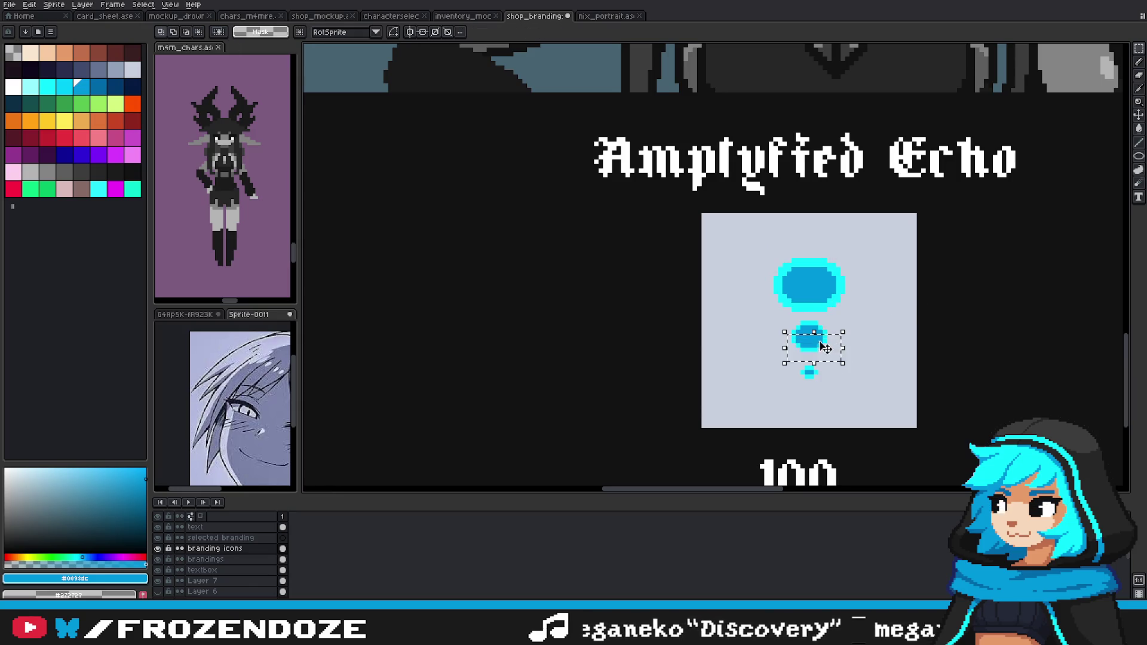
{"action": "scroll", "coordinate": [843, 372], "scroll_direction": "down", "scroll_amount": 3}
{"action": "scroll", "coordinate": [824, 368], "scroll_direction": "down", "scroll_amount": 2}
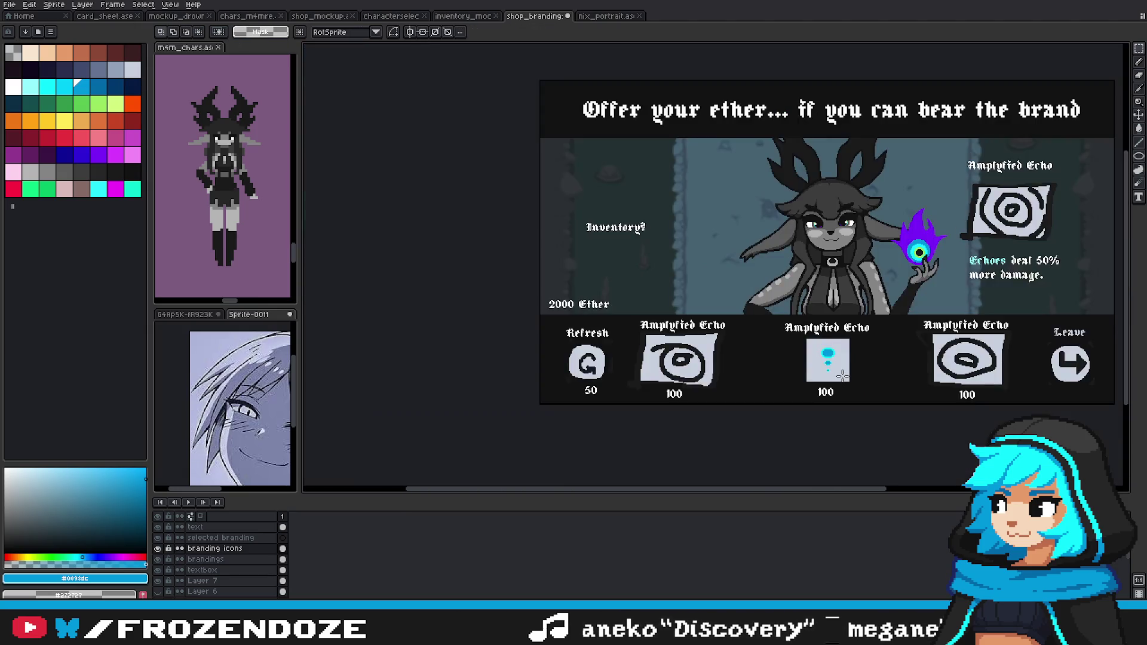
{"action": "scroll", "coordinate": [842, 354], "scroll_direction": "up", "scroll_amount": 4}
{"action": "left_click_drag", "start_coordinate": [886, 424], "coordinate": [877, 412]}
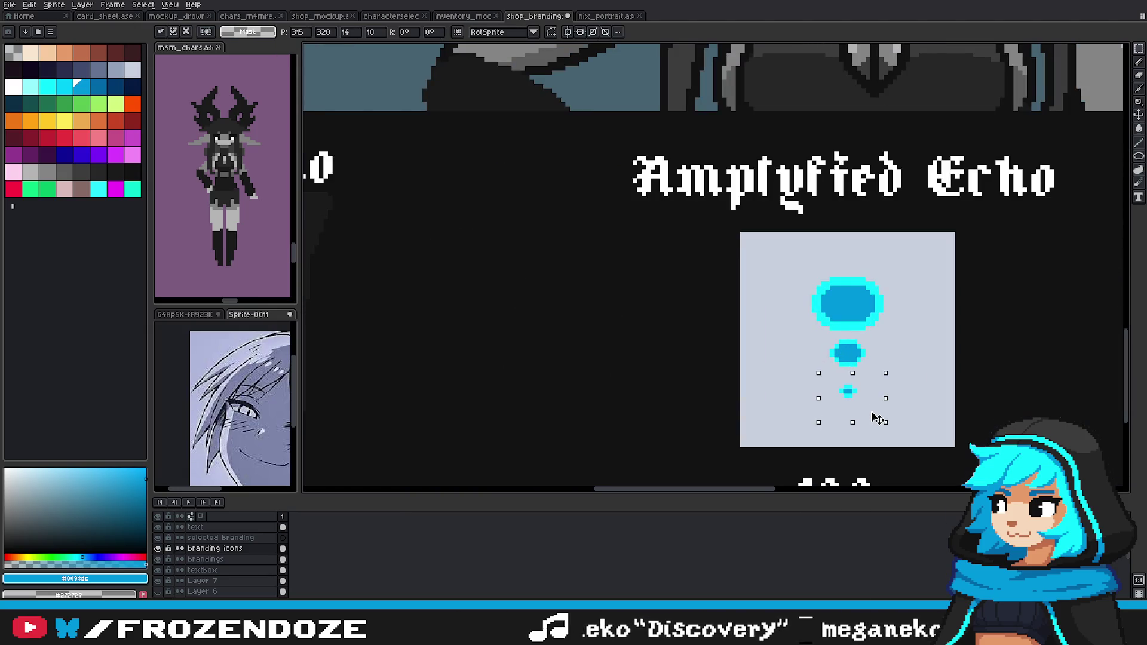
Step: Rotate the selected three-dot icon 90° so the dots run horizontally
{"action": "scroll", "coordinate": [878, 417], "scroll_direction": "down", "scroll_amount": 2}
{"action": "mouse_move", "coordinate": [814, 300]}
{"action": "left_mouse_down"}
{"action": "mouse_move", "coordinate": [941, 430]}
{"action": "mouse_move", "coordinate": [973, 367]}
{"action": "left_mouse_up"}
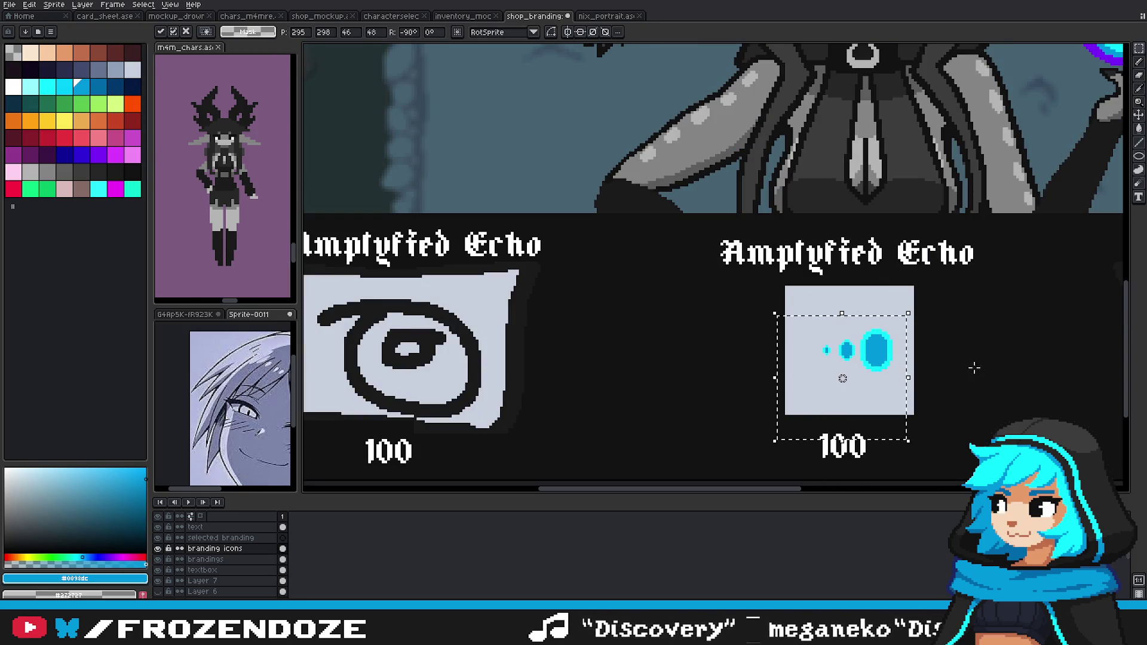
{"action": "key", "text": "Return"}
Step: Shift the row of dots slightly left
{"action": "scroll", "coordinate": [904, 365], "scroll_direction": "down", "scroll_amount": 1}
{"action": "scroll", "coordinate": [932, 364], "scroll_direction": "down", "scroll_amount": 2}
{"action": "scroll", "coordinate": [921, 359], "scroll_direction": "up", "scroll_amount": 3}
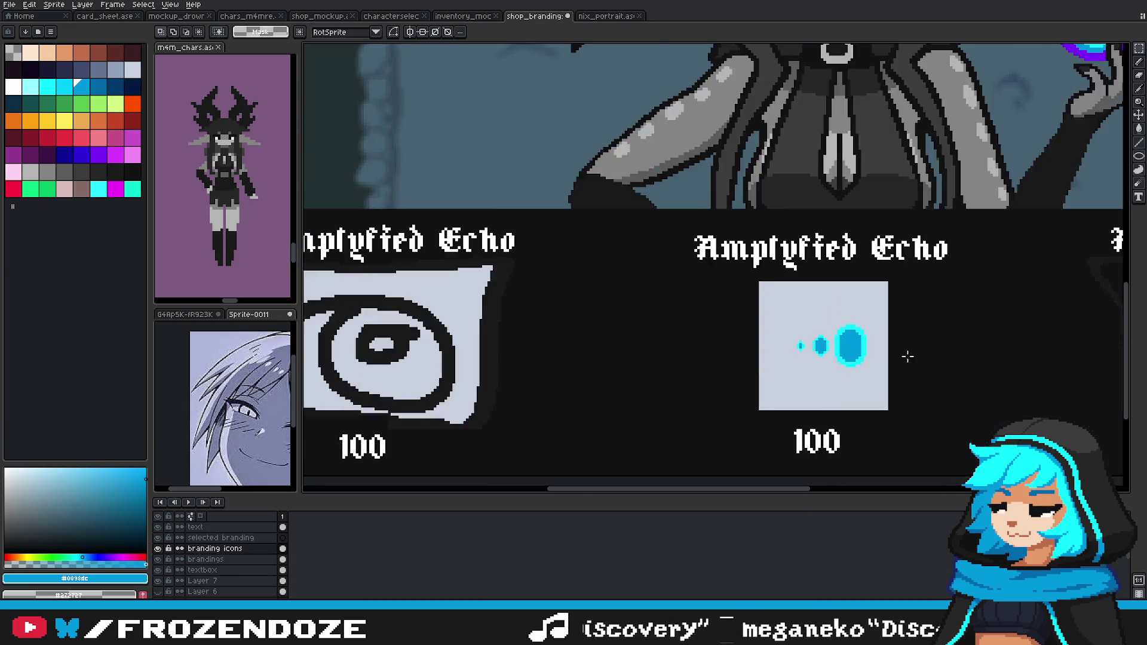
{"action": "scroll", "coordinate": [904, 359], "scroll_direction": "up", "scroll_amount": 1}
{"action": "mouse_move", "coordinate": [681, 277]}
{"action": "left_mouse_down"}
{"action": "mouse_move", "coordinate": [868, 407]}
{"action": "mouse_move", "coordinate": [823, 383]}
{"action": "left_mouse_up"}
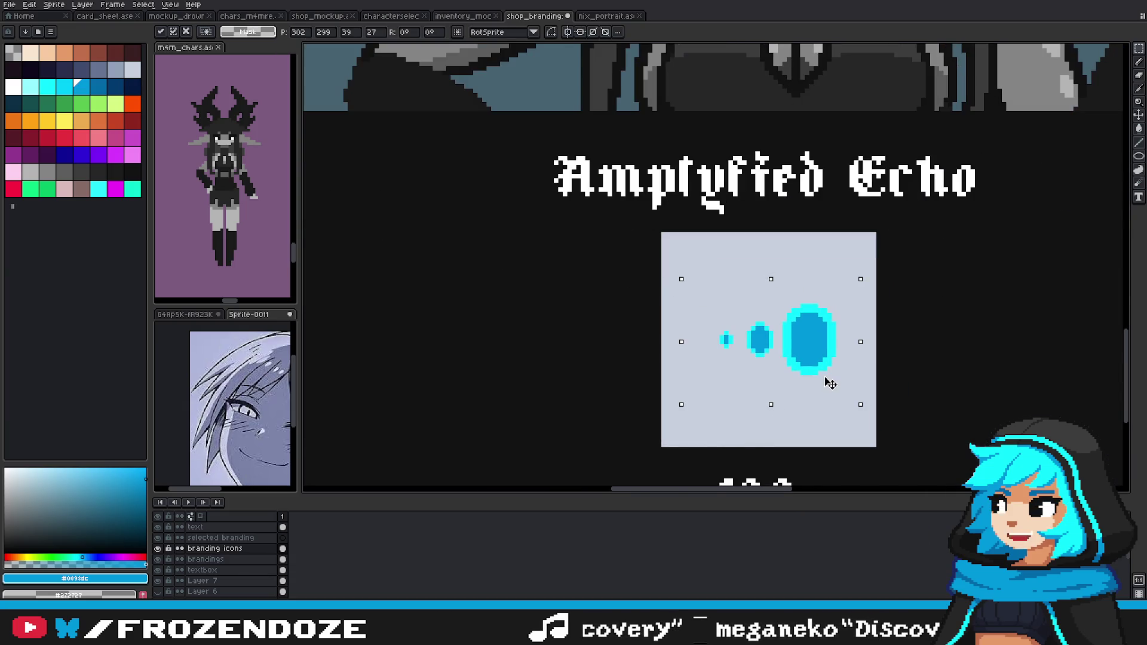
{"action": "left_click", "coordinate": [886, 371]}
Step: Nudge the three dots down about 16 px to centre them in the card
{"action": "scroll", "coordinate": [885, 371], "scroll_direction": "down", "scroll_amount": 2}
{"action": "scroll", "coordinate": [805, 365], "scroll_direction": "up", "scroll_amount": 3}
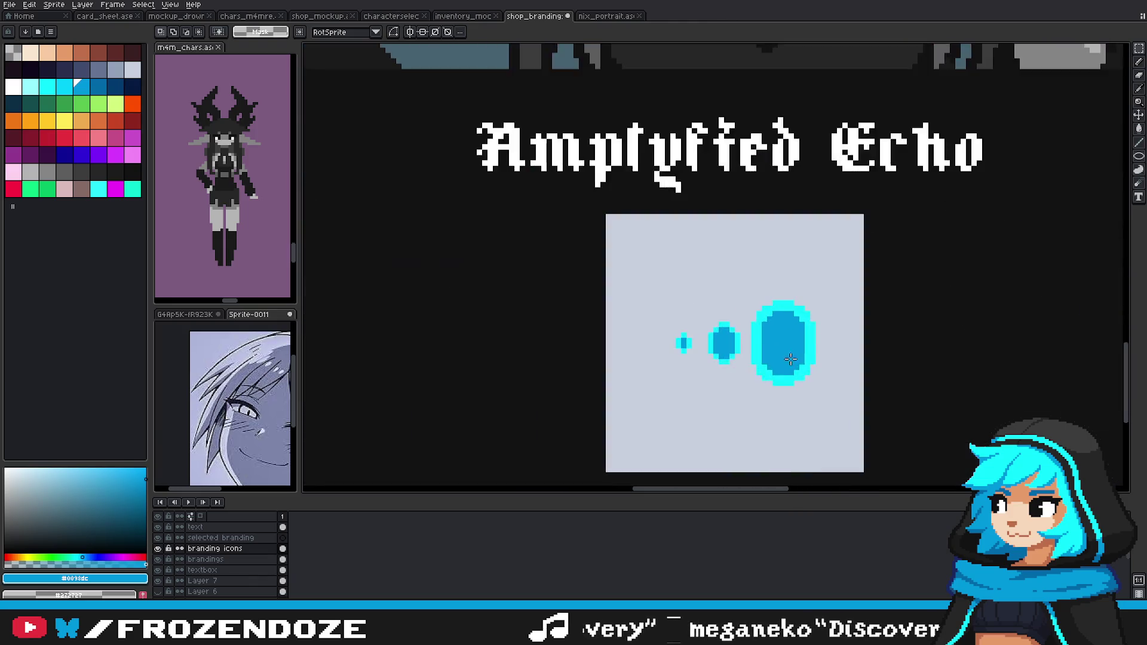
{"action": "scroll", "coordinate": [805, 365], "scroll_direction": "up", "scroll_amount": 2}
{"action": "left_click_drag", "start_coordinate": [590, 263], "coordinate": [958, 375]}
{"action": "left_click_drag", "start_coordinate": [860, 320], "coordinate": [861, 330]}
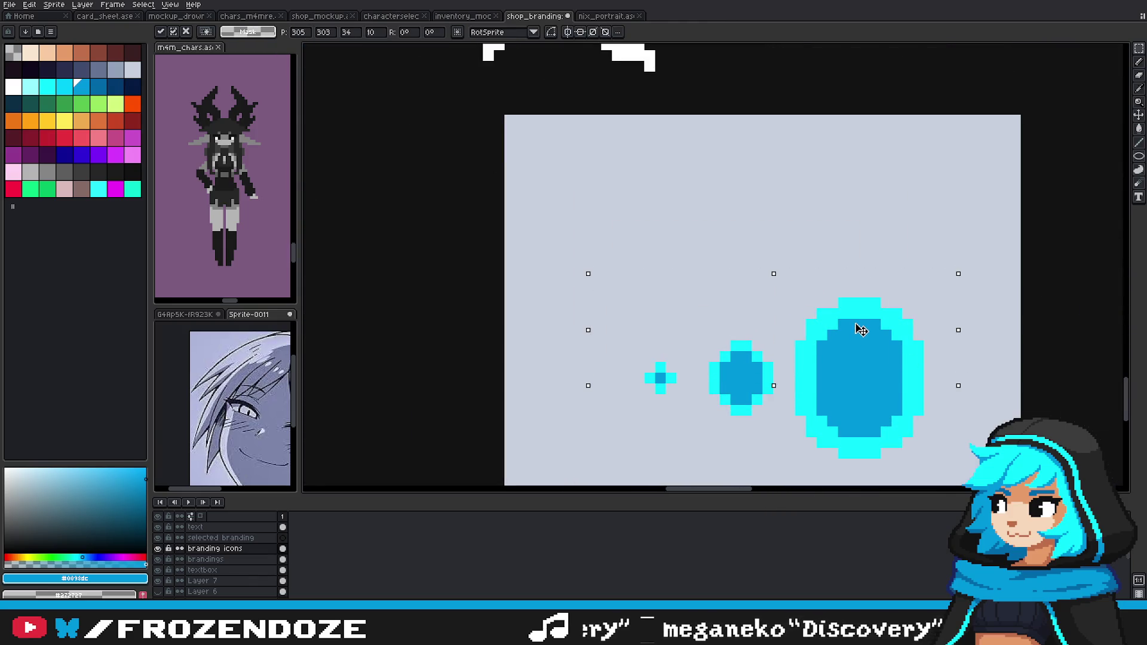
{"action": "scroll", "coordinate": [777, 389], "scroll_direction": "down", "scroll_amount": 3}
{"action": "left_click", "coordinate": [711, 426]}
{"action": "scroll", "coordinate": [716, 443], "scroll_direction": "down", "scroll_amount": 2}
{"action": "scroll", "coordinate": [716, 443], "scroll_direction": "down", "scroll_amount": 2}
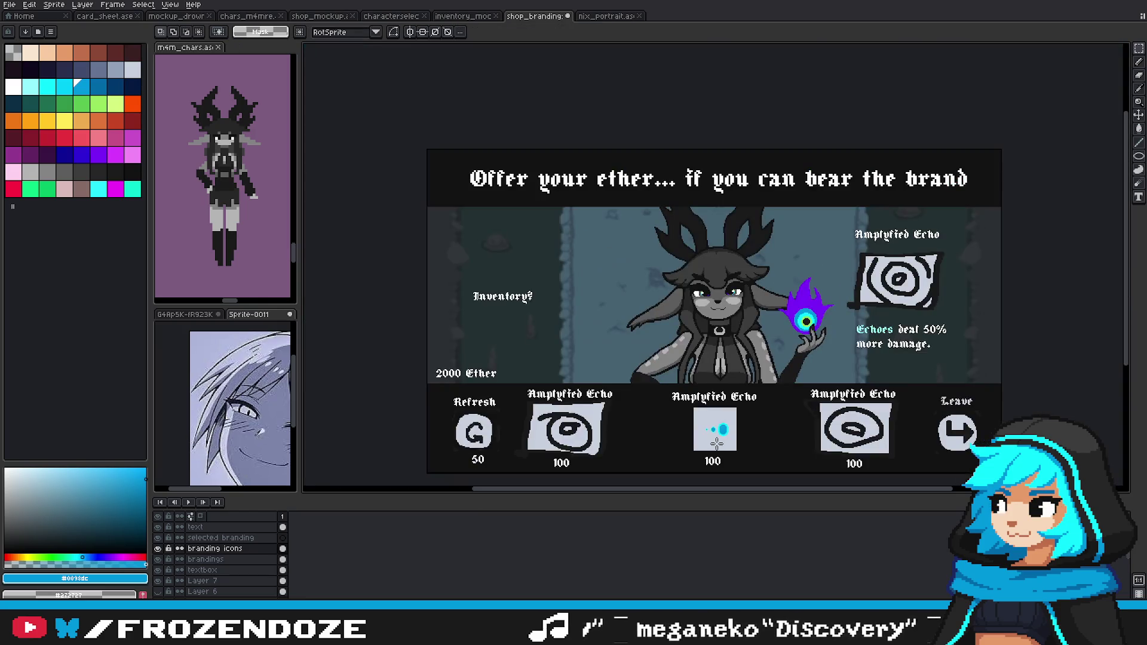
{"action": "scroll", "coordinate": [715, 443], "scroll_direction": "up", "scroll_amount": 3}
{"action": "scroll", "coordinate": [697, 399], "scroll_direction": "up", "scroll_amount": 3}
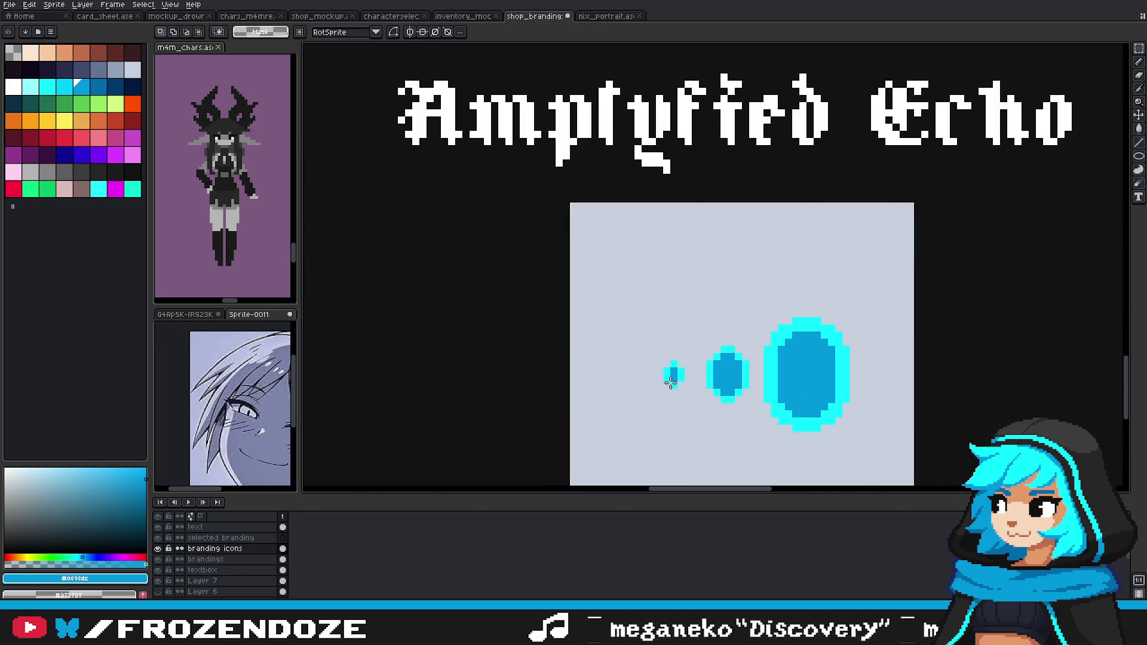
{"action": "scroll", "coordinate": [671, 383], "scroll_direction": "up", "scroll_amount": 2}
Step: Eyedrop cyan from a dot's rim and add two cyan pixels beside the small blue square
{"action": "left_click", "coordinate": [661, 366], "text": "alt"}
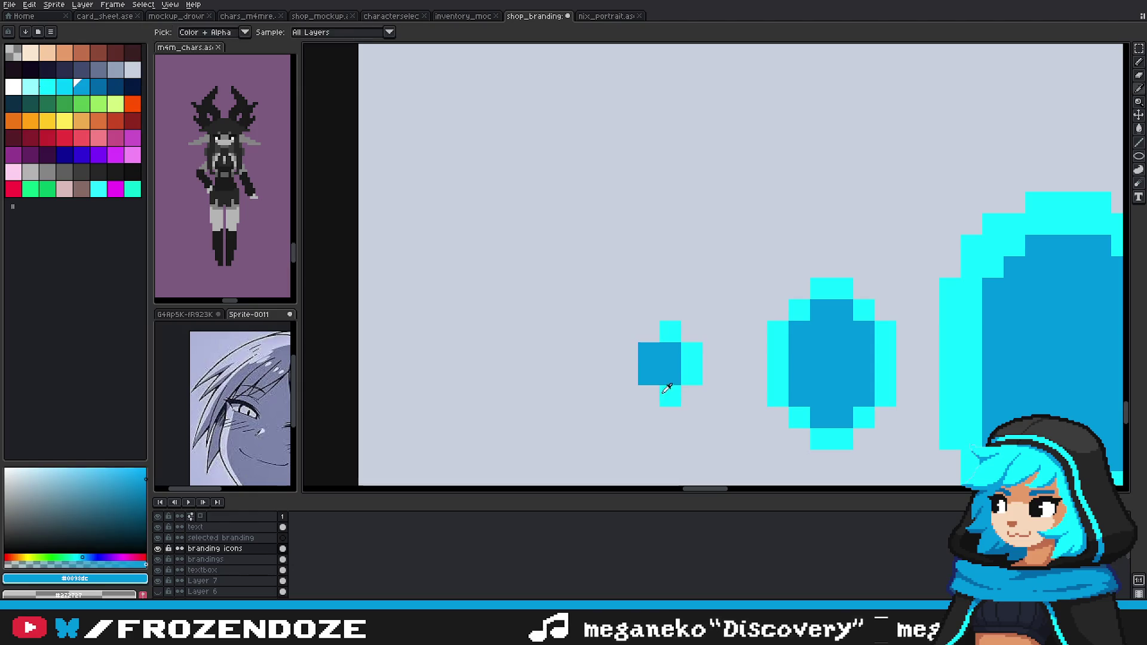
{"action": "left_click", "coordinate": [667, 389], "text": "alt"}
{"action": "left_click", "coordinate": [649, 396]}
{"action": "left_click", "coordinate": [627, 353]}
Step: Add cyan pixels along the middle oval's upper-left edge
{"action": "scroll", "coordinate": [693, 371], "scroll_direction": "down", "scroll_amount": 5}
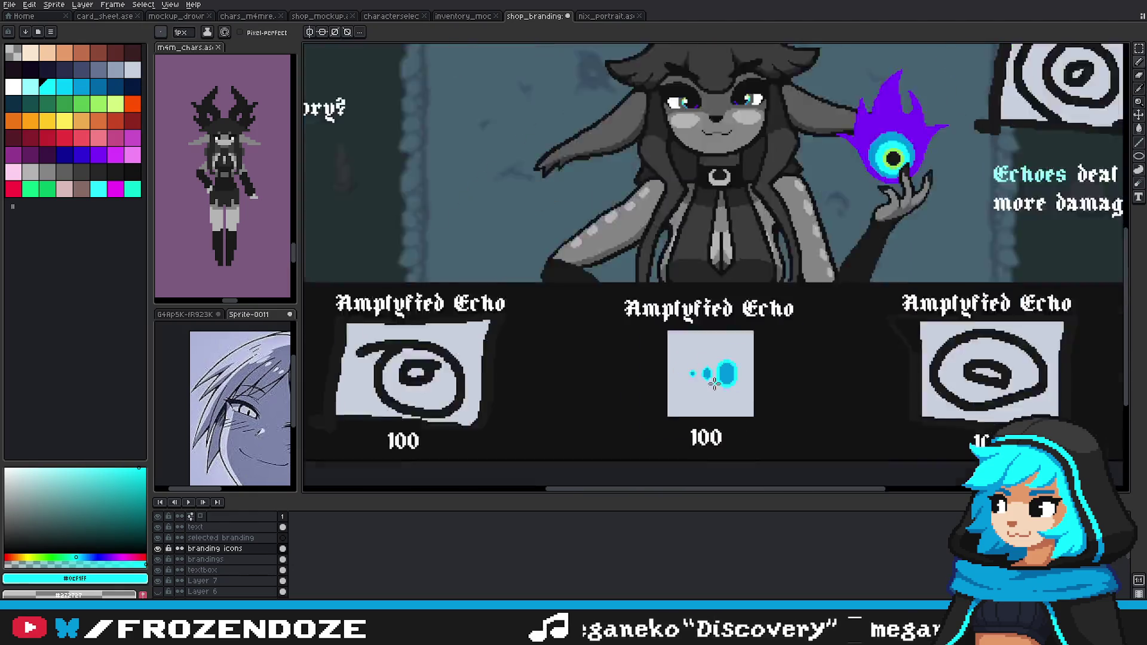
{"action": "scroll", "coordinate": [740, 400], "scroll_direction": "down", "scroll_amount": 2}
{"action": "scroll", "coordinate": [739, 400], "scroll_direction": "up", "scroll_amount": 2}
{"action": "scroll", "coordinate": [743, 385], "scroll_direction": "up", "scroll_amount": 1}
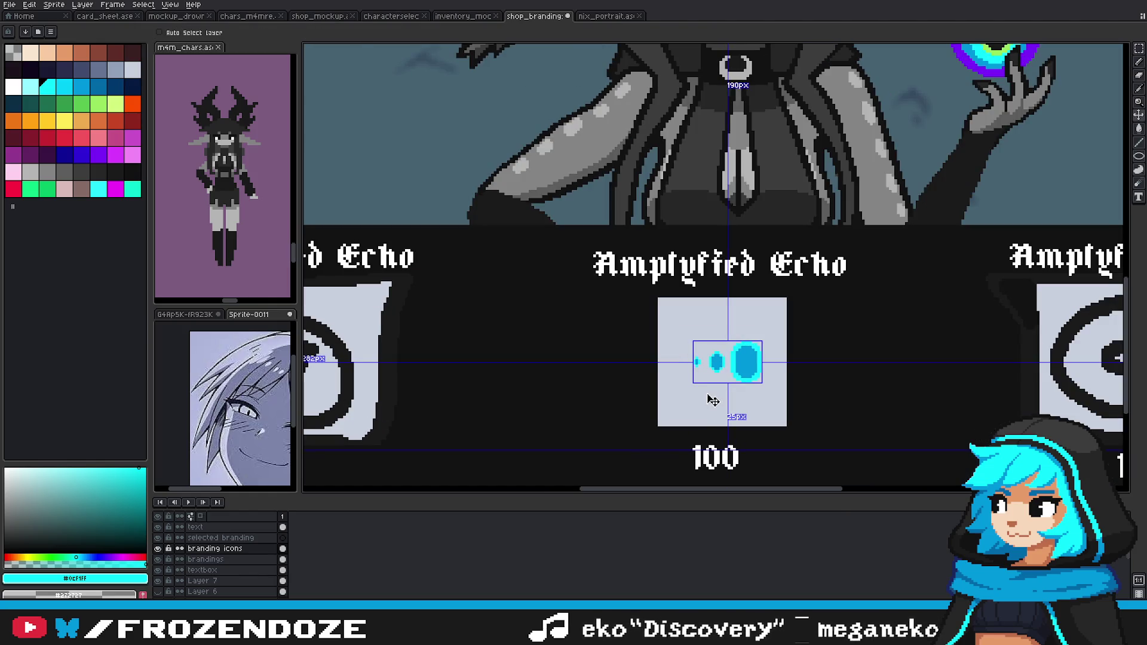
{"action": "scroll", "coordinate": [708, 386], "scroll_direction": "down", "scroll_amount": 1}
{"action": "scroll", "coordinate": [711, 383], "scroll_direction": "up", "scroll_amount": 2}
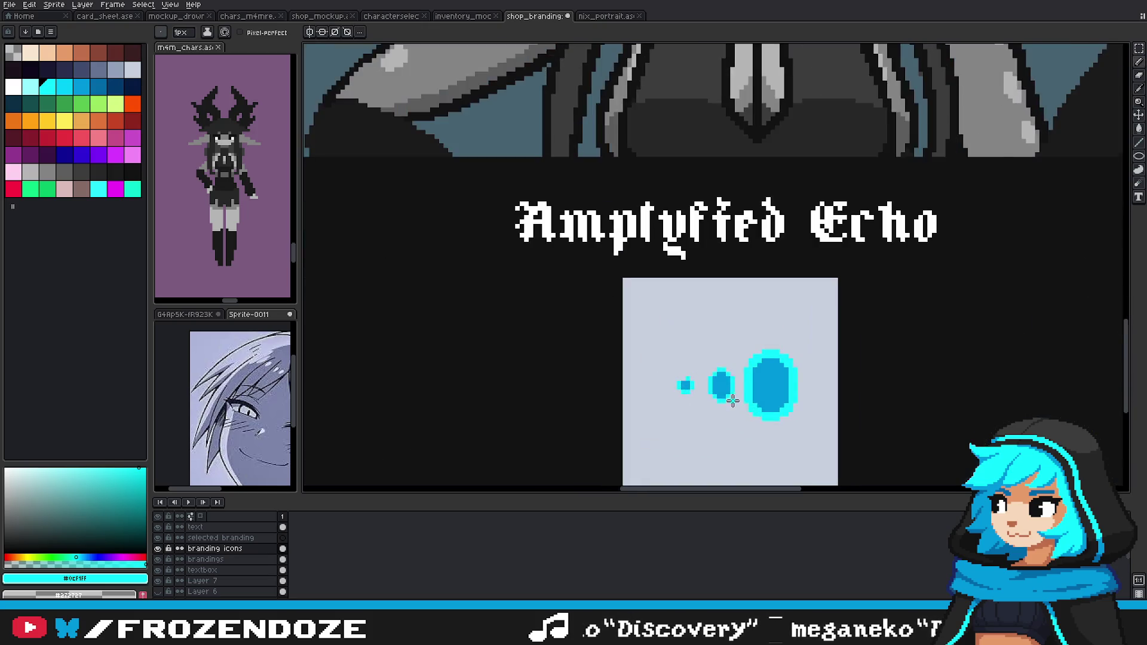
{"action": "scroll", "coordinate": [666, 378], "scroll_direction": "up", "scroll_amount": 2}
{"action": "left_click_drag", "start_coordinate": [654, 332], "coordinate": [675, 302]}
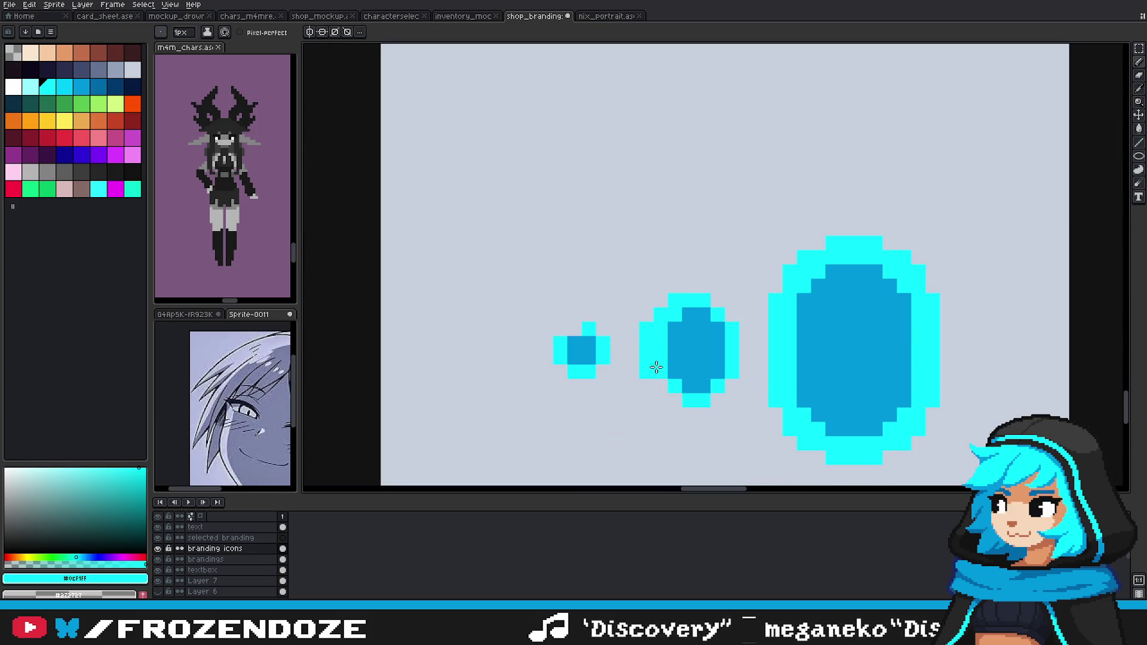
Step: Eyedrop dark blue #0098dc and paint along the big oval's right inner edge
{"action": "scroll", "coordinate": [673, 397], "scroll_direction": "down", "scroll_amount": 2}
{"action": "scroll", "coordinate": [735, 406], "scroll_direction": "down", "scroll_amount": 1}
{"action": "scroll", "coordinate": [753, 395], "scroll_direction": "up", "scroll_amount": 2}
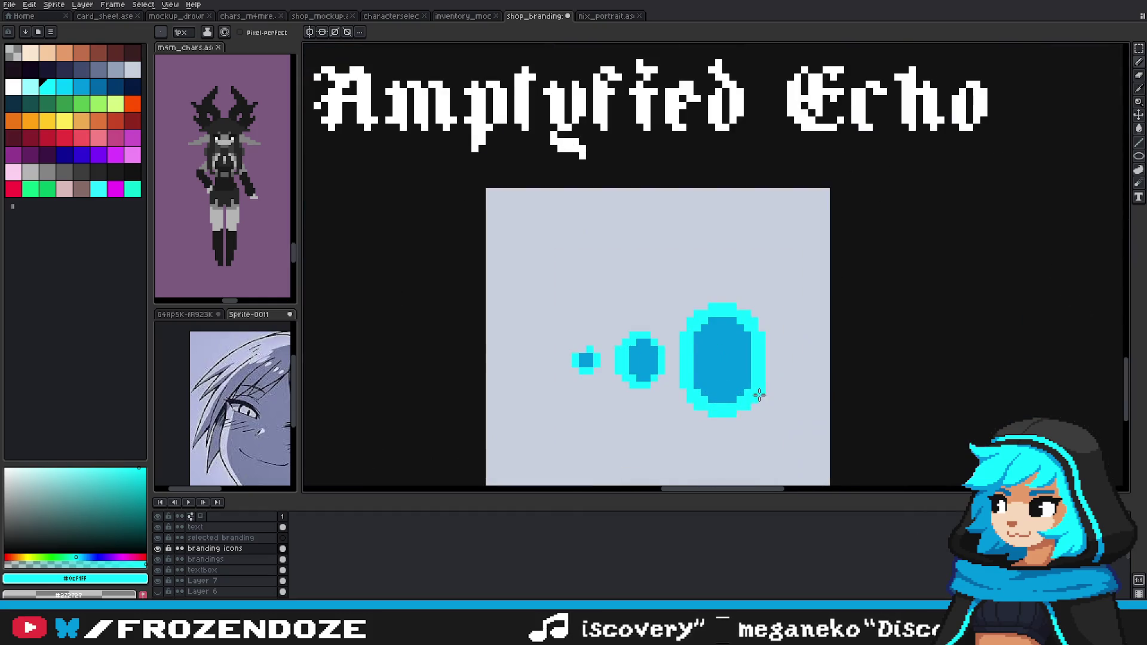
{"action": "scroll", "coordinate": [746, 378], "scroll_direction": "up", "scroll_amount": 1}
{"action": "left_click", "coordinate": [745, 378], "text": "alt"}
{"action": "left_click_drag", "start_coordinate": [777, 391], "coordinate": [780, 319]}
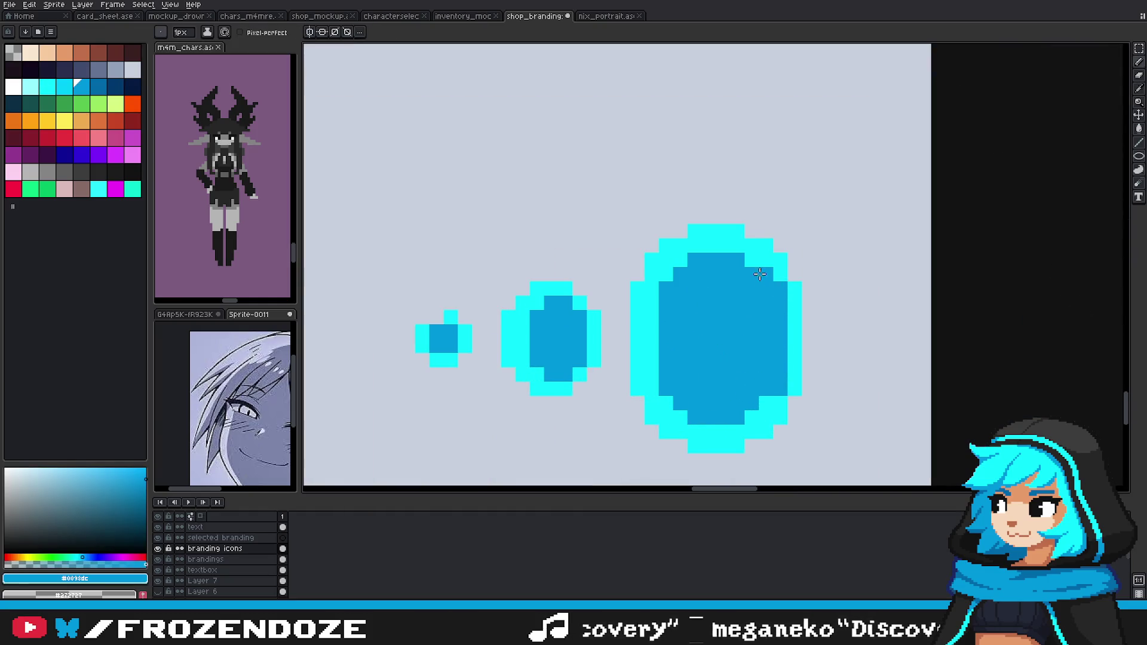
Step: Switch the drawing colour to cyan, then back to dark blue
{"action": "left_click", "coordinate": [781, 405], "text": "alt"}
{"action": "scroll", "coordinate": [781, 406], "scroll_direction": "down", "scroll_amount": 1}
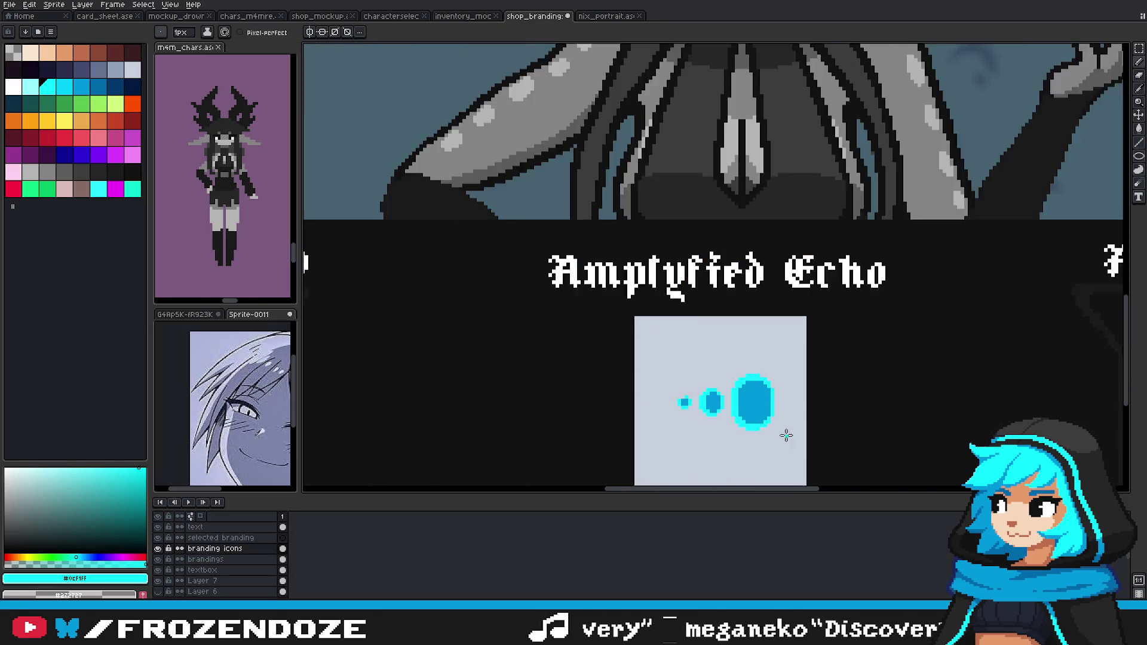
{"action": "scroll", "coordinate": [784, 418], "scroll_direction": "down", "scroll_amount": 1}
{"action": "scroll", "coordinate": [791, 432], "scroll_direction": "down", "scroll_amount": 1}
{"action": "scroll", "coordinate": [795, 432], "scroll_direction": "up", "scroll_amount": 4}
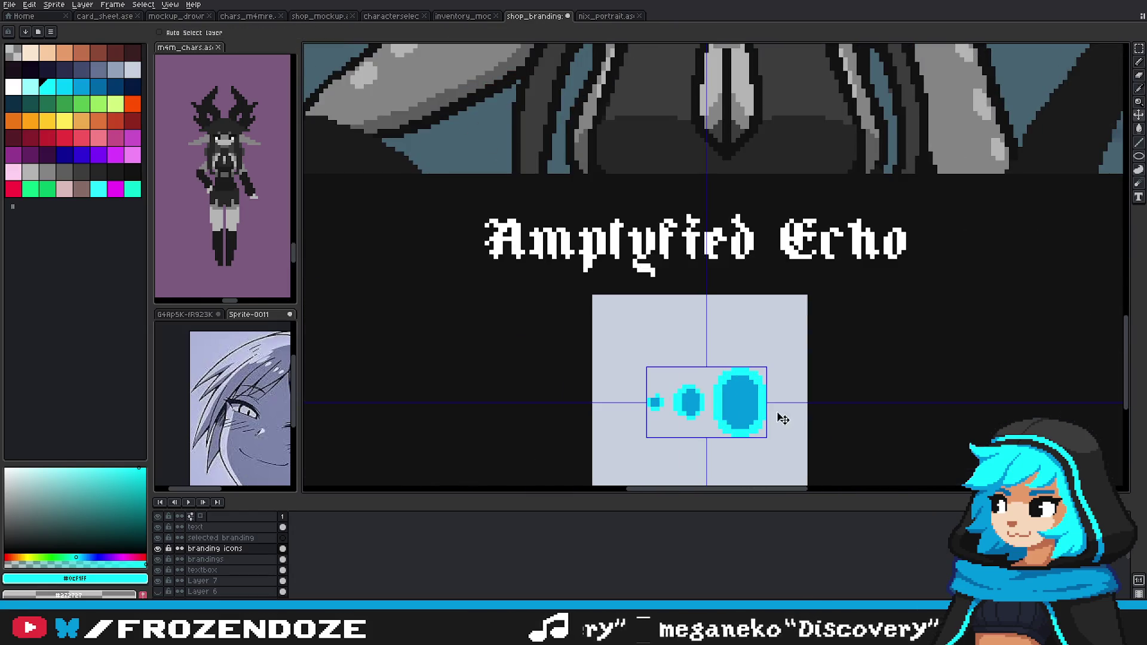
{"action": "left_click", "coordinate": [740, 407], "text": "alt"}
{"action": "scroll", "coordinate": [739, 407], "scroll_direction": "up", "scroll_amount": 3}
Step: Cover the big oval's cyan notches on its left, top-left and right edges with dark blue
{"action": "left_click_drag", "start_coordinate": [686, 341], "coordinate": [682, 407]}
{"action": "left_click_drag", "start_coordinate": [705, 320], "coordinate": [709, 308]}
{"action": "left_click_drag", "start_coordinate": [721, 462], "coordinate": [724, 411]}
{"action": "scroll", "coordinate": [705, 400], "scroll_direction": "down", "scroll_amount": 5}
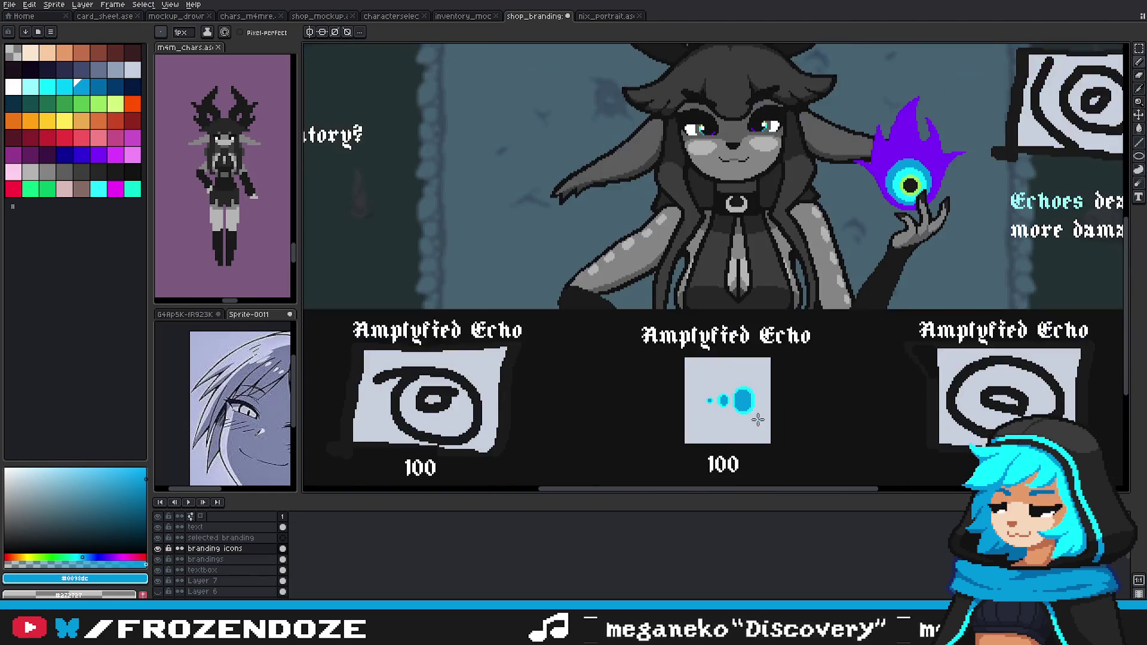
{"action": "scroll", "coordinate": [717, 406], "scroll_direction": "down", "scroll_amount": 2}
{"action": "scroll", "coordinate": [751, 415], "scroll_direction": "up", "scroll_amount": 4}
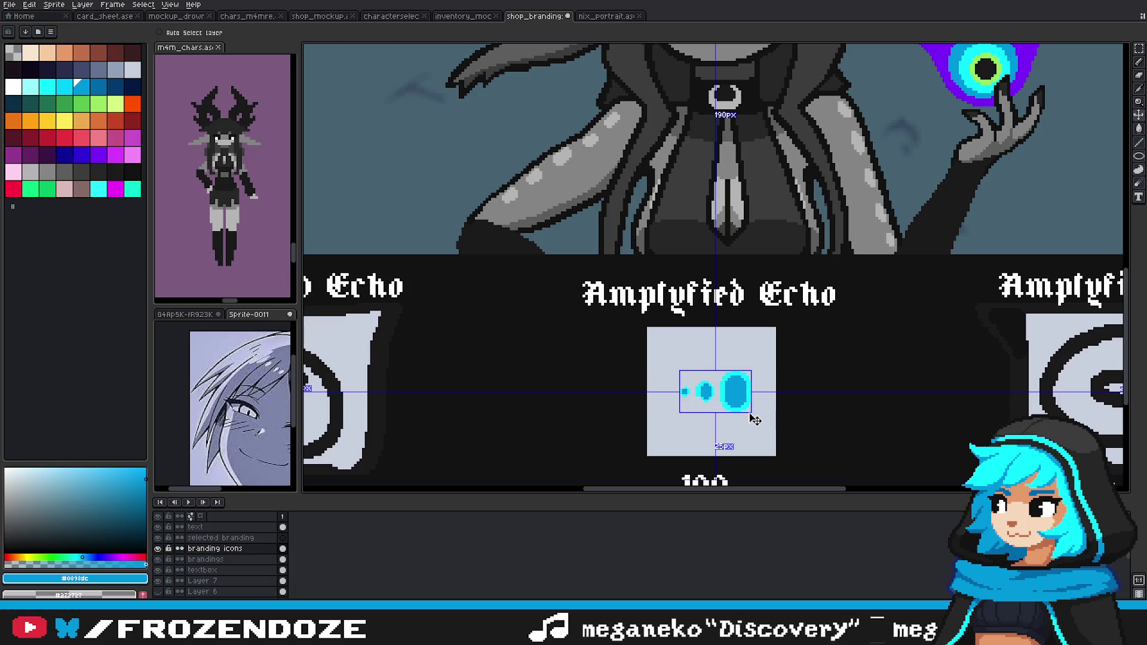
{"action": "scroll", "coordinate": [754, 416], "scroll_direction": "up", "scroll_amount": 1}
{"action": "scroll", "coordinate": [752, 406], "scroll_direction": "up", "scroll_amount": 1}
{"action": "left_click_drag", "start_coordinate": [752, 404], "coordinate": [751, 307]}
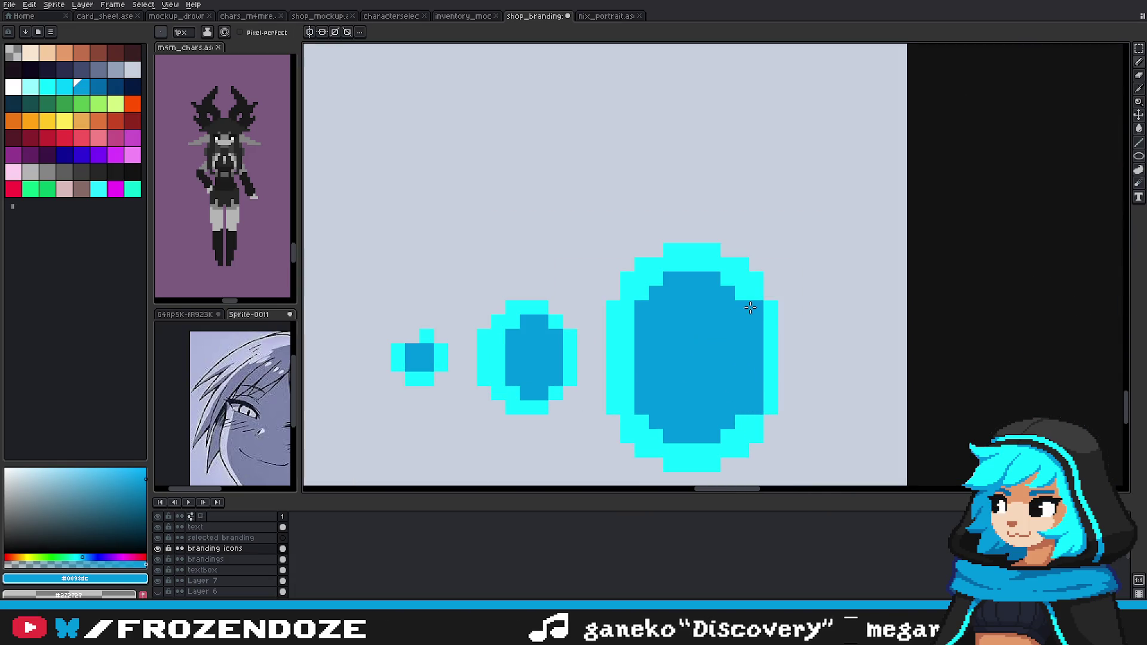
Step: Switch the drawing colour to cyan and return to the Pencil
{"action": "scroll", "coordinate": [735, 421], "scroll_direction": "down", "scroll_amount": 5}
{"action": "scroll", "coordinate": [741, 424], "scroll_direction": "up", "scroll_amount": 3}
{"action": "scroll", "coordinate": [746, 425], "scroll_direction": "up", "scroll_amount": 1}
{"action": "left_click", "coordinate": [738, 407], "text": "alt"}
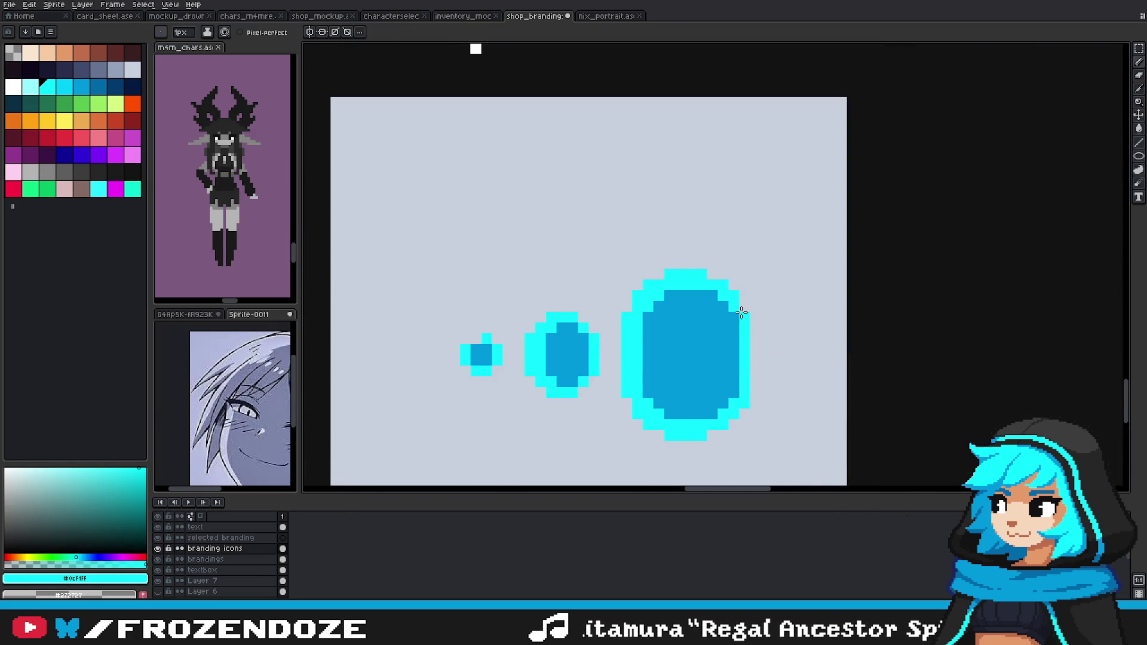
{"action": "scroll", "coordinate": [742, 312], "scroll_direction": "down", "scroll_amount": 3}
{"action": "scroll", "coordinate": [741, 395], "scroll_direction": "down", "scroll_amount": 2}
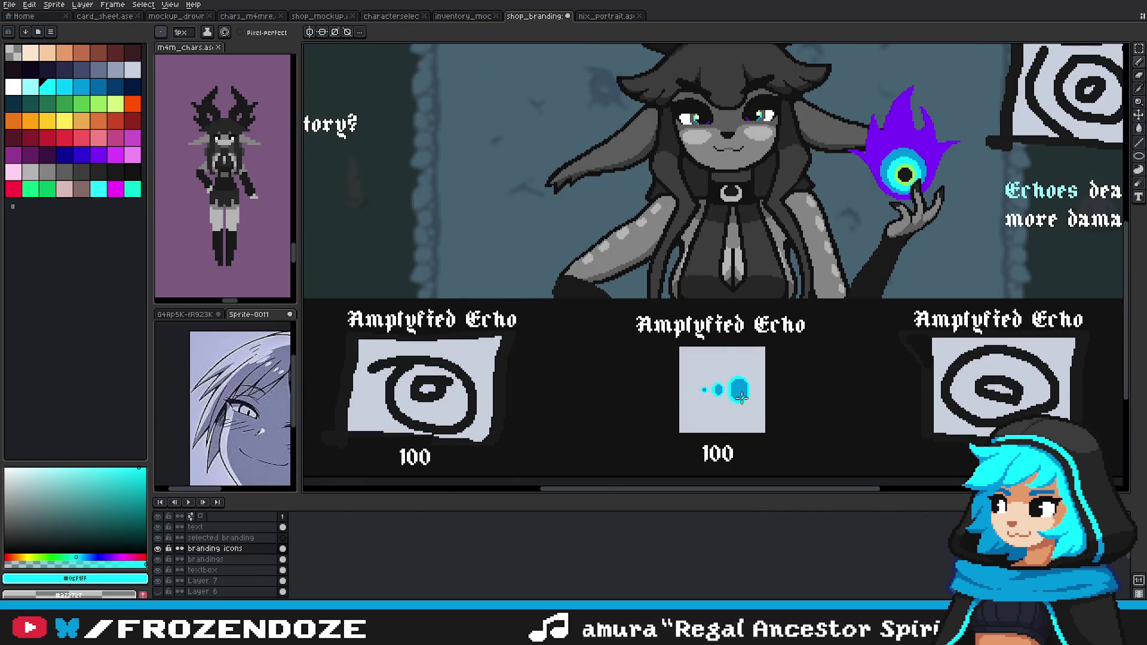
{"action": "scroll", "coordinate": [741, 397], "scroll_direction": "up", "scroll_amount": 1}
{"action": "scroll", "coordinate": [741, 404], "scroll_direction": "up", "scroll_amount": 1}
{"action": "scroll", "coordinate": [737, 406], "scroll_direction": "up", "scroll_amount": 2}
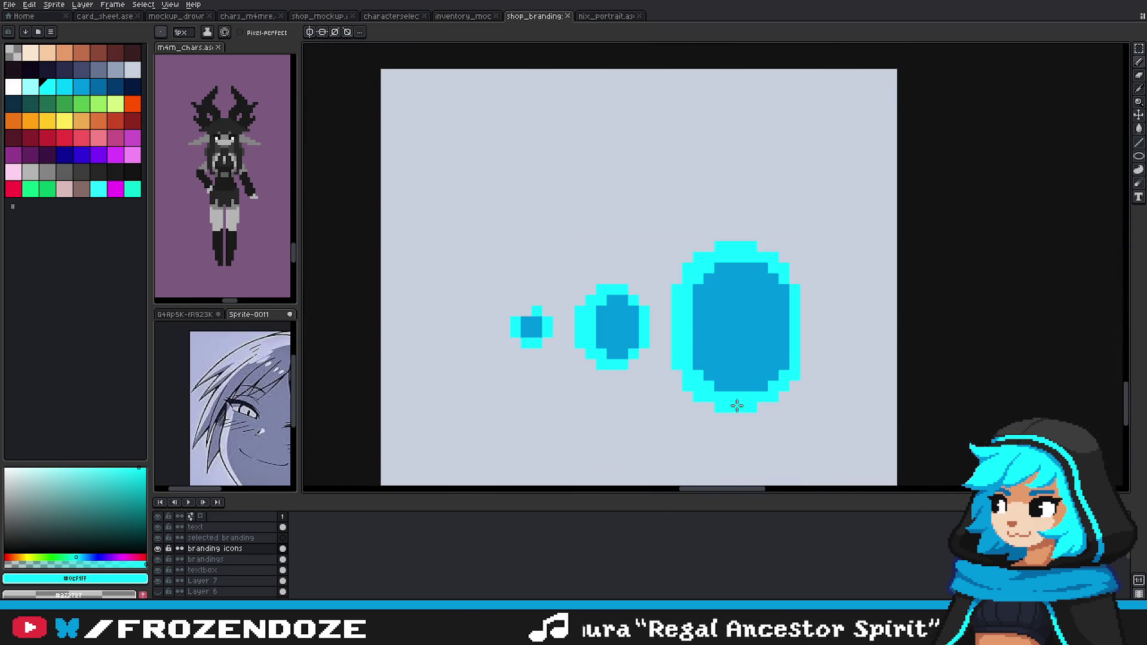
{"action": "scroll", "coordinate": [741, 412], "scroll_direction": "down", "scroll_amount": 3}
{"action": "scroll", "coordinate": [749, 425], "scroll_direction": "down", "scroll_amount": 2}
{"action": "scroll", "coordinate": [750, 422], "scroll_direction": "up", "scroll_amount": 2}
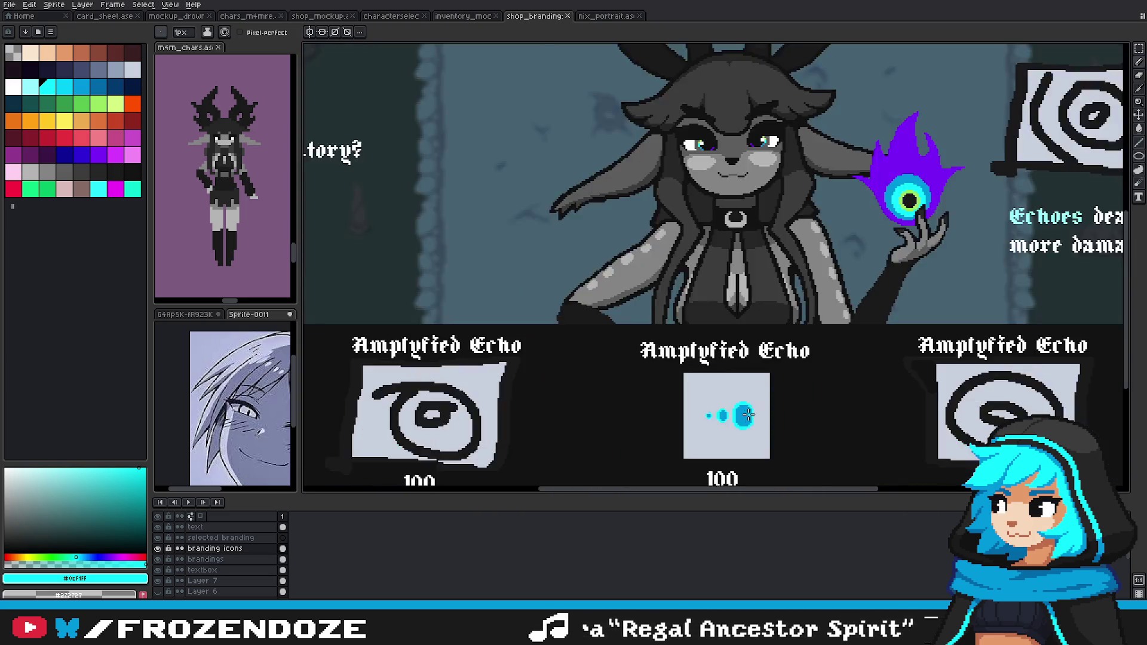
{"action": "scroll", "coordinate": [735, 418], "scroll_direction": "up", "scroll_amount": 2}
{"action": "key", "text": "i"}
{"action": "scroll", "coordinate": [711, 418], "scroll_direction": "up", "scroll_amount": 2}
{"action": "key", "text": "b"}
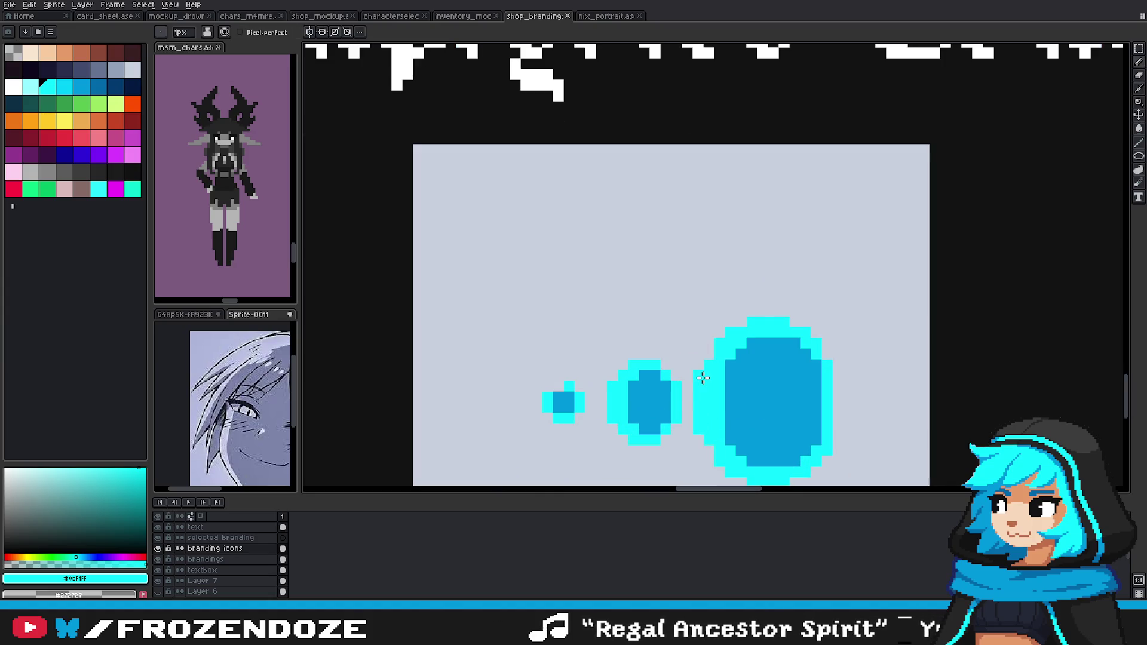
Step: Marquee-select the big oval for reshaping
{"action": "scroll", "coordinate": [713, 450], "scroll_direction": "down", "scroll_amount": 3}
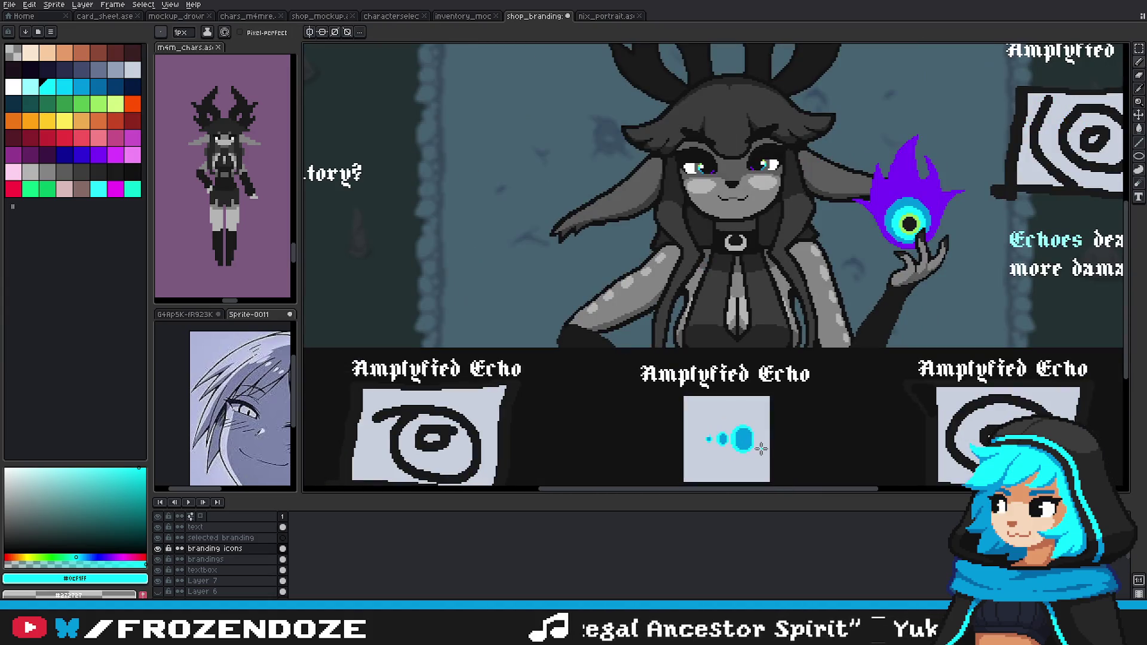
{"action": "scroll", "coordinate": [757, 448], "scroll_direction": "down", "scroll_amount": 3}
{"action": "scroll", "coordinate": [753, 454], "scroll_direction": "up", "scroll_amount": 3}
{"action": "key", "text": "ctrl"}
{"action": "scroll", "coordinate": [757, 442], "scroll_direction": "up", "scroll_amount": 2}
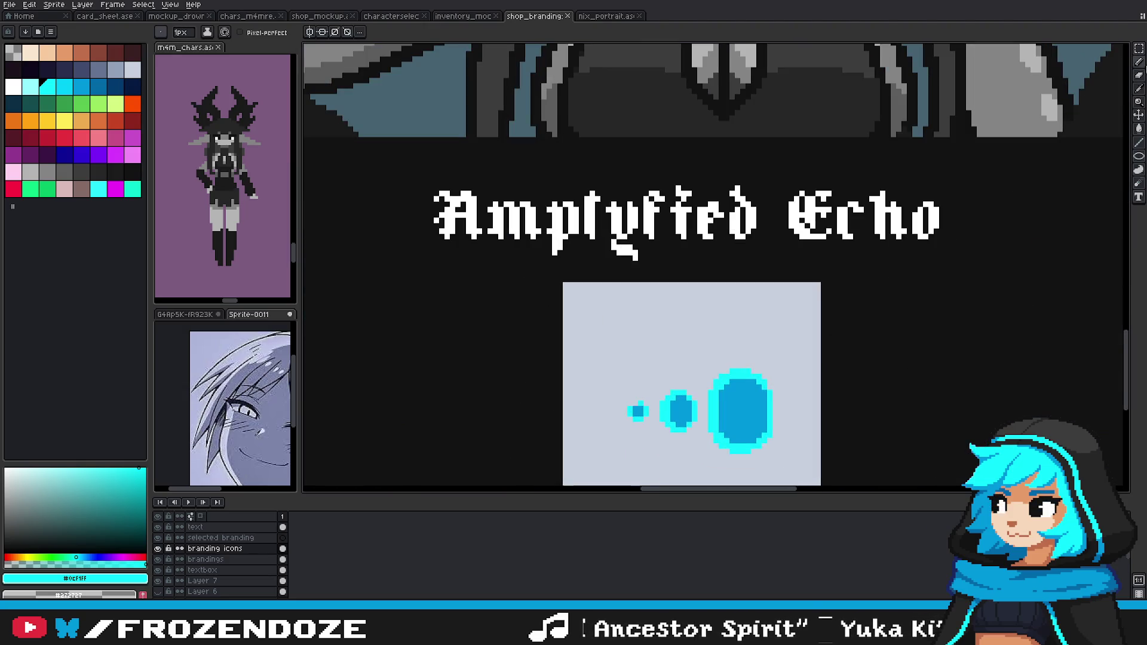
{"action": "key", "text": "m"}
{"action": "scroll", "coordinate": [723, 430], "scroll_direction": "up", "scroll_amount": 1}
{"action": "mouse_move", "coordinate": [688, 297]}
{"action": "left_mouse_down"}
{"action": "mouse_move", "coordinate": [802, 401]}
{"action": "mouse_move", "coordinate": [802, 421]}
{"action": "left_mouse_up"}
Step: Squash the selected big oval into a round circle and commit it
{"action": "mouse_move", "coordinate": [815, 461]}
{"action": "left_mouse_down"}
{"action": "mouse_move", "coordinate": [806, 410]}
{"action": "mouse_move", "coordinate": [718, 413]}
{"action": "left_mouse_up"}
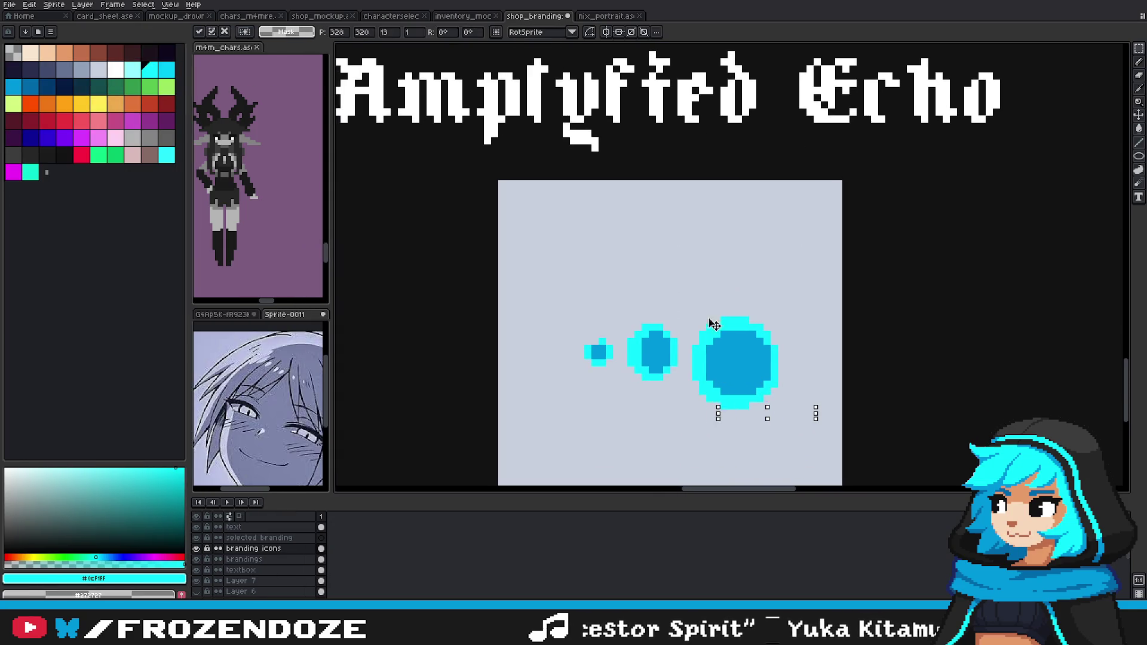
{"action": "key", "text": "Return"}
{"action": "scroll", "coordinate": [692, 303], "scroll_direction": "down", "scroll_amount": 1}
{"action": "key", "text": "b"}
Step: Sample dark blue from the circle fill, then cyan as the drawing colour
{"action": "scroll", "coordinate": [769, 397], "scroll_direction": "up", "scroll_amount": 2}
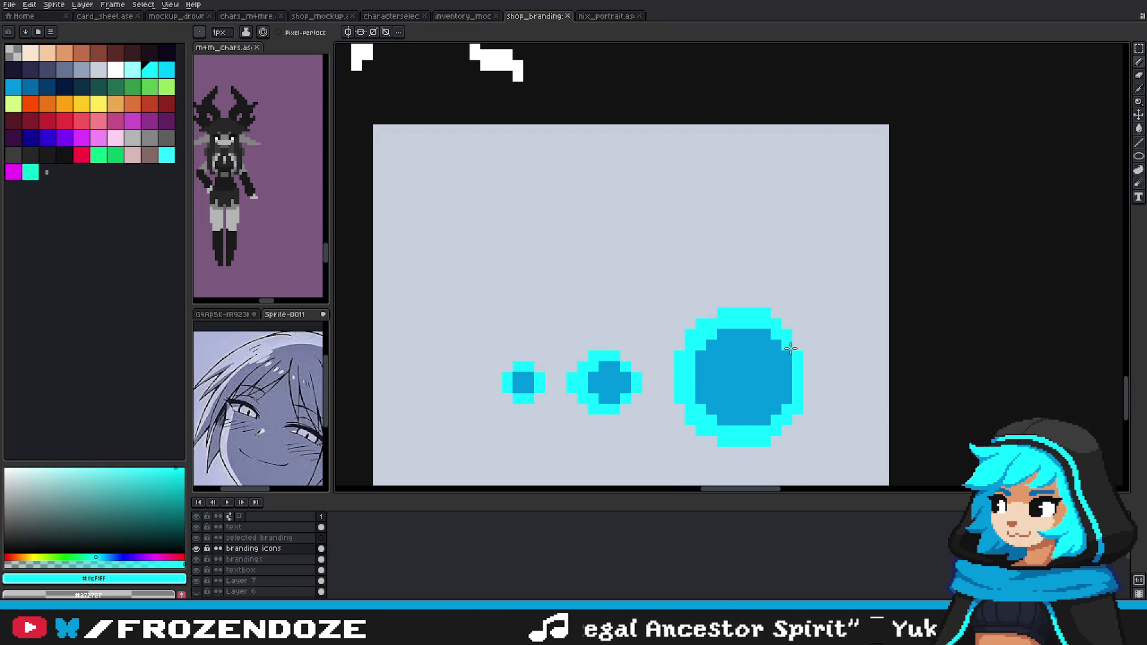
{"action": "scroll", "coordinate": [797, 355], "scroll_direction": "down", "scroll_amount": 1}
{"action": "scroll", "coordinate": [798, 355], "scroll_direction": "up", "scroll_amount": 1}
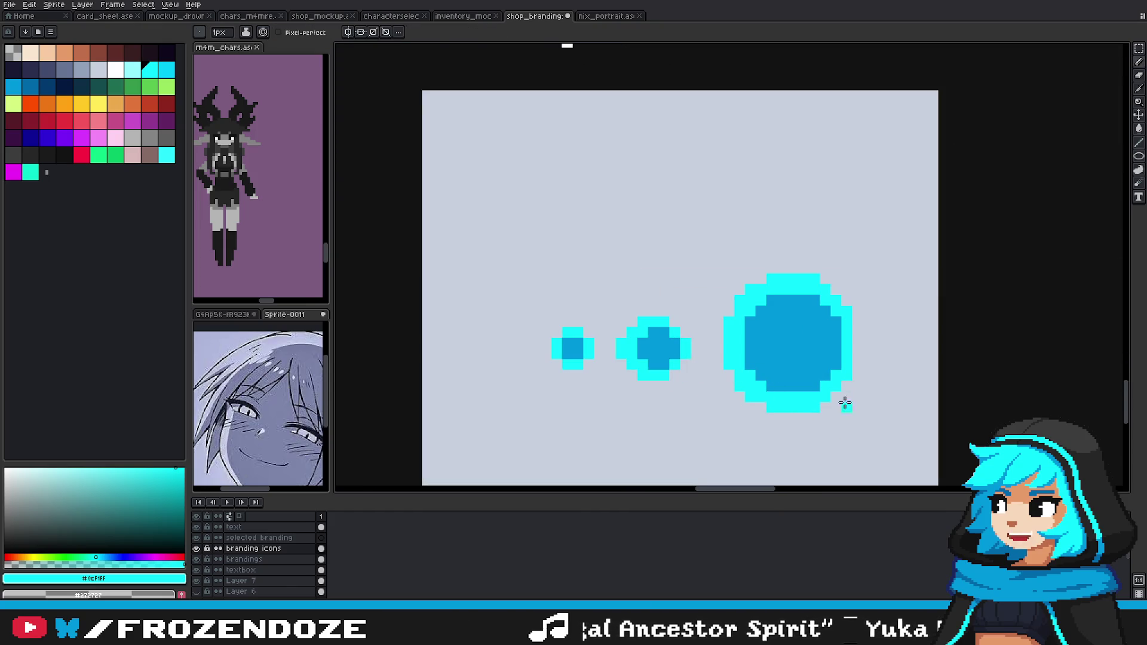
{"action": "scroll", "coordinate": [866, 338], "scroll_direction": "down", "scroll_amount": 3}
{"action": "scroll", "coordinate": [864, 355], "scroll_direction": "up", "scroll_amount": 2}
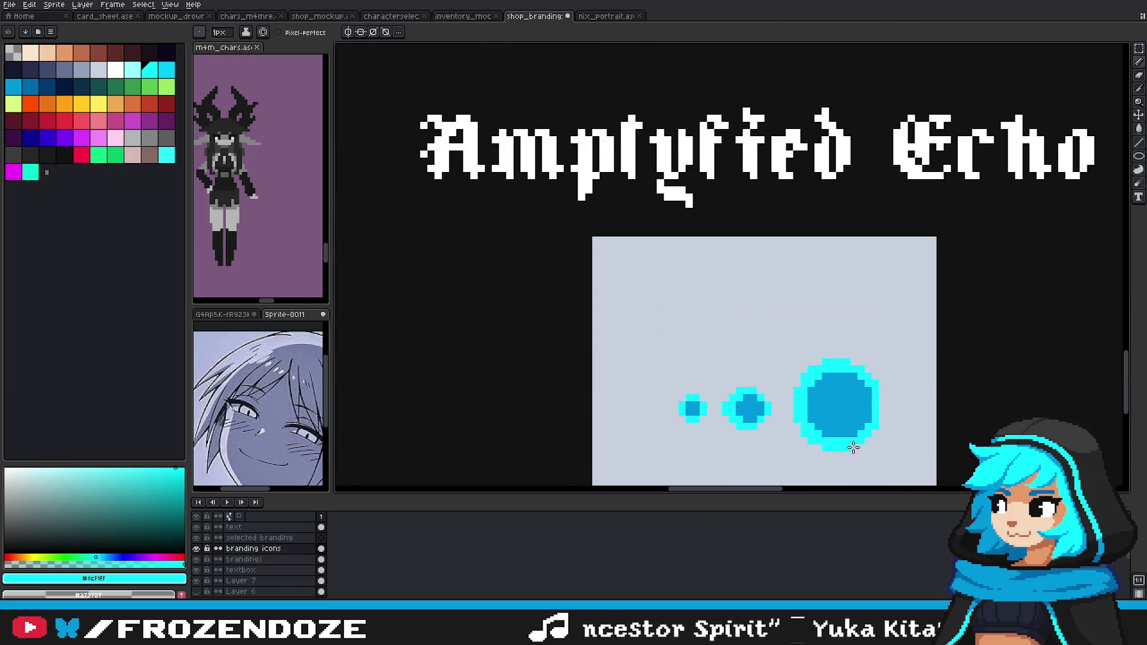
{"action": "scroll", "coordinate": [854, 448], "scroll_direction": "down", "scroll_amount": 2}
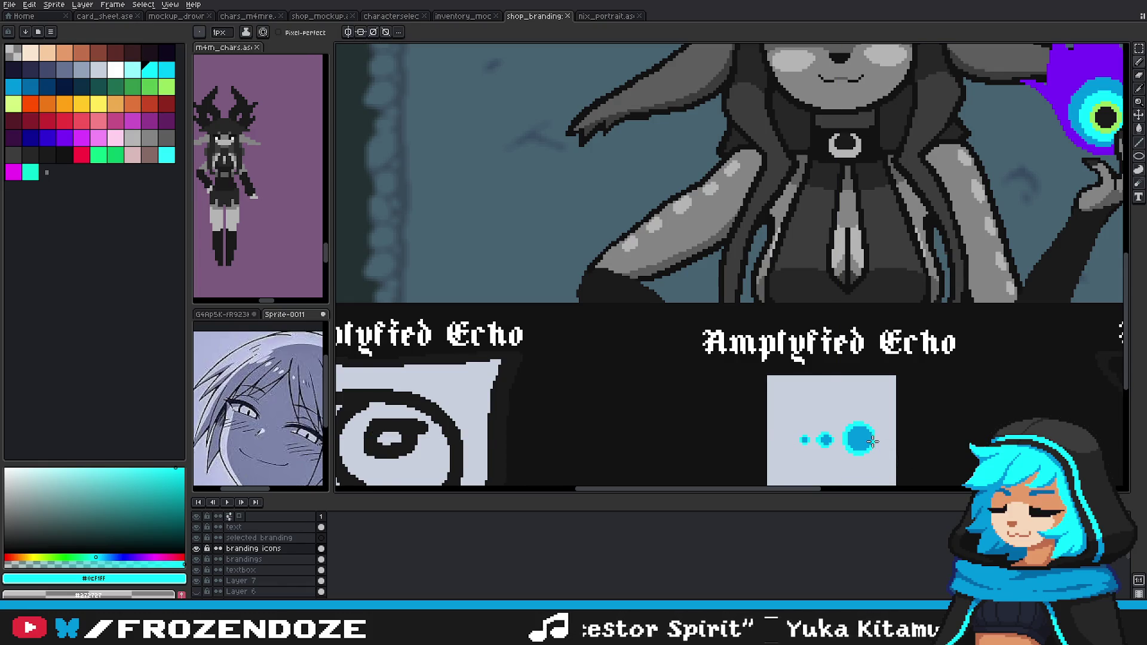
{"action": "scroll", "coordinate": [837, 430], "scroll_direction": "up", "scroll_amount": 1}
{"action": "scroll", "coordinate": [796, 399], "scroll_direction": "up", "scroll_amount": 2}
{"action": "left_click", "coordinate": [796, 398], "text": "alt"}
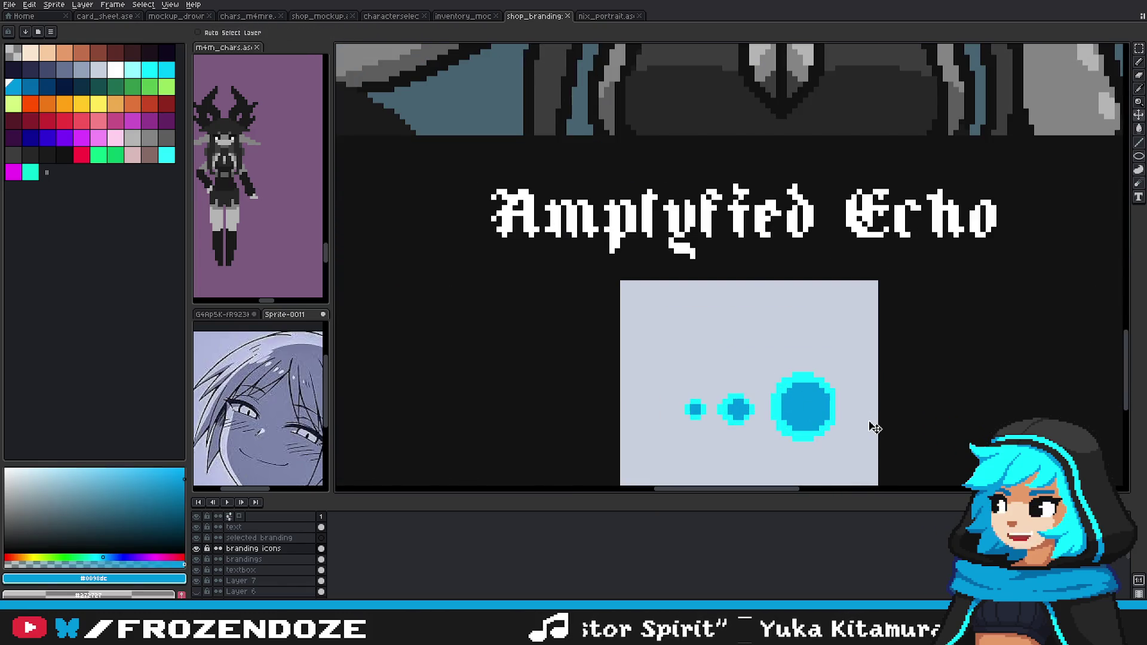
{"action": "scroll", "coordinate": [843, 401], "scroll_direction": "down", "scroll_amount": 3}
{"action": "scroll", "coordinate": [837, 399], "scroll_direction": "up", "scroll_amount": 2}
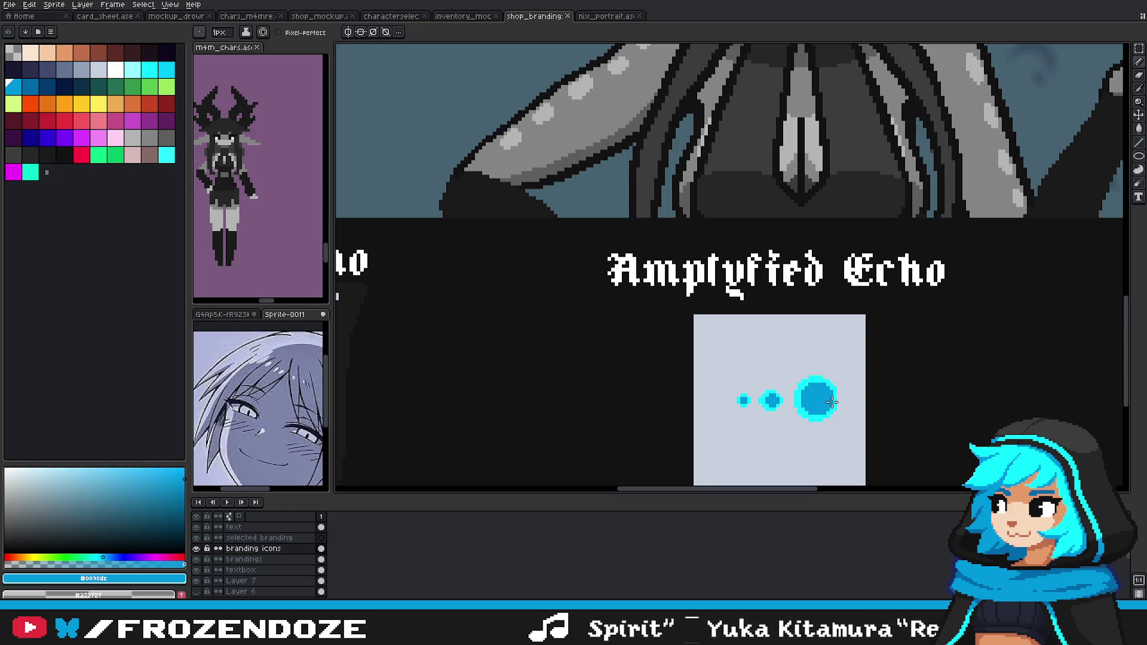
{"action": "scroll", "coordinate": [815, 424], "scroll_direction": "up", "scroll_amount": 2}
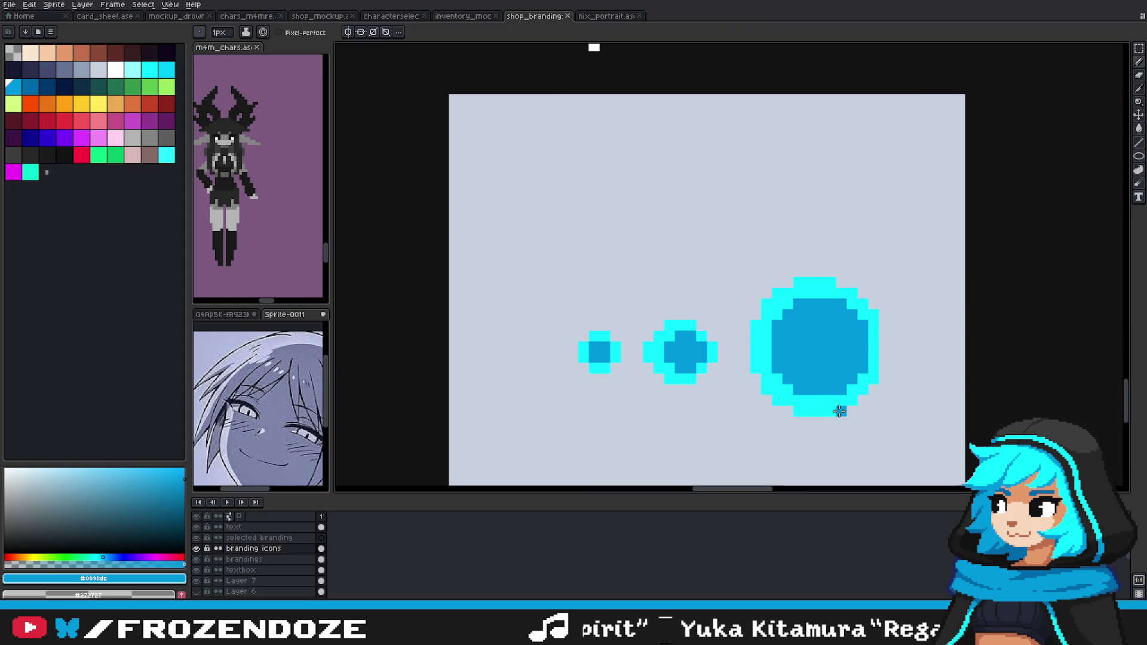
{"action": "scroll", "coordinate": [837, 406], "scroll_direction": "down", "scroll_amount": 3}
{"action": "scroll", "coordinate": [838, 416], "scroll_direction": "down", "scroll_amount": 1}
{"action": "scroll", "coordinate": [838, 419], "scroll_direction": "up", "scroll_amount": 5}
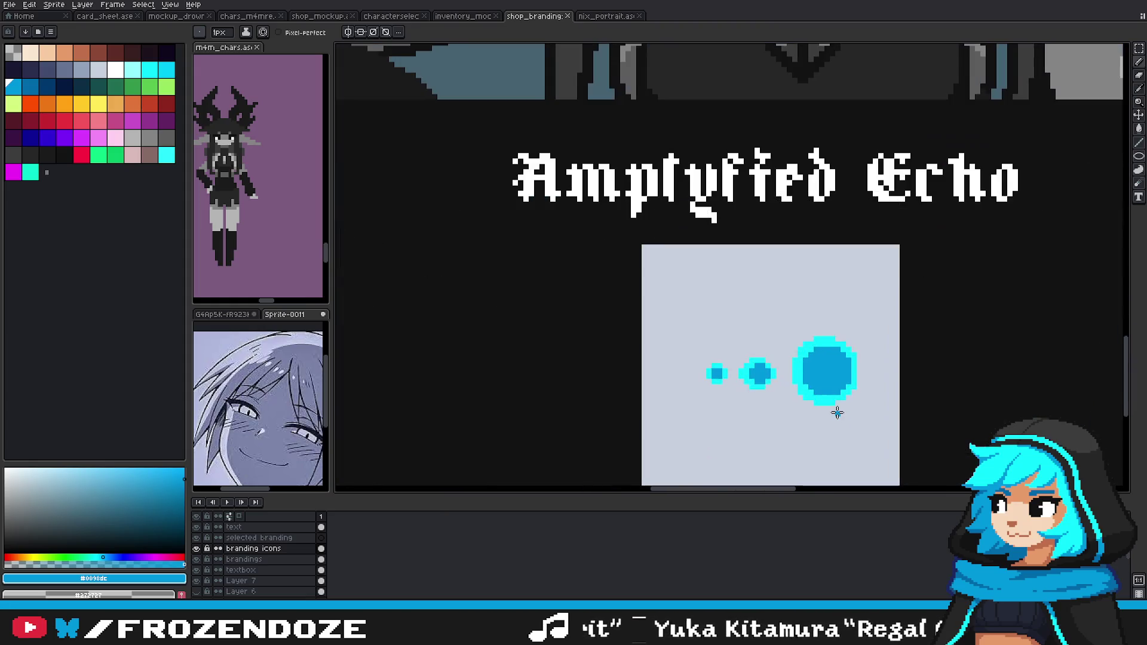
{"action": "left_click", "coordinate": [798, 382], "text": "alt"}
Step: Flood-fill the big circle's outline with darker blue and its interior with cyan
{"action": "key", "text": "g"}
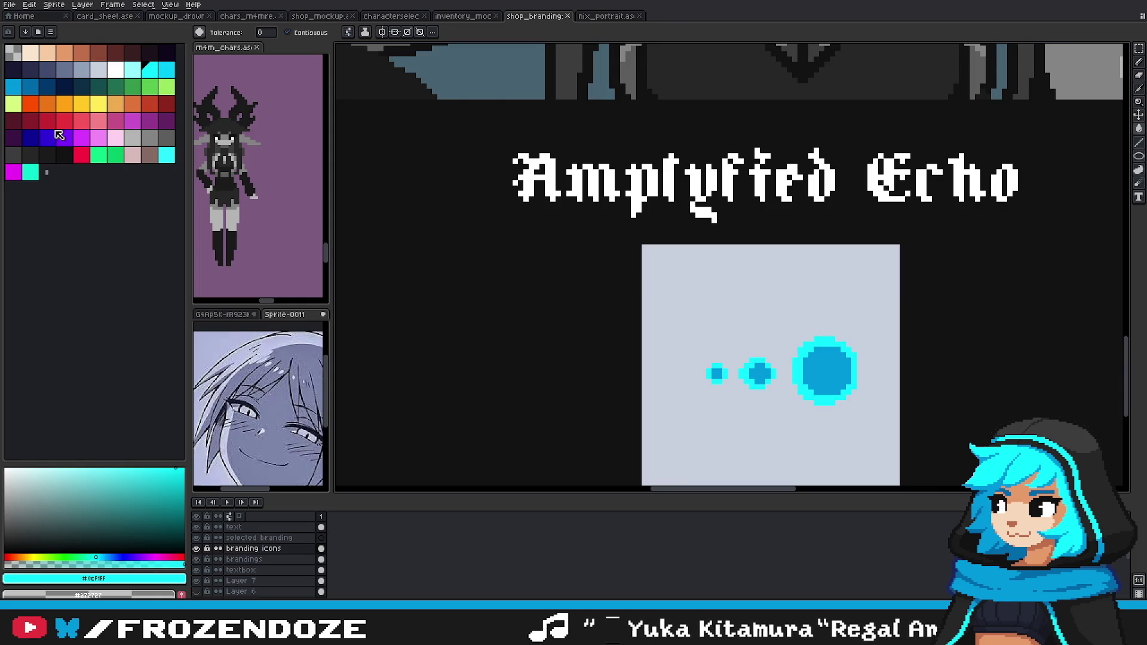
{"action": "left_click", "coordinate": [13, 87]}
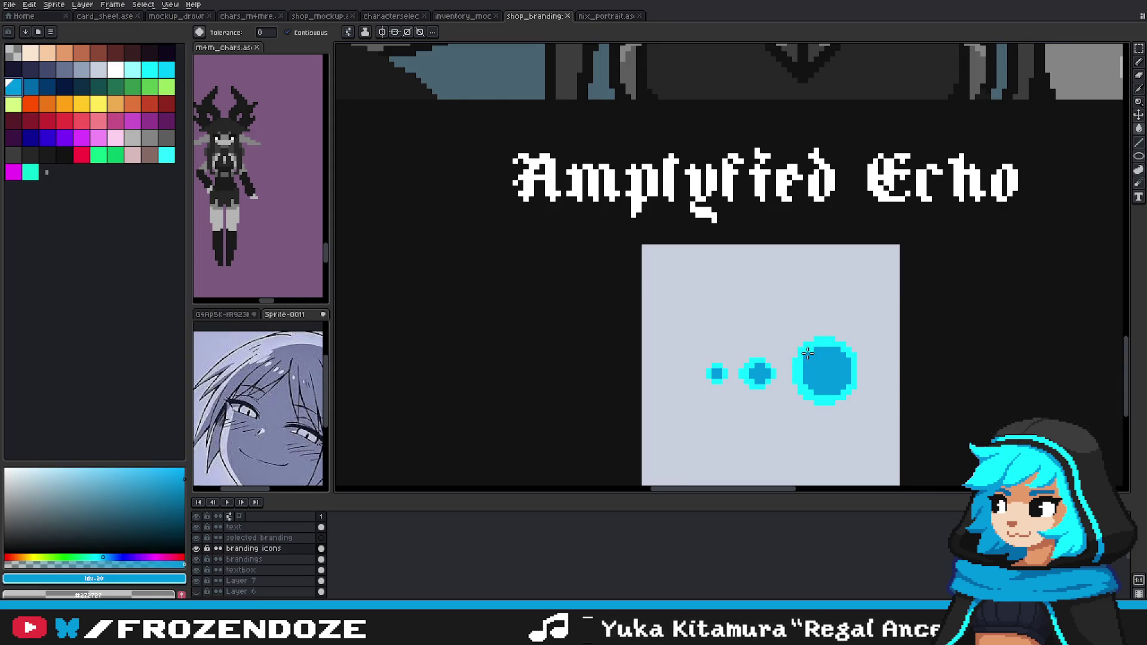
{"action": "left_click", "coordinate": [799, 359]}
{"action": "left_click", "coordinate": [28, 88]}
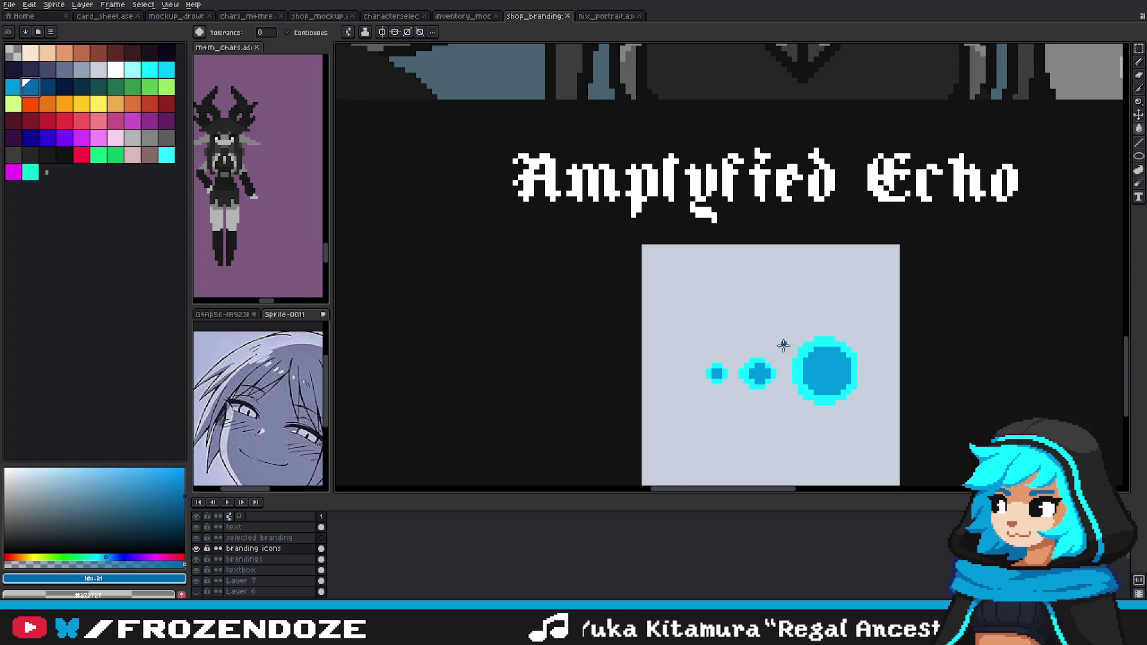
{"action": "left_click", "coordinate": [804, 346]}
{"action": "left_click", "coordinate": [166, 70]}
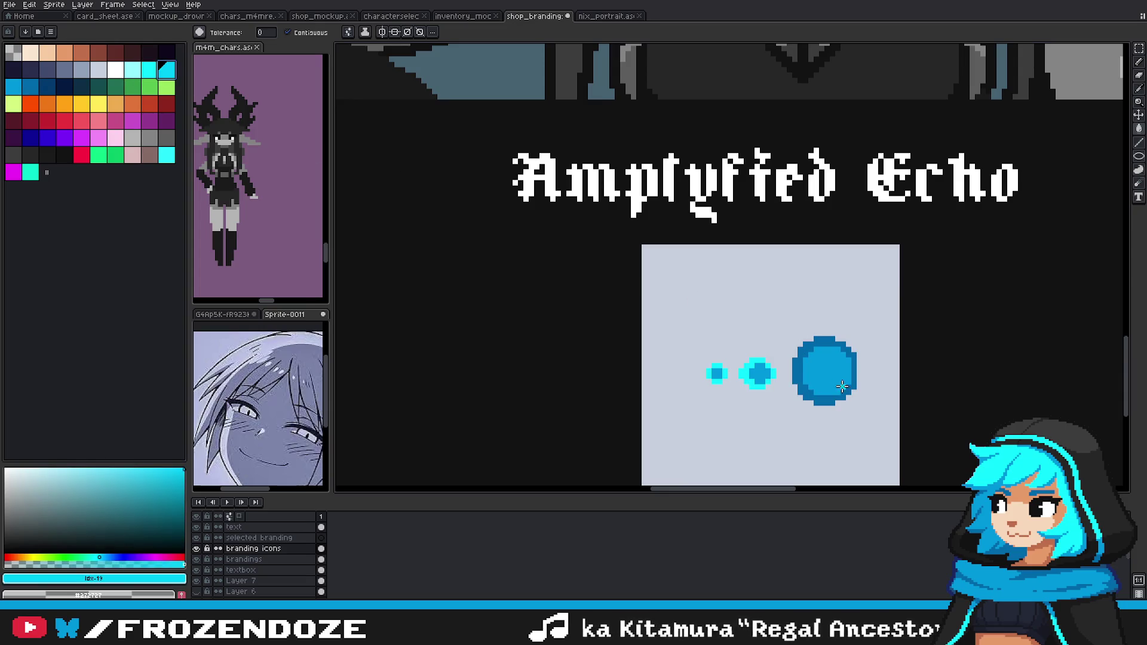
{"action": "left_click", "coordinate": [827, 371]}
Step: Refill the big circle's interior with brighter cyan and recolour its outline
{"action": "left_click", "coordinate": [12, 91]}
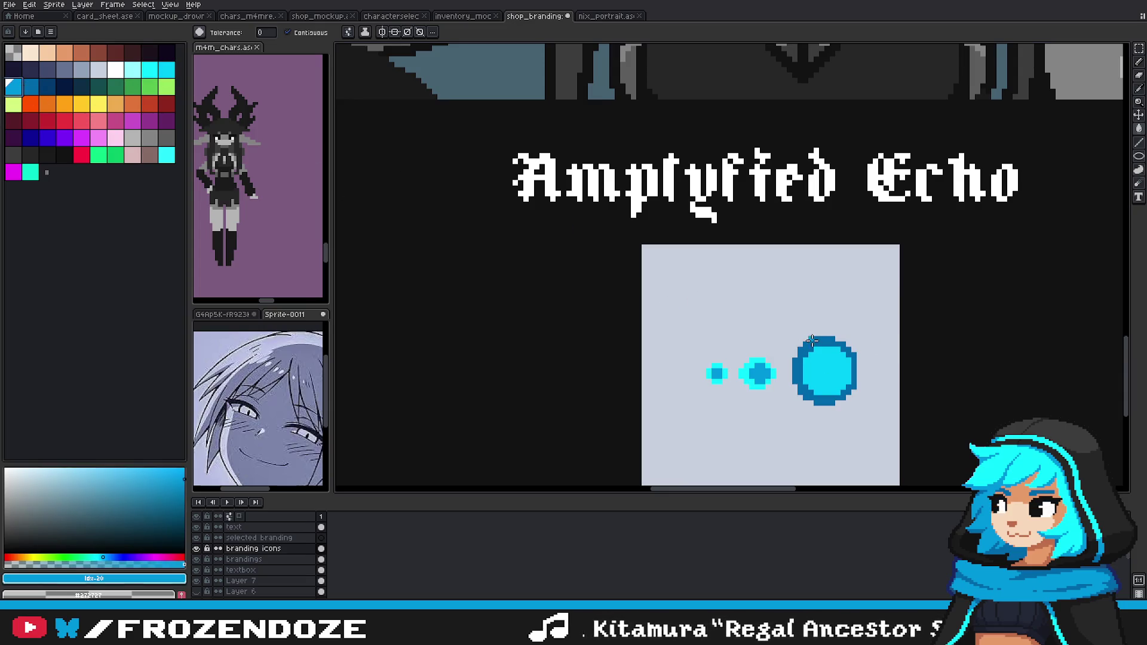
{"action": "left_click", "coordinate": [149, 71]}
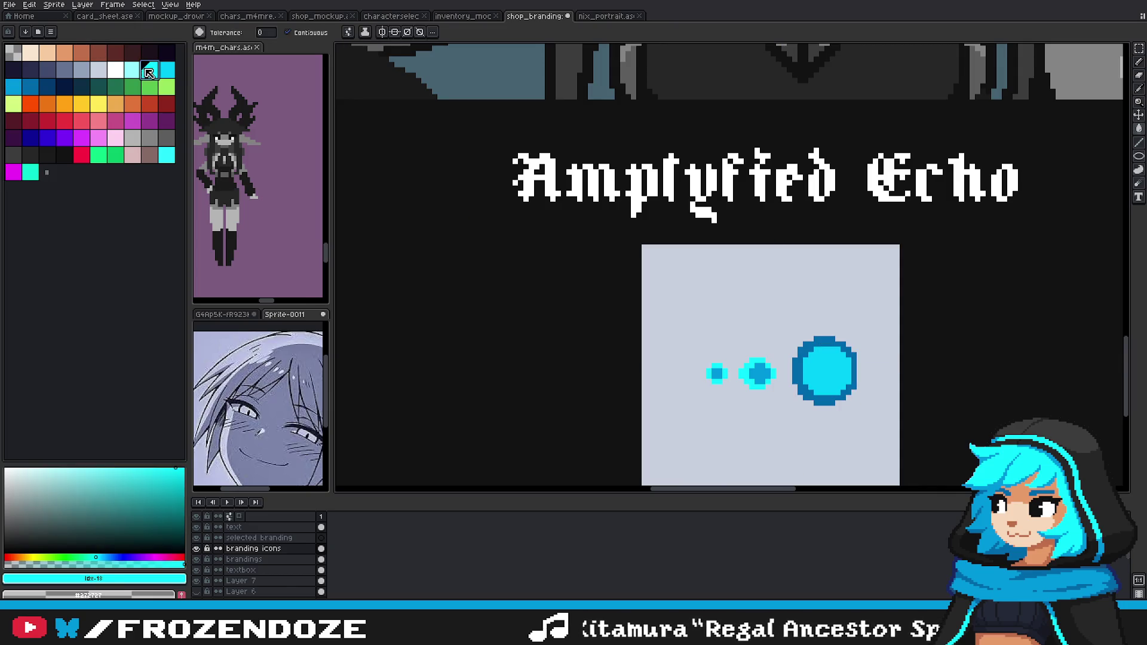
{"action": "left_click", "coordinate": [834, 362]}
{"action": "left_click", "coordinate": [169, 73]}
{"action": "left_click", "coordinate": [827, 339]}
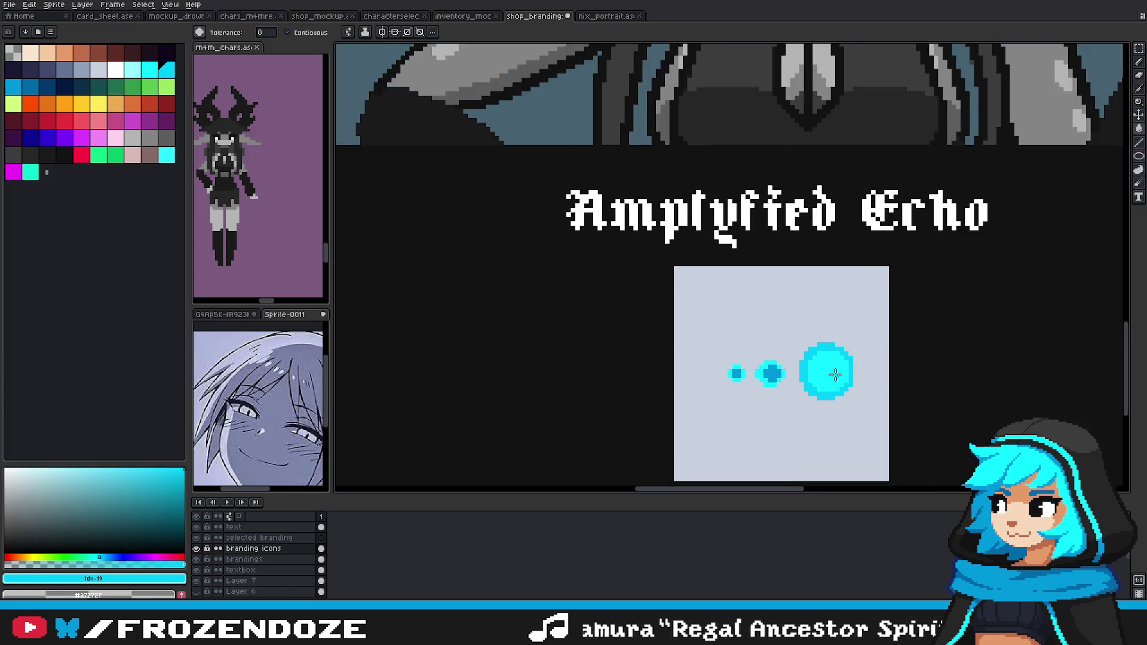
{"action": "scroll", "coordinate": [828, 339], "scroll_direction": "down", "scroll_amount": 2}
Step: Shade the big circle's lower part darker blue, then sample bright cyan from the middle dot
{"action": "left_click", "coordinate": [791, 380], "text": "alt"}
{"action": "left_click", "coordinate": [833, 392]}
{"action": "scroll", "coordinate": [833, 392], "scroll_direction": "up", "scroll_amount": 1}
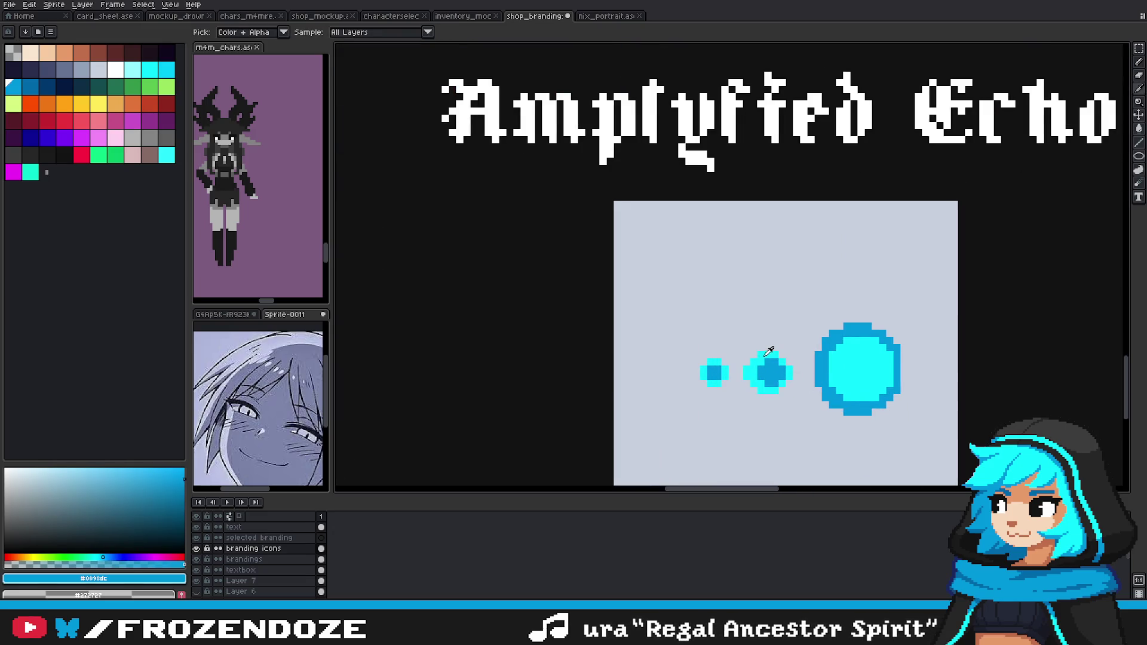
{"action": "left_click", "coordinate": [857, 361], "text": "alt"}
{"action": "scroll", "coordinate": [847, 411], "scroll_direction": "down", "scroll_amount": 3}
{"action": "scroll", "coordinate": [847, 411], "scroll_direction": "down", "scroll_amount": 3}
{"action": "scroll", "coordinate": [848, 411], "scroll_direction": "up", "scroll_amount": 2}
Step: Fill the smallest dot with darker blue using the Paint Bucket
{"action": "key", "text": "ctrl"}
{"action": "key", "text": "g"}
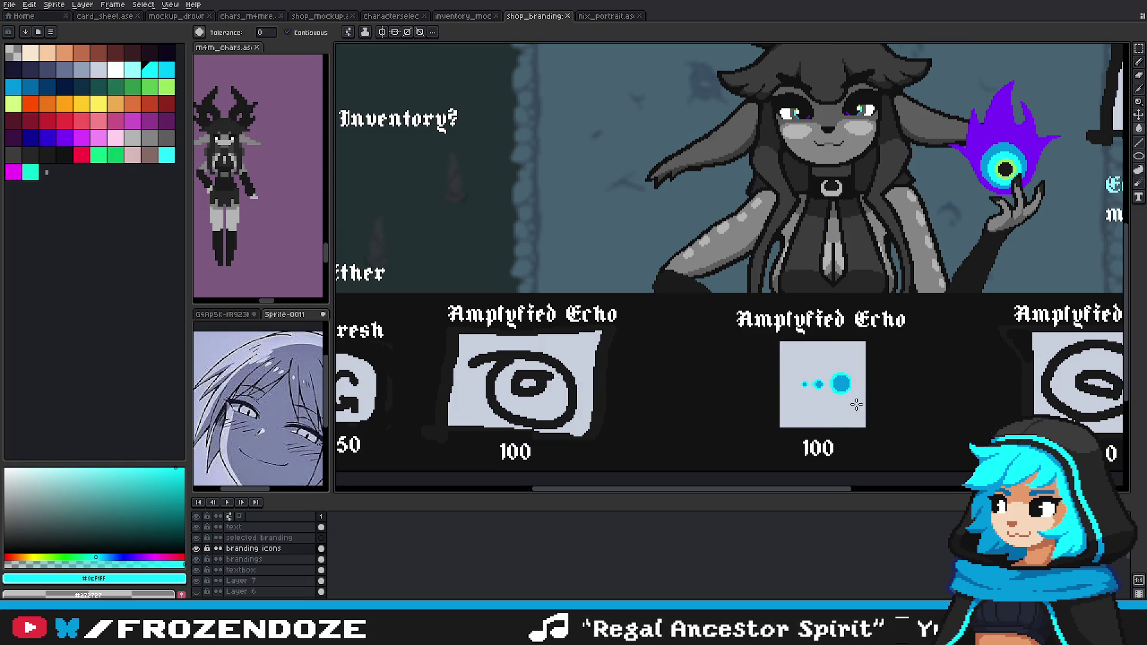
{"action": "left_click", "coordinate": [807, 383]}
{"action": "scroll", "coordinate": [807, 381], "scroll_direction": "up", "scroll_amount": 2}
{"action": "scroll", "coordinate": [865, 406], "scroll_direction": "up", "scroll_amount": 2}
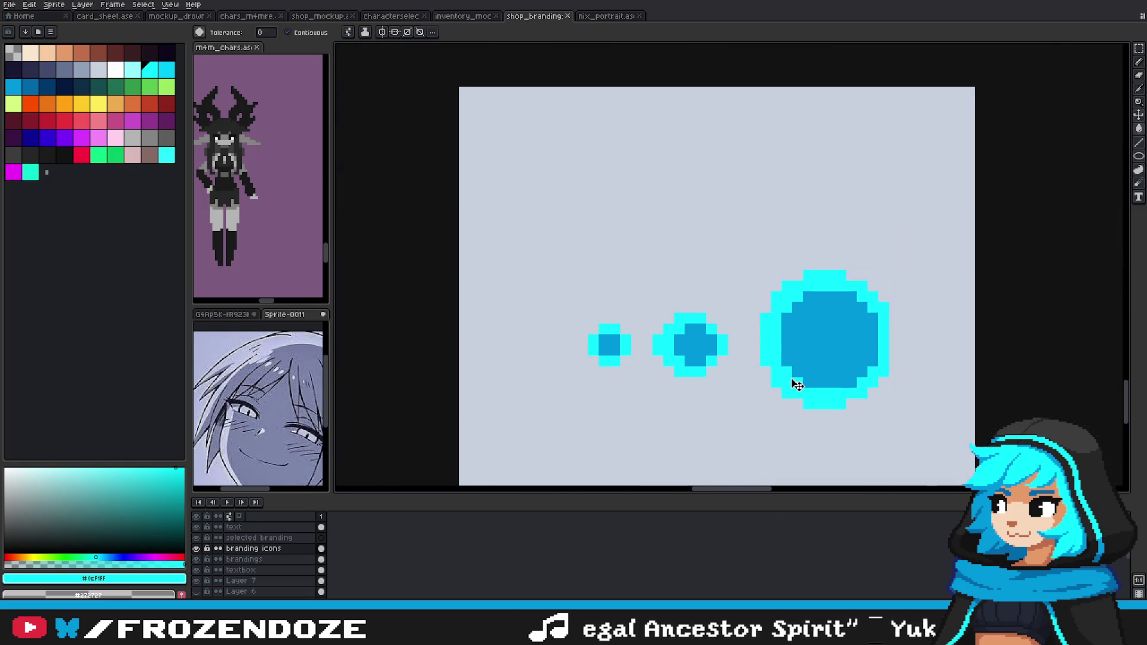
Step: Undo a stray dark blue blob under the middle dot and clear the selection
{"action": "key", "text": "b"}
{"action": "left_click", "coordinate": [709, 337], "text": "alt"}
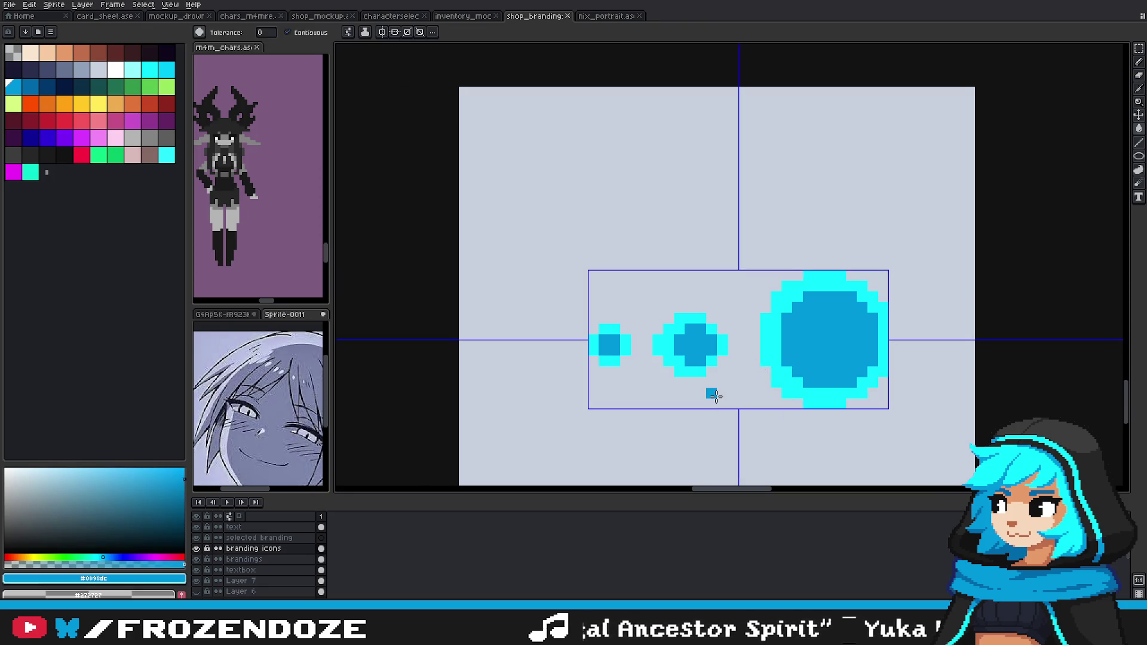
{"action": "left_click", "coordinate": [718, 402]}
{"action": "key", "text": "ctrl+z"}
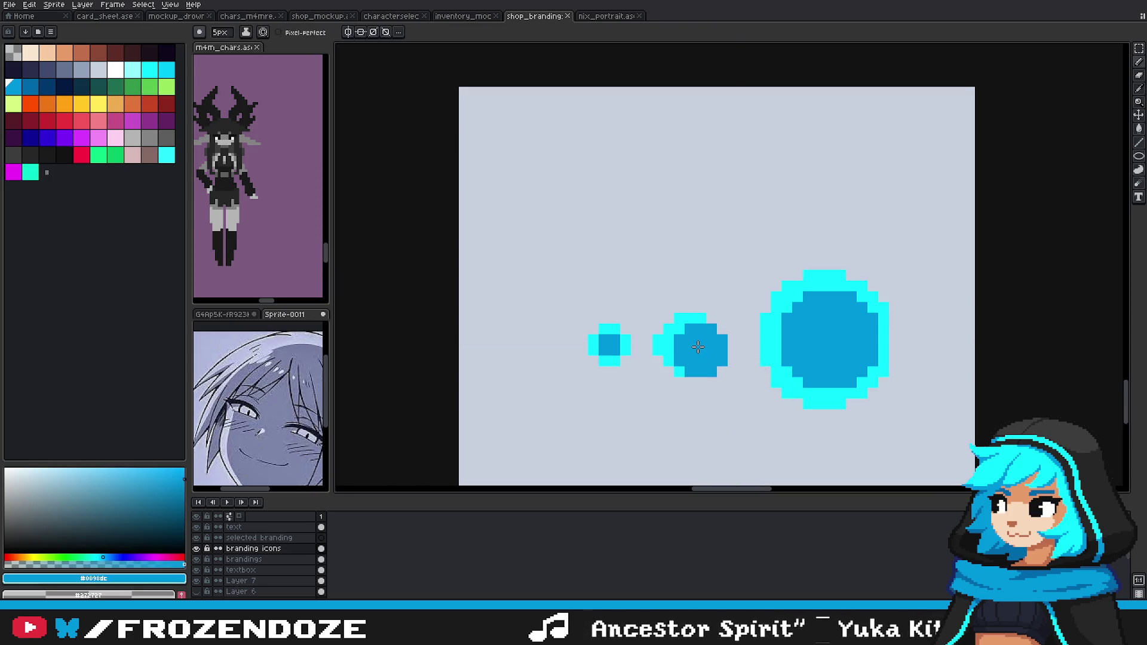
{"action": "key", "text": "plus"}
{"action": "key", "text": "ctrl+d"}
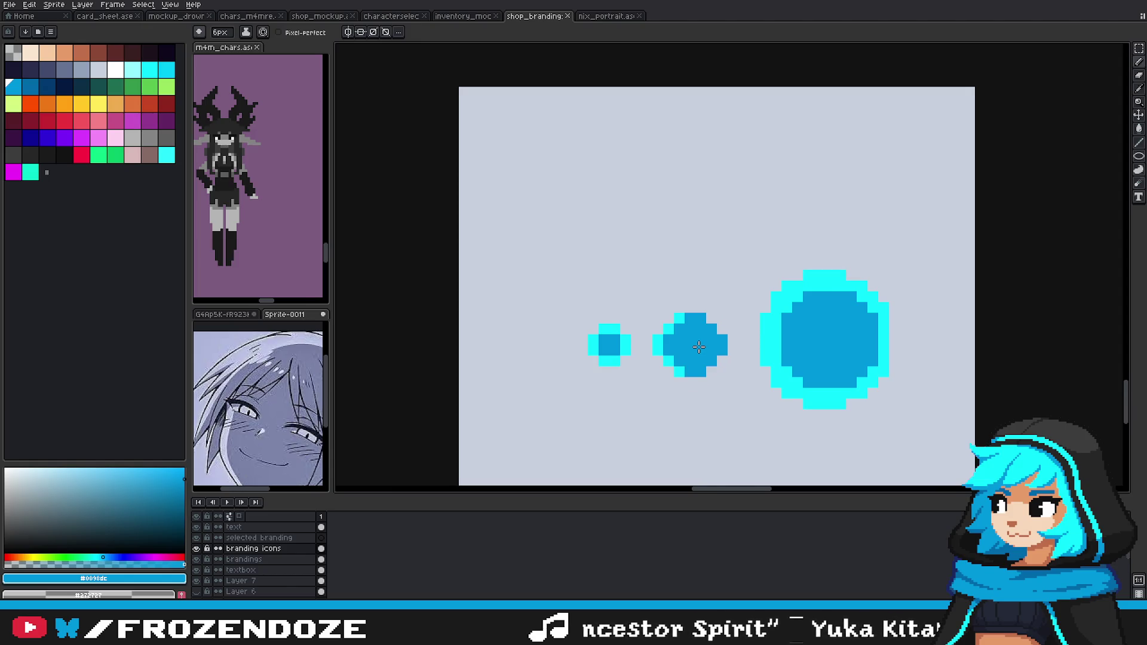
Step: Widen the middle dot with bright cyan at 8px, adding a dark blue centre and cyan right edge
{"action": "left_click", "coordinate": [699, 347], "text": "alt"}
{"action": "key", "text": "plus"}
{"action": "key", "text": "plus"}
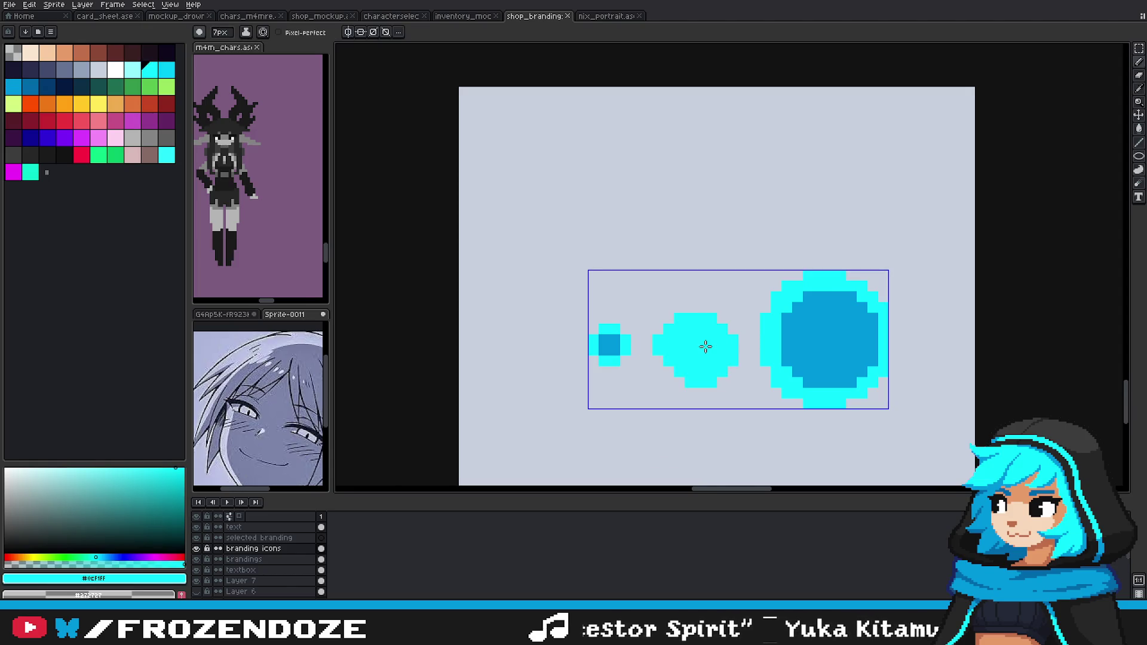
{"action": "left_click", "coordinate": [840, 334], "text": "alt"}
{"action": "key", "text": "minus"}
{"action": "key", "text": "minus"}
{"action": "left_click", "coordinate": [699, 348]}
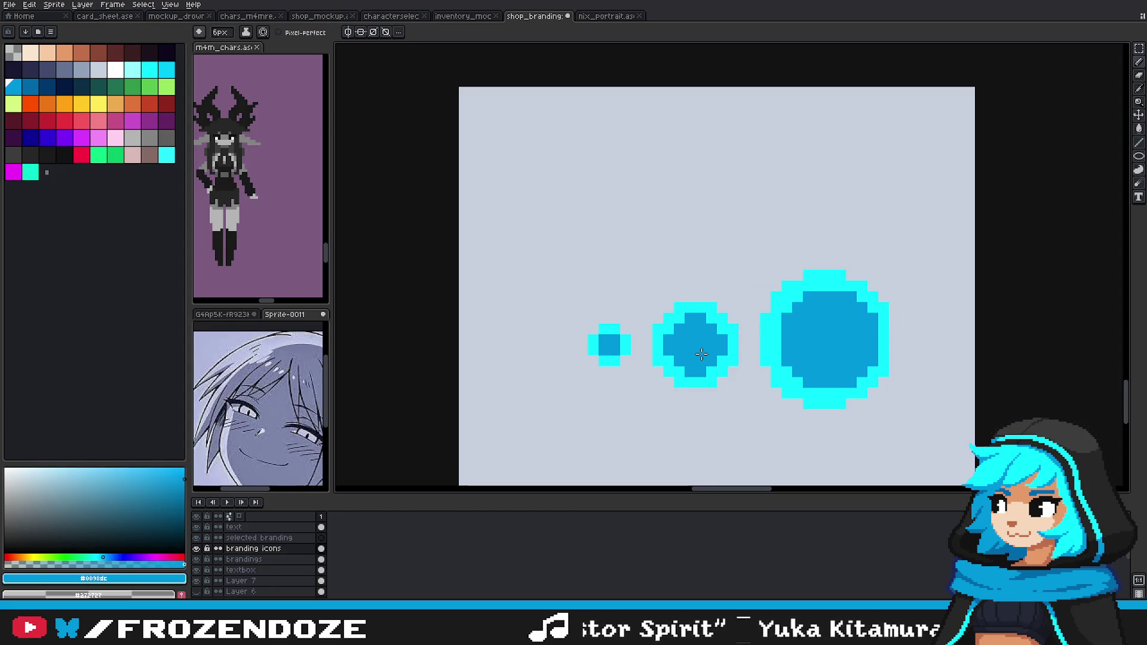
{"action": "left_click", "coordinate": [705, 352]}
{"action": "left_click", "coordinate": [734, 344], "text": "alt"}
{"action": "key", "text": "minus"}
{"action": "key", "text": "minus"}
{"action": "key", "text": "minus"}
{"action": "left_click", "coordinate": [732, 359]}
Step: With a 1px pencil, turn the middle dot's top-left and bottom-left corner pixels cyan
{"action": "key", "text": "minus"}
{"action": "key", "text": "minus"}
{"action": "scroll", "coordinate": [731, 359], "scroll_direction": "down", "scroll_amount": 5}
{"action": "scroll", "coordinate": [729, 358], "scroll_direction": "up", "scroll_amount": 2}
{"action": "scroll", "coordinate": [729, 357], "scroll_direction": "up", "scroll_amount": 2}
{"action": "key", "text": "v"}
{"action": "key", "text": "b"}
{"action": "scroll", "coordinate": [761, 380], "scroll_direction": "down", "scroll_amount": 3}
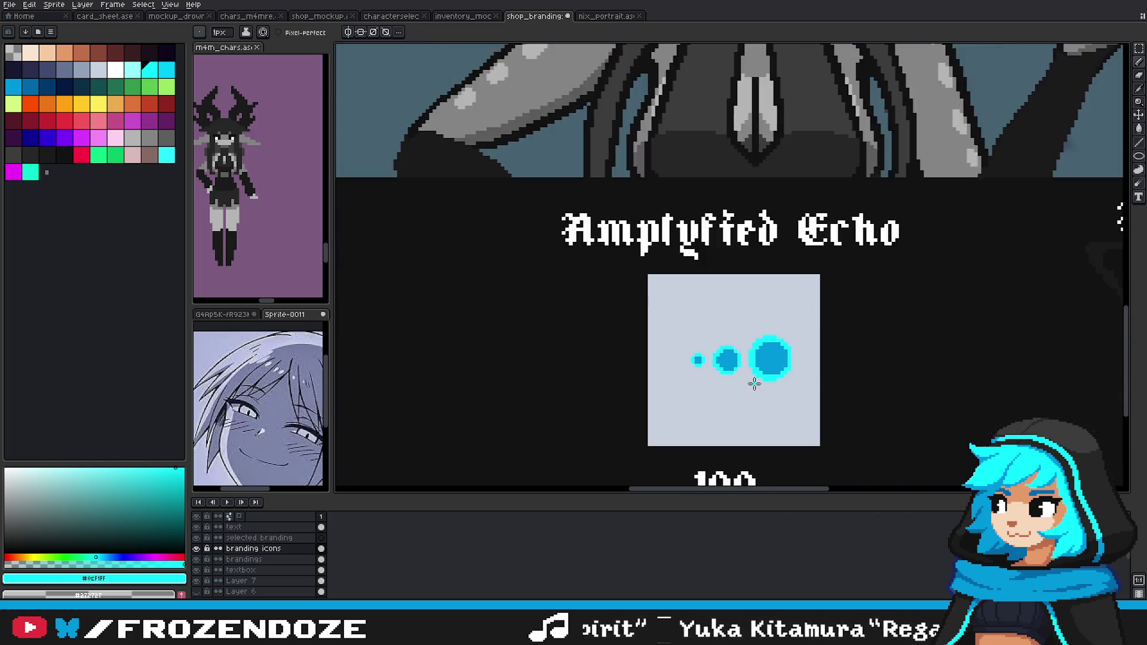
{"action": "scroll", "coordinate": [753, 381], "scroll_direction": "down", "scroll_amount": 1}
{"action": "scroll", "coordinate": [747, 379], "scroll_direction": "down", "scroll_amount": 2}
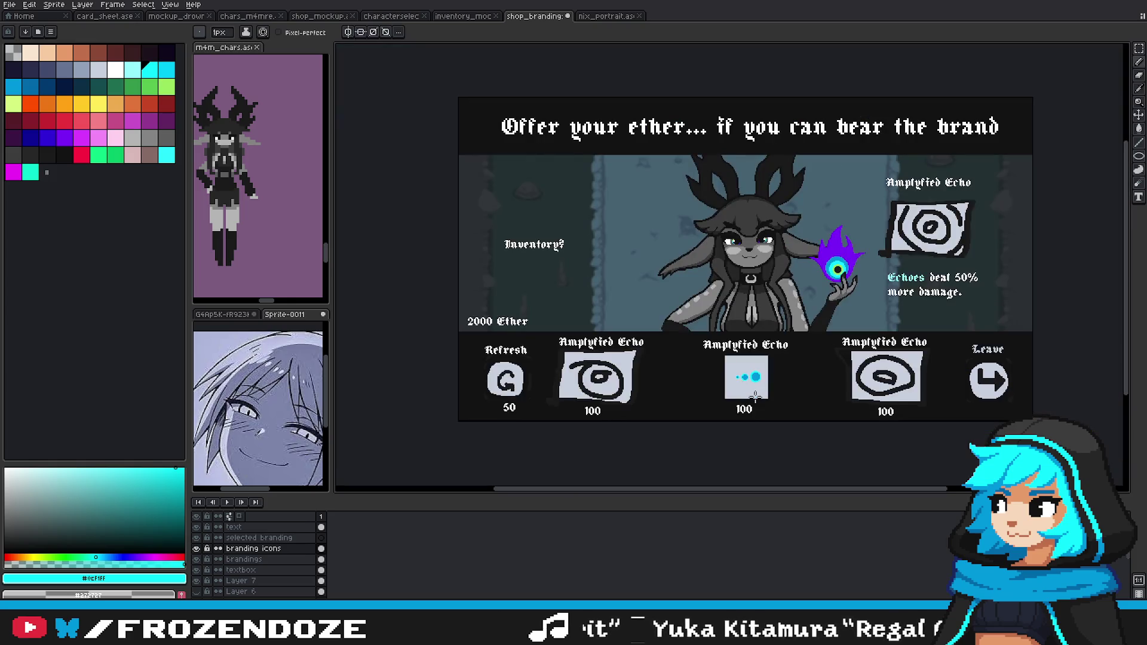
{"action": "scroll", "coordinate": [744, 383], "scroll_direction": "up", "scroll_amount": 2}
{"action": "scroll", "coordinate": [771, 370], "scroll_direction": "up", "scroll_amount": 2}
{"action": "key", "text": "v"}
{"action": "scroll", "coordinate": [777, 366], "scroll_direction": "up", "scroll_amount": 1}
{"action": "key", "text": "b"}
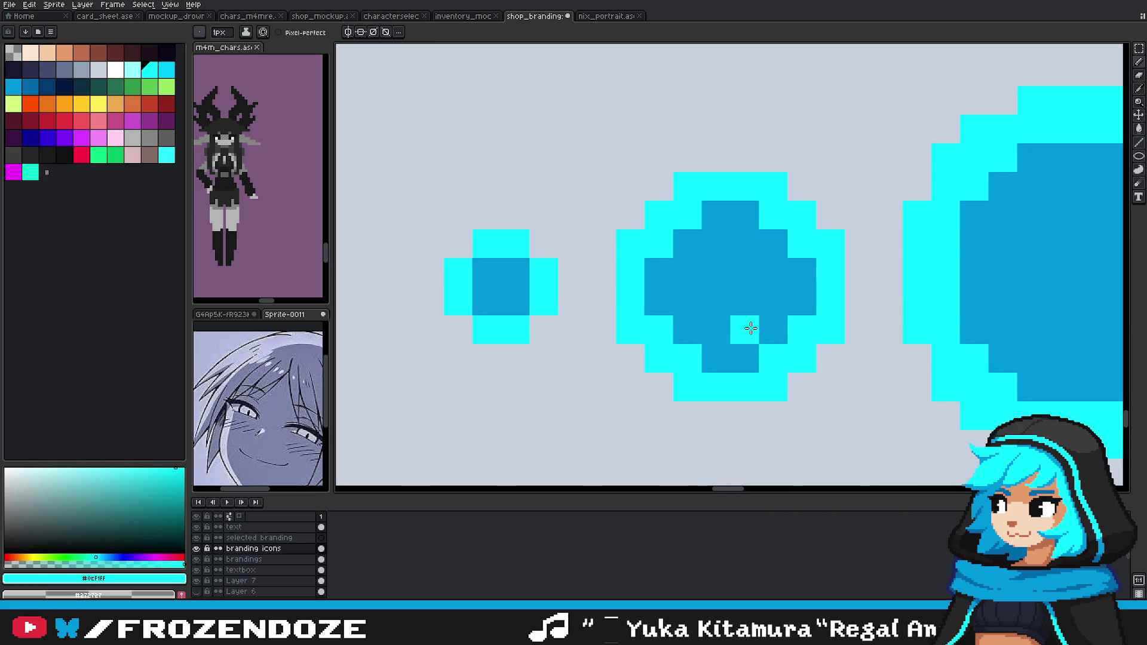
{"action": "scroll", "coordinate": [771, 359], "scroll_direction": "down", "scroll_amount": 3}
{"action": "scroll", "coordinate": [769, 357], "scroll_direction": "down", "scroll_amount": 1}
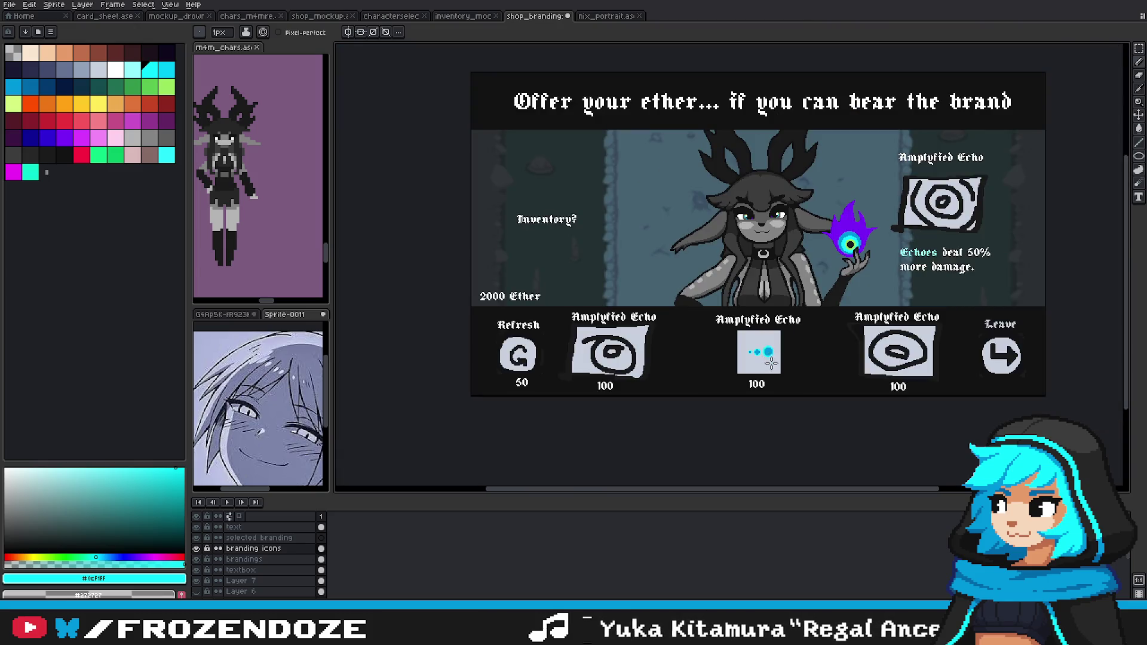
{"action": "scroll", "coordinate": [772, 364], "scroll_direction": "up", "scroll_amount": 3}
{"action": "scroll", "coordinate": [747, 373], "scroll_direction": "up", "scroll_amount": 1}
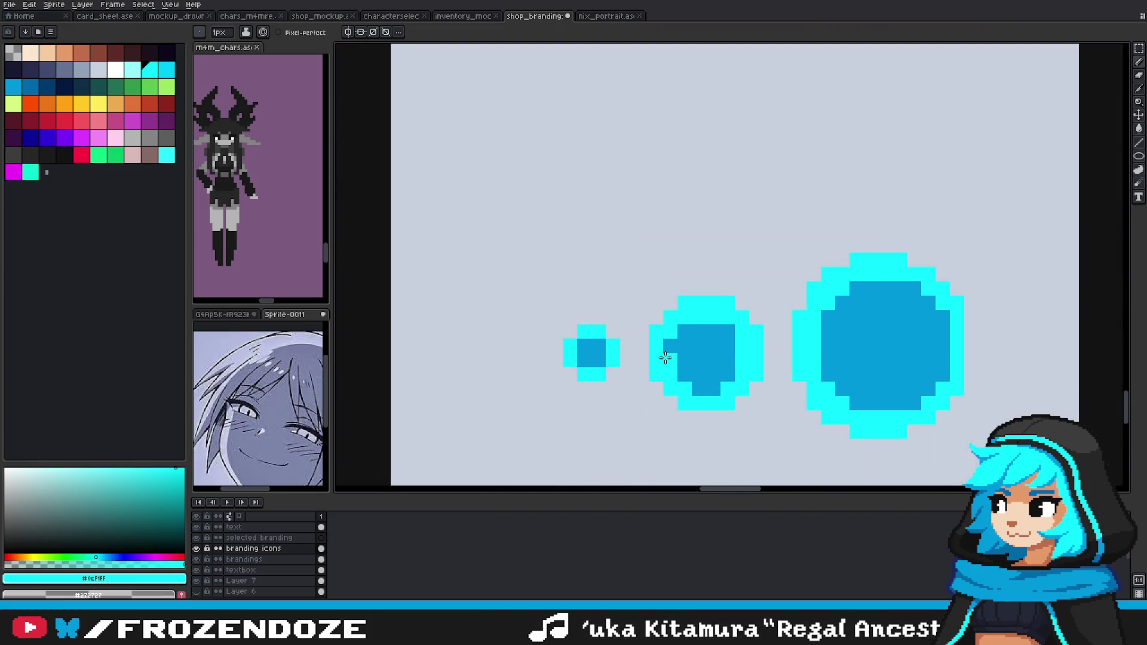
{"action": "left_click", "coordinate": [684, 376]}
{"action": "left_click", "coordinate": [680, 327]}
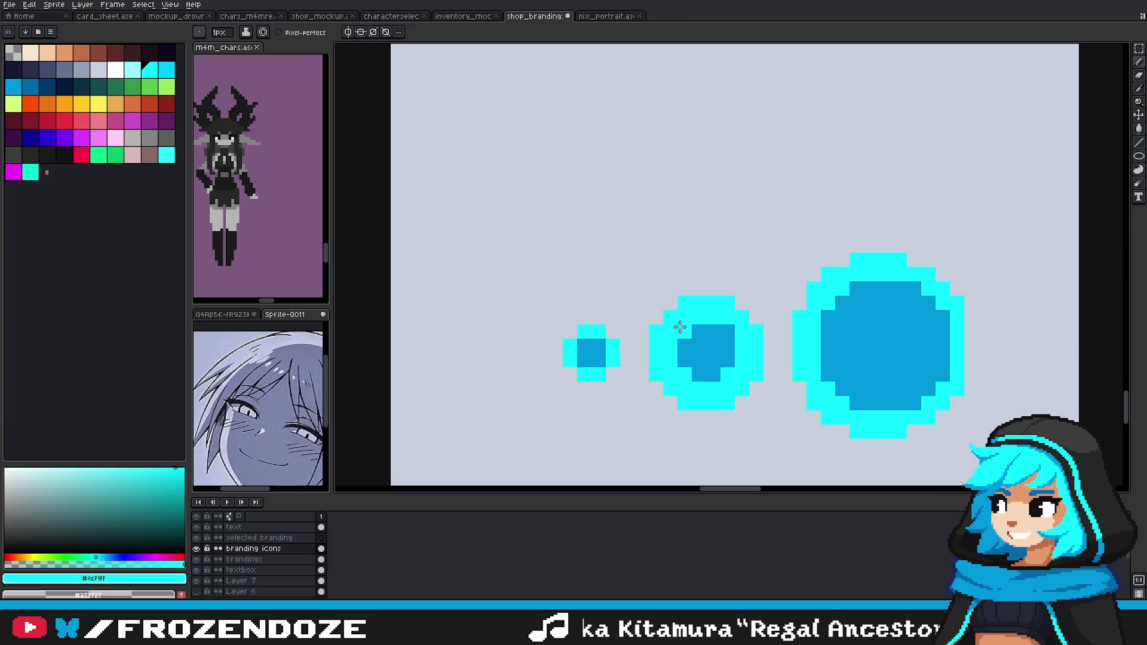
Step: Repaint the big dot's right edge cyan and restore dark blue on its inner column
{"action": "scroll", "coordinate": [724, 327], "scroll_direction": "down", "scroll_amount": 4}
{"action": "scroll", "coordinate": [771, 357], "scroll_direction": "up", "scroll_amount": 5}
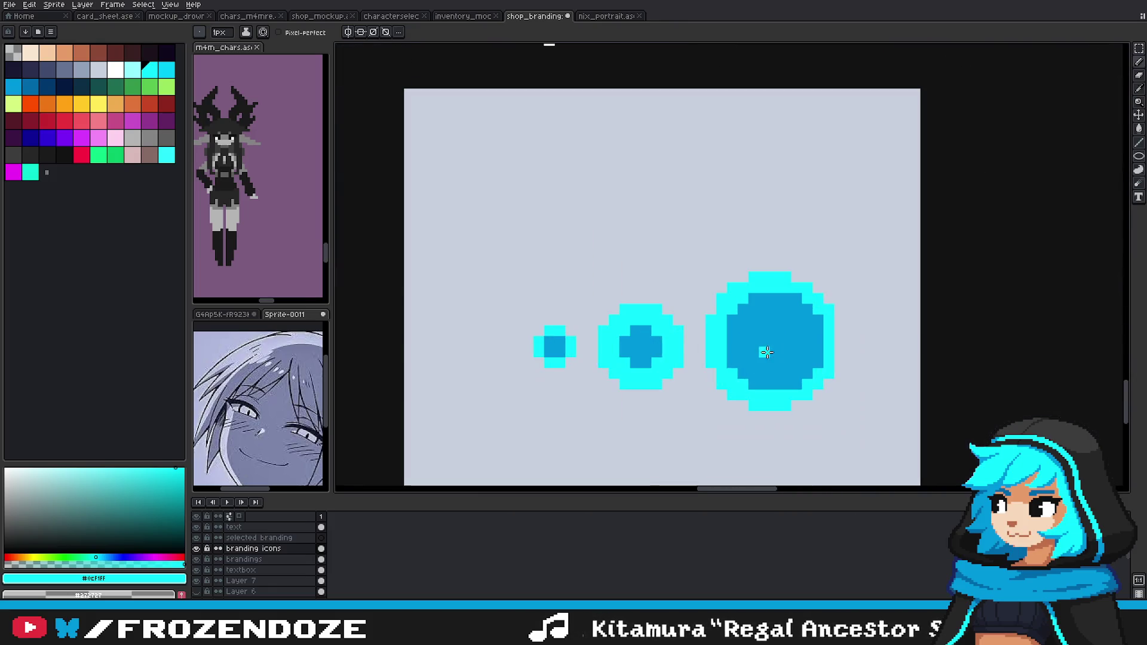
{"action": "scroll", "coordinate": [770, 358], "scroll_direction": "down", "scroll_amount": 3}
{"action": "scroll", "coordinate": [770, 358], "scroll_direction": "down", "scroll_amount": 1}
{"action": "scroll", "coordinate": [769, 357], "scroll_direction": "up", "scroll_amount": 3}
{"action": "scroll", "coordinate": [769, 357], "scroll_direction": "up", "scroll_amount": 2}
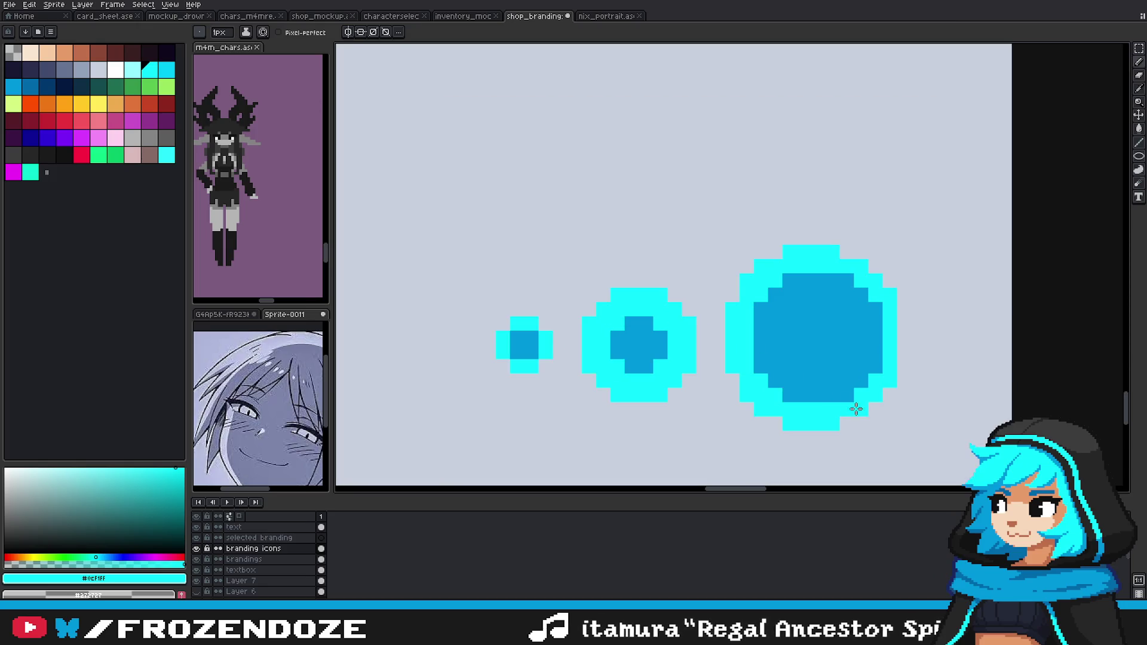
{"action": "scroll", "coordinate": [843, 397], "scroll_direction": "up", "scroll_amount": 1}
{"action": "mouse_move", "coordinate": [868, 359]}
{"action": "left_mouse_down"}
{"action": "mouse_move", "coordinate": [889, 258]}
{"action": "mouse_move", "coordinate": [863, 289]}
{"action": "mouse_move", "coordinate": [863, 356]}
{"action": "left_mouse_up"}
{"action": "left_click", "coordinate": [863, 289], "text": "alt"}
{"action": "scroll", "coordinate": [787, 327], "scroll_direction": "down", "scroll_amount": 2}
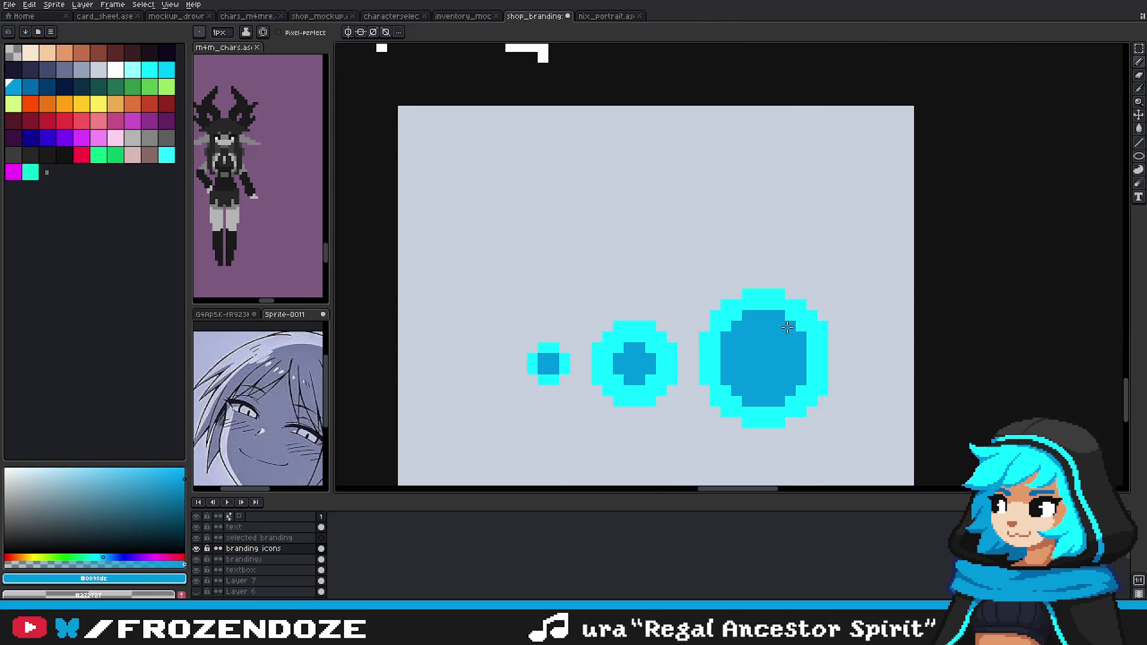
Step: Marquee-select the big circle and drop the adjusted circle back in place
{"action": "left_click", "coordinate": [1137, 50]}
{"action": "left_click_drag", "start_coordinate": [709, 272], "coordinate": [840, 366]}
{"action": "left_click", "coordinate": [850, 405]}
{"action": "scroll", "coordinate": [850, 406], "scroll_direction": "down", "scroll_amount": 4}
{"action": "scroll", "coordinate": [808, 418], "scroll_direction": "down", "scroll_amount": 2}
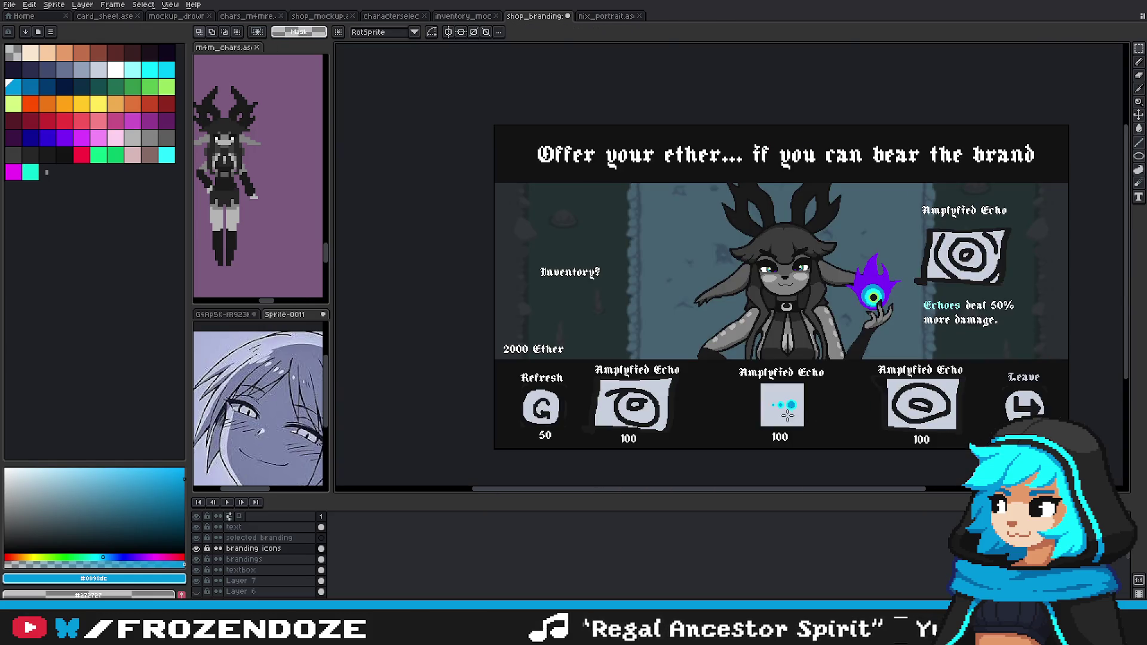
Step: Sample bright cyan and shift the large dot one pixel right via a marquee selection
{"action": "scroll", "coordinate": [788, 414], "scroll_direction": "up", "scroll_amount": 6}
{"action": "left_click", "coordinate": [687, 374], "text": "alt"}
{"action": "key", "text": "g"}
{"action": "scroll", "coordinate": [744, 396], "scroll_direction": "down", "scroll_amount": 4}
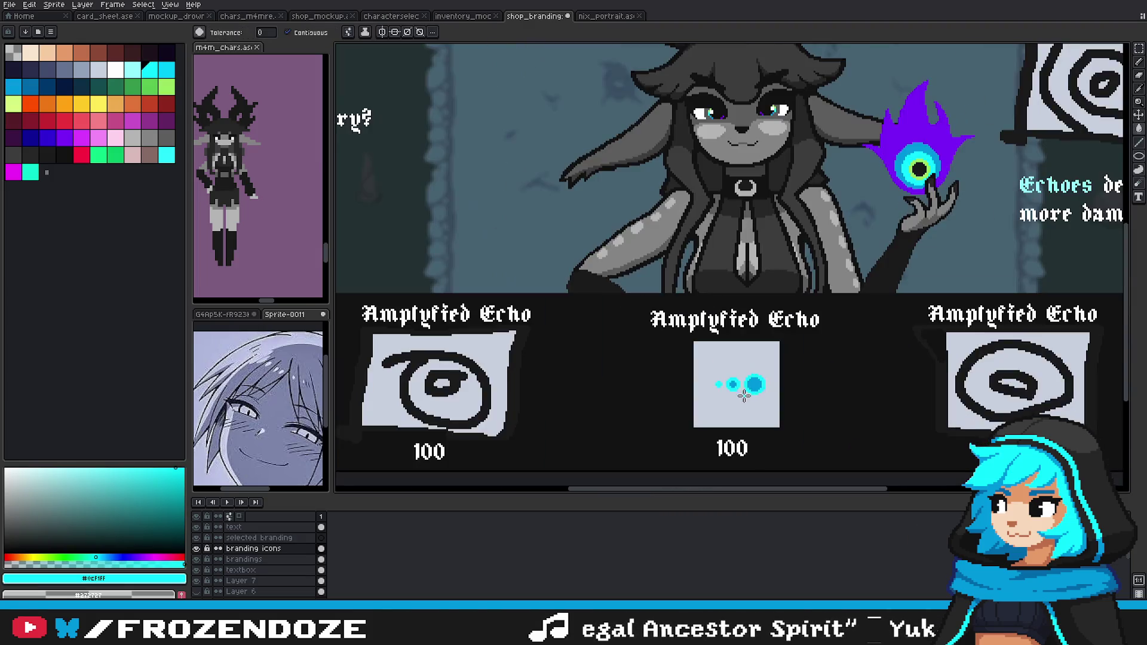
{"action": "scroll", "coordinate": [744, 396], "scroll_direction": "down", "scroll_amount": 2}
{"action": "scroll", "coordinate": [741, 395], "scroll_direction": "up", "scroll_amount": 4}
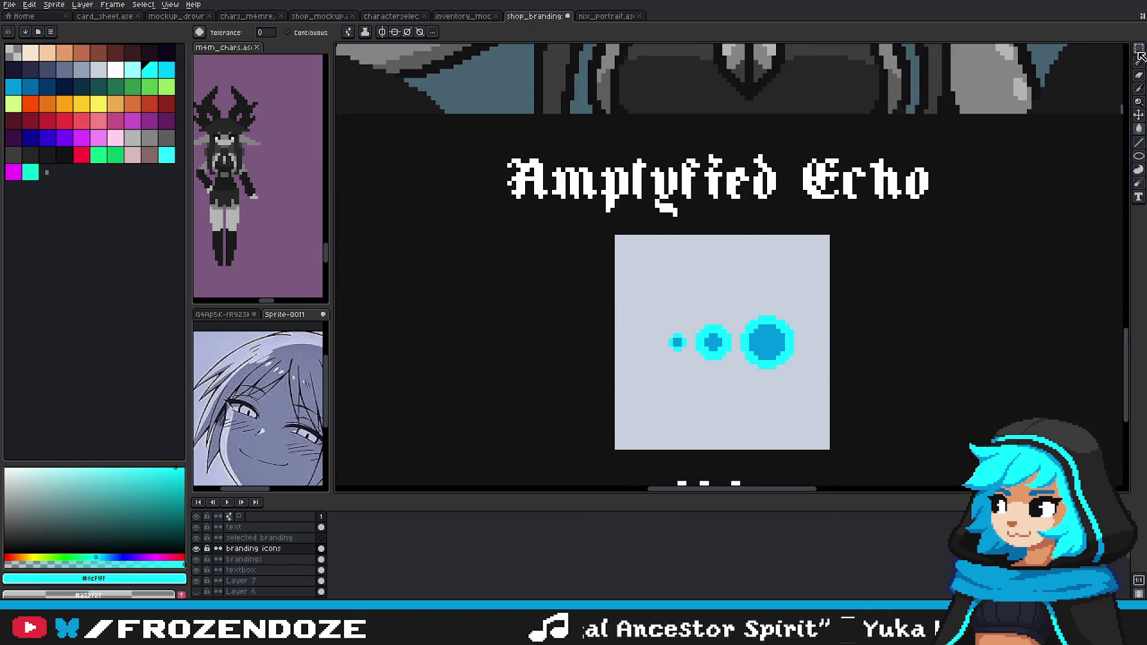
{"action": "left_click", "coordinate": [1139, 50]}
{"action": "scroll", "coordinate": [706, 344], "scroll_direction": "up", "scroll_amount": 2}
{"action": "left_click_drag", "start_coordinate": [600, 310], "coordinate": [684, 393]}
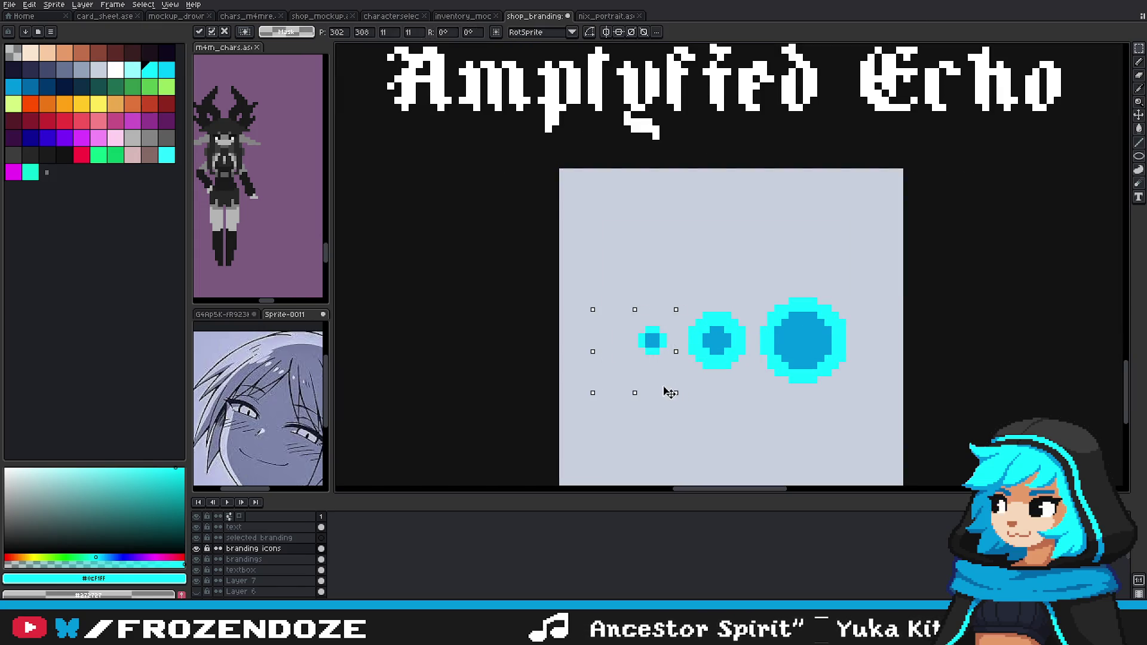
{"action": "left_click_drag", "start_coordinate": [750, 267], "coordinate": [869, 443]}
{"action": "left_click_drag", "start_coordinate": [847, 377], "coordinate": [854, 377]}
Step: Nudge all three dots left together, deselect, and add a light cyan pixel by the big dot
{"action": "mouse_move", "coordinate": [588, 251]}
{"action": "left_mouse_down"}
{"action": "mouse_move", "coordinate": [863, 416]}
{"action": "mouse_move", "coordinate": [859, 396]}
{"action": "left_mouse_up"}
{"action": "key", "text": "ctrl+d"}
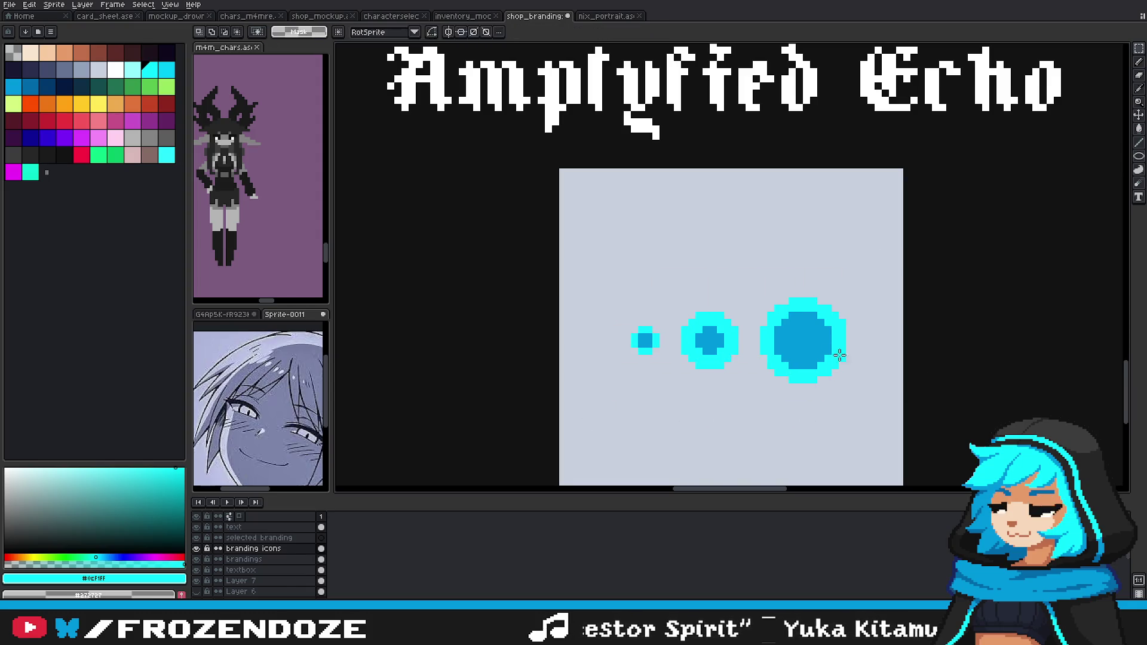
{"action": "scroll", "coordinate": [839, 355], "scroll_direction": "up", "scroll_amount": 3}
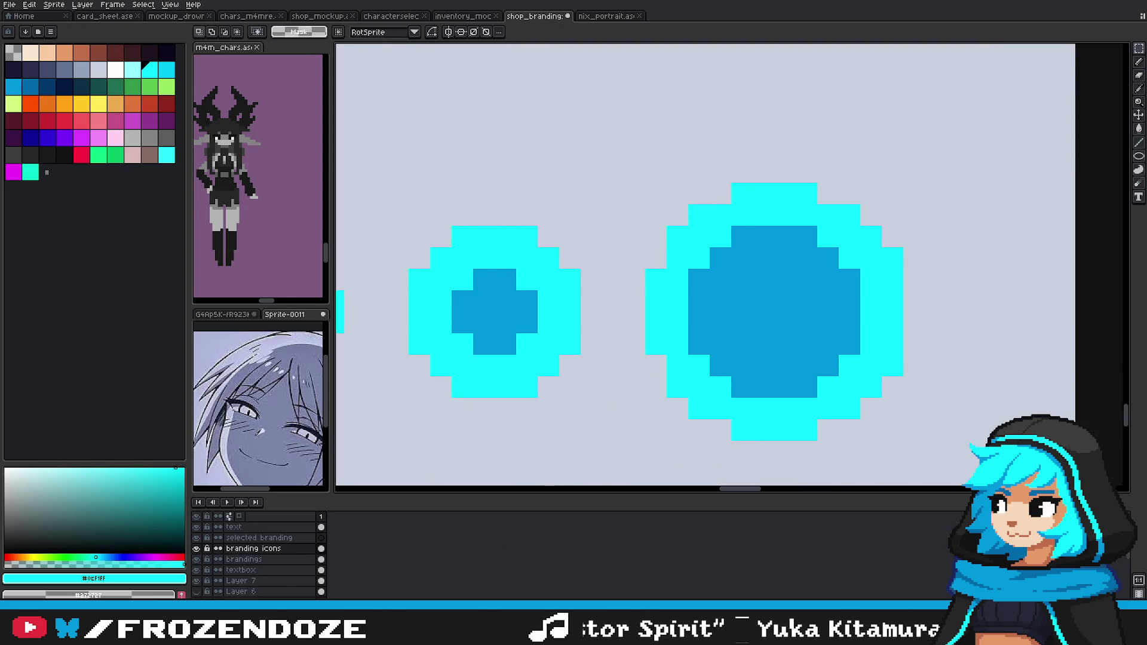
{"action": "key", "text": "b"}
{"action": "left_click", "coordinate": [738, 351]}
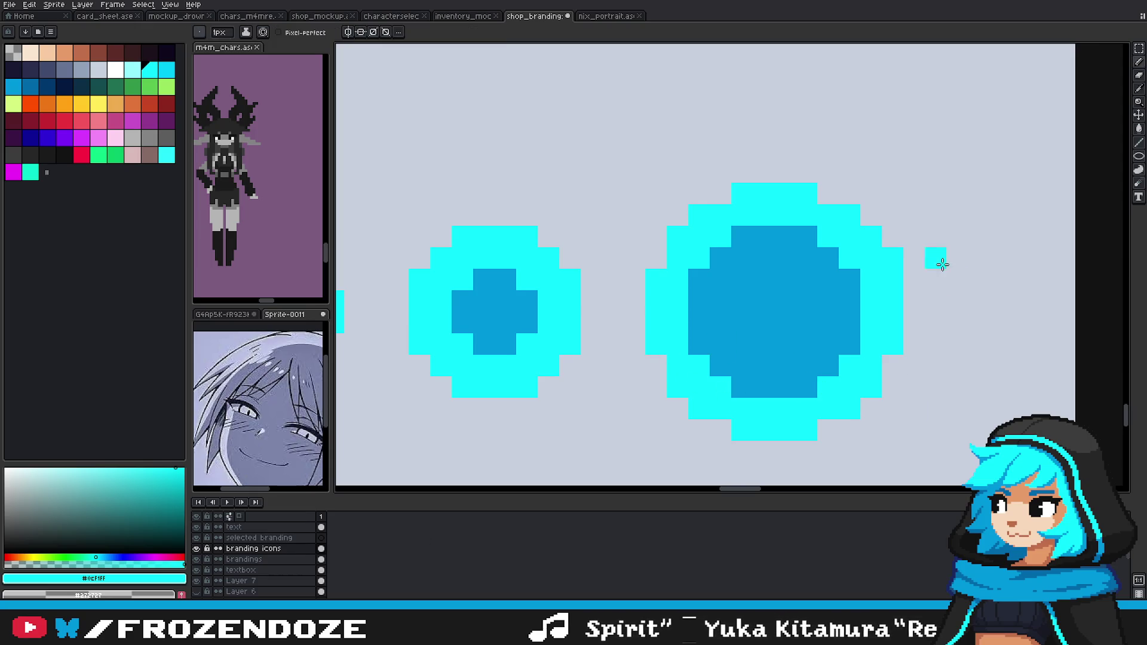
{"action": "scroll", "coordinate": [894, 257], "scroll_direction": "down", "scroll_amount": 5}
{"action": "scroll", "coordinate": [855, 356], "scroll_direction": "down", "scroll_amount": 2}
Step: Save the shop branding file with Ctrl+S
{"action": "key", "text": "ctrl+s"}
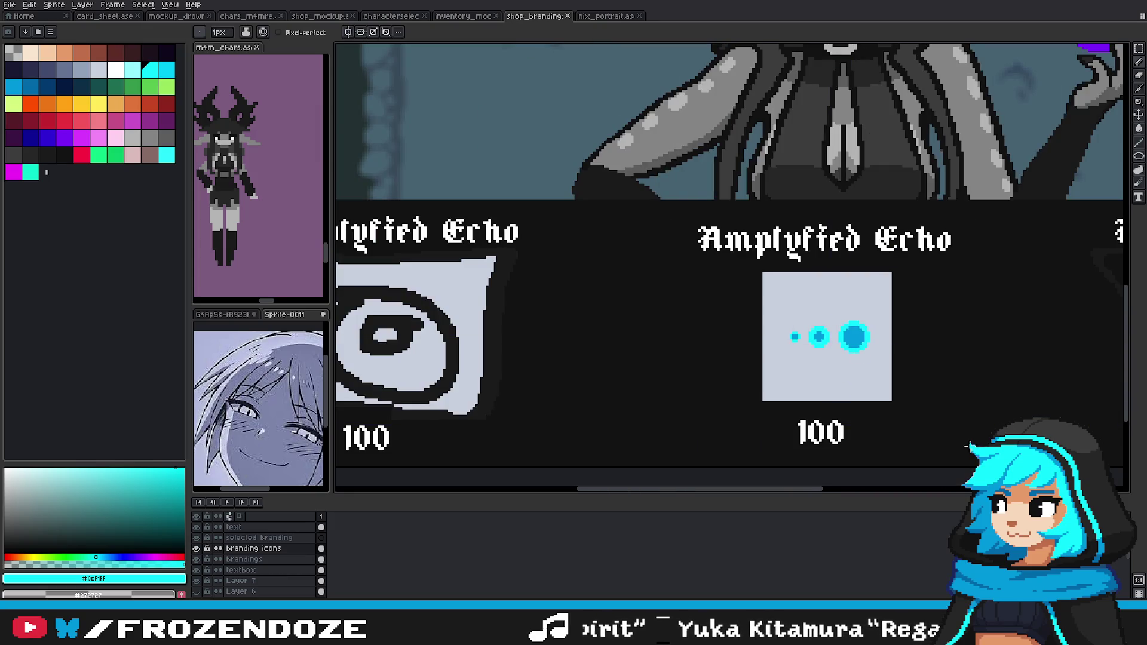
{"action": "scroll", "coordinate": [925, 408], "scroll_direction": "down", "scroll_amount": 1}
{"action": "scroll", "coordinate": [866, 371], "scroll_direction": "down", "scroll_amount": 1}
{"action": "scroll", "coordinate": [858, 366], "scroll_direction": "up", "scroll_amount": 2}
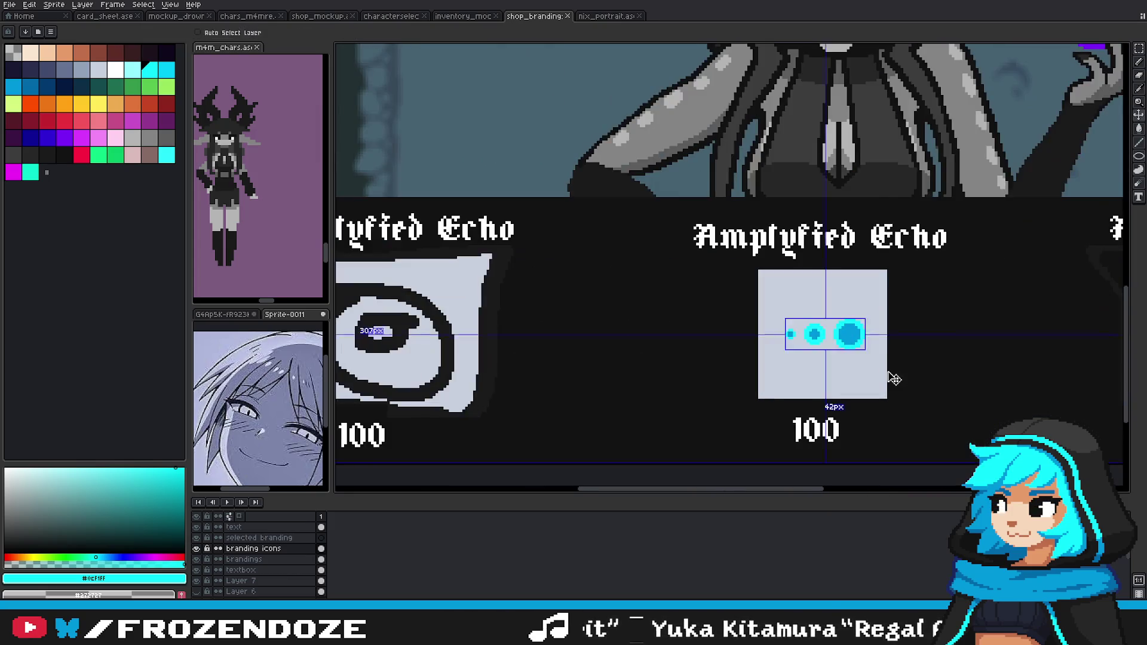
Step: Bring the middle Amplyfied Echo icon card into view and marquee-select it
{"action": "left_click_drag", "start_coordinate": [888, 378], "coordinate": [849, 393]}
{"action": "scroll", "coordinate": [848, 393], "scroll_direction": "down", "scroll_amount": 2}
{"action": "scroll", "coordinate": [776, 406], "scroll_direction": "down", "scroll_amount": 2}
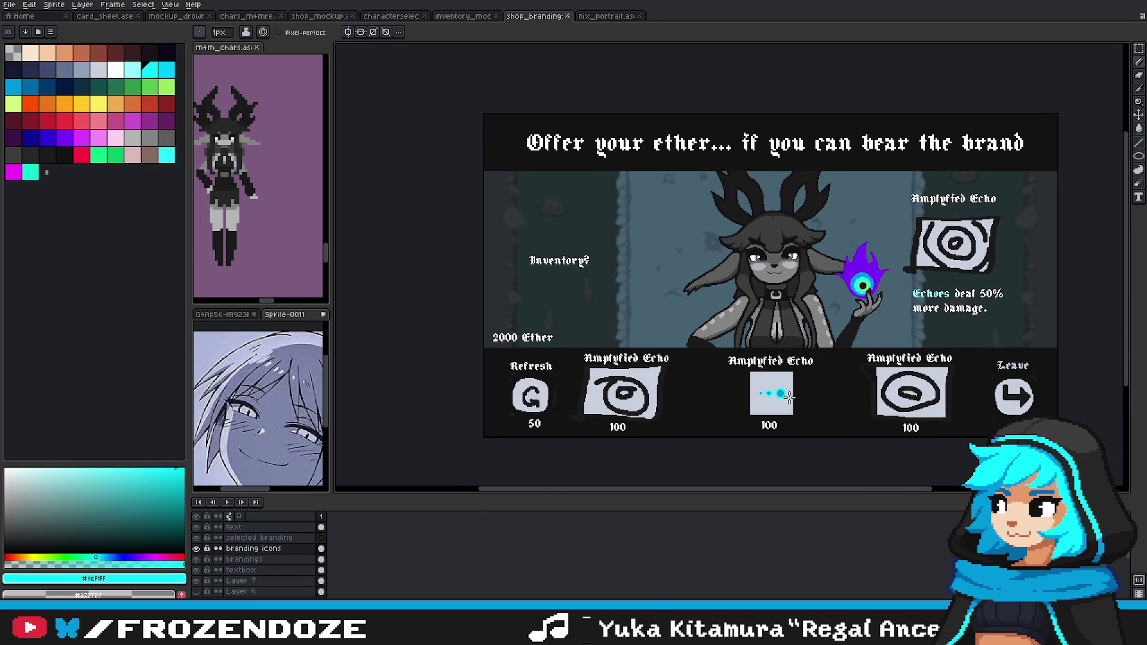
{"action": "scroll", "coordinate": [803, 404], "scroll_direction": "up", "scroll_amount": 2}
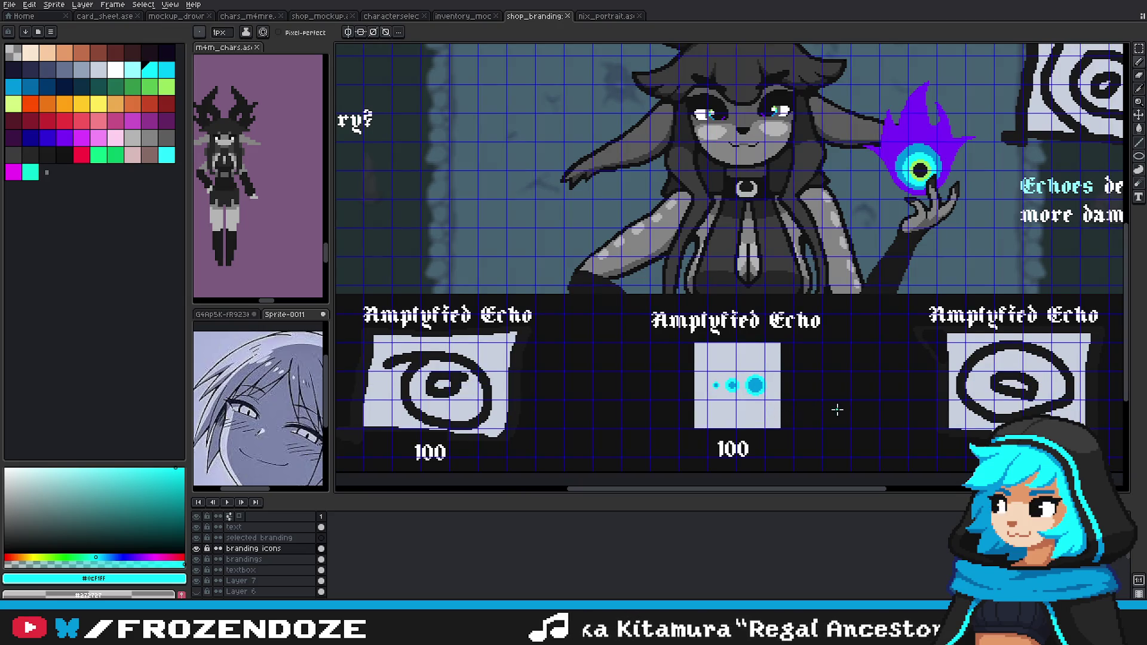
{"action": "left_click_drag", "start_coordinate": [838, 410], "coordinate": [810, 403]}
{"action": "key", "text": "m"}
{"action": "scroll", "coordinate": [712, 386], "scroll_direction": "up", "scroll_amount": 1}
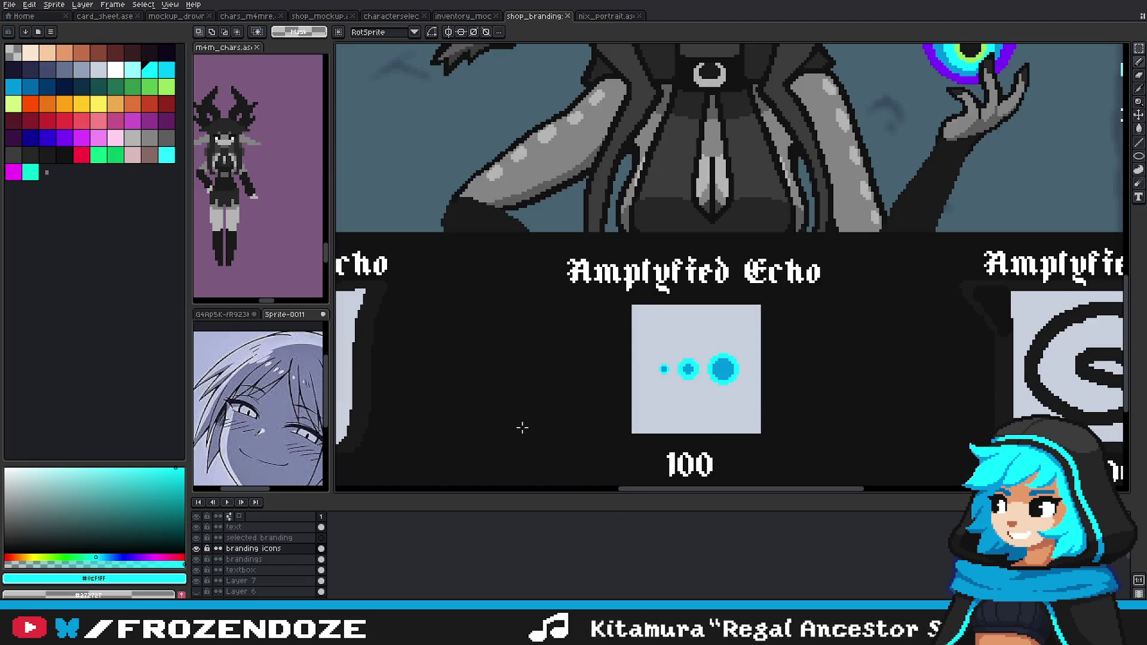
{"action": "left_click_drag", "start_coordinate": [680, 360], "coordinate": [753, 421]}
{"action": "scroll", "coordinate": [744, 417], "scroll_direction": "down", "scroll_amount": 3}
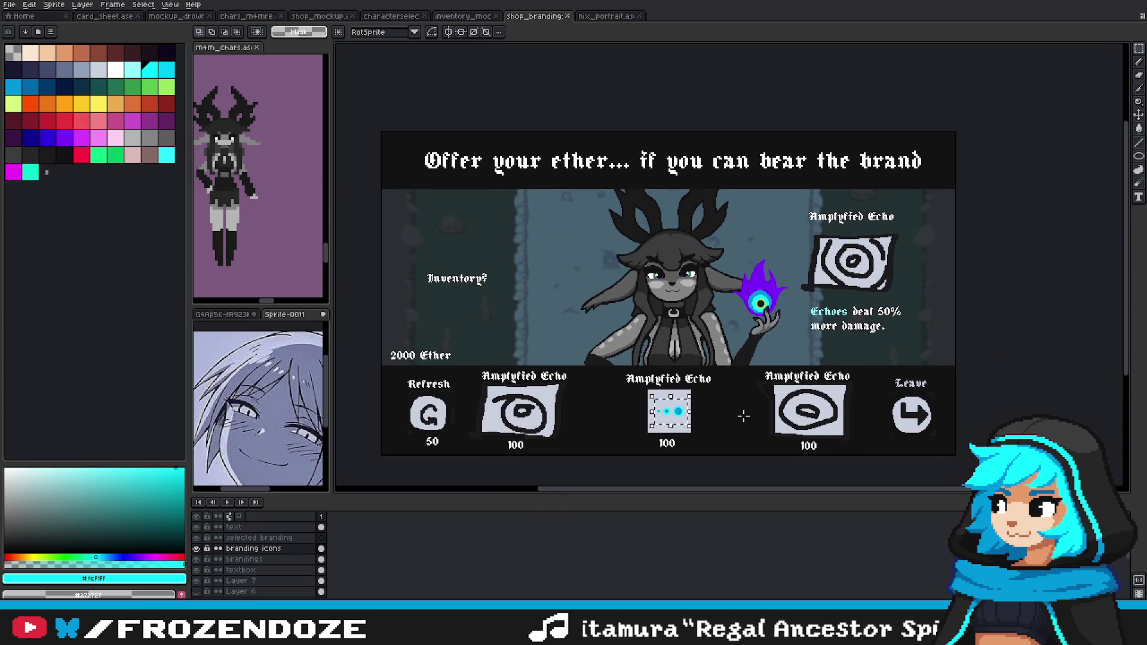
Step: Switch to the drowned gameplay mockup document
{"action": "left_click", "coordinate": [176, 19]}
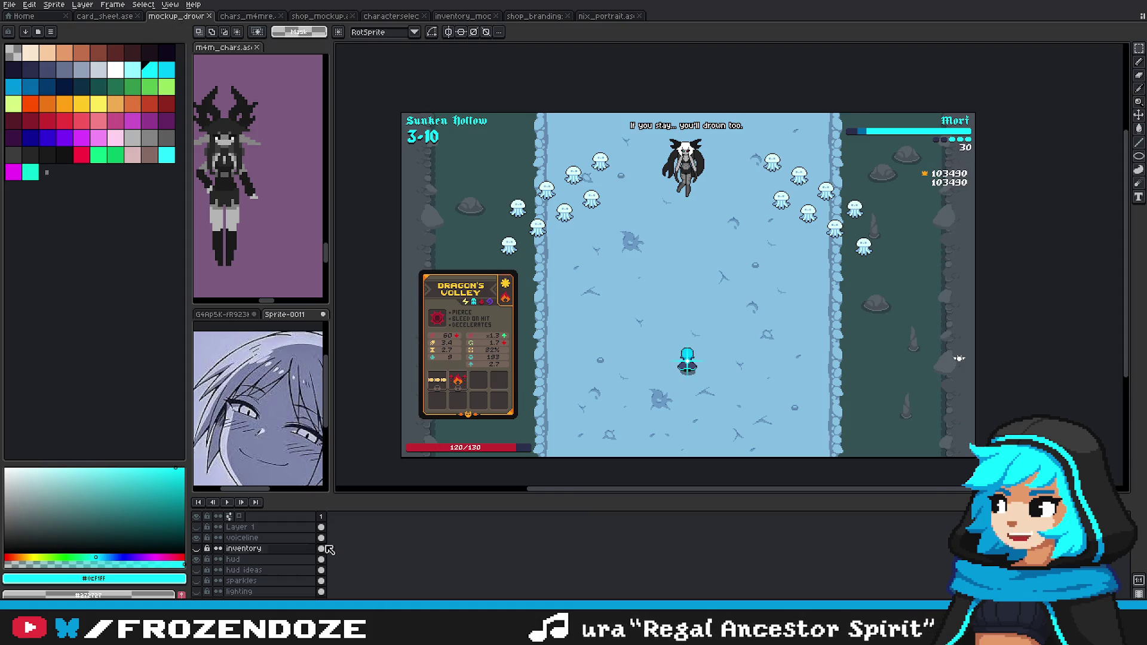
{"action": "scroll", "coordinate": [583, 423], "scroll_direction": "right", "scroll_amount": 3}
{"action": "scroll", "coordinate": [583, 423], "scroll_direction": "up", "scroll_amount": 1}
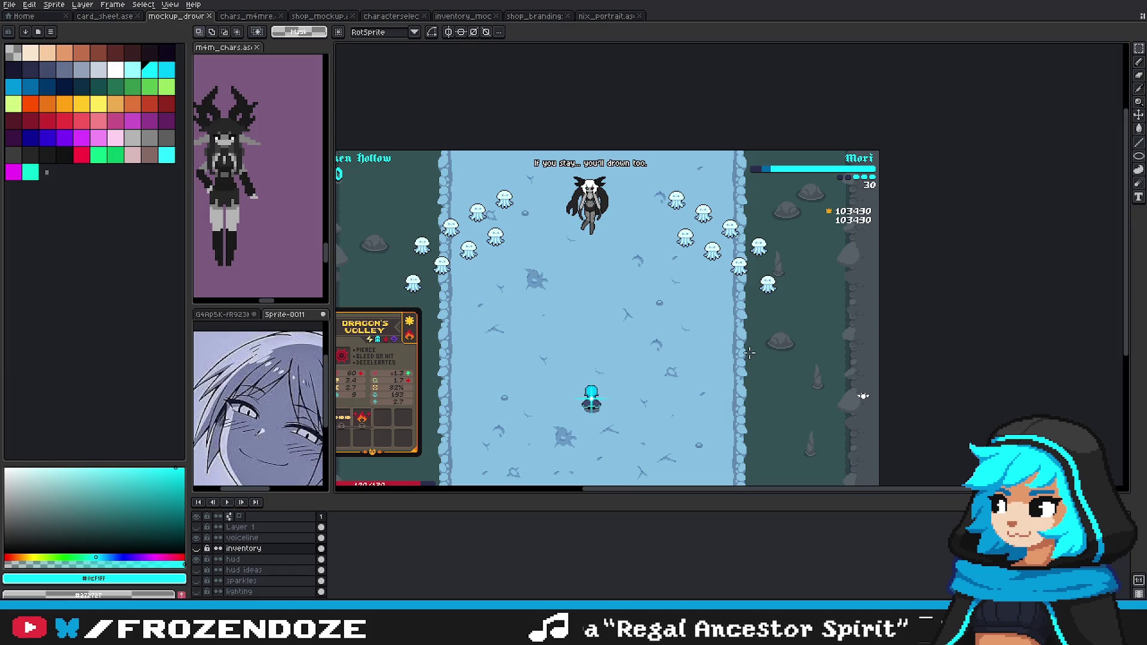
{"action": "scroll", "coordinate": [749, 353], "scroll_direction": "down", "scroll_amount": 3}
{"action": "scroll", "coordinate": [749, 354], "scroll_direction": "left", "scroll_amount": 3}
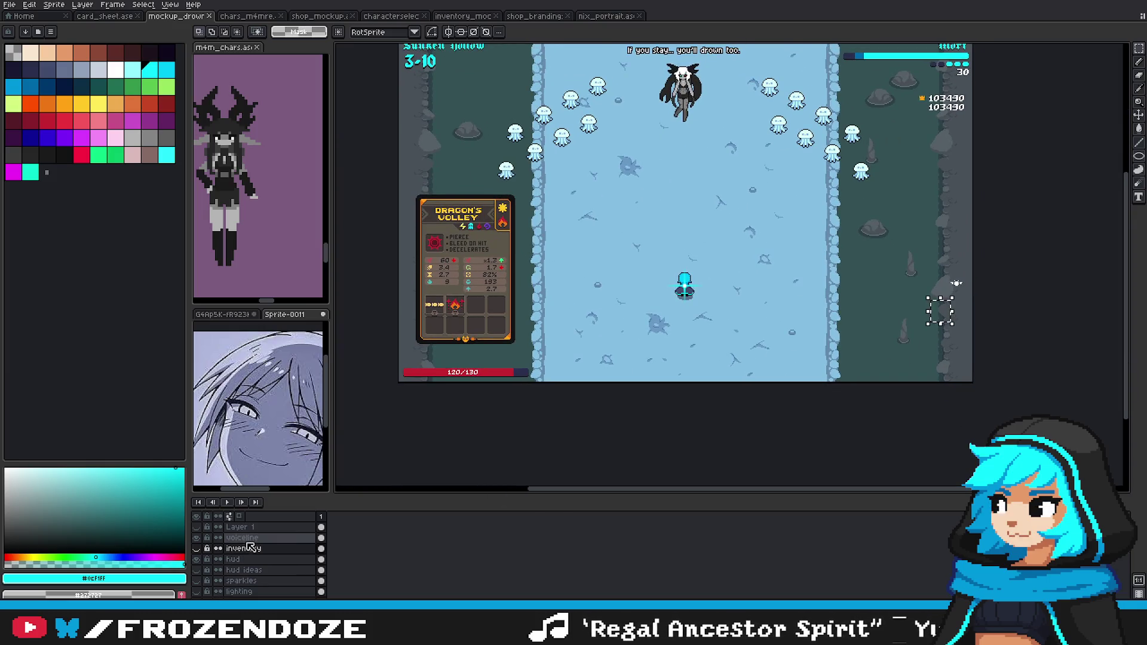
Step: Paste the cyan orbs onto the hud layer and position them just below the 103490 score
{"action": "left_click", "coordinate": [233, 560]}
{"action": "key", "text": "ctrl+v"}
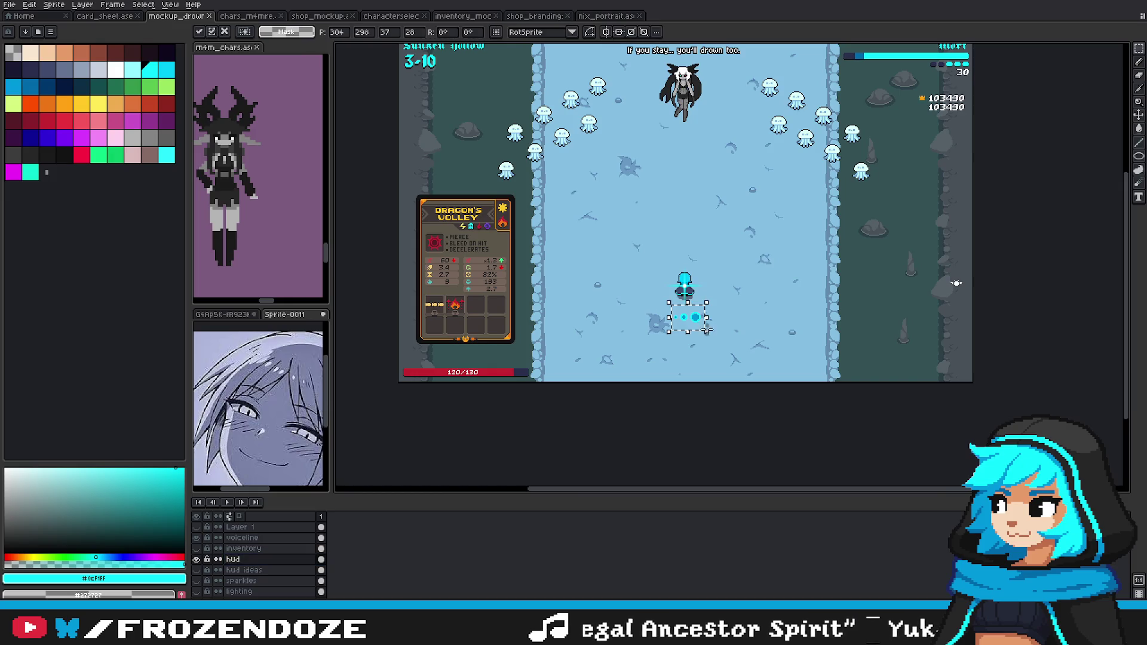
{"action": "left_click_drag", "start_coordinate": [691, 322], "coordinate": [941, 205]}
{"action": "scroll", "coordinate": [941, 205], "scroll_direction": "up", "scroll_amount": 1}
{"action": "scroll", "coordinate": [1038, 117], "scroll_direction": "up", "scroll_amount": 1}
{"action": "left_click_drag", "start_coordinate": [768, 410], "coordinate": [850, 183]}
{"action": "scroll", "coordinate": [850, 183], "scroll_direction": "down", "scroll_amount": 2}
Step: Try duplicating the orb group into a vertical column, then undo the extra copies
{"action": "left_click_drag", "start_coordinate": [815, 402], "coordinate": [814, 304]}
{"action": "left_click_drag", "start_coordinate": [896, 281], "coordinate": [819, 282]}
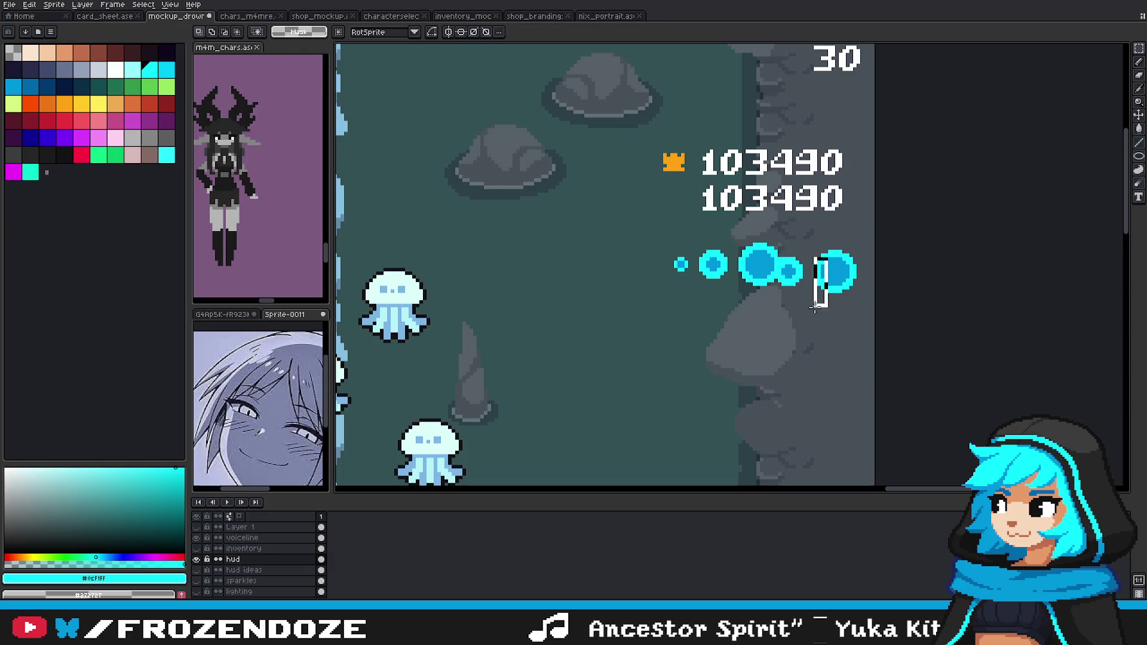
{"action": "mouse_move", "coordinate": [741, 268]}
{"action": "left_mouse_down"}
{"action": "mouse_move", "coordinate": [788, 325]}
{"action": "mouse_move", "coordinate": [802, 224]}
{"action": "mouse_move", "coordinate": [844, 387]}
{"action": "mouse_move", "coordinate": [709, 449]}
{"action": "left_mouse_up"}
{"action": "mouse_move", "coordinate": [769, 374]}
{"action": "left_mouse_down"}
{"action": "mouse_move", "coordinate": [838, 370]}
{"action": "mouse_move", "coordinate": [837, 336]}
{"action": "left_mouse_up"}
{"action": "scroll", "coordinate": [837, 370], "scroll_direction": "down", "scroll_amount": 3}
{"action": "left_click_drag", "start_coordinate": [832, 294], "coordinate": [832, 366]}
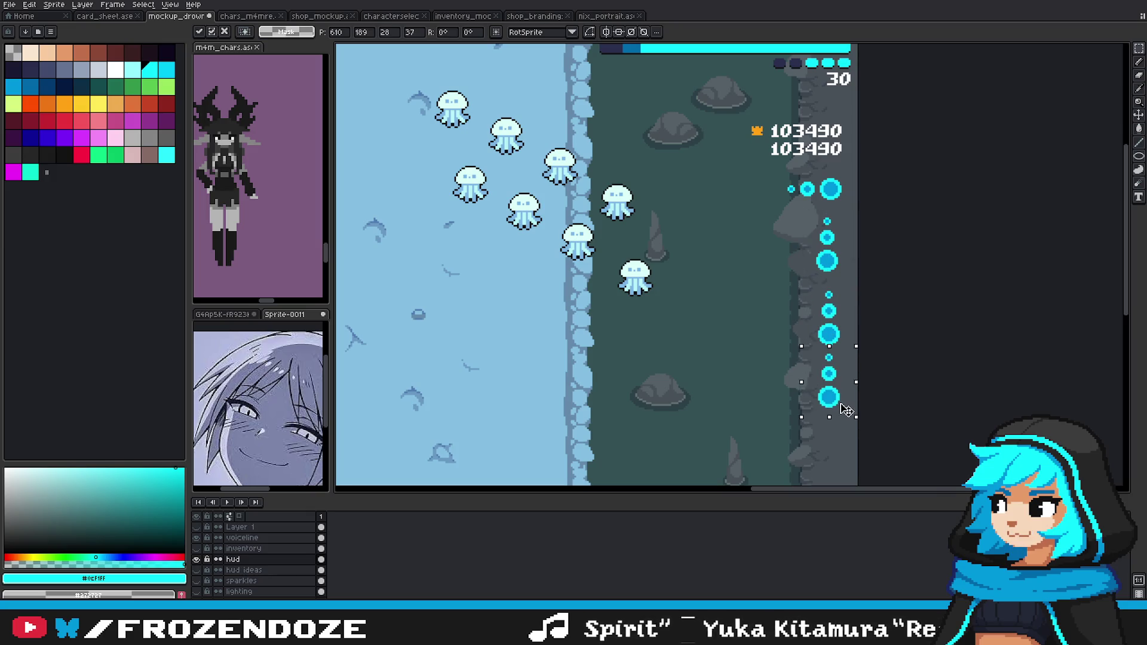
{"action": "scroll", "coordinate": [879, 368], "scroll_direction": "down", "scroll_amount": 2}
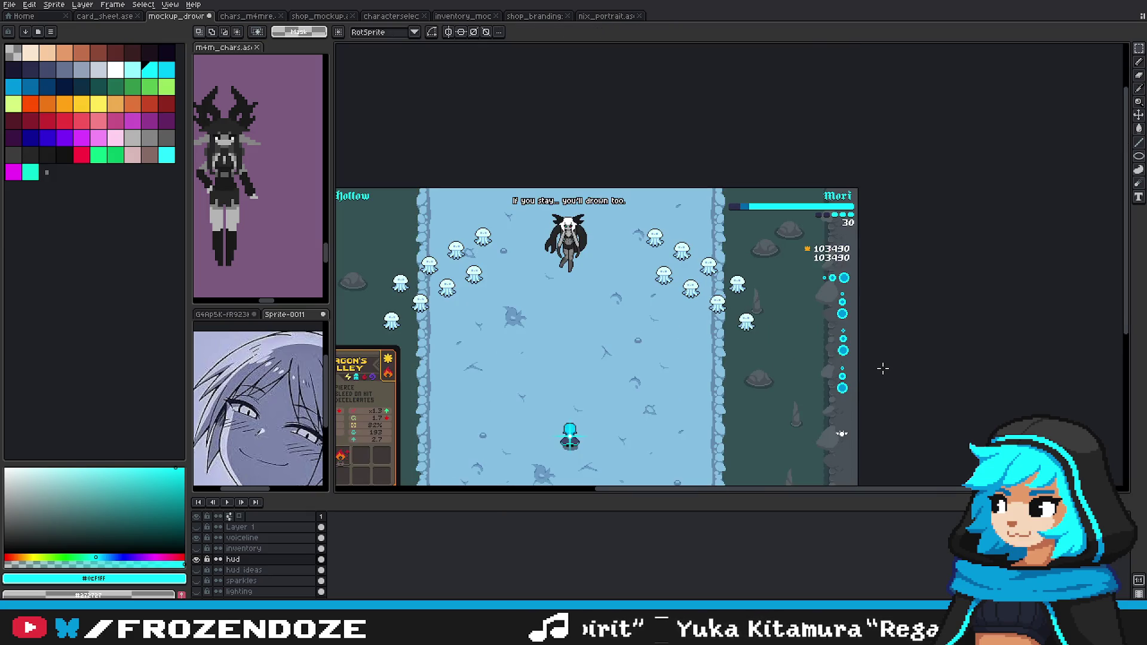
{"action": "key", "text": "ctrl+z"}
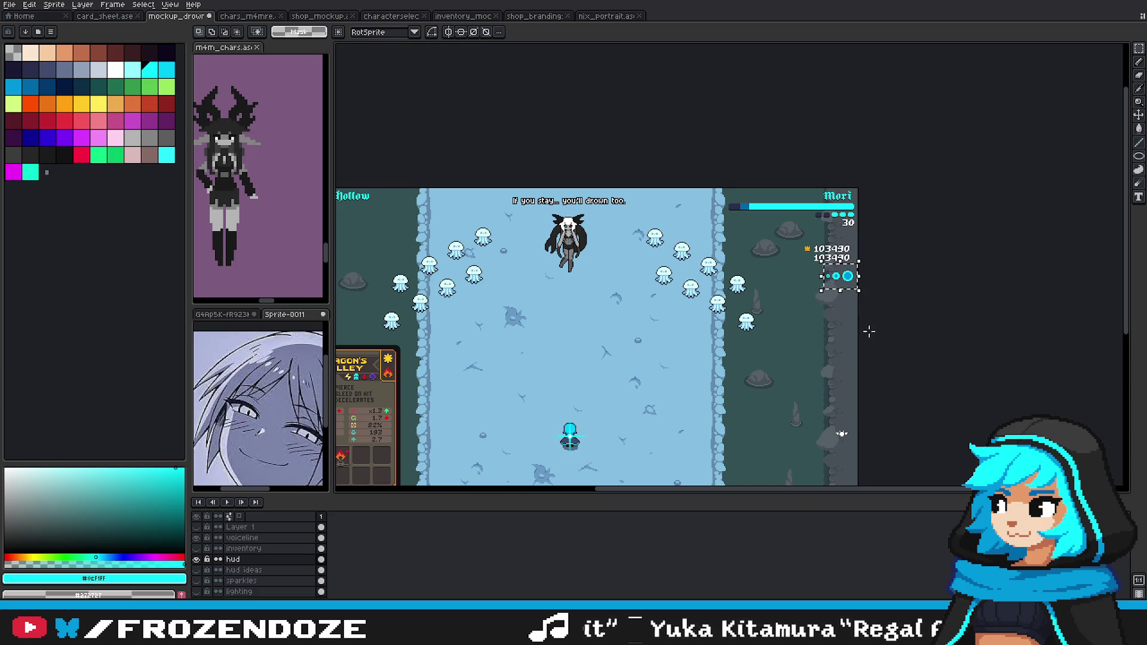
{"action": "scroll", "coordinate": [870, 331], "scroll_direction": "up", "scroll_amount": 2}
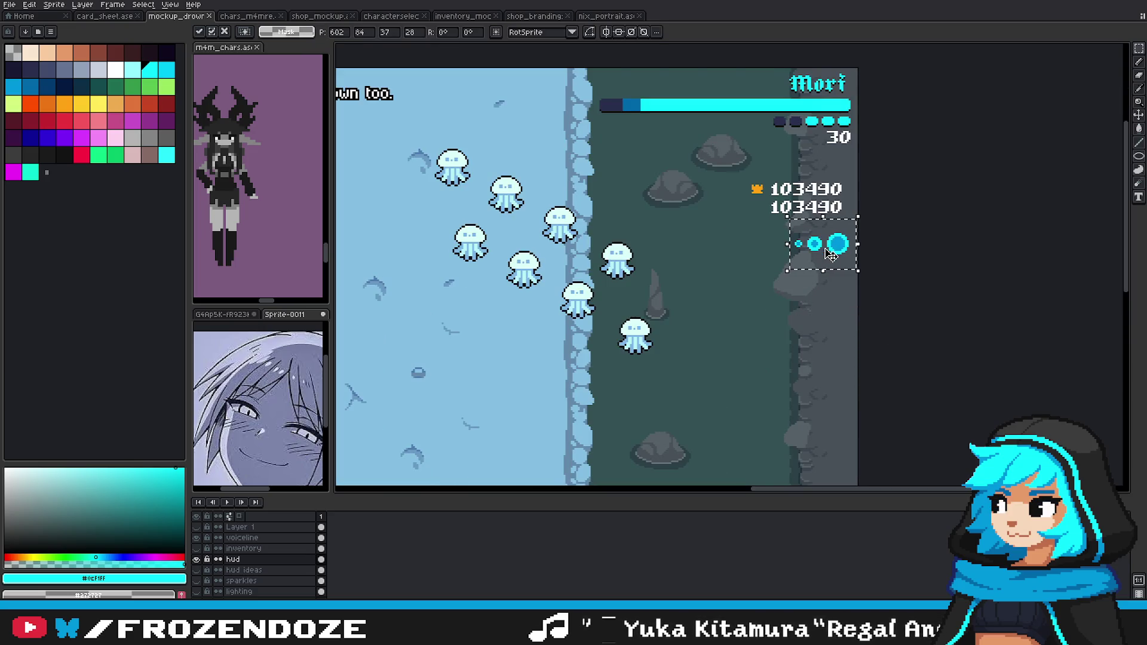
Step: Move the orb row lower beneath the score and commit its placement
{"action": "left_click_drag", "start_coordinate": [835, 245], "coordinate": [827, 338]}
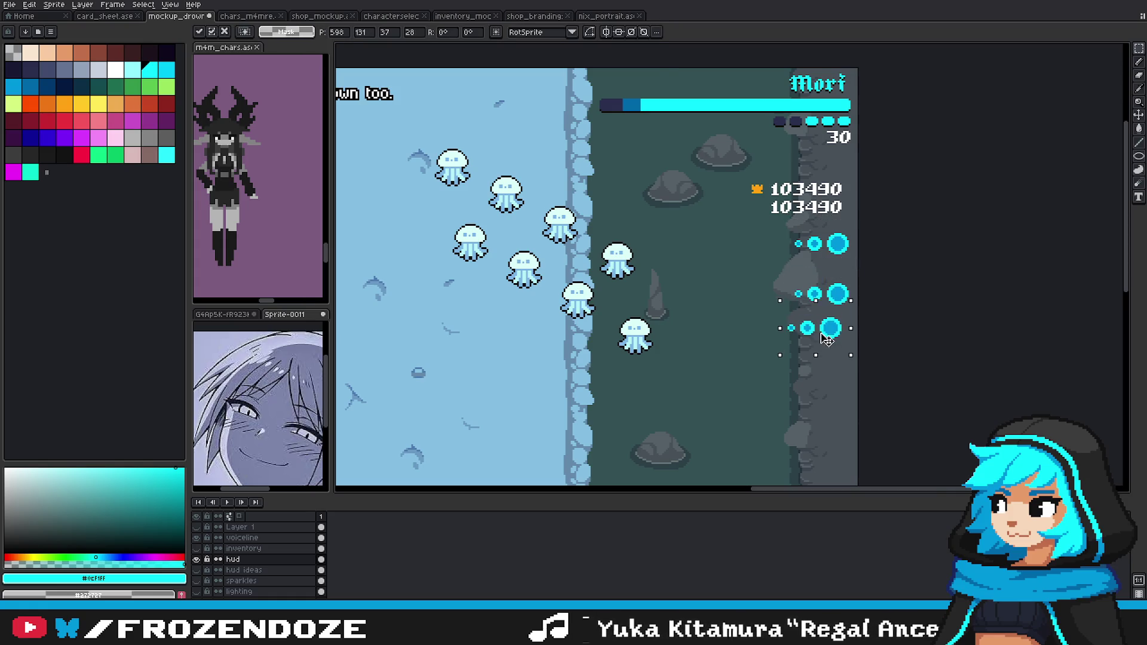
{"action": "left_click_drag", "start_coordinate": [834, 272], "coordinate": [833, 358]}
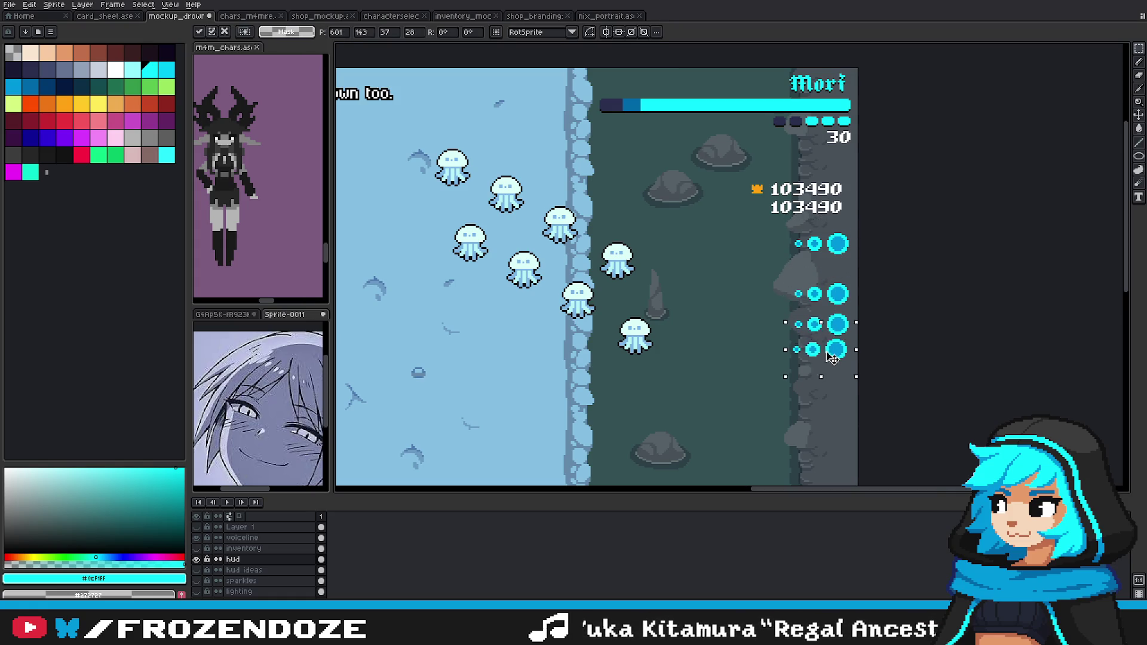
{"action": "key", "text": "Return"}
{"action": "scroll", "coordinate": [891, 338], "scroll_direction": "down", "scroll_amount": 2}
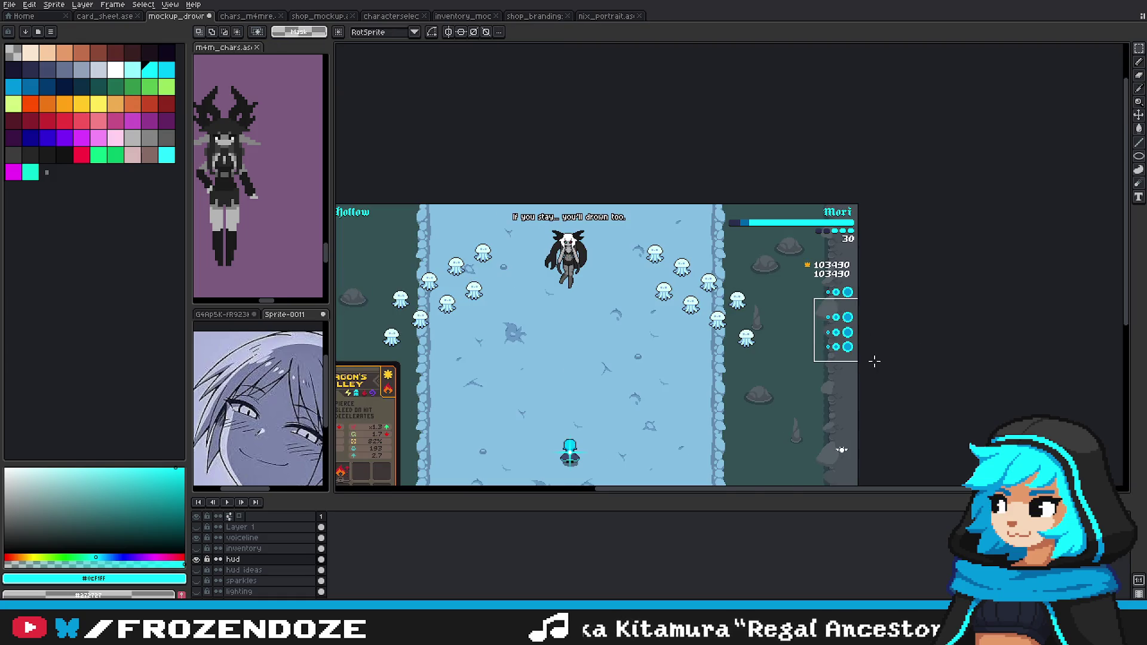
{"action": "scroll", "coordinate": [870, 351], "scroll_direction": "up", "scroll_amount": 1}
{"action": "scroll", "coordinate": [837, 334], "scroll_direction": "up", "scroll_amount": 2}
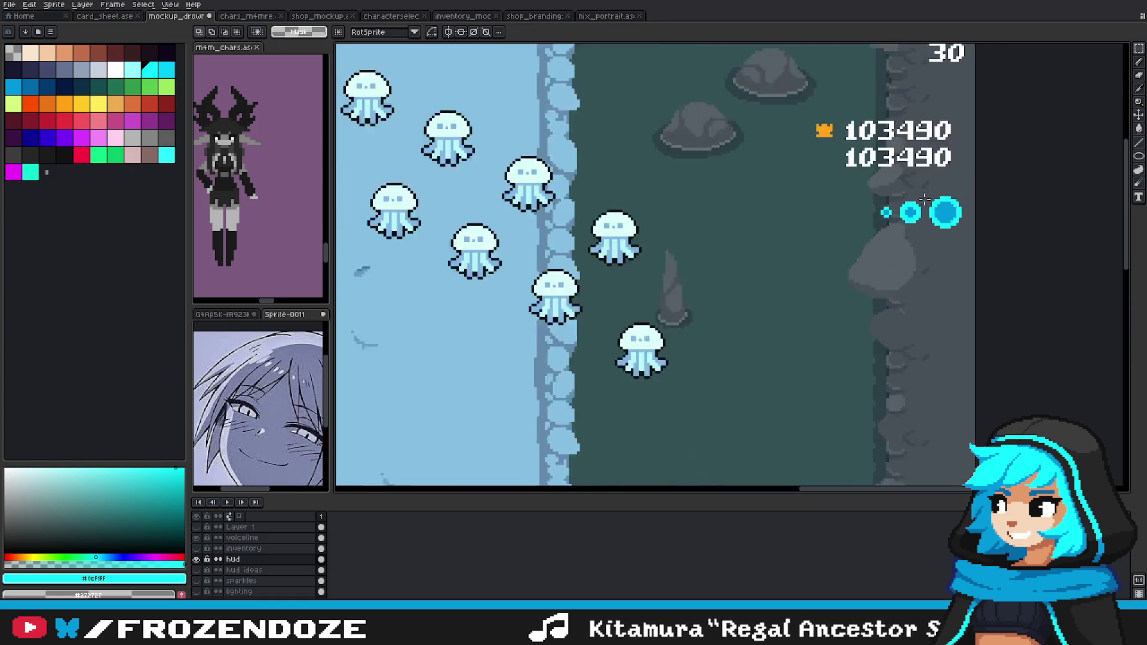
Step: Nudge the middle orb and then the small orb one pixel right toward the large ring, and commit
{"action": "left_click_drag", "start_coordinate": [862, 196], "coordinate": [897, 236]}
{"action": "scroll", "coordinate": [898, 236], "scroll_direction": "up", "scroll_amount": 1}
{"action": "scroll", "coordinate": [885, 251], "scroll_direction": "up", "scroll_amount": 1}
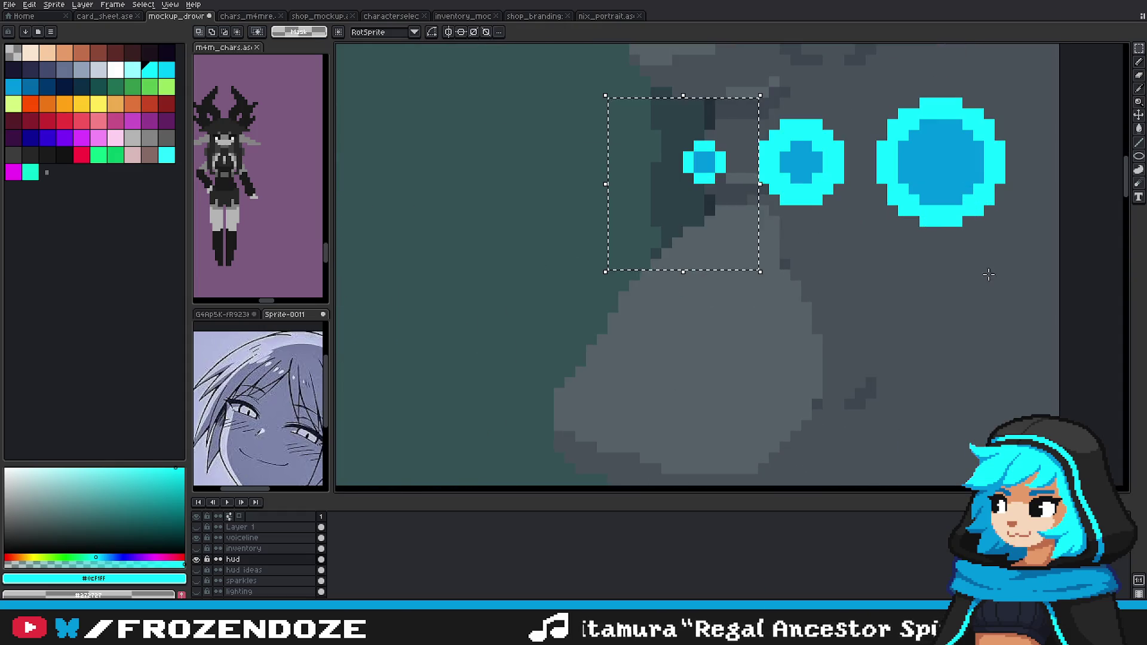
{"action": "scroll", "coordinate": [836, 263], "scroll_direction": "up", "scroll_amount": 1}
{"action": "left_click_drag", "start_coordinate": [695, 215], "coordinate": [804, 353]}
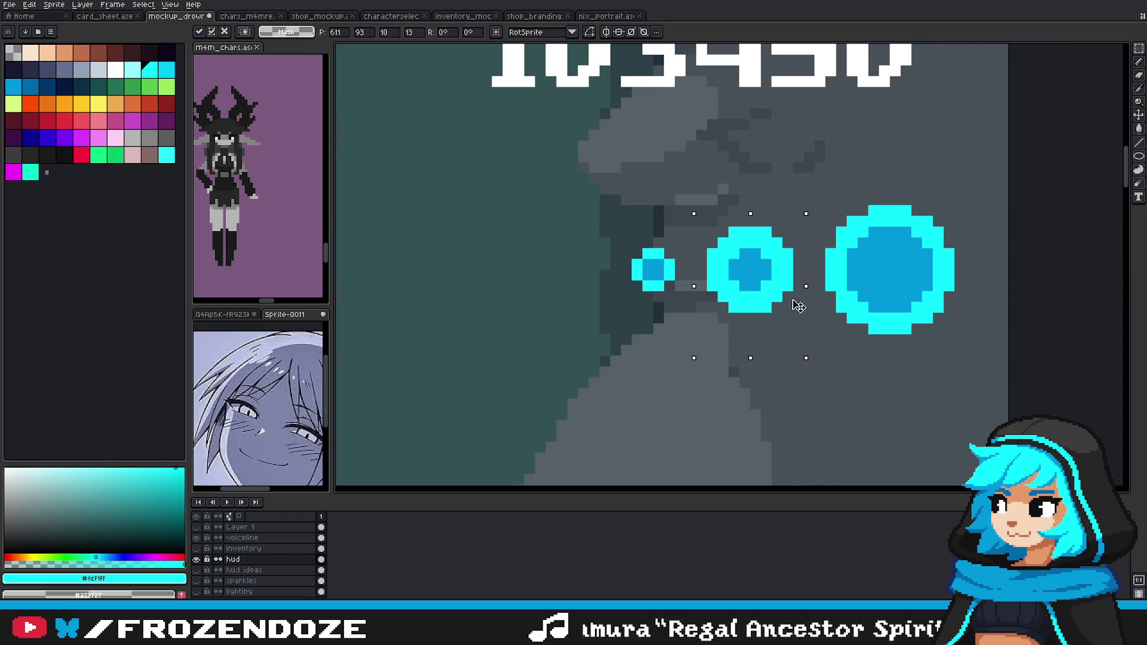
{"action": "key", "text": "Right"}
{"action": "left_click_drag", "start_coordinate": [608, 181], "coordinate": [720, 325]}
{"action": "key", "text": "Right"}
{"action": "key", "text": "Right"}
{"action": "key", "text": "Right"}
{"action": "key", "text": "Left"}
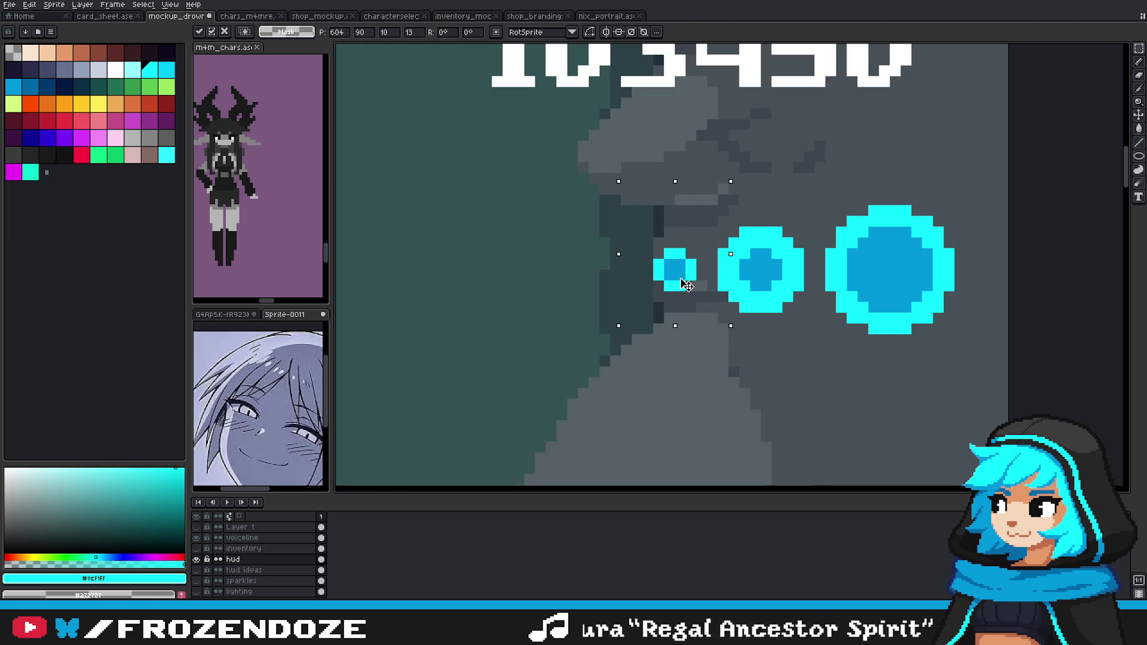
{"action": "key", "text": "Return"}
Step: Check the three-orb spacing against the pixel grid, then hide the grid again
{"action": "scroll", "coordinate": [840, 371], "scroll_direction": "down", "scroll_amount": 1}
{"action": "scroll", "coordinate": [840, 372], "scroll_direction": "down", "scroll_amount": 2}
{"action": "scroll", "coordinate": [841, 372], "scroll_direction": "up", "scroll_amount": 1}
{"action": "key", "text": "ctrl+apostrophe"}
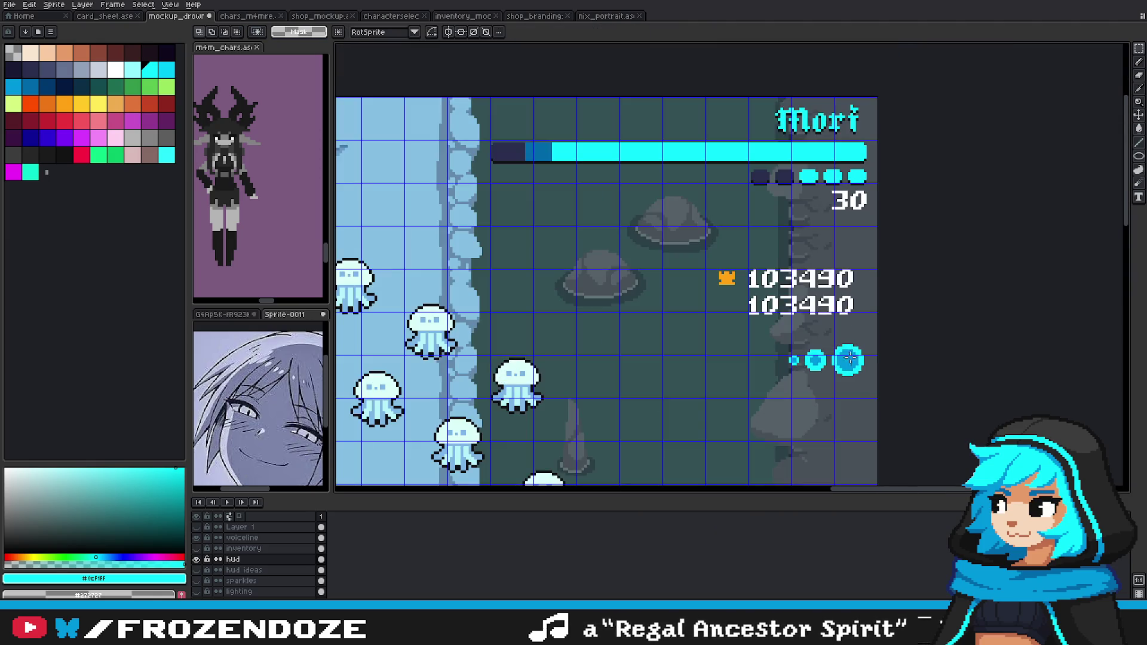
{"action": "scroll", "coordinate": [770, 364], "scroll_direction": "up", "scroll_amount": 1}
{"action": "left_click_drag", "start_coordinate": [771, 339], "coordinate": [900, 418]}
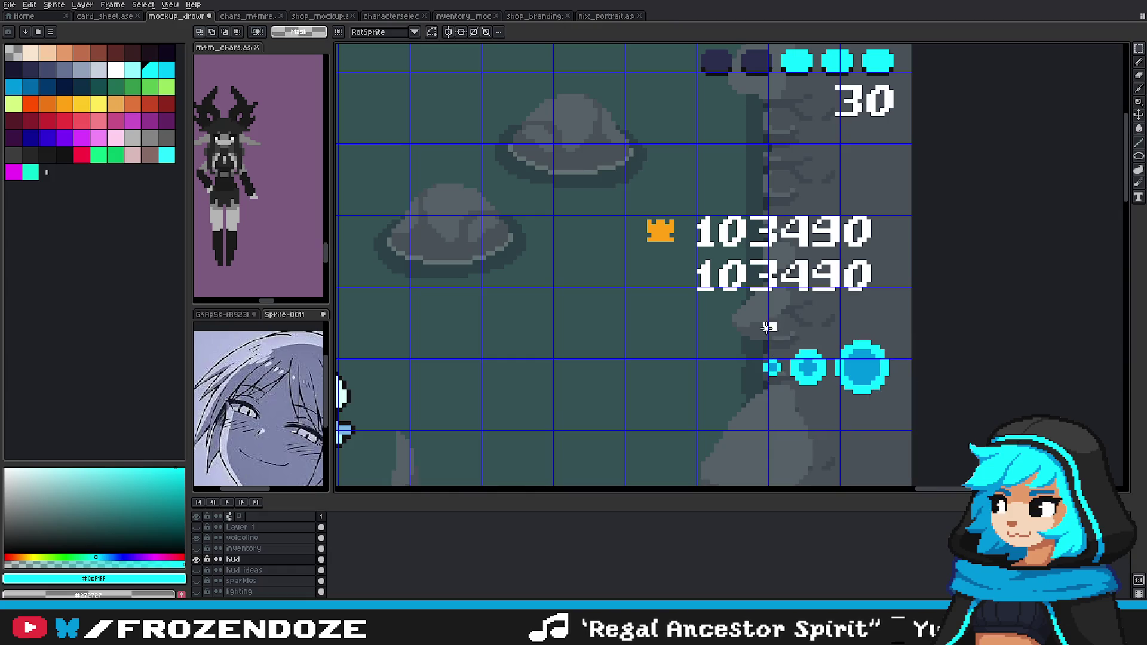
{"action": "left_click_drag", "start_coordinate": [733, 324], "coordinate": [921, 423]}
{"action": "left_click_drag", "start_coordinate": [744, 312], "coordinate": [927, 419]}
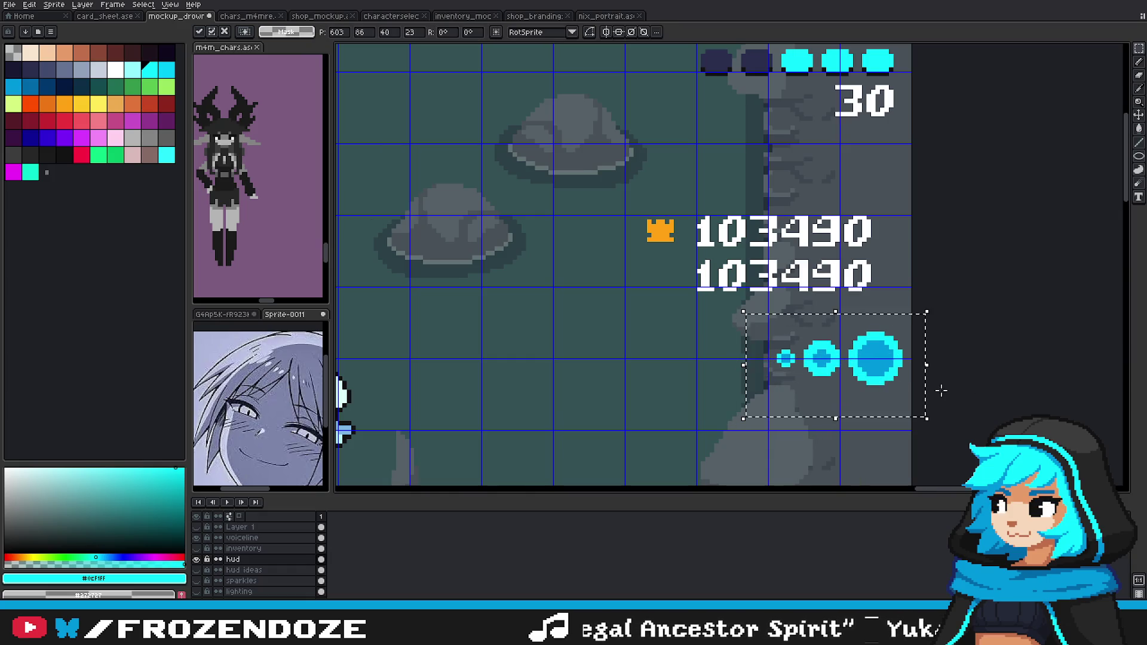
{"action": "scroll", "coordinate": [877, 392], "scroll_direction": "down", "scroll_amount": 3}
{"action": "key", "text": "ctrl+apostrophe"}
{"action": "scroll", "coordinate": [906, 371], "scroll_direction": "down", "scroll_amount": 3}
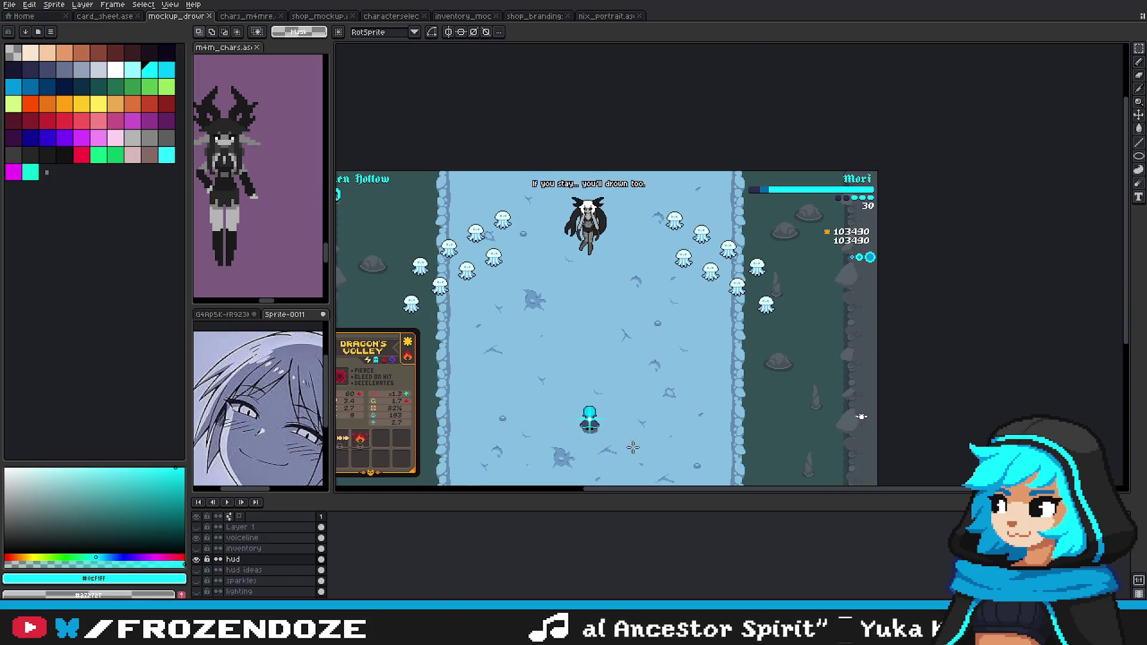
Step: Briefly show and hide the hud ideas and inventory layers
{"action": "left_click", "coordinate": [199, 571]}
{"action": "left_click", "coordinate": [199, 571]}
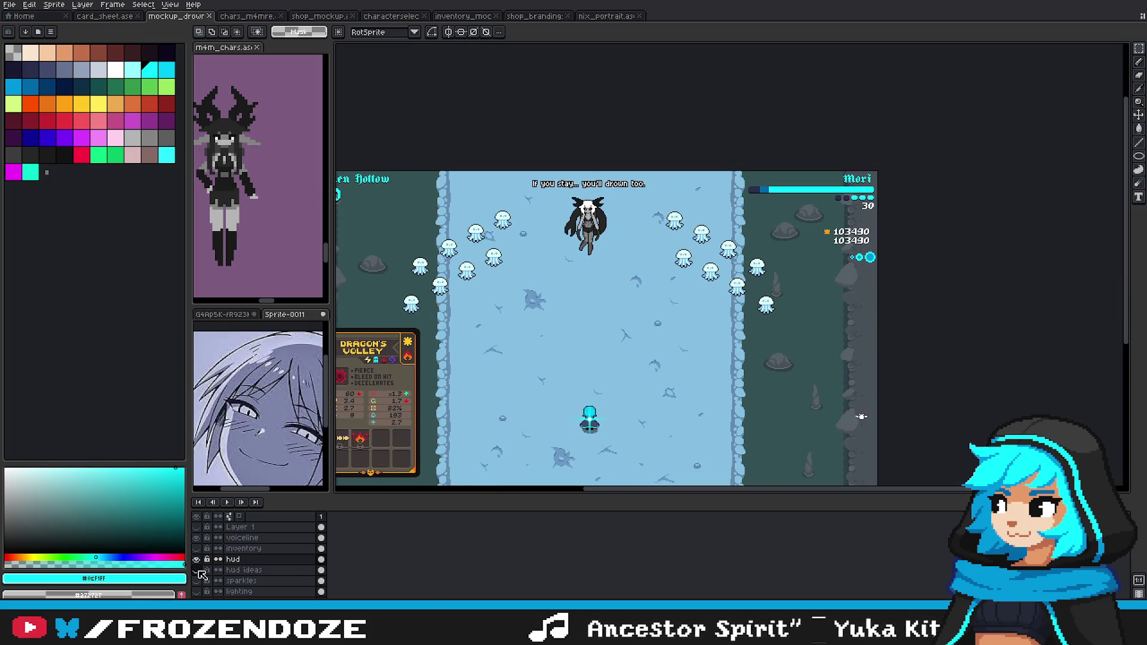
{"action": "left_click", "coordinate": [198, 550]}
{"action": "left_click", "coordinate": [198, 549]}
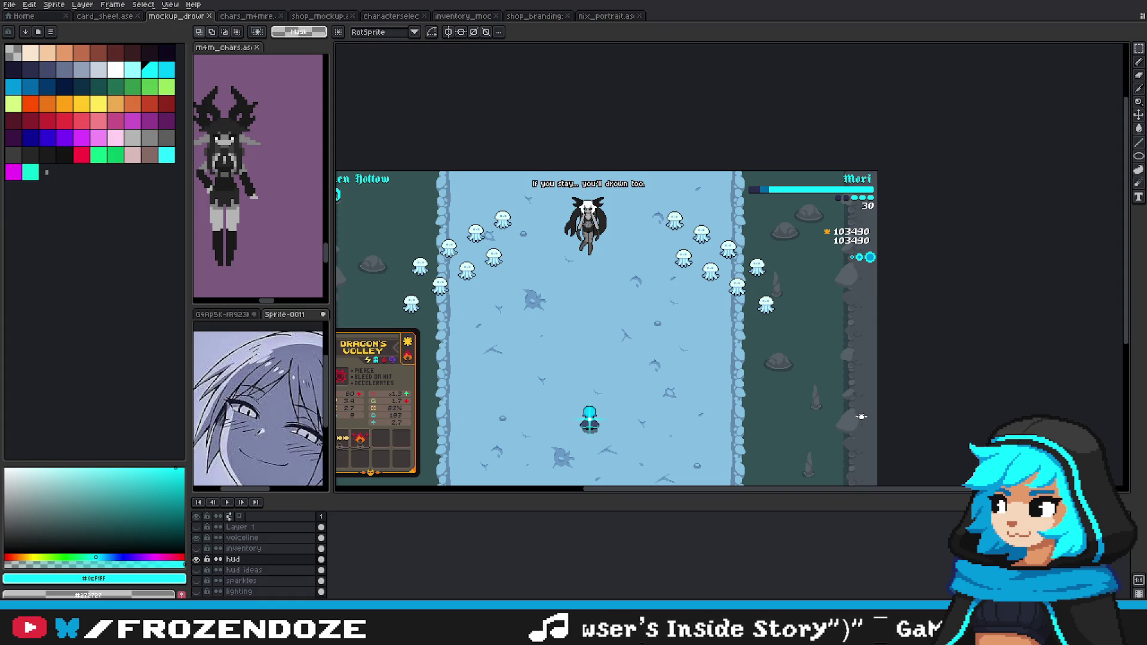
Step: Shift the two smaller orbs right so they sit snugly beside the large orb
{"action": "left_click_drag", "start_coordinate": [823, 251], "coordinate": [780, 237]}
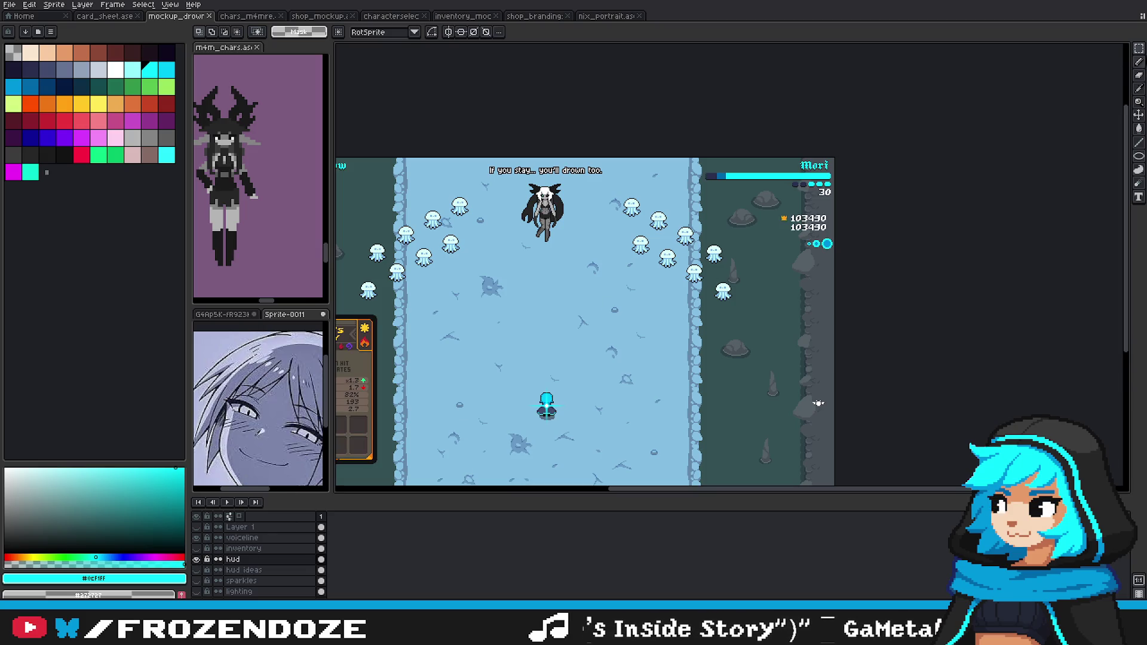
{"action": "scroll", "coordinate": [825, 236], "scroll_direction": "up", "scroll_amount": 3}
{"action": "scroll", "coordinate": [825, 235], "scroll_direction": "up", "scroll_amount": 2}
{"action": "mouse_move", "coordinate": [541, 255]}
{"action": "left_mouse_down"}
{"action": "mouse_move", "coordinate": [754, 386]}
{"action": "mouse_move", "coordinate": [748, 358]}
{"action": "left_mouse_up"}
{"action": "key", "text": "ctrl+d"}
{"action": "mouse_move", "coordinate": [592, 273]}
{"action": "left_mouse_down"}
{"action": "mouse_move", "coordinate": [682, 384]}
{"action": "mouse_move", "coordinate": [667, 358]}
{"action": "left_mouse_up"}
{"action": "scroll", "coordinate": [845, 331], "scroll_direction": "down", "scroll_amount": 5}
{"action": "scroll", "coordinate": [789, 352], "scroll_direction": "up", "scroll_amount": 3}
{"action": "left_click_drag", "start_coordinate": [748, 320], "coordinate": [945, 413]}
{"action": "key", "text": "ctrl+d"}
Step: Reselect the three orbs to check their spacing, then switch to the nix_portrait document
{"action": "scroll", "coordinate": [1032, 379], "scroll_direction": "down", "scroll_amount": 3}
{"action": "scroll", "coordinate": [887, 356], "scroll_direction": "up", "scroll_amount": 1}
{"action": "scroll", "coordinate": [886, 356], "scroll_direction": "down", "scroll_amount": 2}
{"action": "scroll", "coordinate": [896, 334], "scroll_direction": "up", "scroll_amount": 3}
{"action": "left_click_drag", "start_coordinate": [775, 292], "coordinate": [939, 386]}
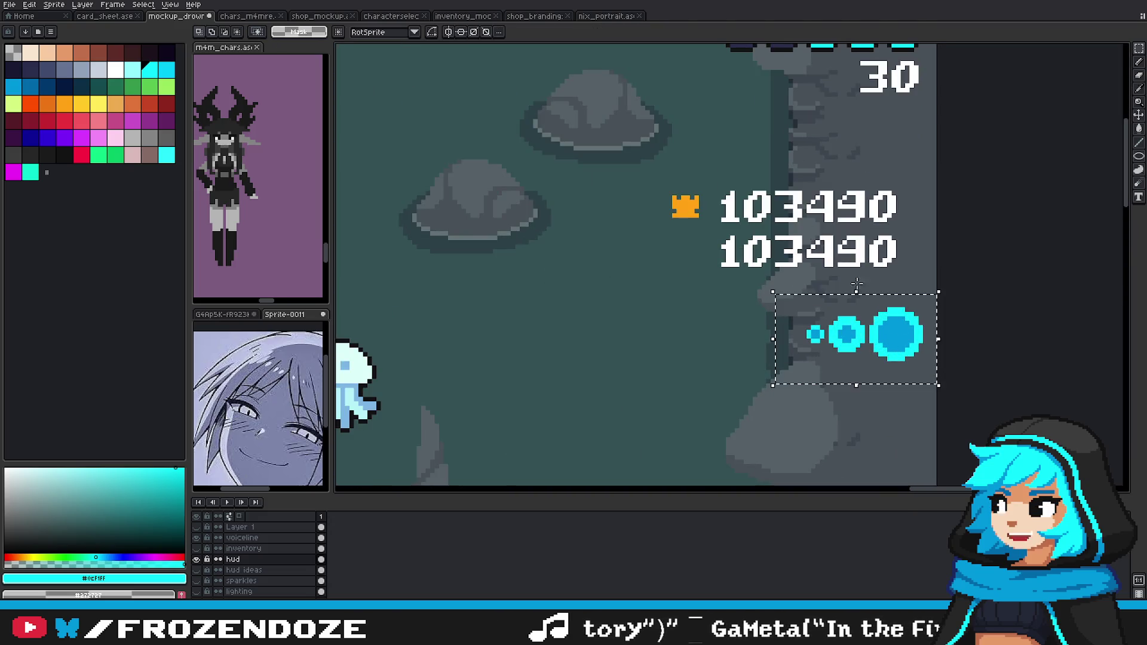
{"action": "left_click", "coordinate": [591, 20]}
Step: Bring the echo orb icon into the shop mockup and place it in the middle slot box
{"action": "left_click", "coordinate": [541, 16]}
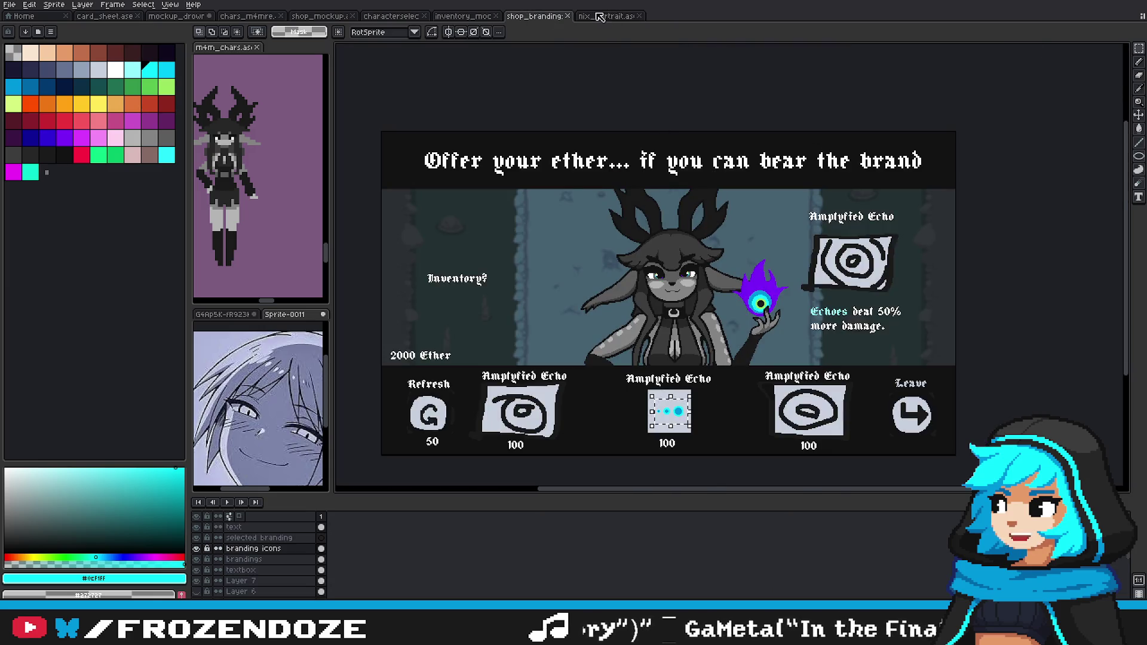
{"action": "left_click", "coordinate": [600, 16]}
{"action": "scroll", "coordinate": [813, 251], "scroll_direction": "up", "scroll_amount": 1}
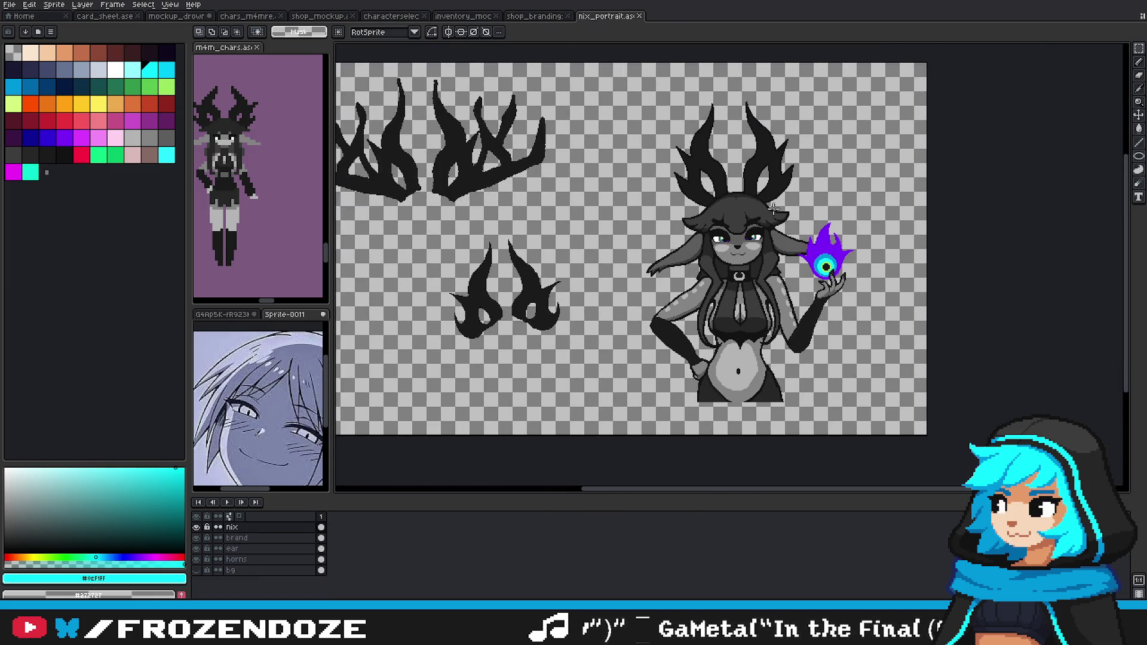
{"action": "scroll", "coordinate": [766, 193], "scroll_direction": "up", "scroll_amount": 2}
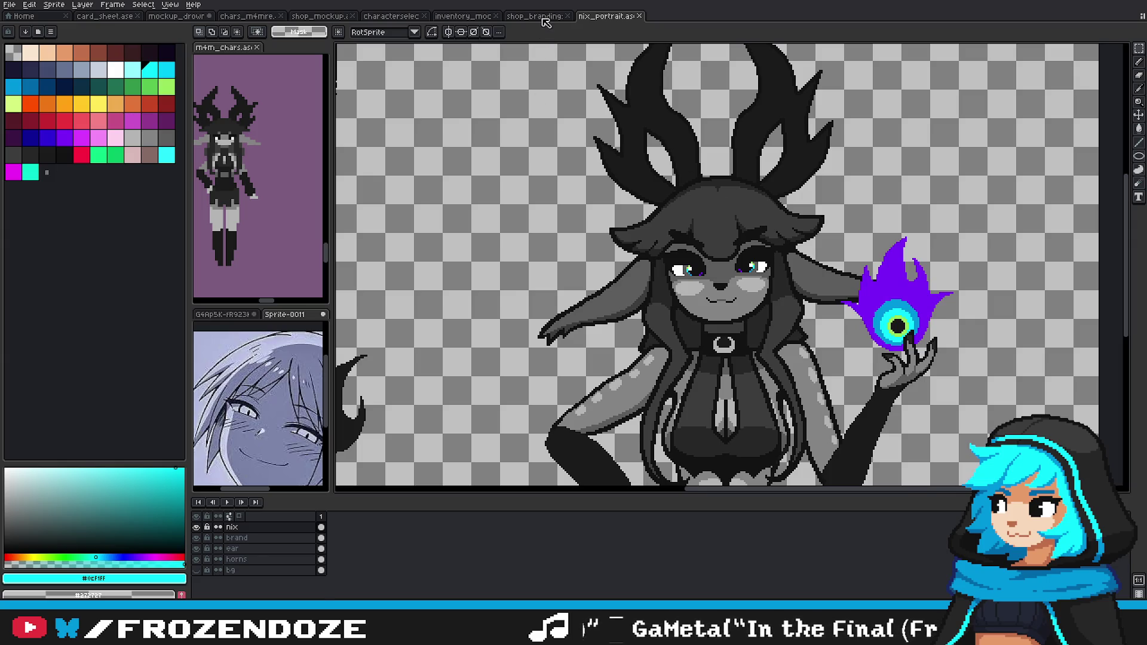
{"action": "left_click", "coordinate": [541, 17]}
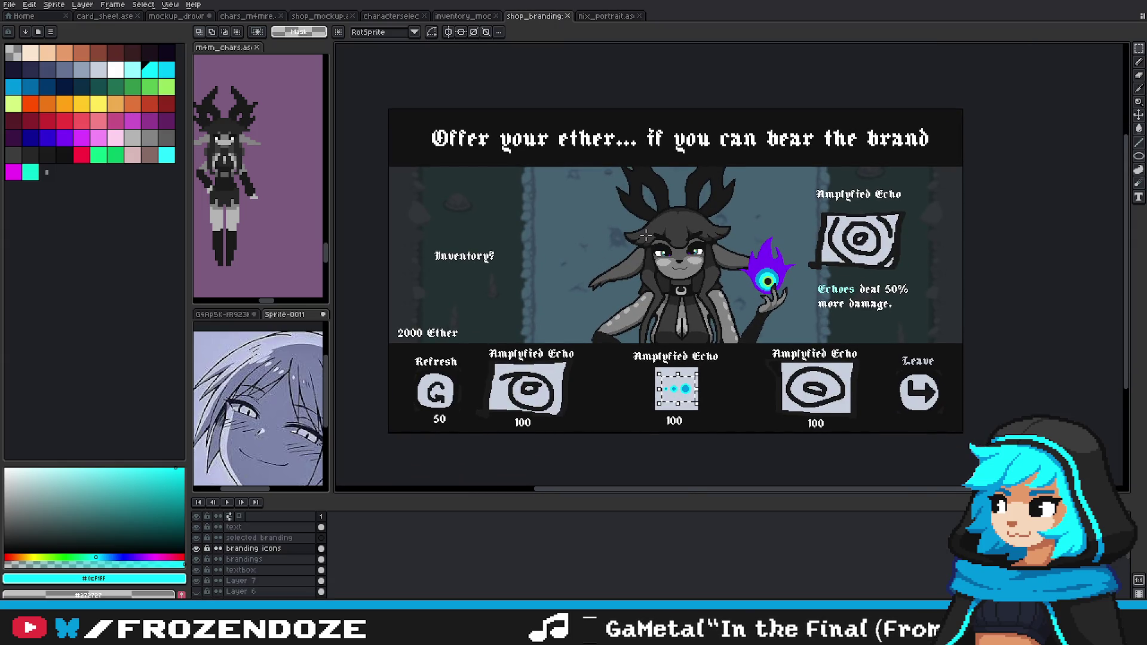
{"action": "scroll", "coordinate": [742, 379], "scroll_direction": "up", "scroll_amount": 3}
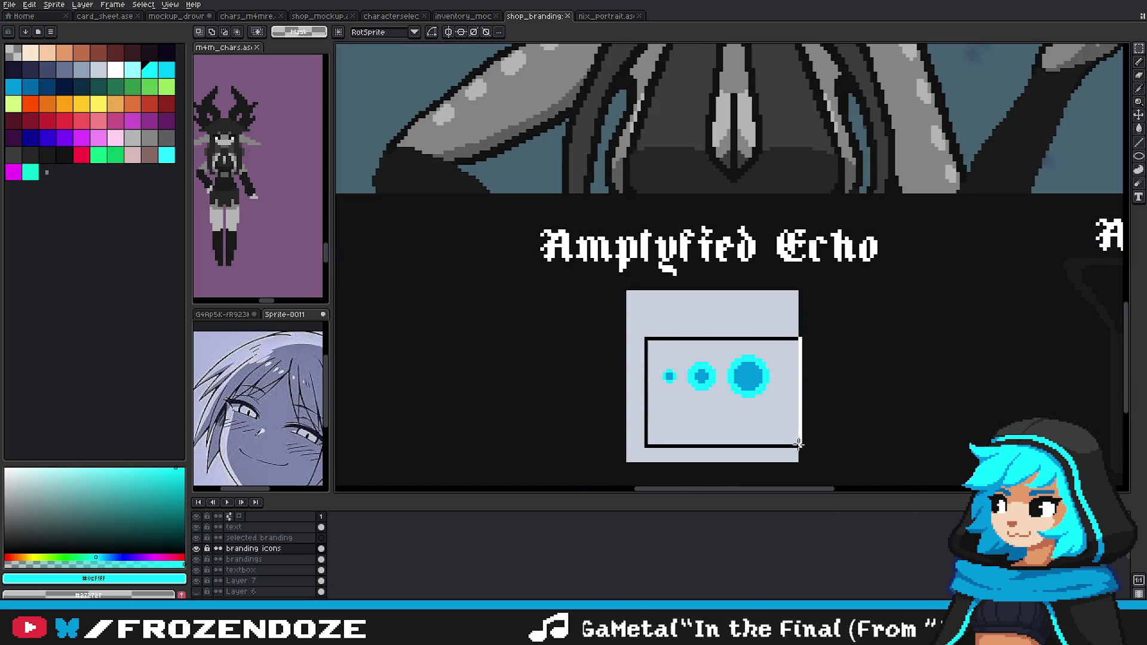
{"action": "key", "text": "shift+Up"}
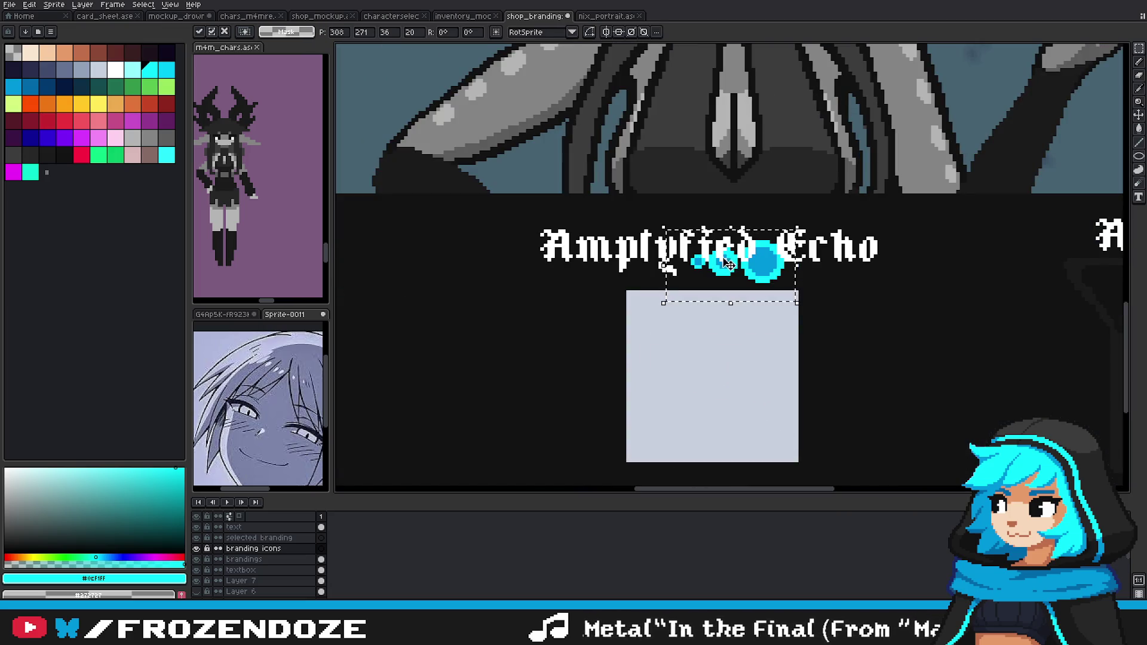
{"action": "left_click_drag", "start_coordinate": [739, 267], "coordinate": [718, 378]}
{"action": "key", "text": "Return"}
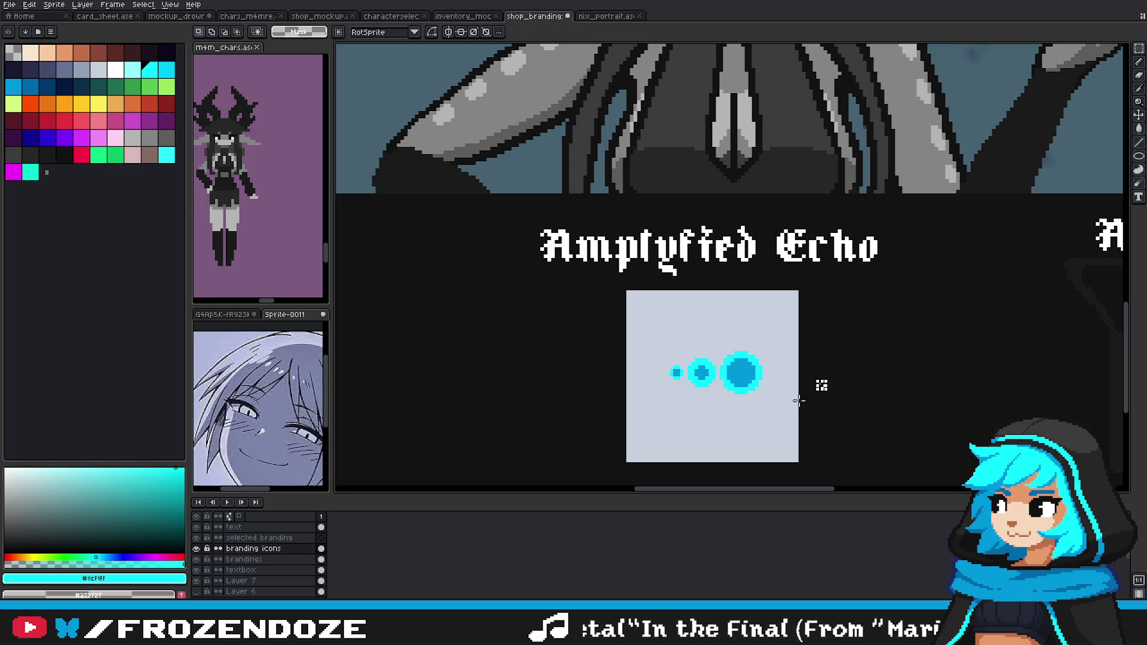
Step: Delete the light-grey box behind the cyan dots on the brandings layer
{"action": "scroll", "coordinate": [806, 371], "scroll_direction": "down", "scroll_amount": 1}
{"action": "key", "text": "Down"}
{"action": "key", "text": "ctrl+apostrophe"}
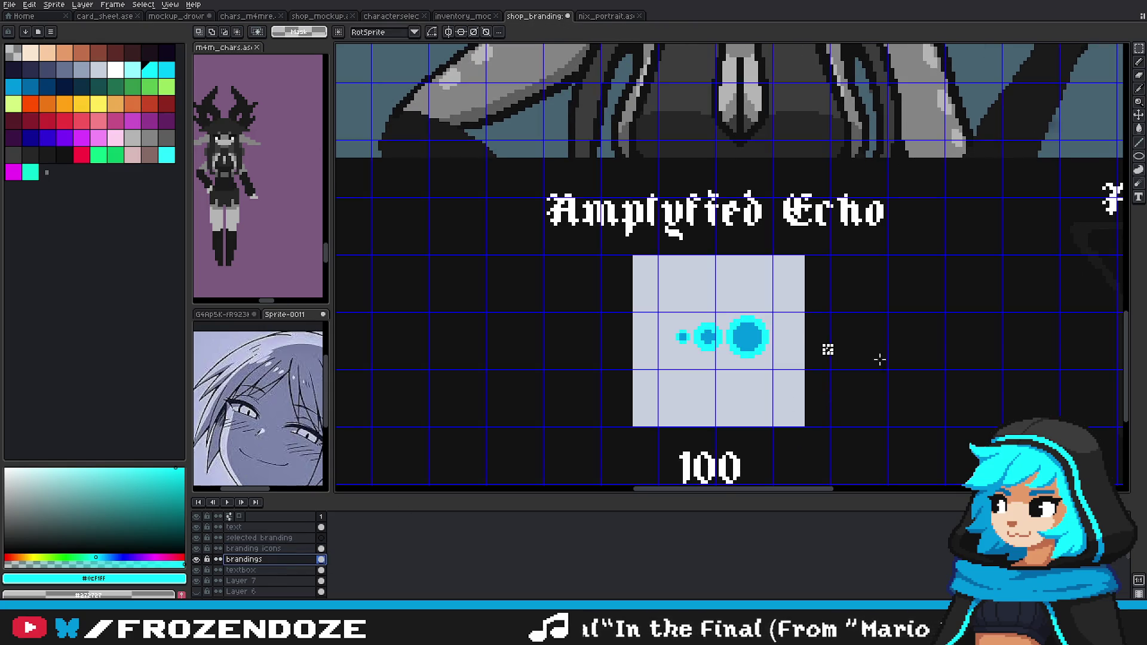
{"action": "left_click_drag", "start_coordinate": [811, 423], "coordinate": [675, 262]}
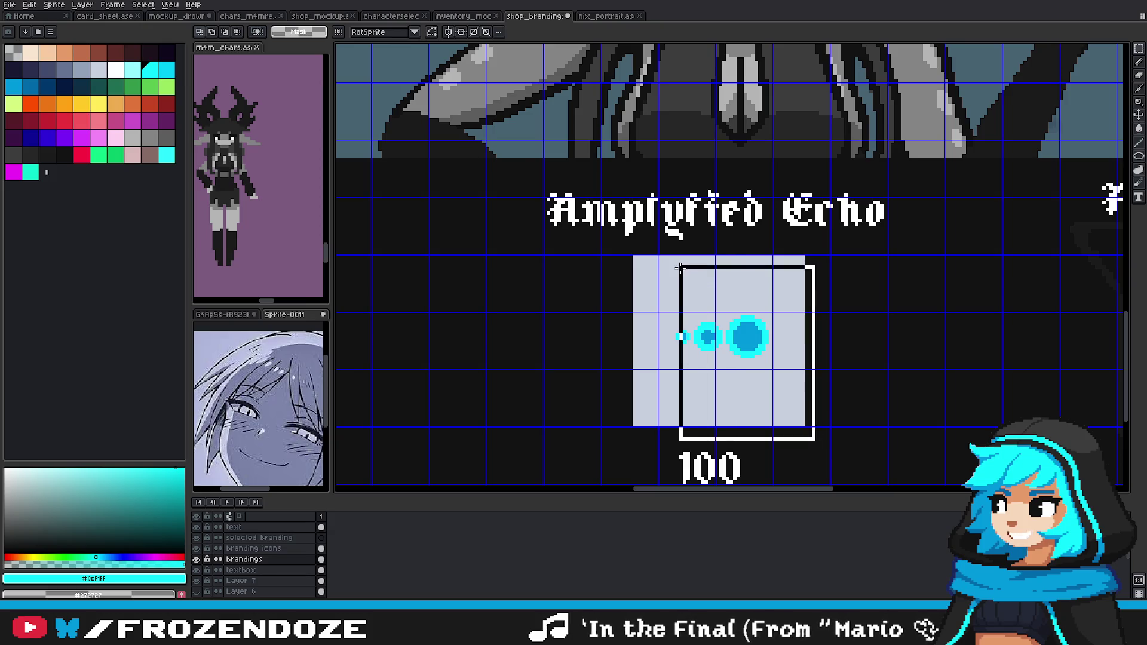
{"action": "left_click_drag", "start_coordinate": [663, 307], "coordinate": [771, 389]}
{"action": "left_click", "coordinate": [859, 340]}
{"action": "left_click_drag", "start_coordinate": [845, 478], "coordinate": [615, 248]}
{"action": "key", "text": "Delete"}
{"action": "scroll", "coordinate": [815, 338], "scroll_direction": "down", "scroll_amount": 1}
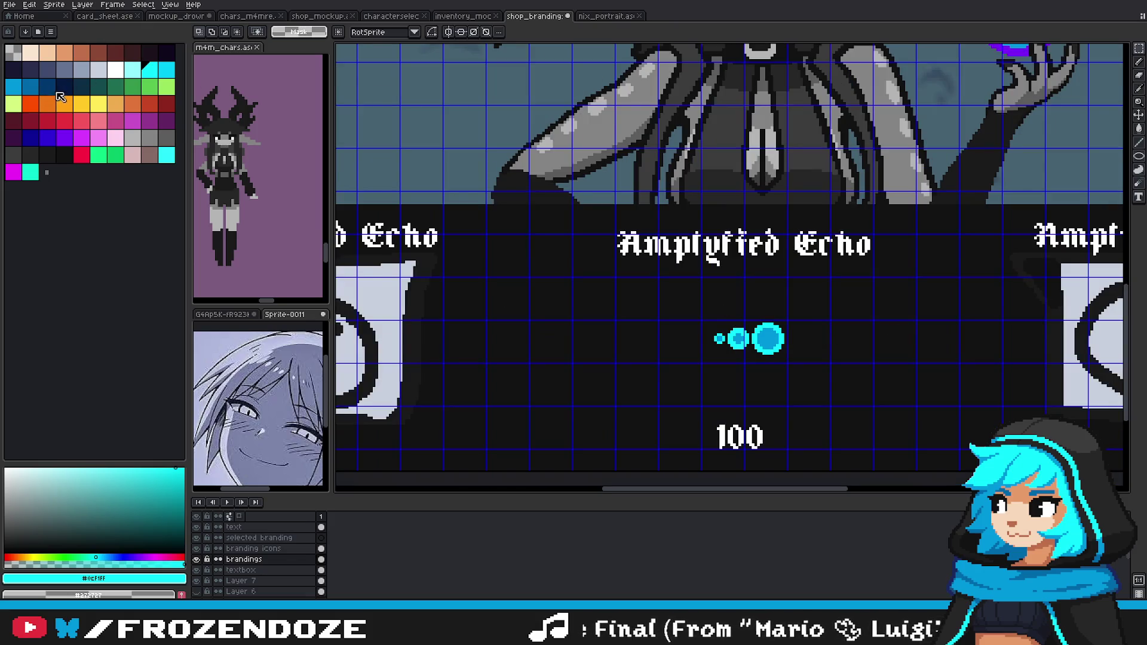
Step: Pick a dark blue drawing colour and the Rectangle tool
{"action": "left_click", "coordinate": [48, 69]}
{"action": "left_click", "coordinate": [1140, 157]}
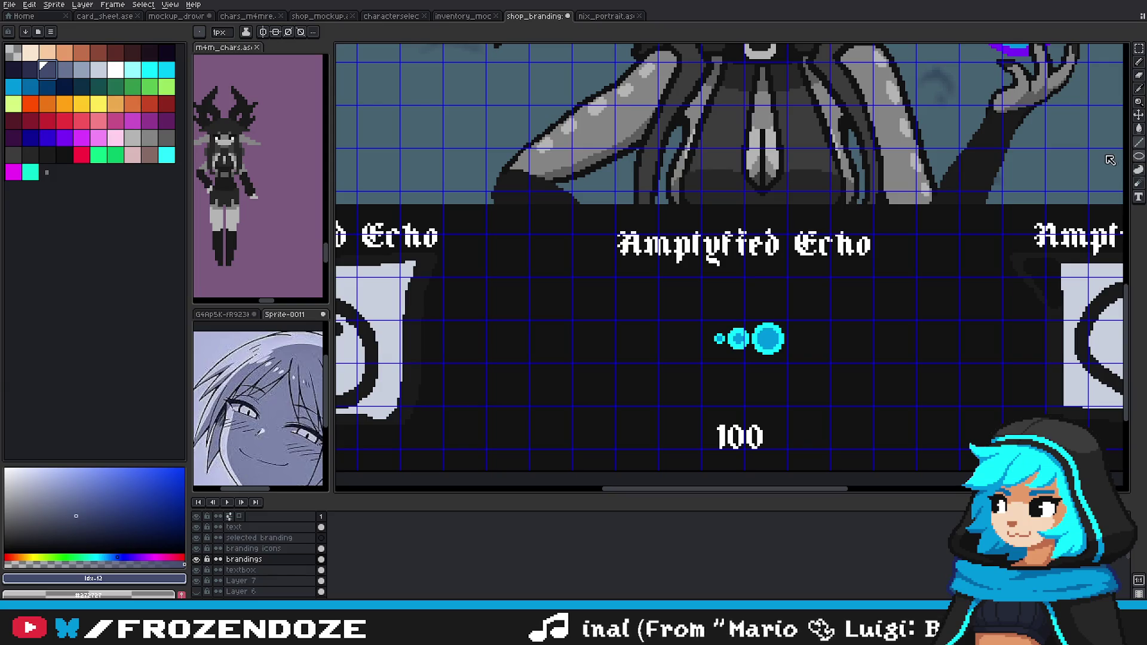
{"action": "scroll", "coordinate": [711, 323], "scroll_direction": "up", "scroll_amount": 1}
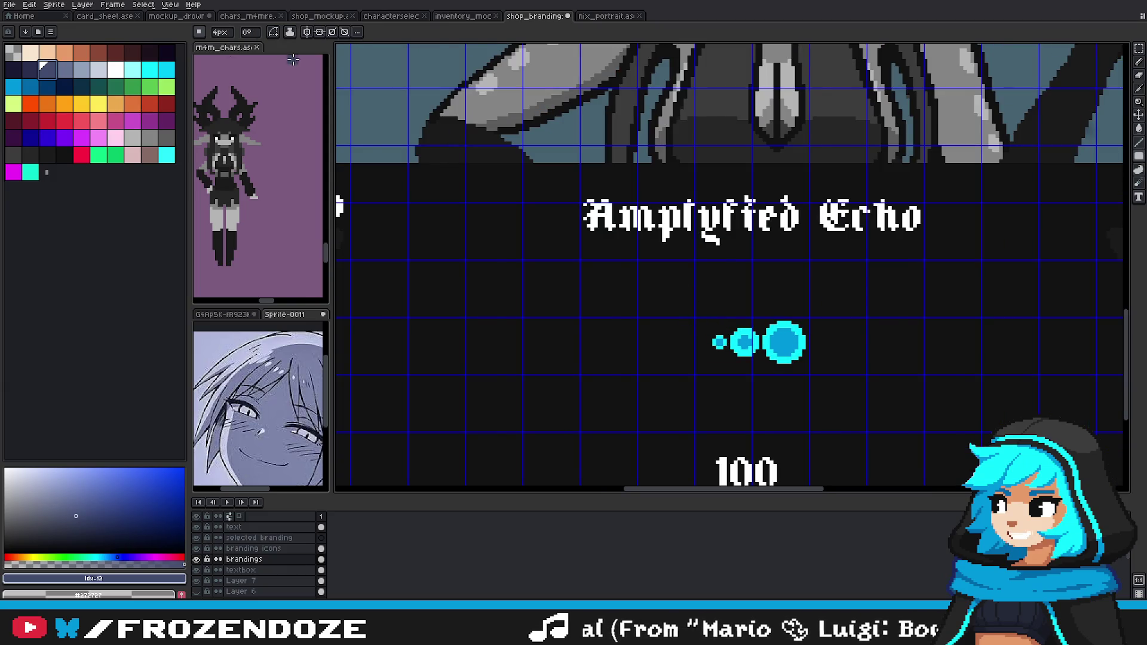
Step: Glance at the card_sheet and character select mockups, then return to shop_branding
{"action": "left_click", "coordinate": [119, 16]}
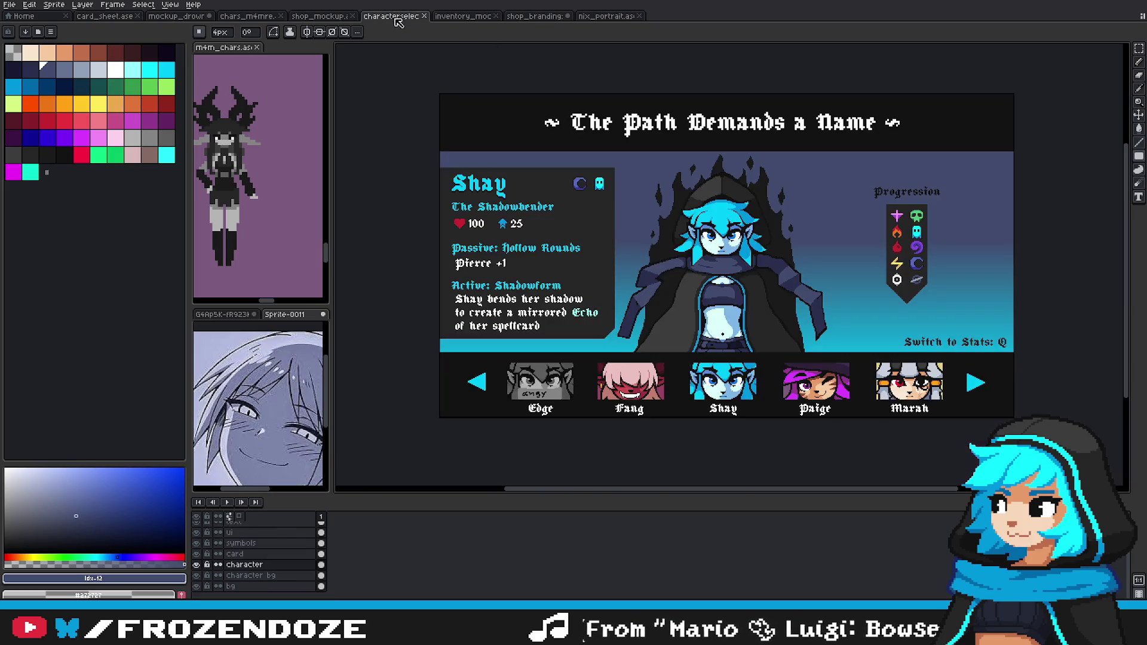
{"action": "left_click", "coordinate": [391, 16]}
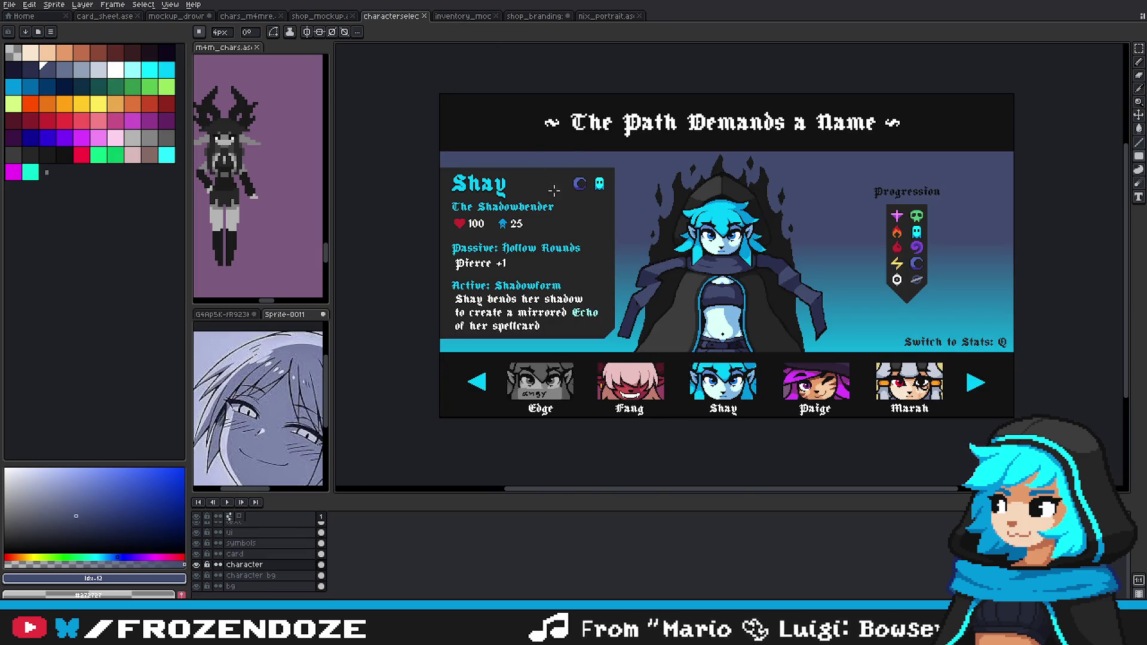
{"action": "left_click", "coordinate": [534, 16]}
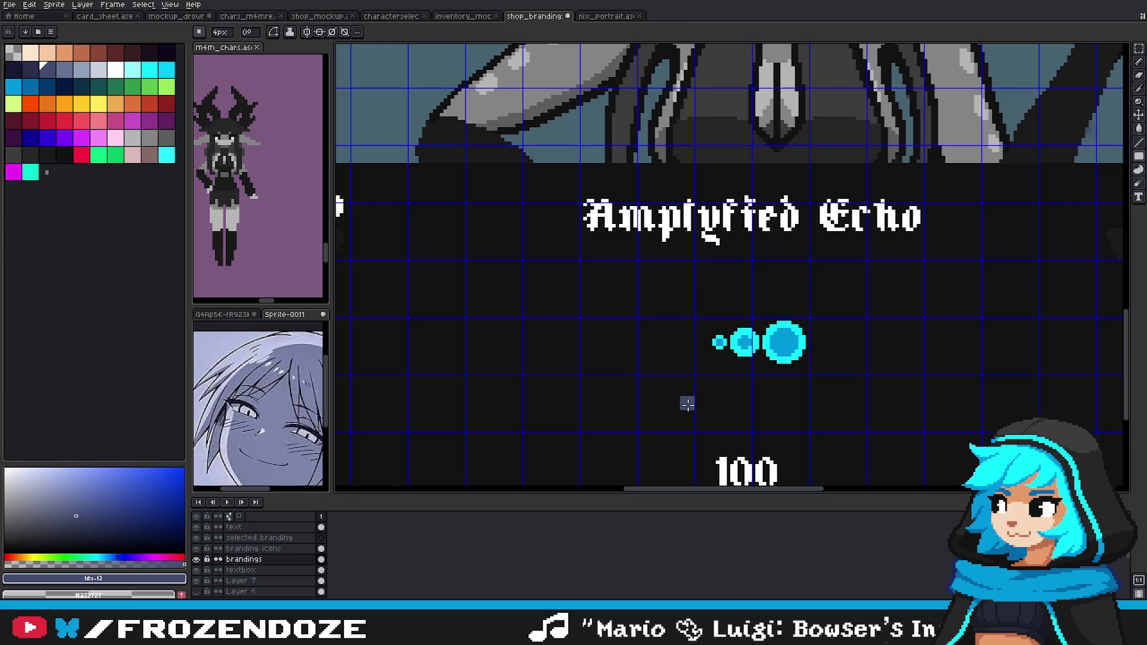
Step: Draw a filled dark-blue square around the cyan dots and nudge it right and down
{"action": "left_click_drag", "start_coordinate": [709, 379], "coordinate": [878, 287]}
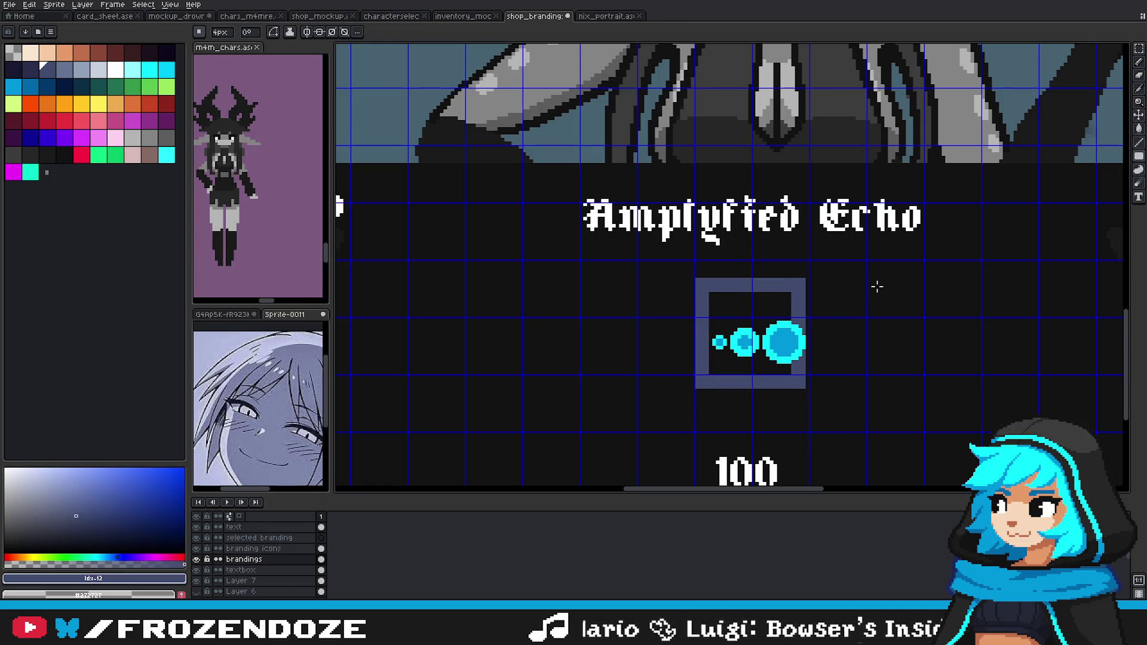
{"action": "key", "text": "b"}
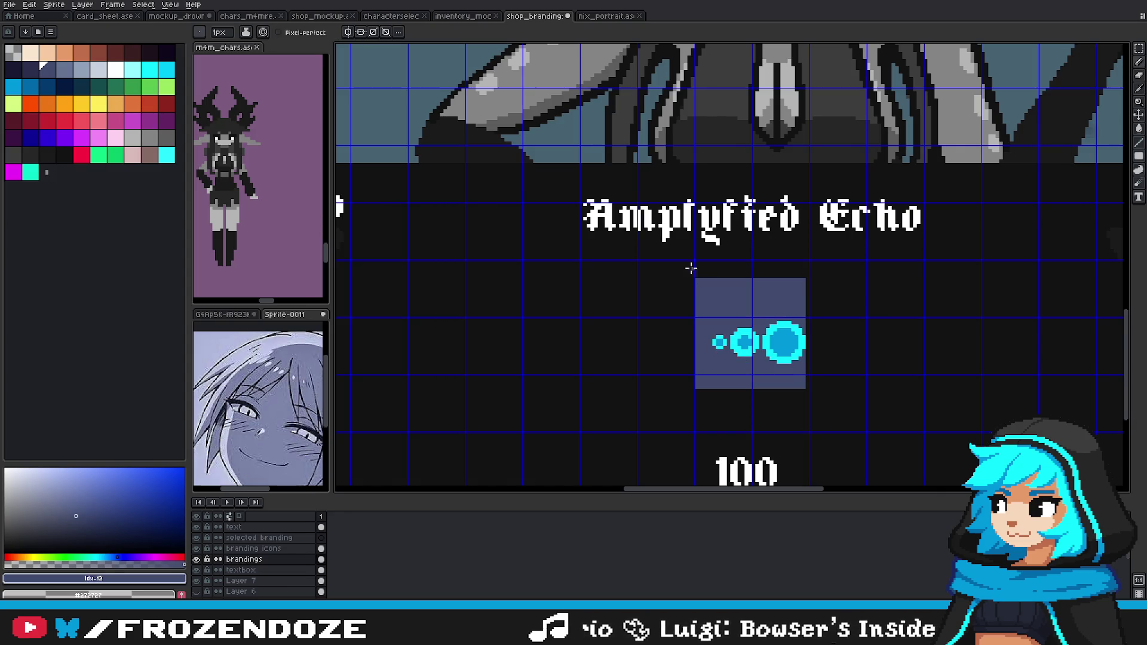
{"action": "key", "text": "m"}
{"action": "mouse_move", "coordinate": [671, 262]}
{"action": "left_mouse_down"}
{"action": "mouse_move", "coordinate": [841, 410]}
{"action": "mouse_move", "coordinate": [815, 392]}
{"action": "left_mouse_up"}
{"action": "key", "text": "ctrl+d"}
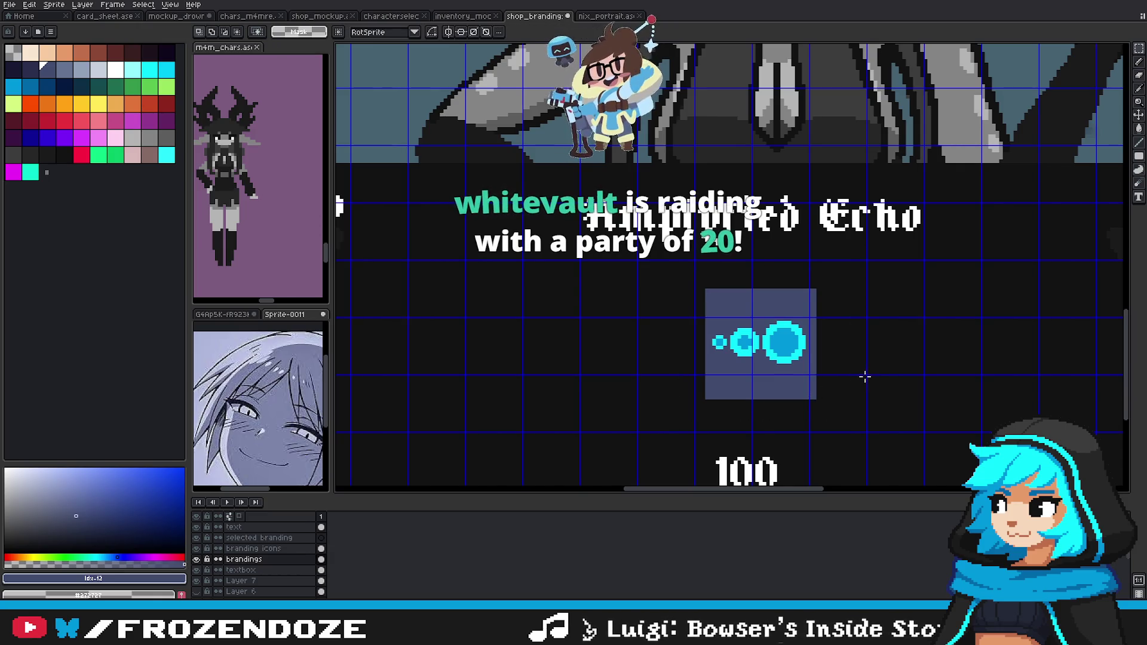
Step: Save the shop mockup and inspect the new icon square close up
{"action": "scroll", "coordinate": [865, 376], "scroll_direction": "down", "scroll_amount": 2}
{"action": "scroll", "coordinate": [853, 371], "scroll_direction": "down", "scroll_amount": 1}
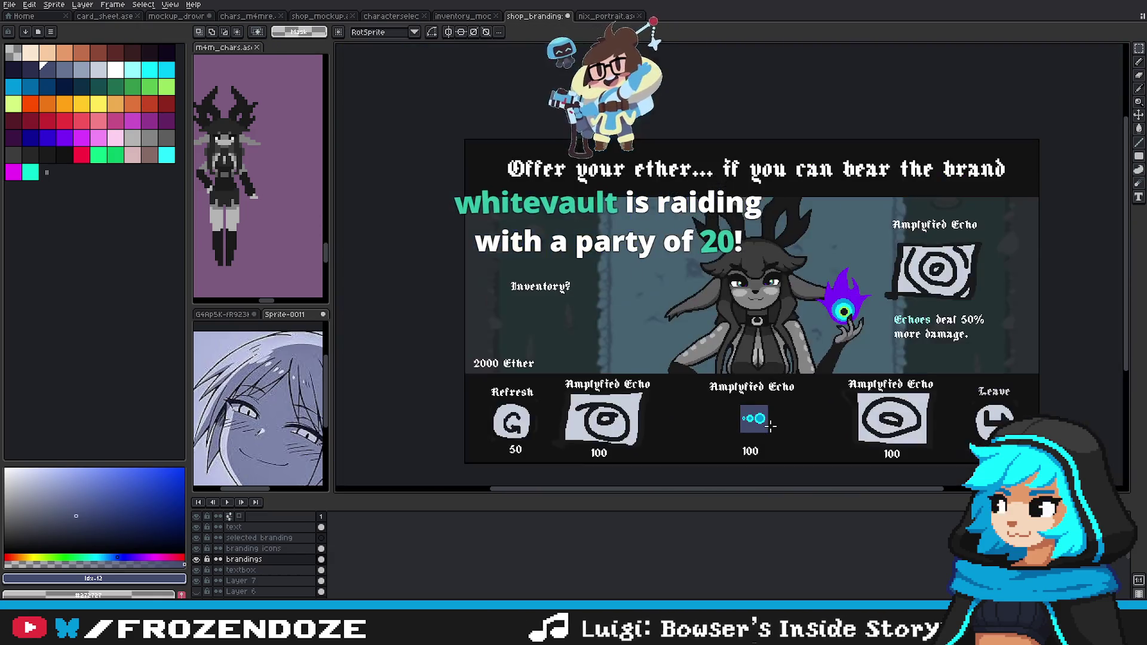
{"action": "key", "text": "ctrl+s"}
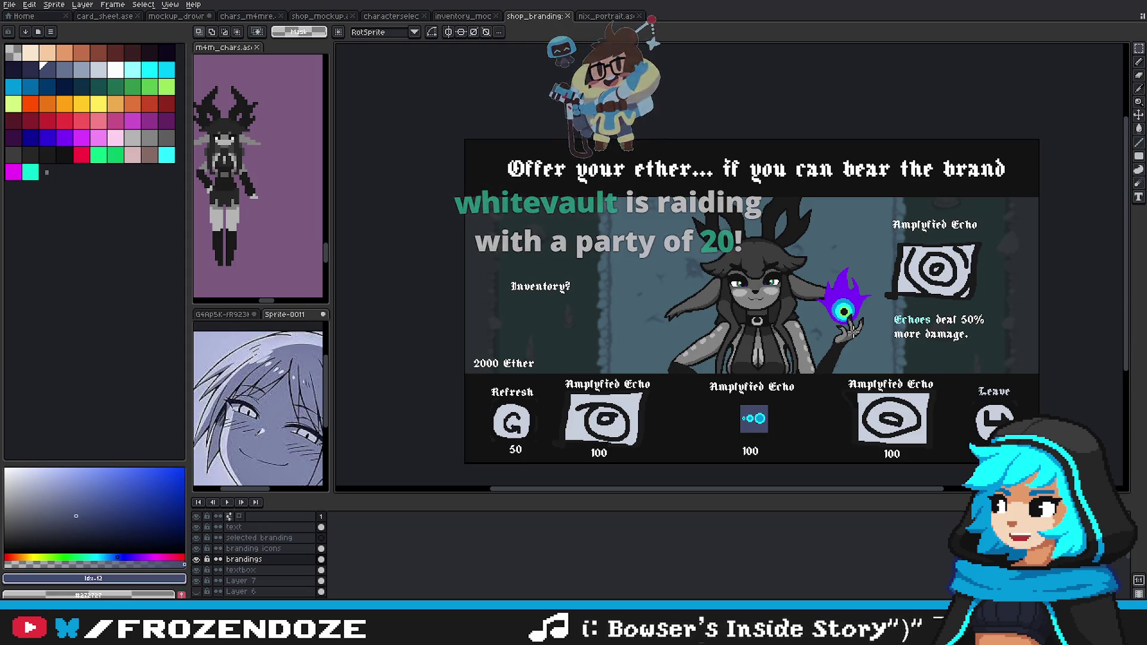
{"action": "left_click_drag", "start_coordinate": [881, 412], "coordinate": [890, 405]}
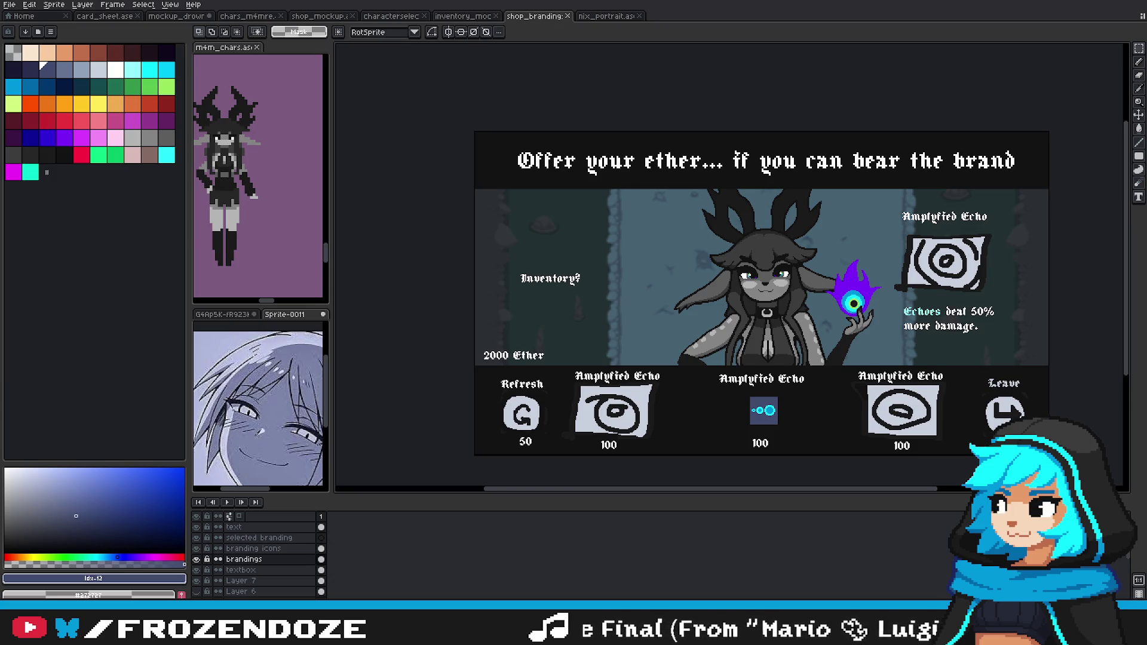
{"action": "scroll", "coordinate": [776, 366], "scroll_direction": "up", "scroll_amount": 2}
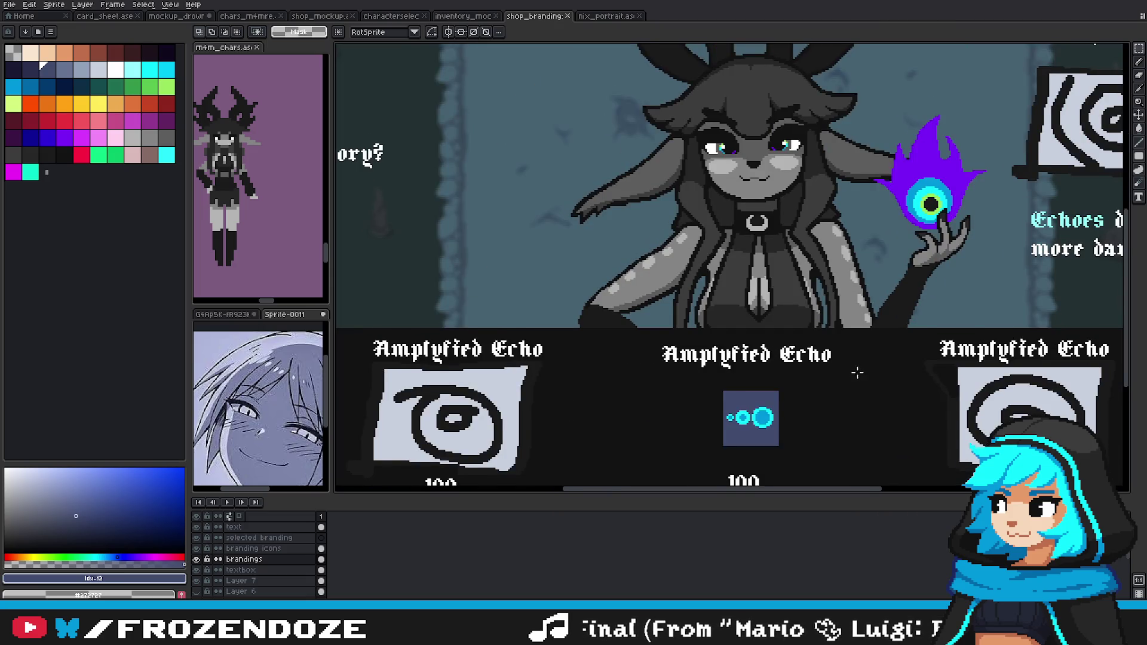
{"action": "left_click_drag", "start_coordinate": [858, 373], "coordinate": [824, 358]}
{"action": "scroll", "coordinate": [814, 358], "scroll_direction": "down", "scroll_amount": 2}
{"action": "scroll", "coordinate": [814, 356], "scroll_direction": "up", "scroll_amount": 2}
{"action": "scroll", "coordinate": [859, 307], "scroll_direction": "down", "scroll_amount": 3}
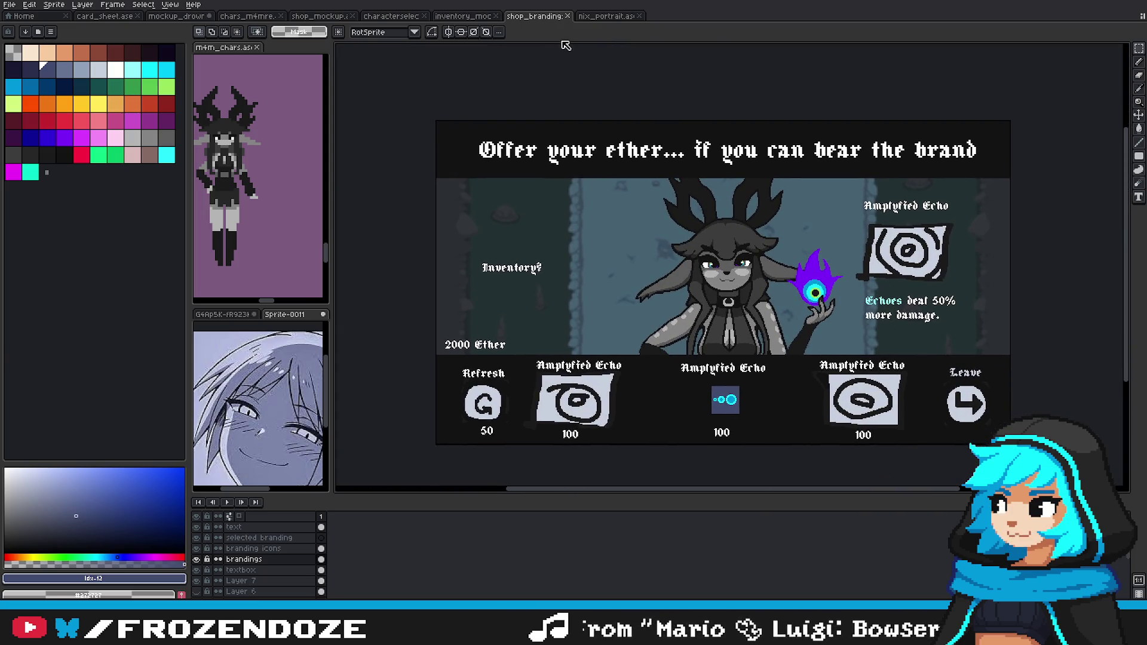
Step: Review the inventory and drawn game HUD mockups, deselecting the HUD echo icon
{"action": "left_click", "coordinate": [462, 17]}
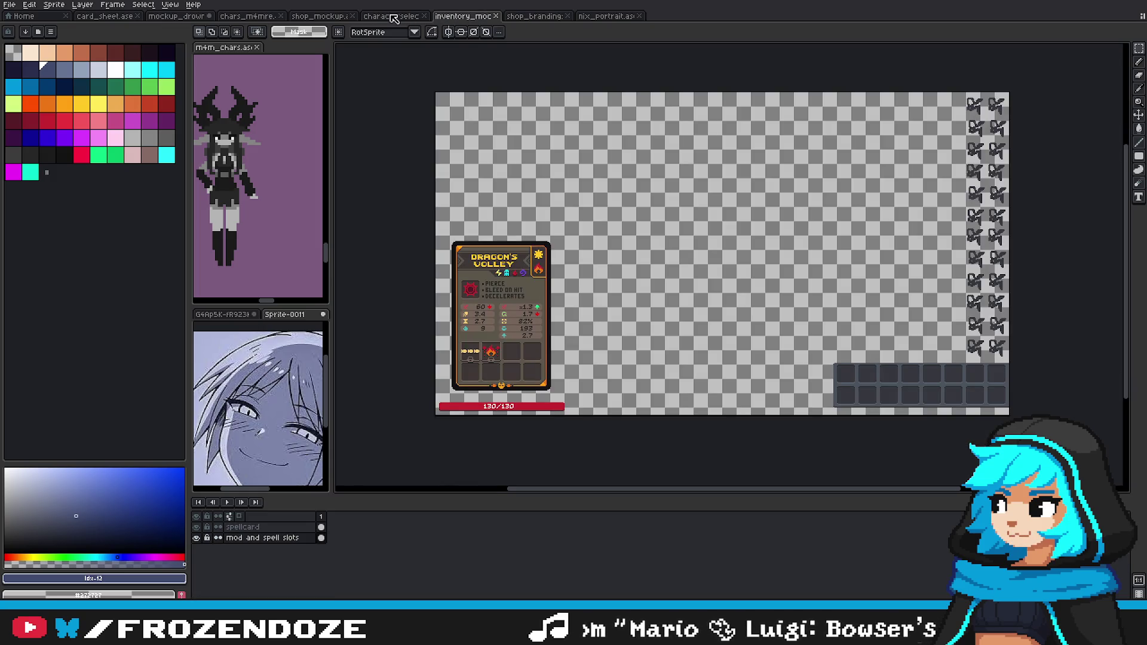
{"action": "left_click", "coordinate": [390, 16]}
{"action": "left_click", "coordinate": [171, 18]}
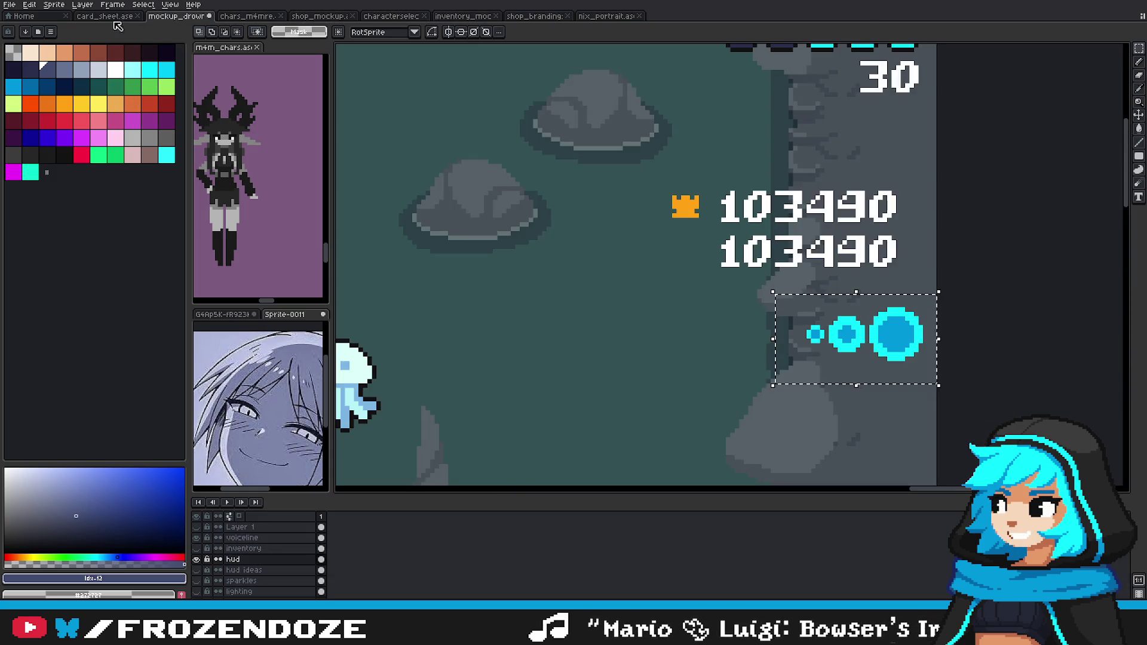
{"action": "scroll", "coordinate": [986, 144], "scroll_direction": "down", "scroll_amount": 3}
{"action": "scroll", "coordinate": [986, 143], "scroll_direction": "down", "scroll_amount": 1}
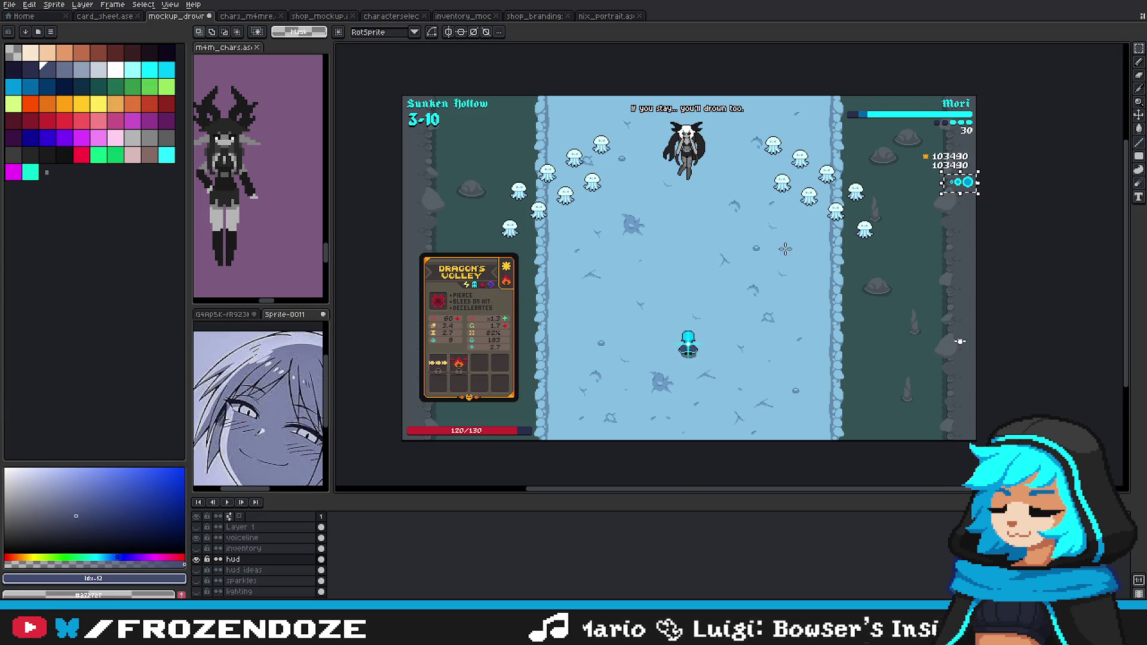
{"action": "key", "text": "ctrl+d"}
{"action": "scroll", "coordinate": [689, 285], "scroll_direction": "up", "scroll_amount": 1}
{"action": "scroll", "coordinate": [689, 285], "scroll_direction": "down", "scroll_amount": 1}
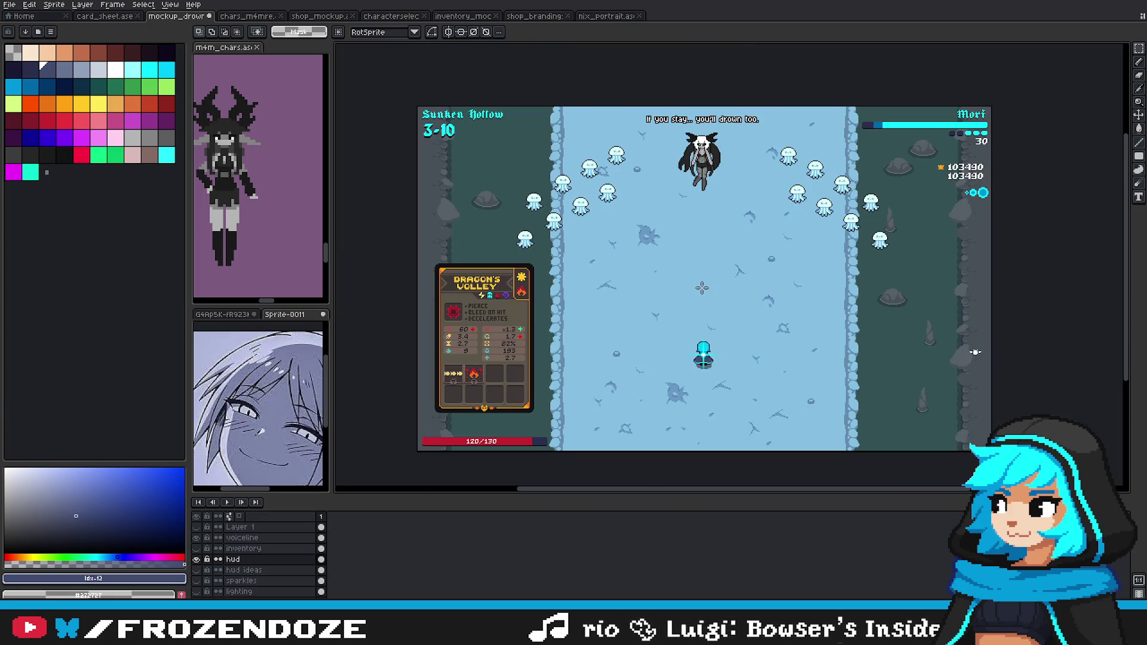
{"action": "scroll", "coordinate": [690, 285], "scroll_direction": "up", "scroll_amount": 2}
{"action": "mouse_move", "coordinate": [699, 237]}
{"action": "left_mouse_down"}
{"action": "mouse_move", "coordinate": [711, 238]}
{"action": "mouse_move", "coordinate": [705, 341]}
{"action": "left_mouse_up"}
{"action": "scroll", "coordinate": [702, 334], "scroll_direction": "down", "scroll_amount": 2}
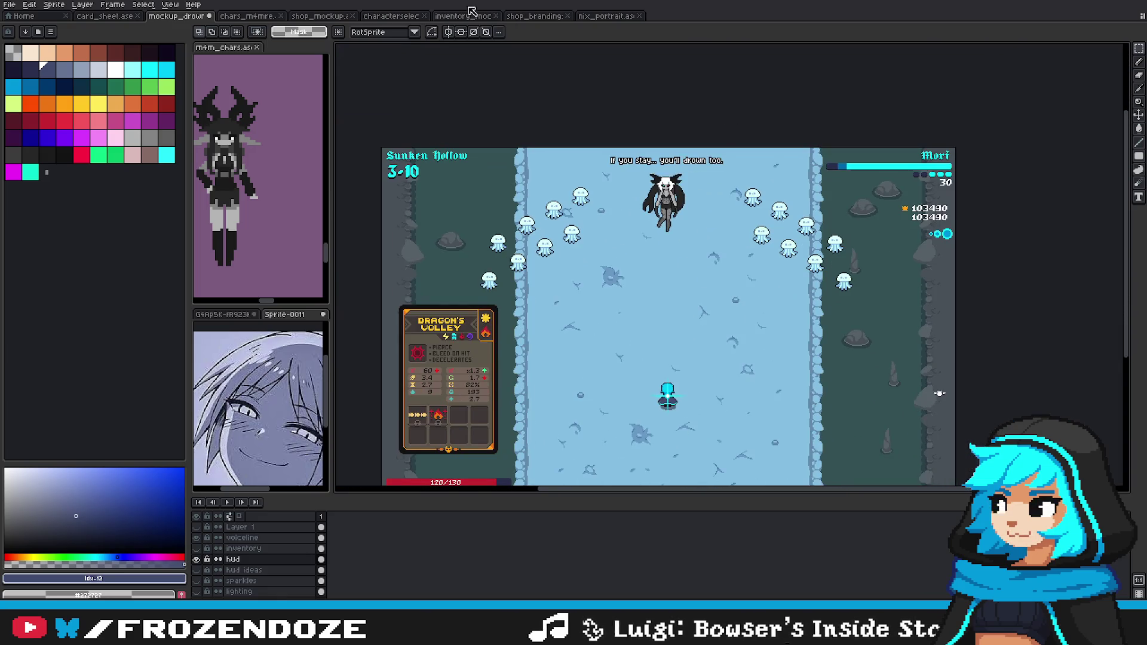
Step: Inspect the deer character in nix_portrait, then deselect it and return to shop_branding
{"action": "left_click", "coordinate": [607, 16]}
{"action": "scroll", "coordinate": [746, 303], "scroll_direction": "down", "scroll_amount": 1}
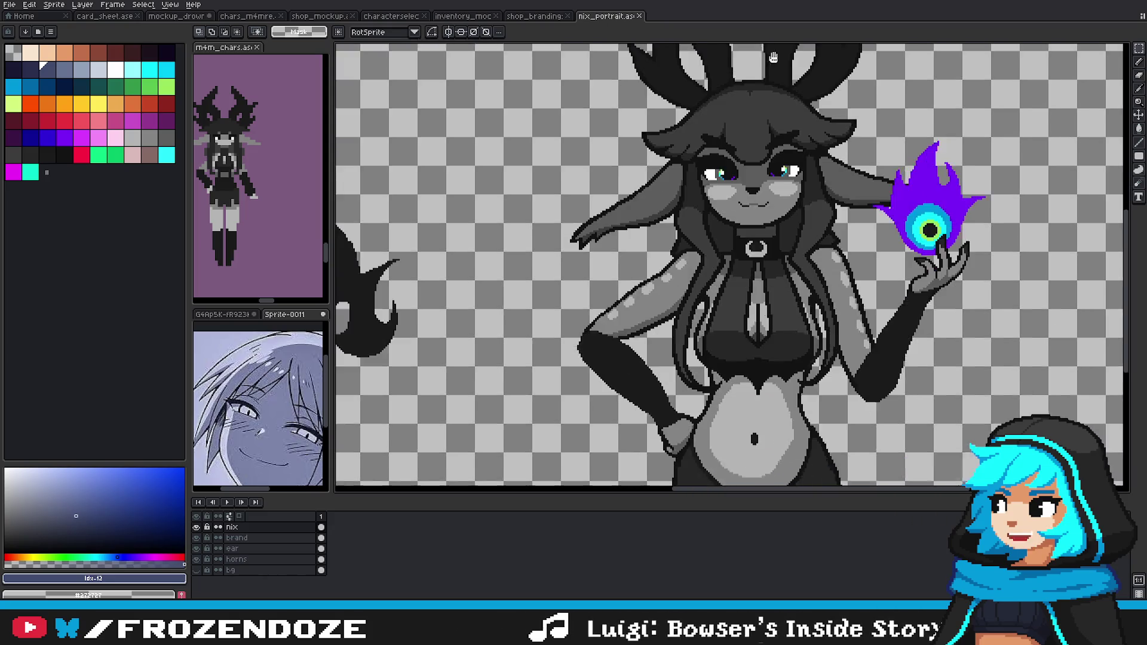
{"action": "scroll", "coordinate": [1008, 147], "scroll_direction": "down", "scroll_amount": 1}
{"action": "left_click_drag", "start_coordinate": [639, 71], "coordinate": [893, 394]}
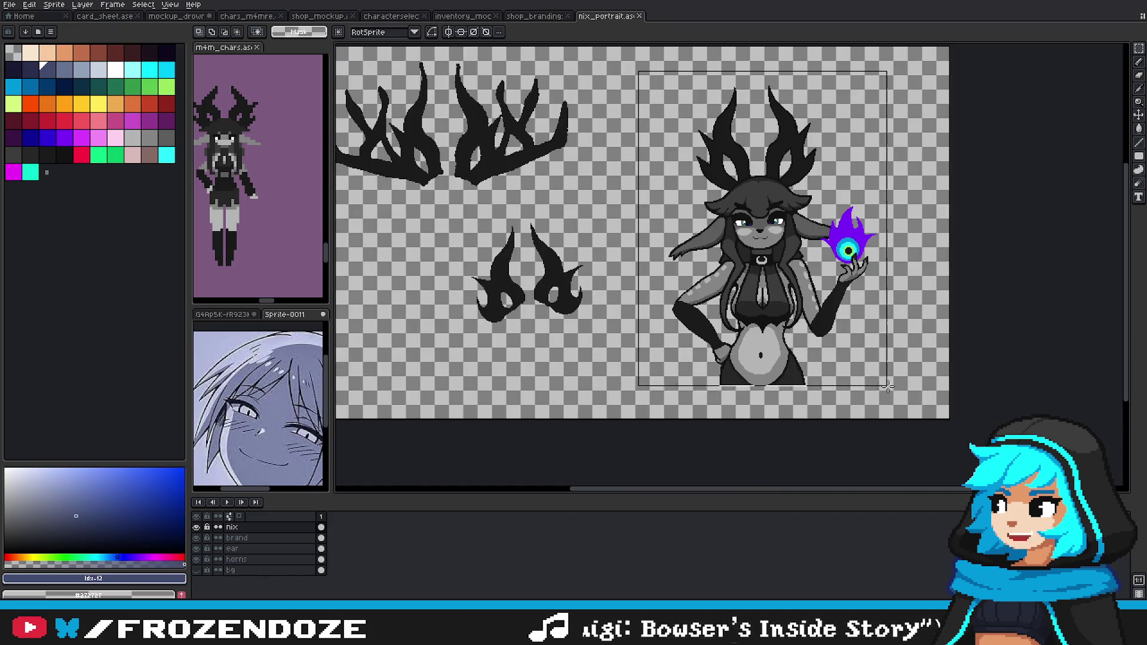
{"action": "scroll", "coordinate": [894, 394], "scroll_direction": "up", "scroll_amount": 2}
{"action": "scroll", "coordinate": [890, 398], "scroll_direction": "down", "scroll_amount": 1}
{"action": "scroll", "coordinate": [885, 400], "scroll_direction": "down", "scroll_amount": 2}
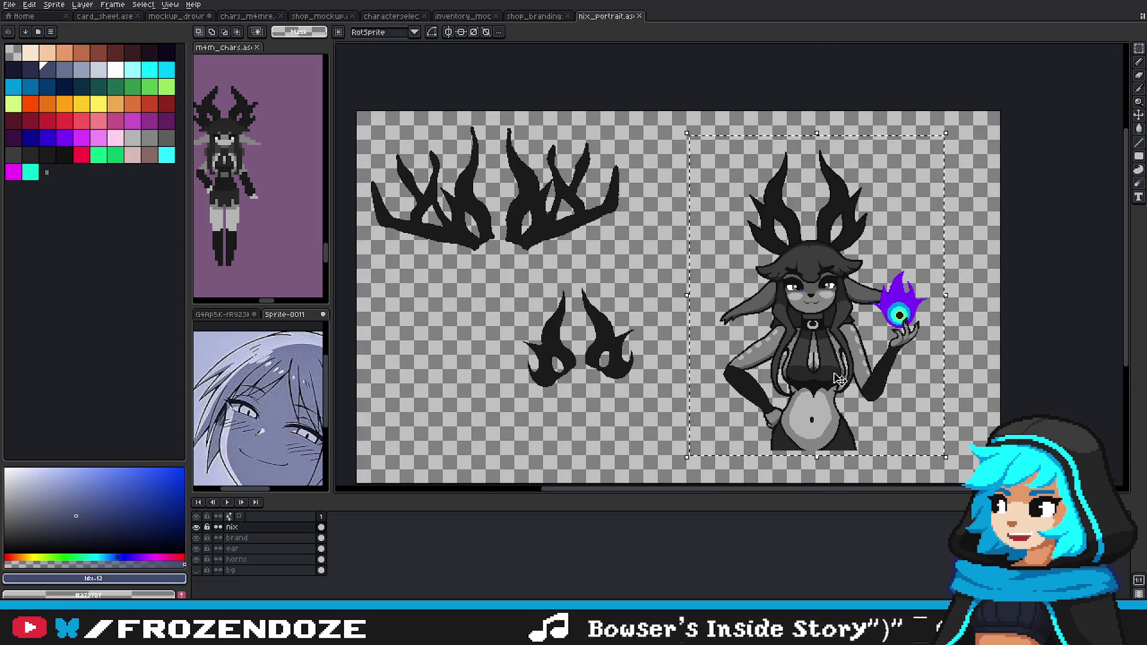
{"action": "scroll", "coordinate": [807, 379], "scroll_direction": "up", "scroll_amount": 1}
{"action": "scroll", "coordinate": [956, 364], "scroll_direction": "right", "scroll_amount": 1}
{"action": "key", "text": "ctrl+d"}
{"action": "left_click", "coordinate": [547, 16]}
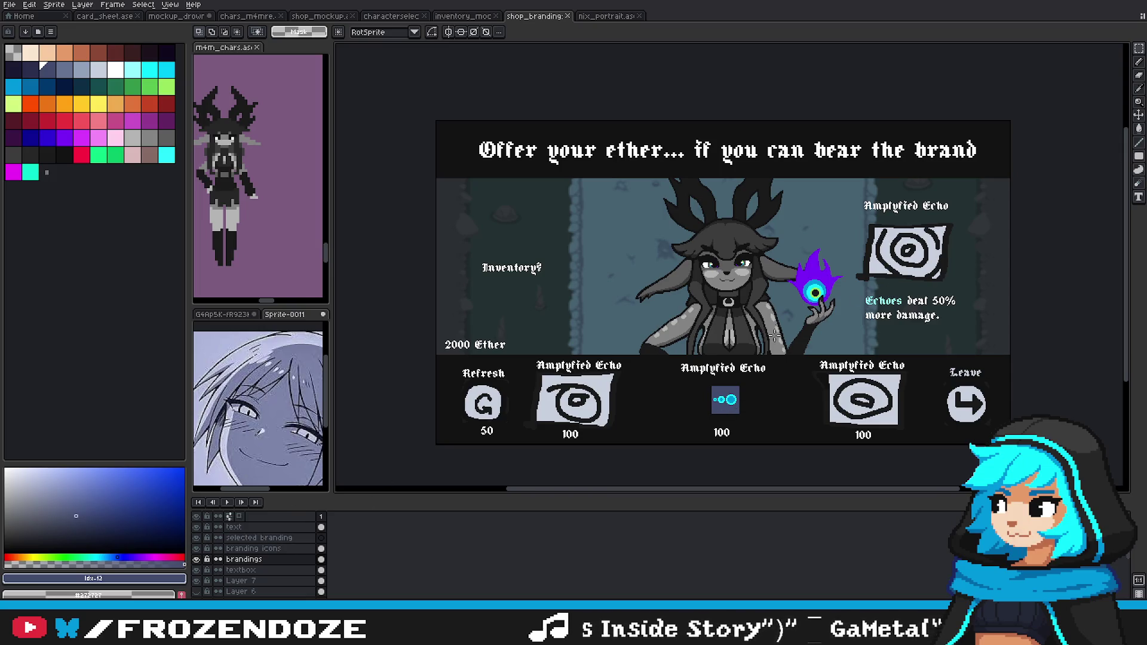
Step: On the text layer, move the centre 100 price left beneath the echo icon
{"action": "left_click_drag", "start_coordinate": [187, 560], "coordinate": [174, 558]}
{"action": "left_click", "coordinate": [184, 528]}
{"action": "mouse_move", "coordinate": [691, 415]}
{"action": "left_mouse_down"}
{"action": "mouse_move", "coordinate": [767, 444]}
{"action": "mouse_move", "coordinate": [731, 424]}
{"action": "left_mouse_up"}
{"action": "scroll", "coordinate": [747, 443], "scroll_direction": "up", "scroll_amount": 1}
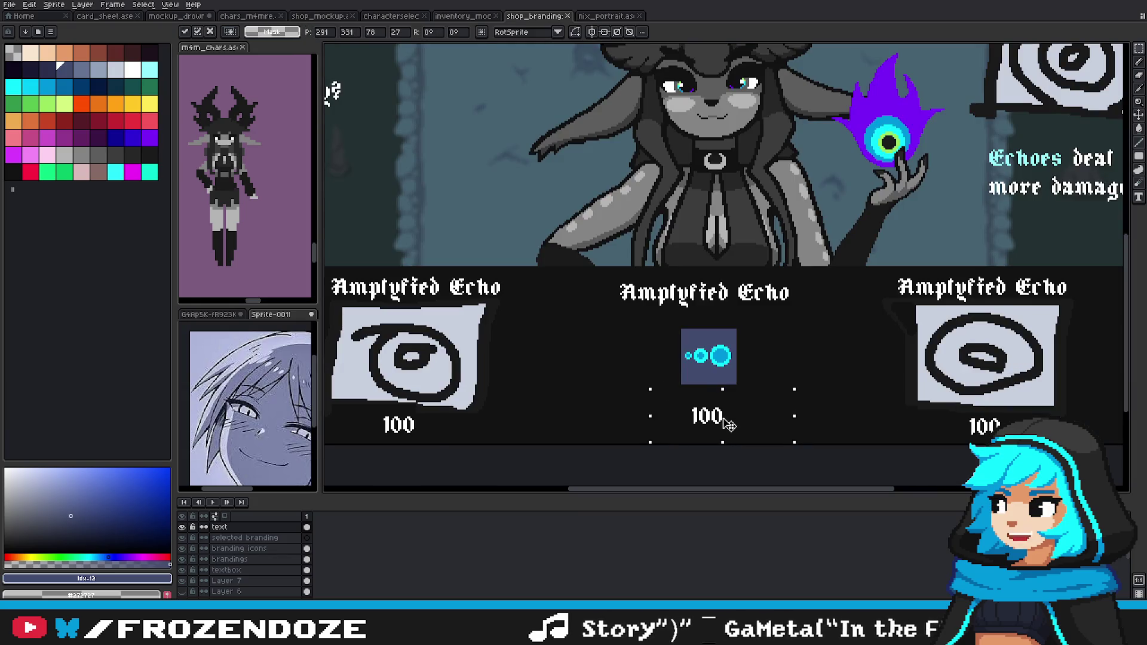
{"action": "key", "text": "ctrl+d"}
{"action": "left_click_drag", "start_coordinate": [674, 333], "coordinate": [751, 411]}
{"action": "scroll", "coordinate": [793, 381], "scroll_direction": "down", "scroll_amount": 2}
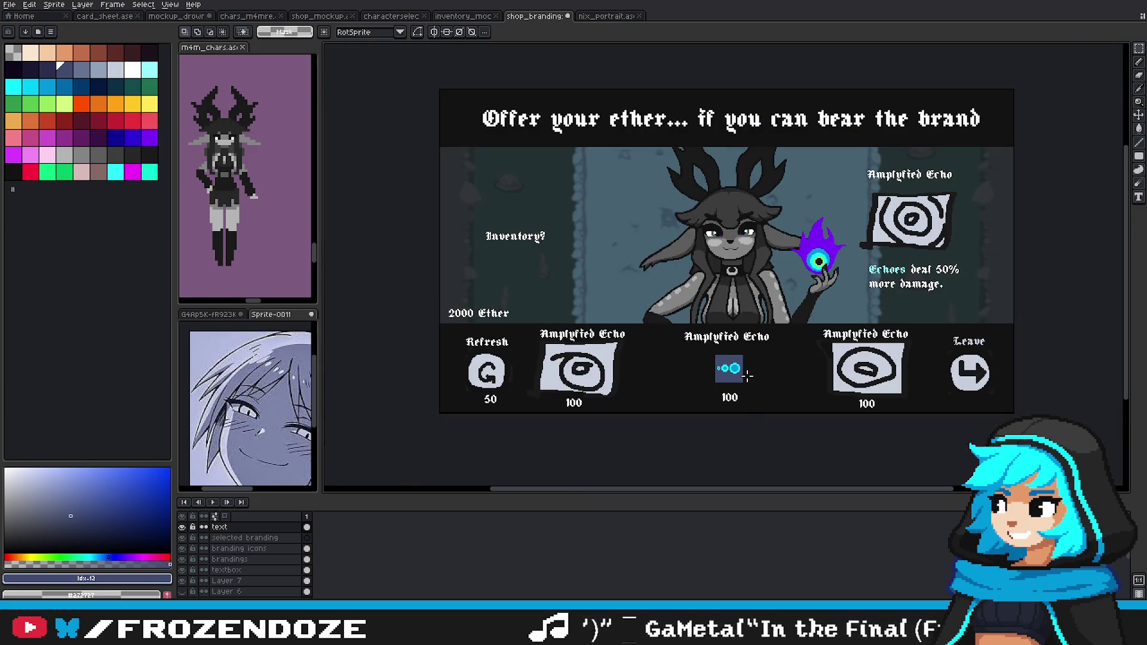
{"action": "scroll", "coordinate": [742, 272], "scroll_direction": "up", "scroll_amount": 2}
{"action": "left_click_drag", "start_coordinate": [839, 328], "coordinate": [838, 286]}
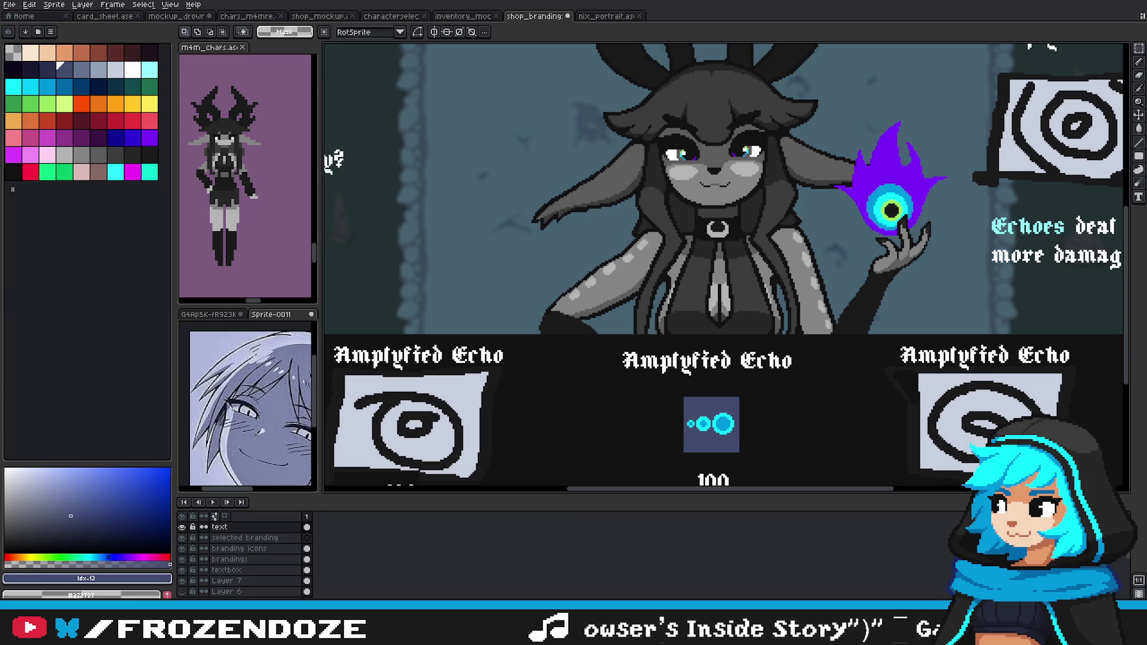
Step: Select the middle card's Amplyfied Echo title, then zoom out to view the whole mockup
{"action": "left_click_drag", "start_coordinate": [739, 337], "coordinate": [754, 337]}
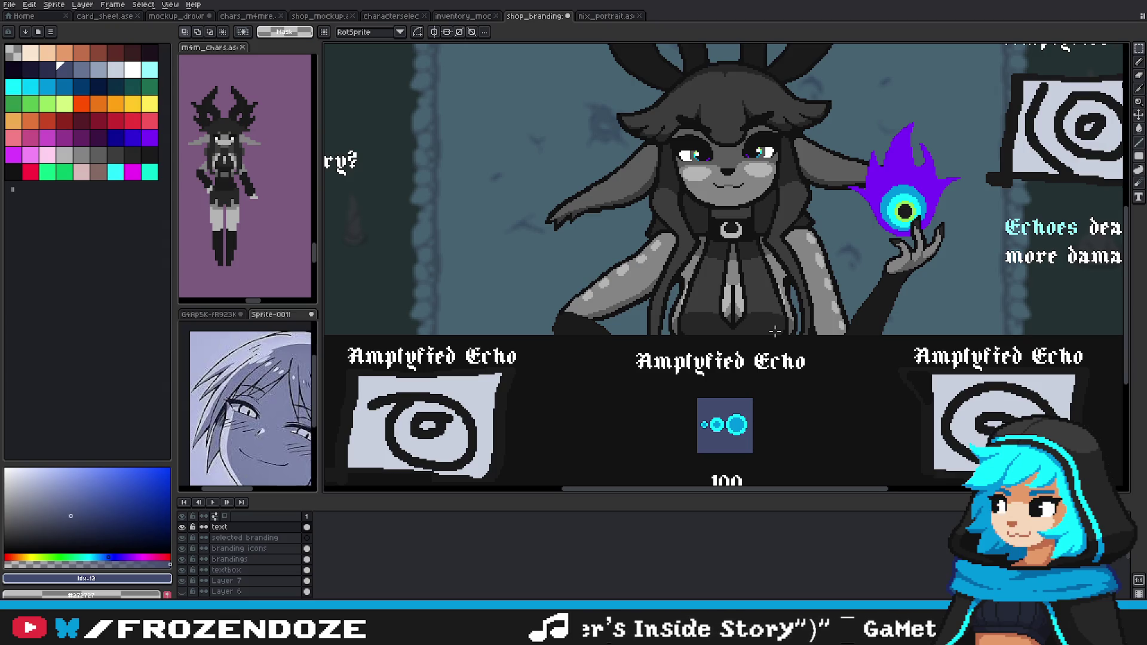
{"action": "scroll", "coordinate": [715, 312], "scroll_direction": "down", "scroll_amount": 1}
{"action": "scroll", "coordinate": [747, 299], "scroll_direction": "down", "scroll_amount": 1}
{"action": "scroll", "coordinate": [802, 287], "scroll_direction": "down", "scroll_amount": 1}
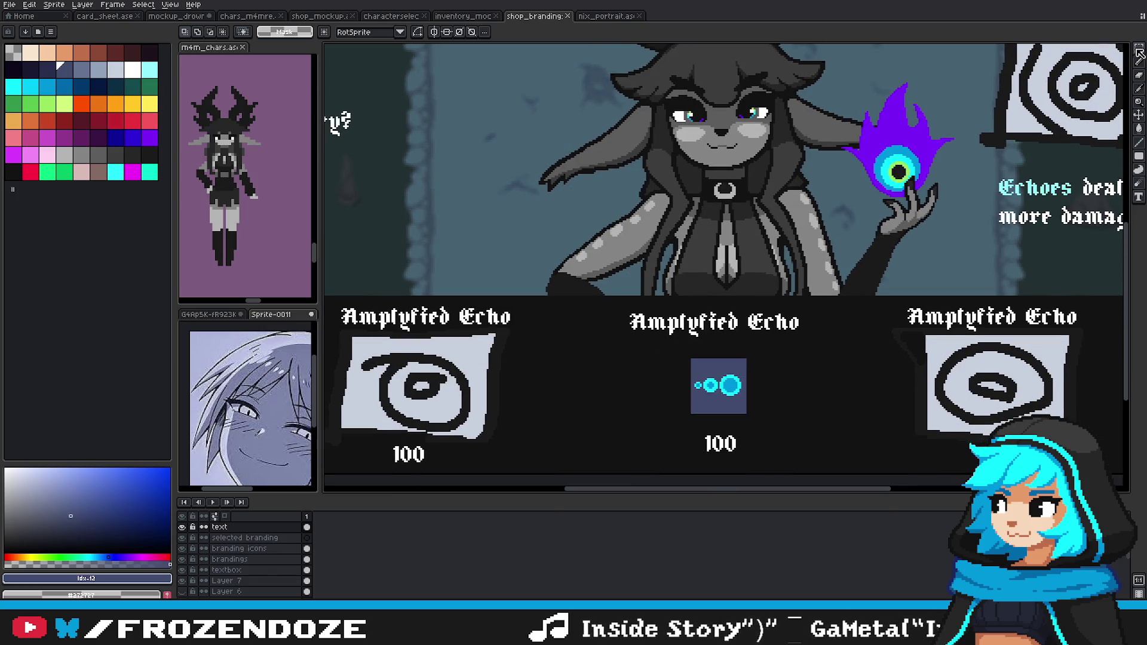
{"action": "scroll", "coordinate": [934, 206], "scroll_direction": "down", "scroll_amount": 1}
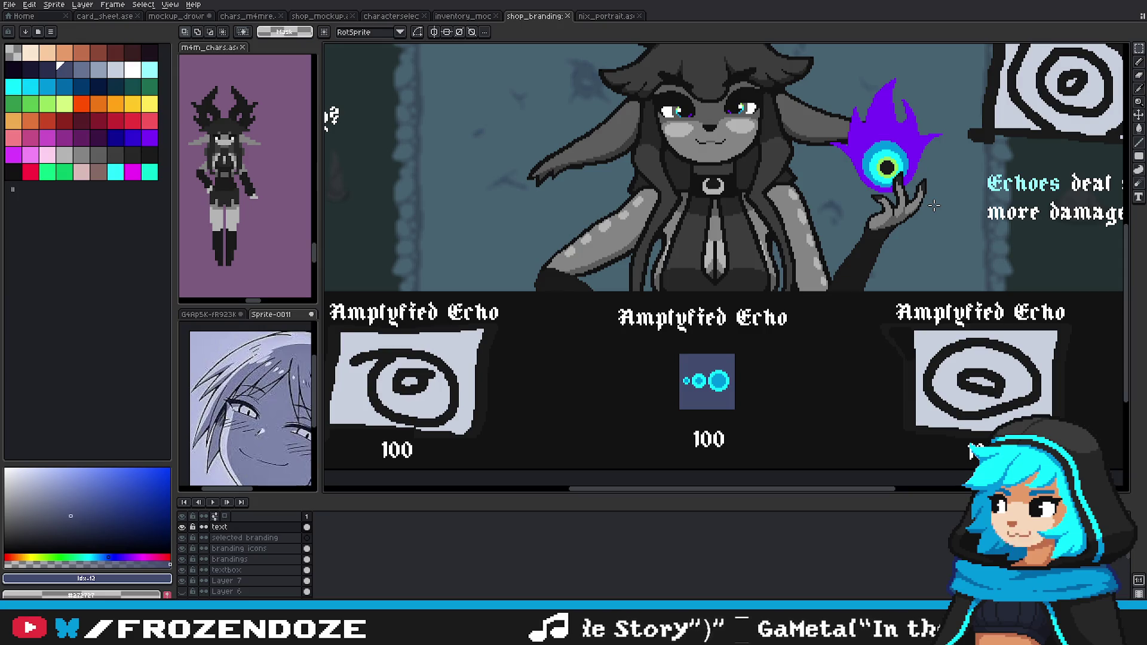
{"action": "scroll", "coordinate": [820, 305], "scroll_direction": "down", "scroll_amount": 1}
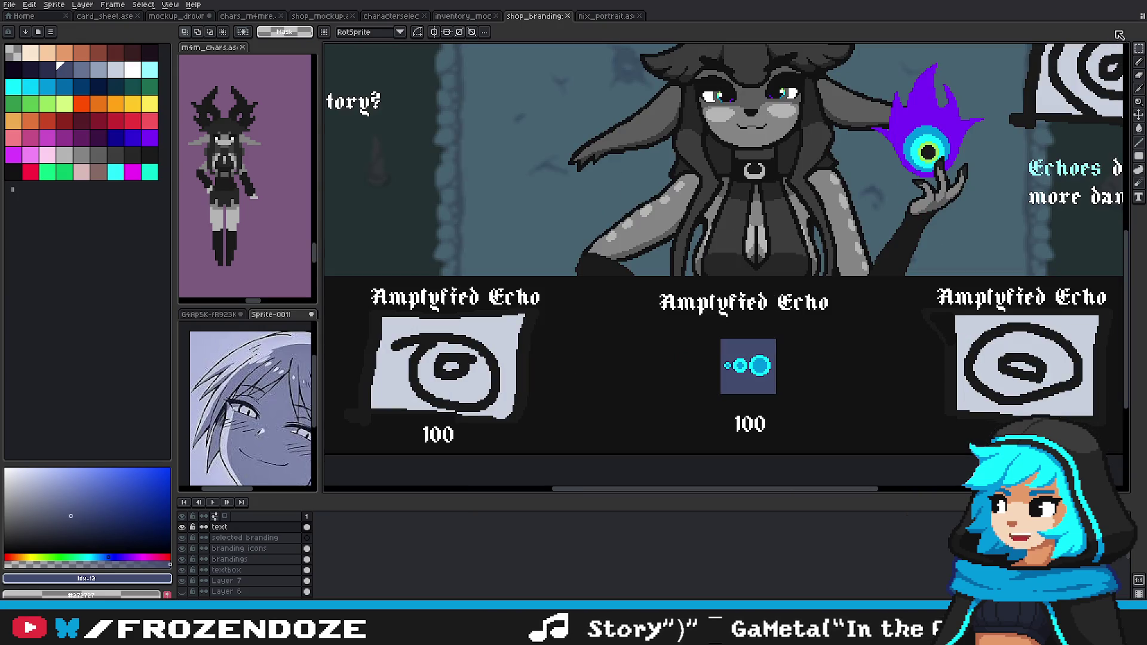
{"action": "scroll", "coordinate": [720, 345], "scroll_direction": "down", "scroll_amount": 1}
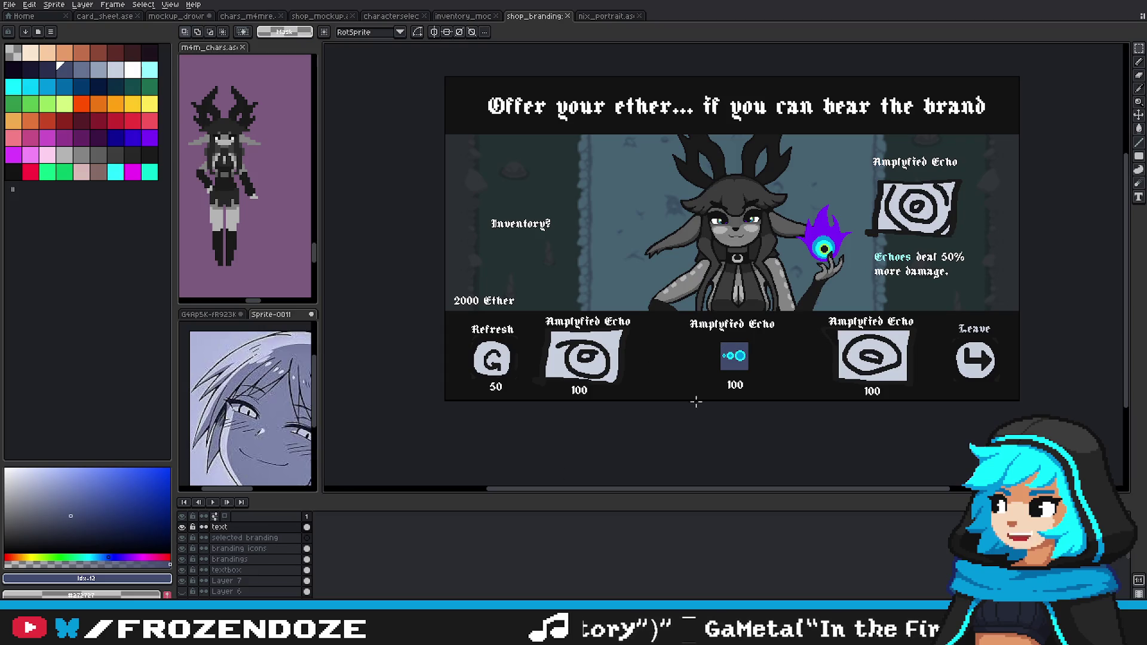
{"action": "scroll", "coordinate": [681, 324], "scroll_direction": "up", "scroll_amount": 1}
{"action": "left_click_drag", "start_coordinate": [675, 313], "coordinate": [889, 360]}
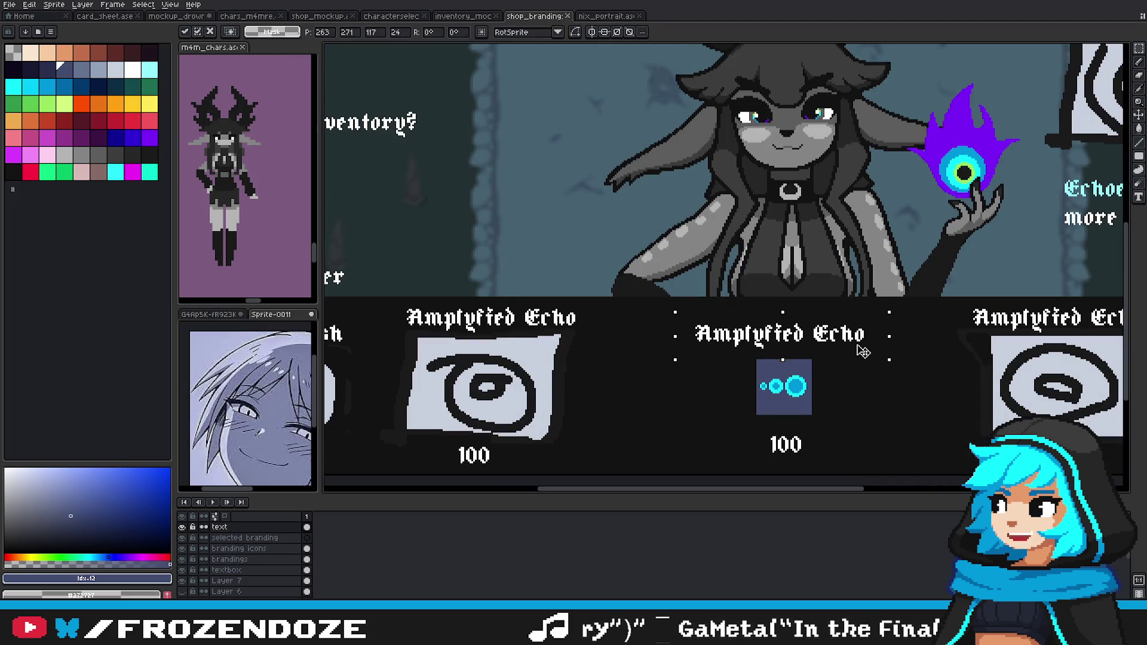
{"action": "left_click_drag", "start_coordinate": [866, 438], "coordinate": [808, 401]}
{"action": "left_click", "coordinate": [589, 429]}
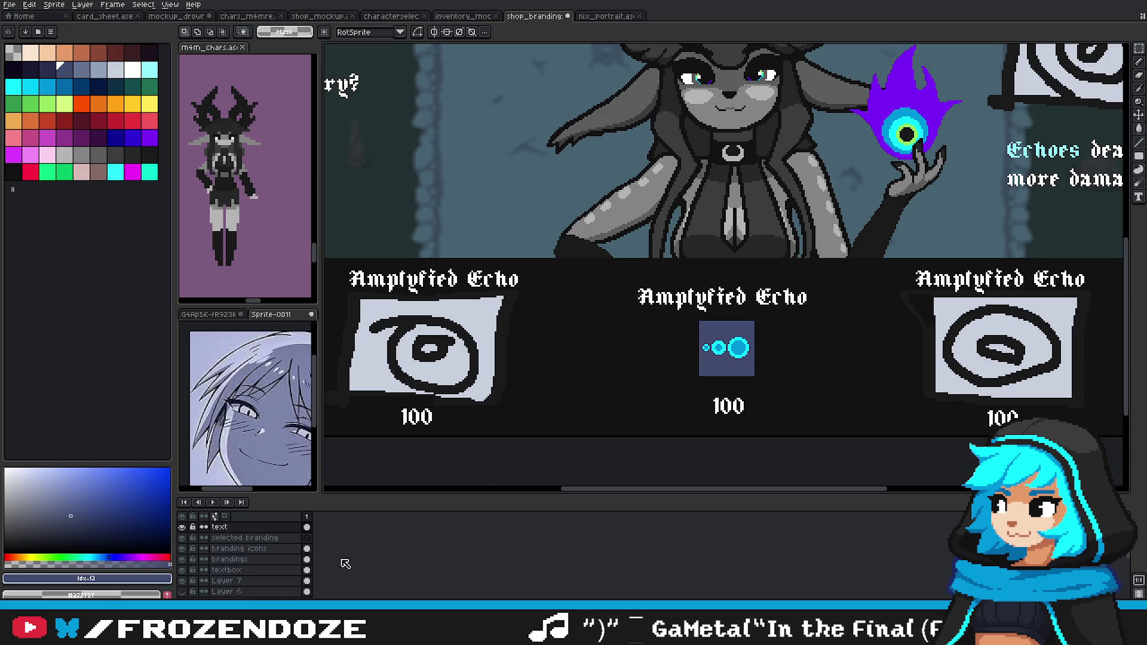
{"action": "key", "text": "minus"}
{"action": "key", "text": "minus"}
{"action": "key", "text": "minus"}
{"action": "key", "text": "plus"}
{"action": "key", "text": "plus"}
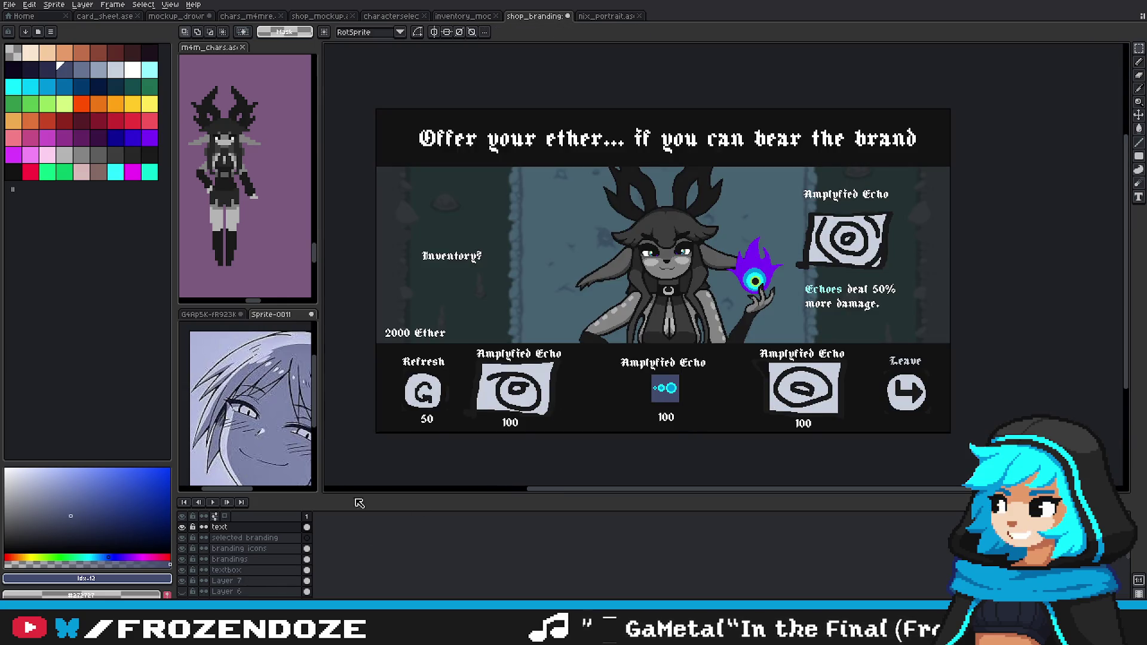
Step: Move the middle card's 100 price on the branding layers, settling it with two undos
{"action": "left_click", "coordinate": [254, 537]}
{"action": "left_click", "coordinate": [258, 549]}
{"action": "key", "text": "plus"}
{"action": "key", "text": "plus"}
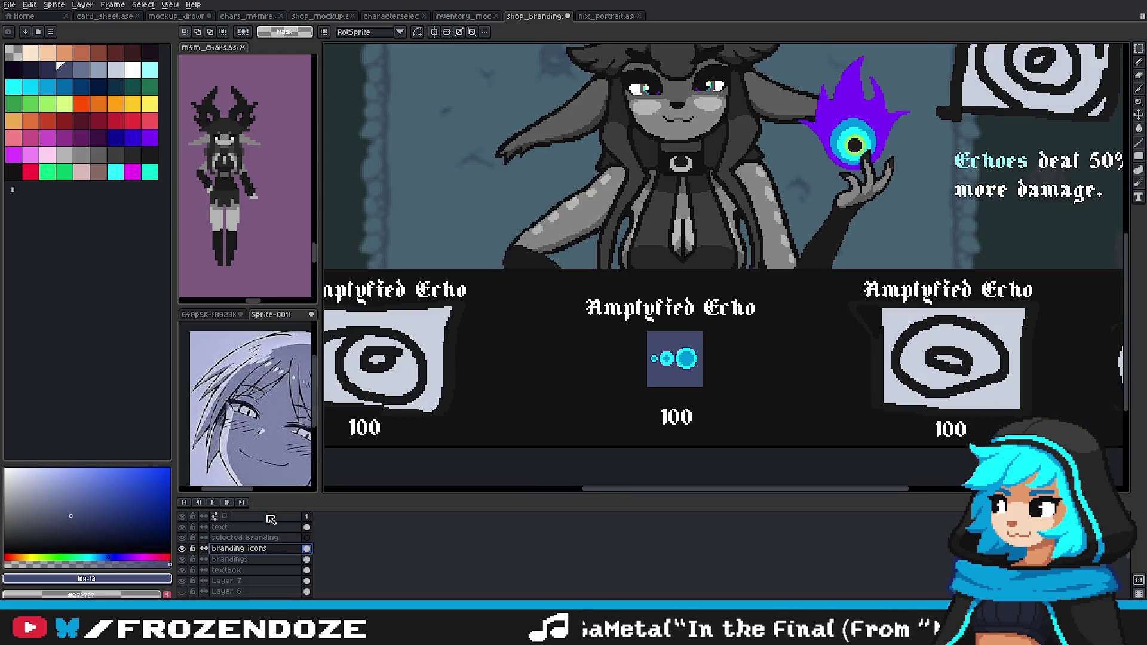
{"action": "left_click", "coordinate": [687, 423], "text": "ctrl"}
{"action": "left_click_drag", "start_coordinate": [705, 441], "coordinate": [709, 442]}
{"action": "key", "text": "ctrl+d"}
{"action": "left_click", "coordinate": [248, 538]}
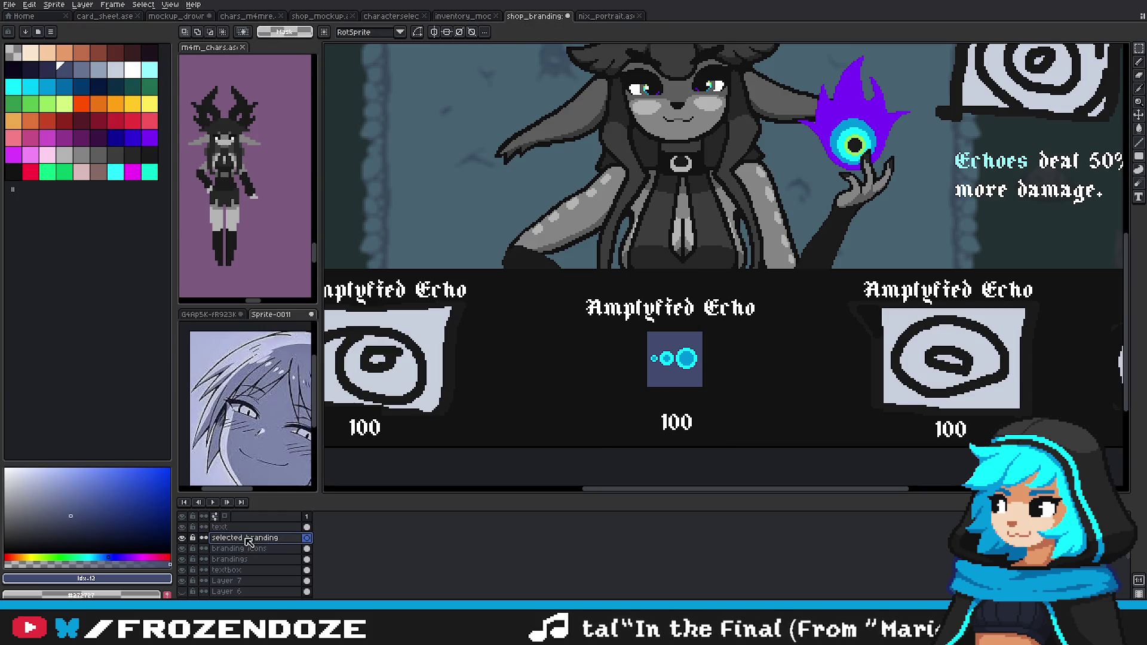
{"action": "key", "text": "ctrl+z"}
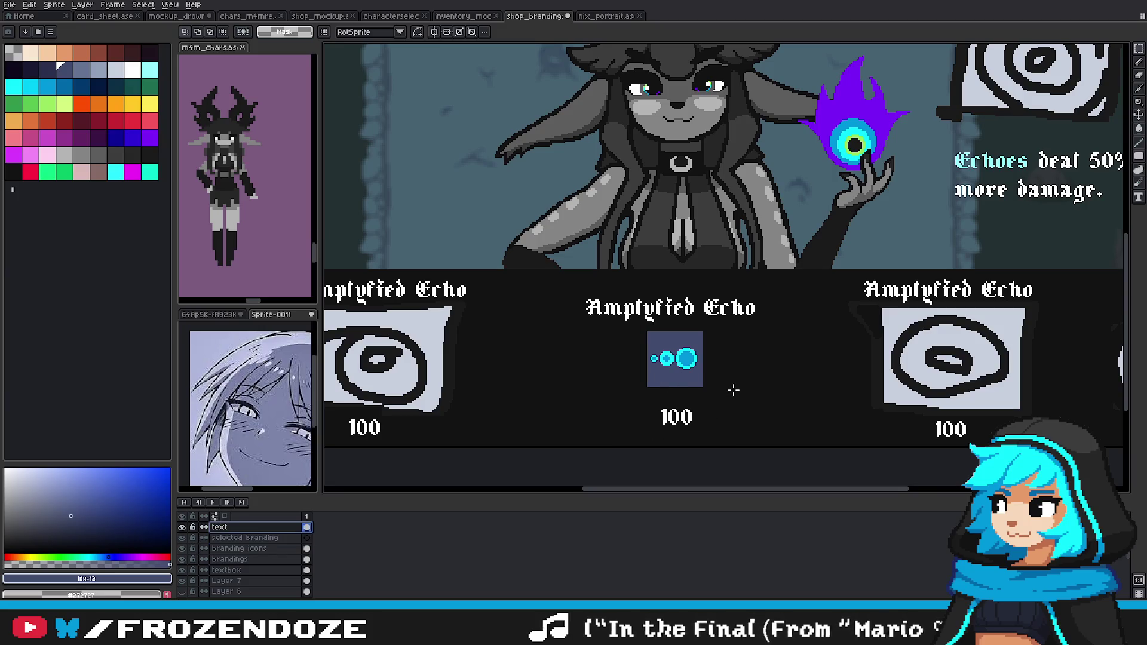
{"action": "key", "text": "ctrl+z"}
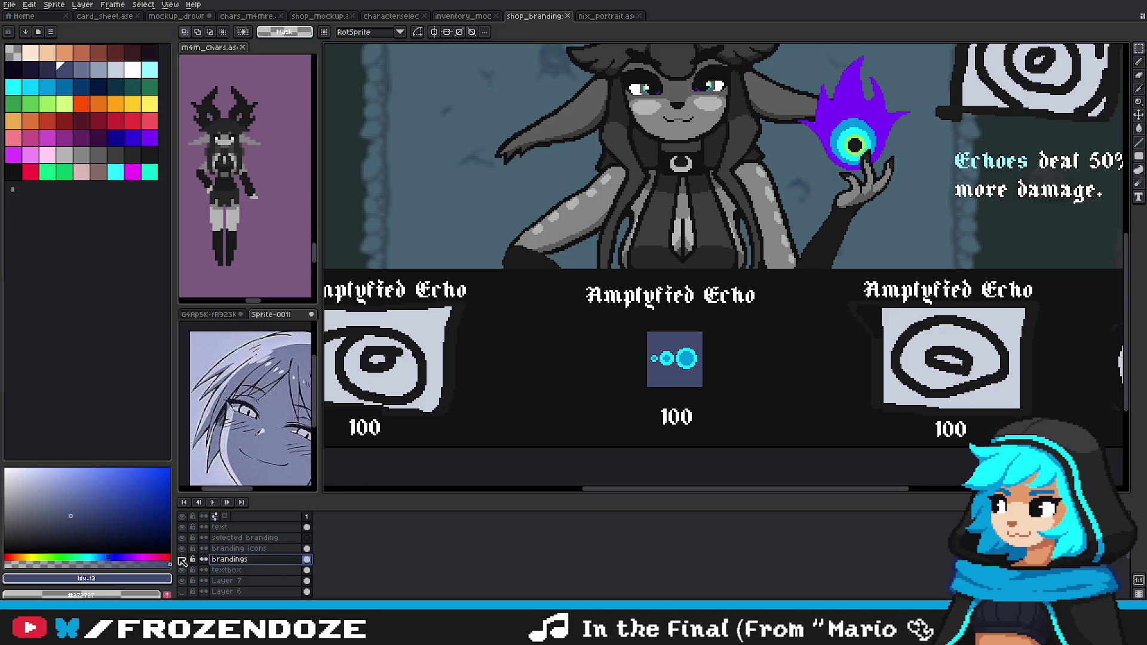
Step: Draw a larger dark navy rectangle behind the cyan-dots icon on the brandings layer
{"action": "key", "text": "b"}
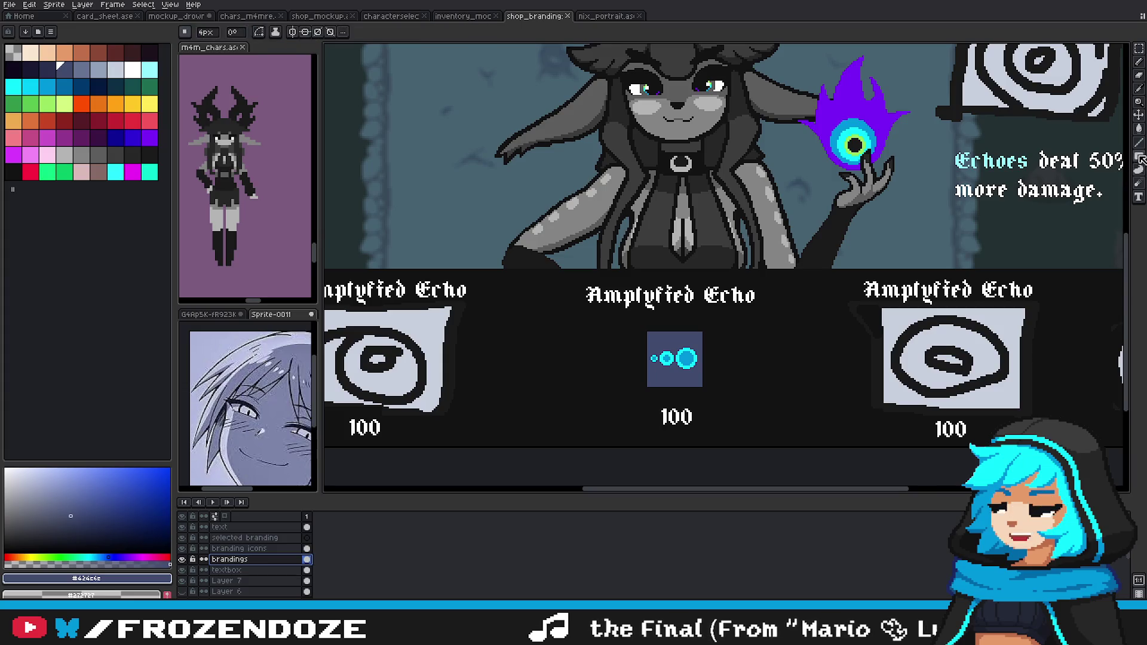
{"action": "scroll", "coordinate": [655, 397], "scroll_direction": "up", "scroll_amount": 1}
{"action": "scroll", "coordinate": [656, 397], "scroll_direction": "up", "scroll_amount": 1}
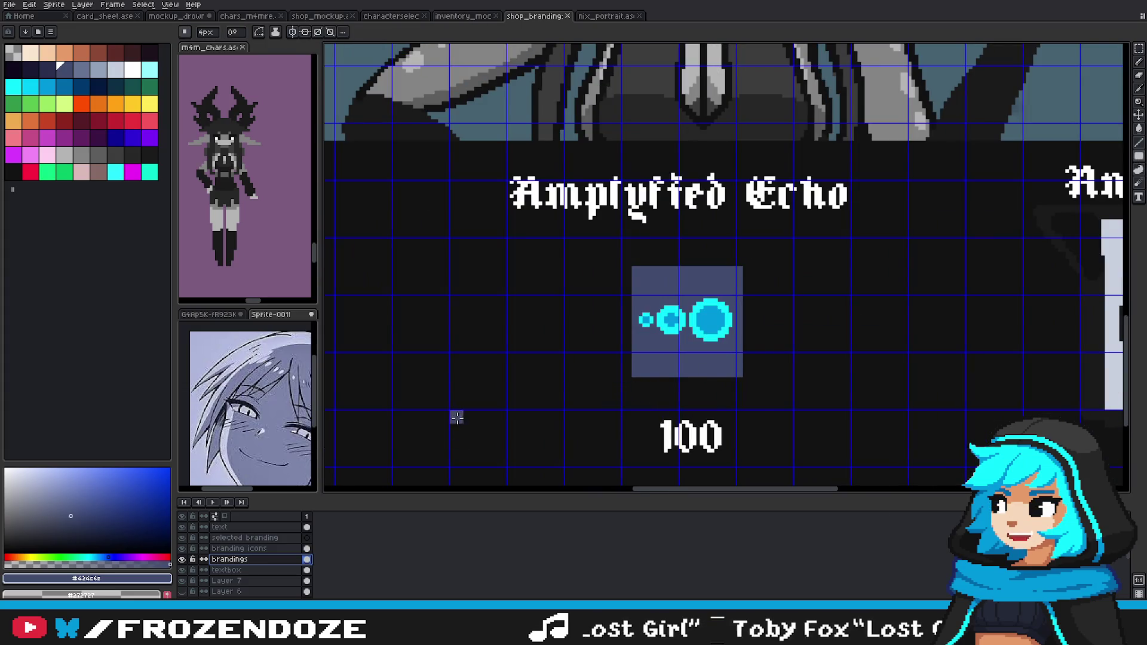
{"action": "left_click", "coordinate": [51, 76]}
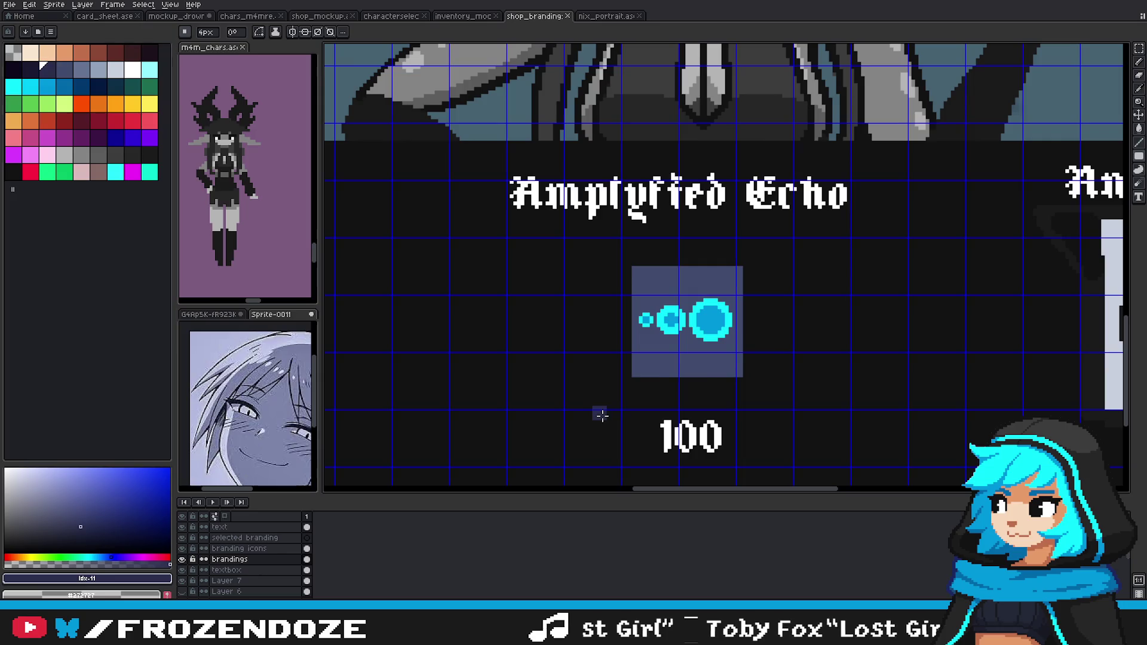
{"action": "left_click_drag", "start_coordinate": [592, 420], "coordinate": [776, 233]}
{"action": "key", "text": "ctrl+z"}
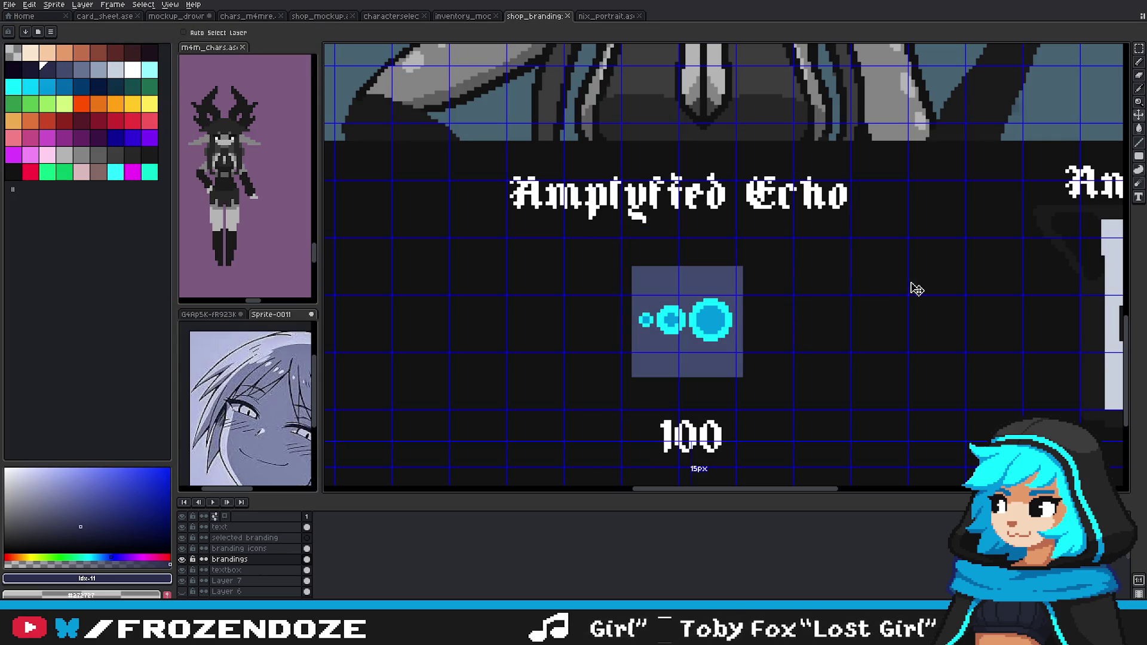
{"action": "key", "text": "b"}
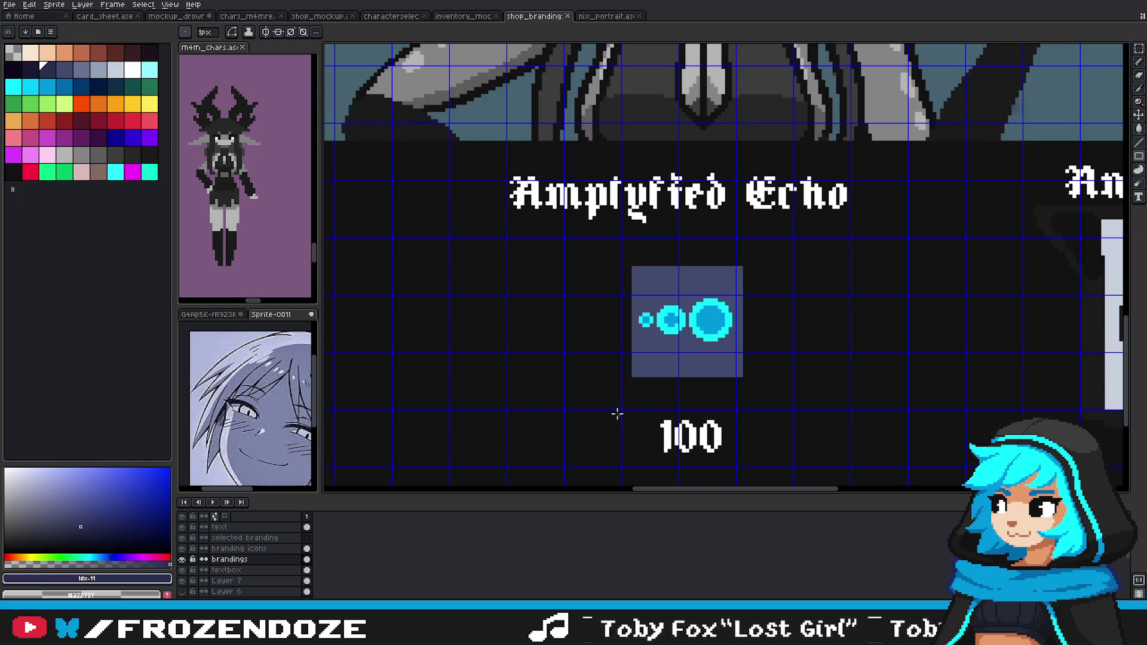
{"action": "left_click_drag", "start_coordinate": [610, 418], "coordinate": [768, 233]}
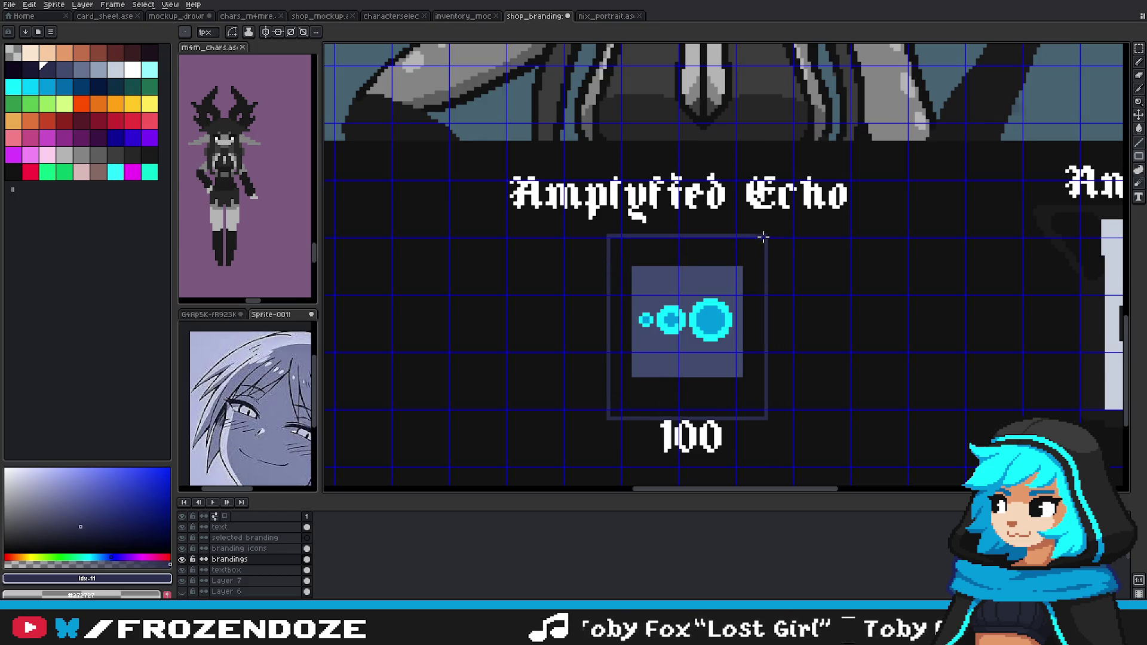
Step: Marquee-select the icon's dark navy backing panel
{"action": "key", "text": "w"}
{"action": "scroll", "coordinate": [771, 336], "scroll_direction": "down", "scroll_amount": 1}
{"action": "left_click", "coordinate": [1137, 52]}
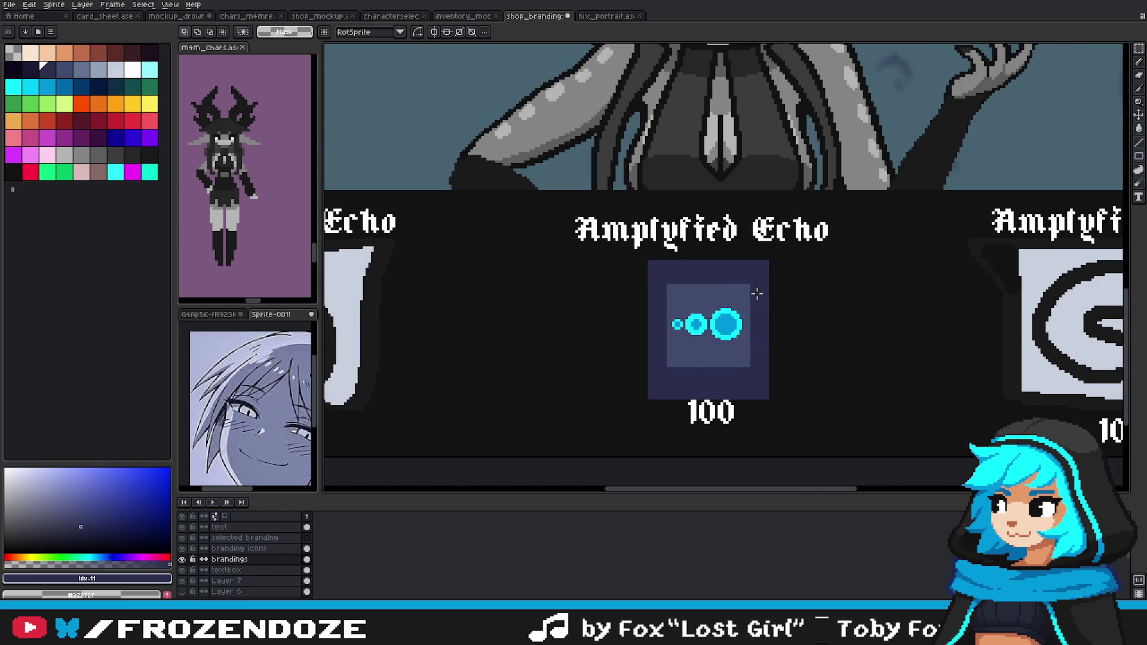
{"action": "left_click_drag", "start_coordinate": [623, 253], "coordinate": [801, 421]}
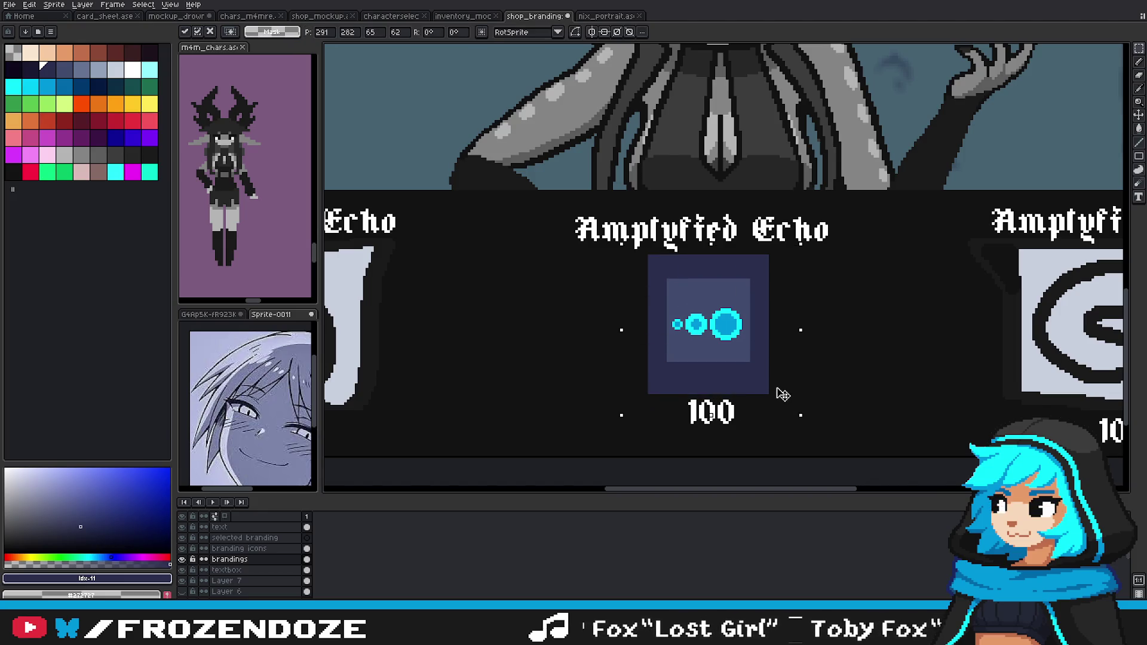
{"action": "scroll", "coordinate": [759, 363], "scroll_direction": "down", "scroll_amount": 1}
{"action": "scroll", "coordinate": [759, 366], "scroll_direction": "down", "scroll_amount": 2}
Step: Move the cyan-dots icon on the branding icons layer and nudge it centred on the panel
{"action": "key", "text": "Up"}
{"action": "scroll", "coordinate": [801, 334], "scroll_direction": "up", "scroll_amount": 3}
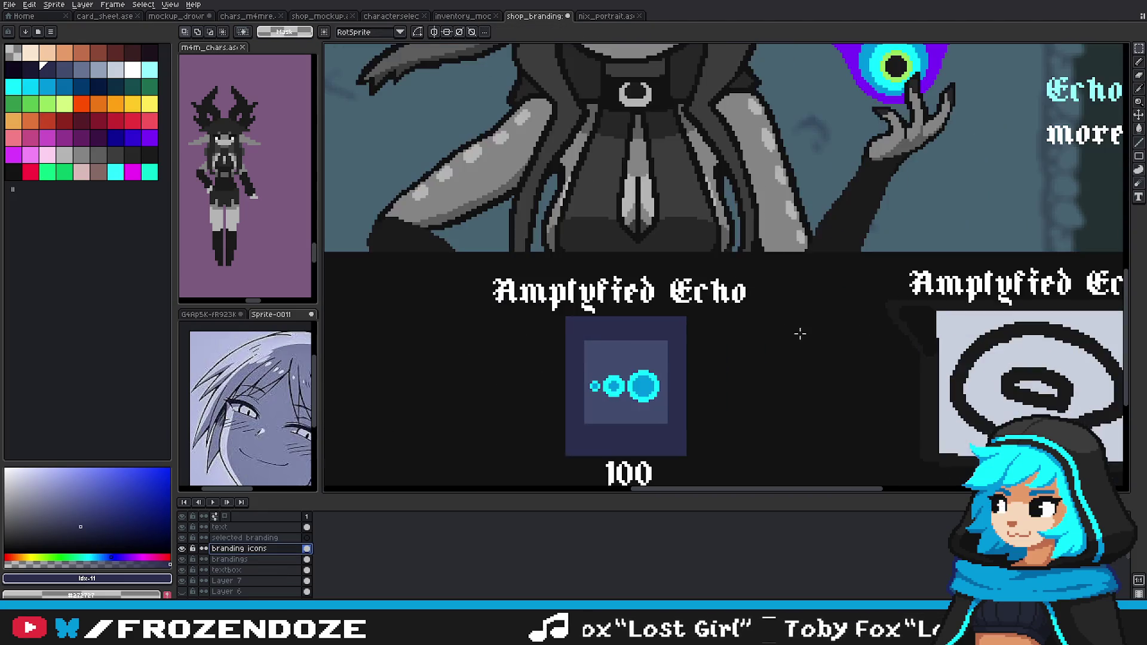
{"action": "left_click_drag", "start_coordinate": [571, 362], "coordinate": [668, 420]}
{"action": "key", "text": "Right"}
{"action": "key", "text": "Up"}
{"action": "key", "text": "Left"}
{"action": "key", "text": "Return"}
{"action": "scroll", "coordinate": [727, 405], "scroll_direction": "down", "scroll_amount": 2}
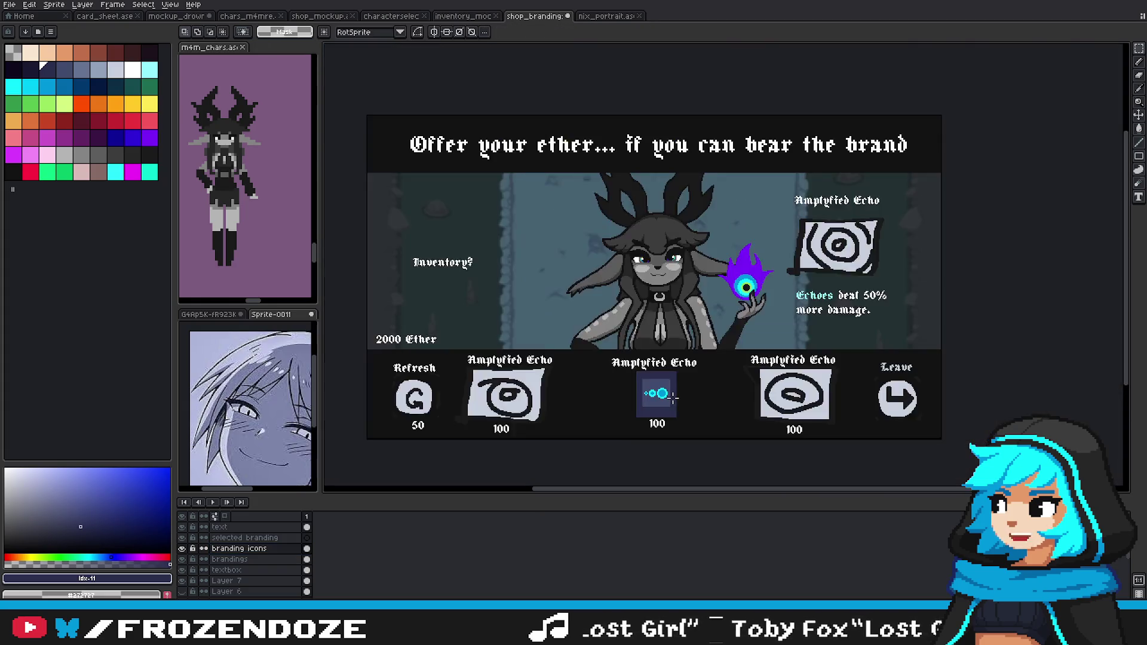
{"action": "scroll", "coordinate": [694, 407], "scroll_direction": "up", "scroll_amount": 1}
{"action": "left_click_drag", "start_coordinate": [694, 407], "coordinate": [769, 375]}
{"action": "left_click_drag", "start_coordinate": [849, 380], "coordinate": [848, 369]}
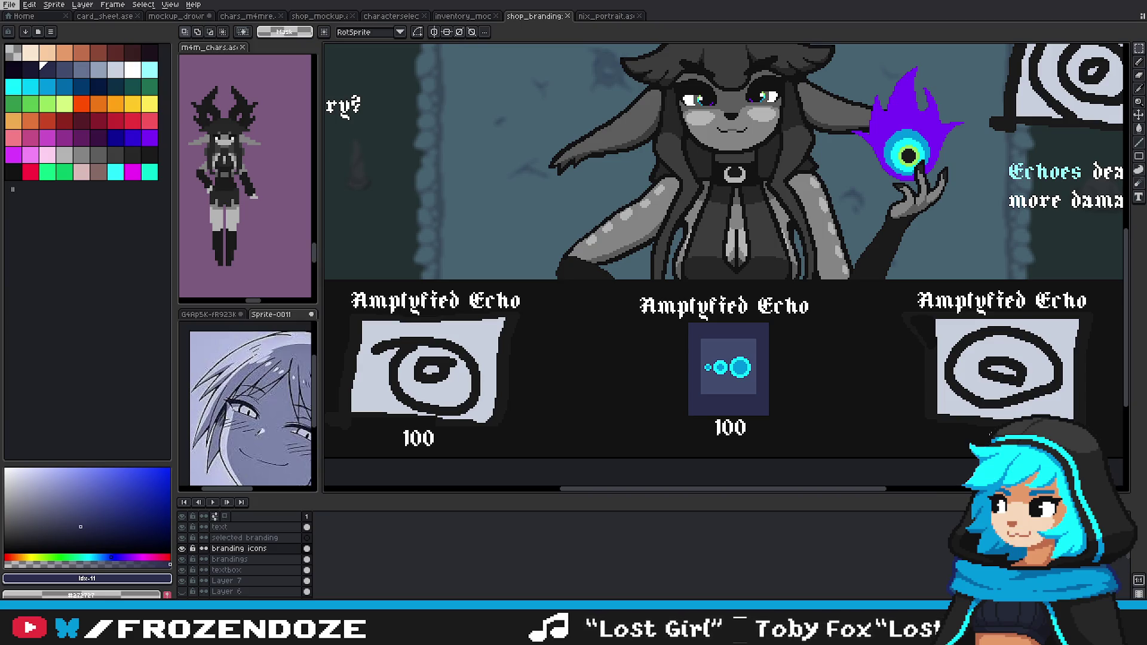
Step: Bring the three skill-select banners into view
{"action": "scroll", "coordinate": [716, 193], "scroll_direction": "up", "scroll_amount": 2}
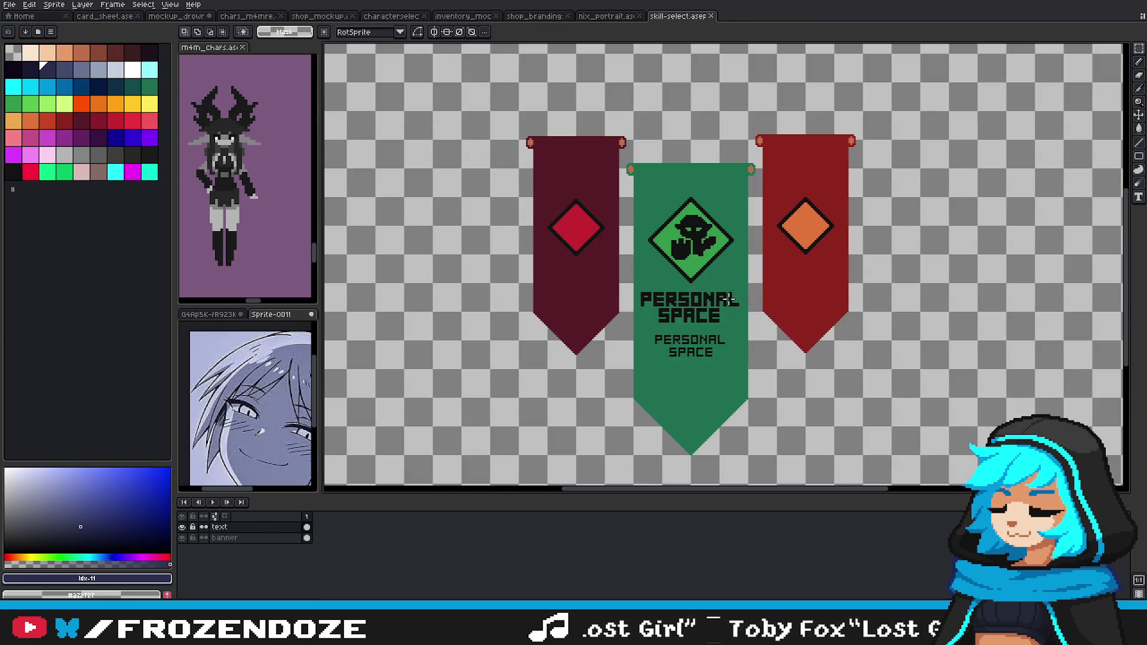
{"action": "scroll", "coordinate": [716, 192], "scroll_direction": "up", "scroll_amount": 1}
{"action": "scroll", "coordinate": [661, 302], "scroll_direction": "up", "scroll_amount": 1}
{"action": "scroll", "coordinate": [661, 302], "scroll_direction": "down", "scroll_amount": 3}
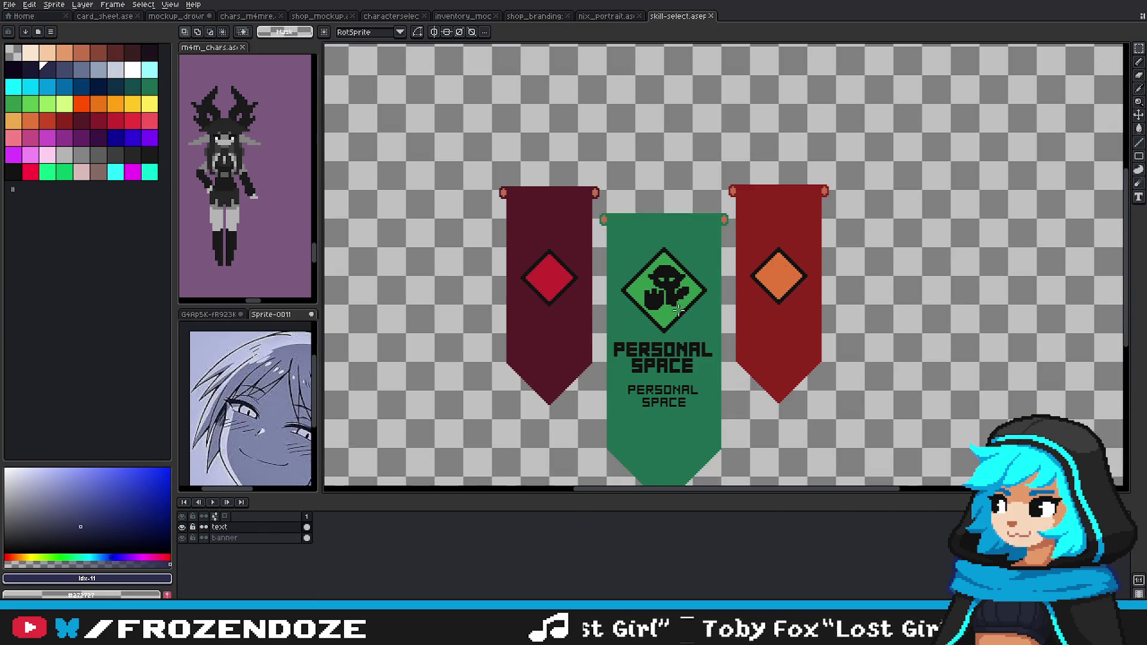
{"action": "scroll", "coordinate": [661, 302], "scroll_direction": "up", "scroll_amount": 2}
{"action": "scroll", "coordinate": [661, 302], "scroll_direction": "up", "scroll_amount": 2}
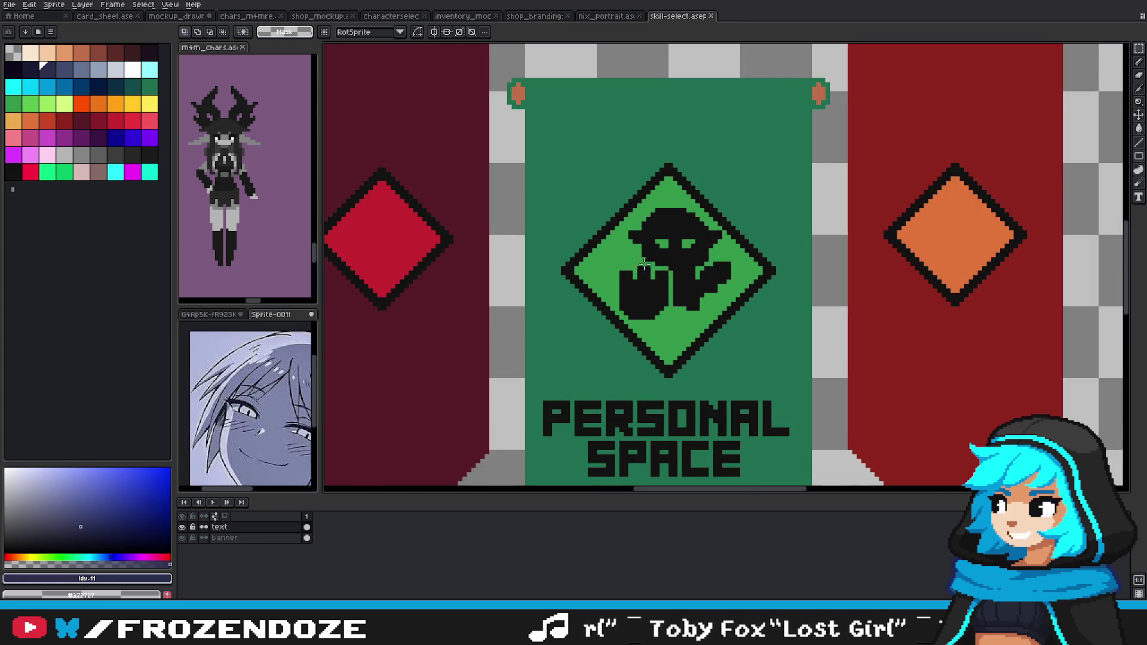
{"action": "scroll", "coordinate": [625, 244], "scroll_direction": "up", "scroll_amount": 1}
{"action": "scroll", "coordinate": [626, 244], "scroll_direction": "down", "scroll_amount": 2}
{"action": "scroll", "coordinate": [659, 291], "scroll_direction": "down", "scroll_amount": 2}
{"action": "scroll", "coordinate": [659, 291], "scroll_direction": "up", "scroll_amount": 1}
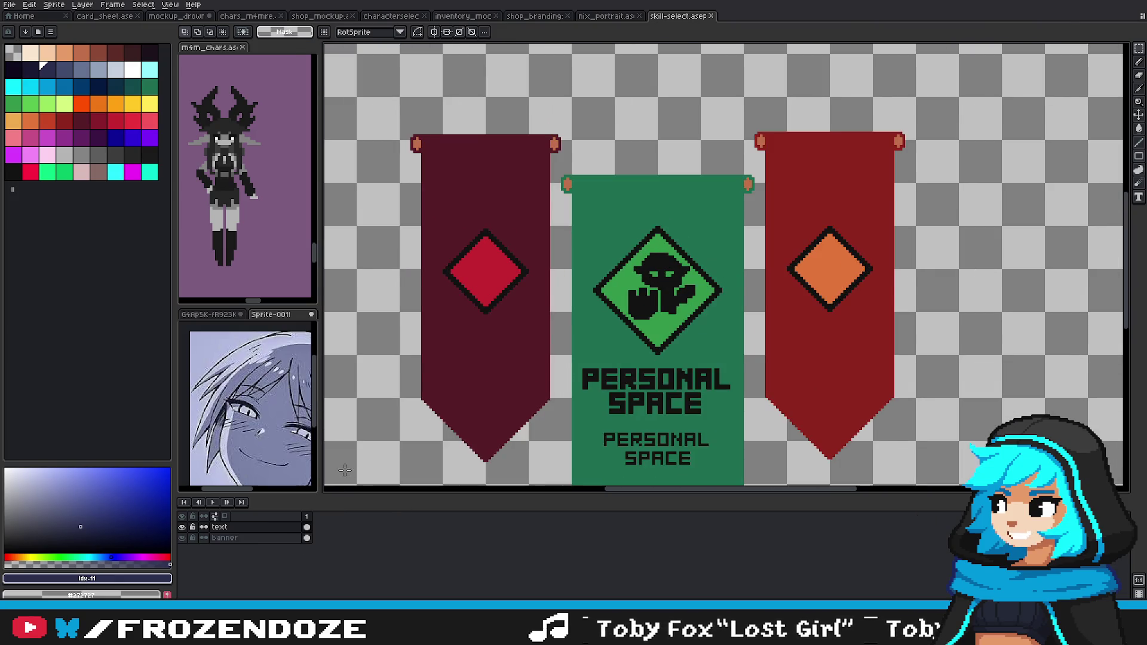
{"action": "left_click_drag", "start_coordinate": [623, 413], "coordinate": [678, 399]}
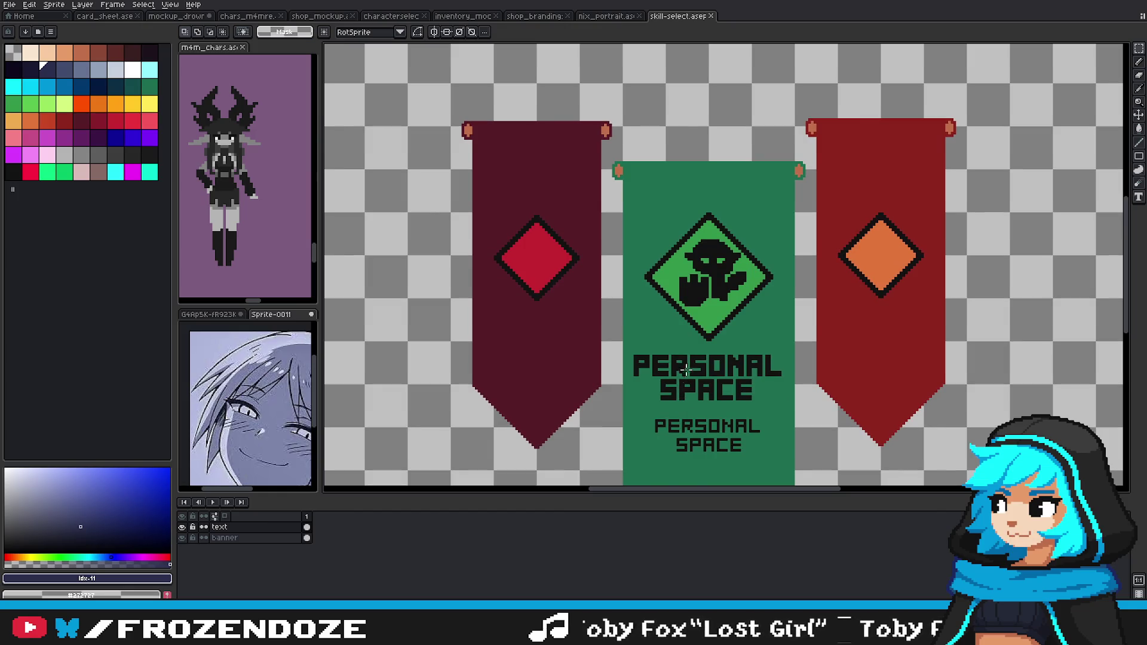
Step: Hide the banners' text layer and make the banner layer visible and active
{"action": "scroll", "coordinate": [692, 360], "scroll_direction": "down", "scroll_amount": 1}
{"action": "scroll", "coordinate": [706, 302], "scroll_direction": "down", "scroll_amount": 1}
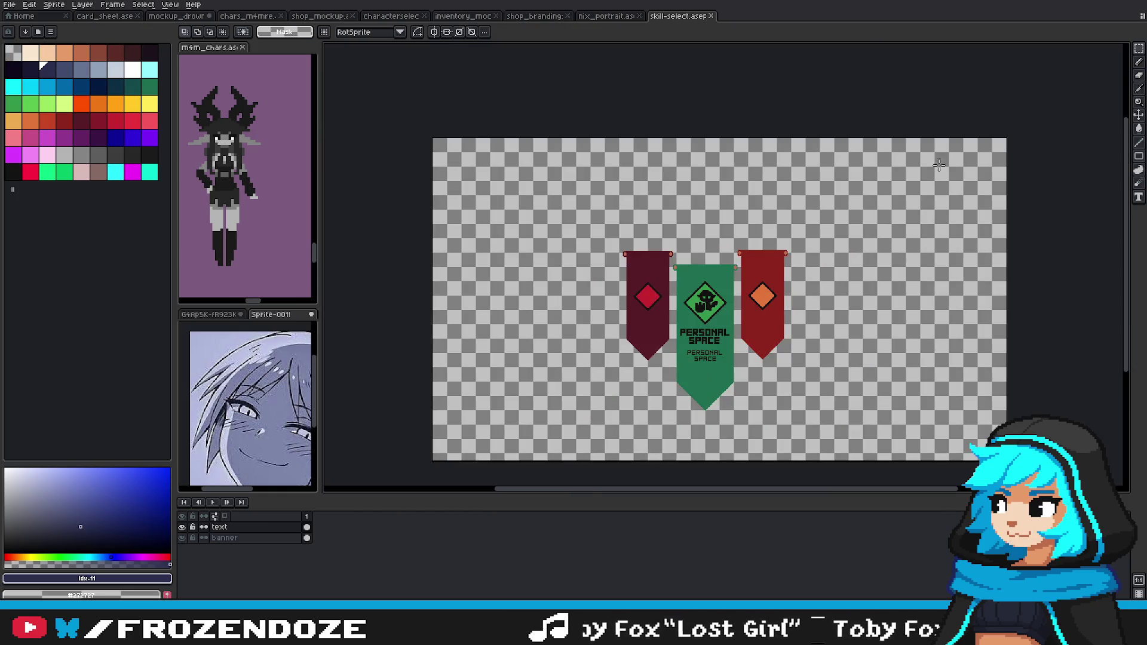
{"action": "scroll", "coordinate": [442, 416], "scroll_direction": "up", "scroll_amount": 1}
{"action": "left_click", "coordinate": [183, 527]}
{"action": "left_click", "coordinate": [182, 527]}
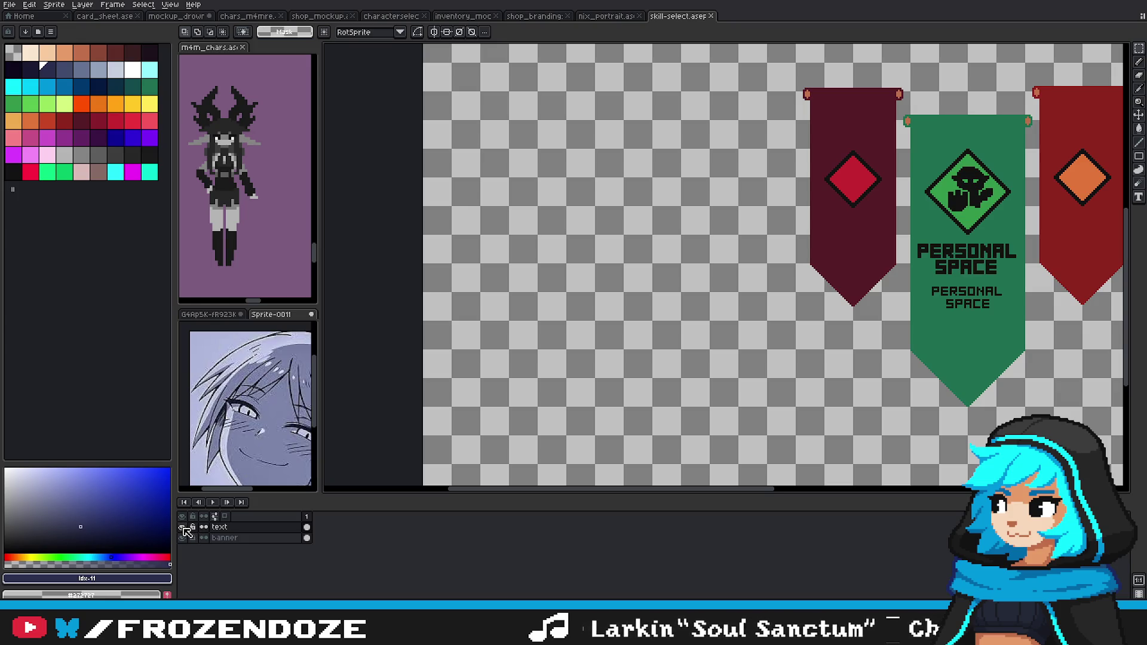
{"action": "left_click", "coordinate": [183, 538]}
{"action": "left_click", "coordinate": [183, 527]}
{"action": "left_click", "coordinate": [236, 538]}
{"action": "left_click", "coordinate": [227, 527]}
{"action": "scroll", "coordinate": [604, 245], "scroll_direction": "up", "scroll_amount": 1}
Step: Select the middle banner's green diamond and paste it onto shop_branding's brandings layer
{"action": "left_click_drag", "start_coordinate": [605, 245], "coordinate": [700, 340]}
{"action": "key", "text": "ctrl+shift+Tab"}
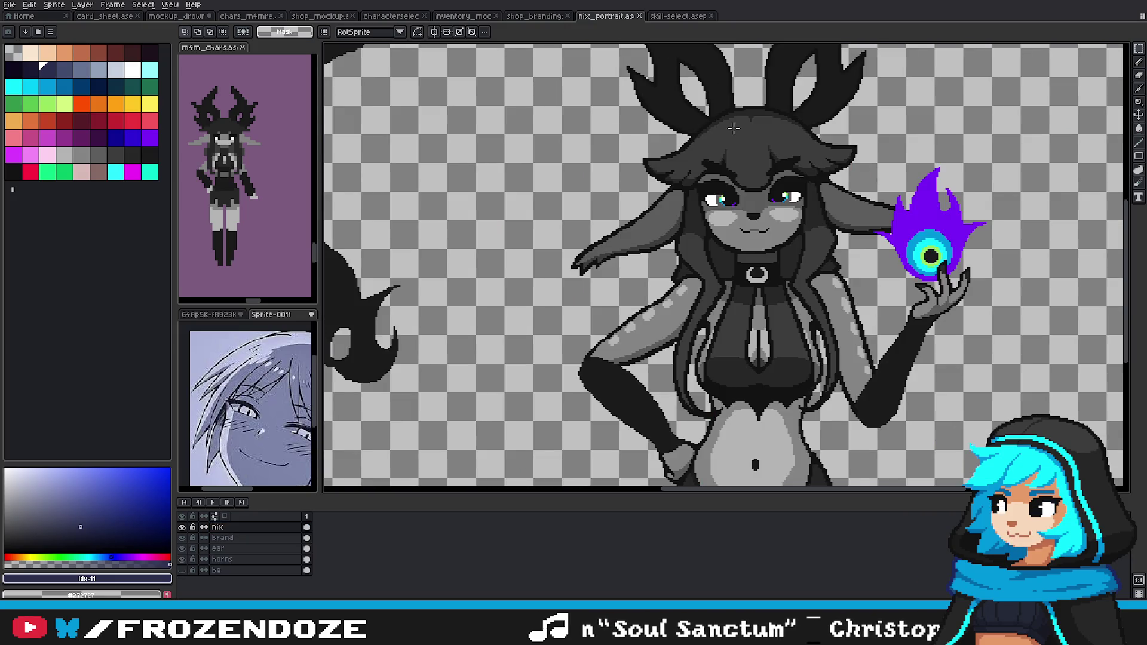
{"action": "left_click", "coordinate": [520, 16]}
{"action": "scroll", "coordinate": [752, 278], "scroll_direction": "up", "scroll_amount": 1}
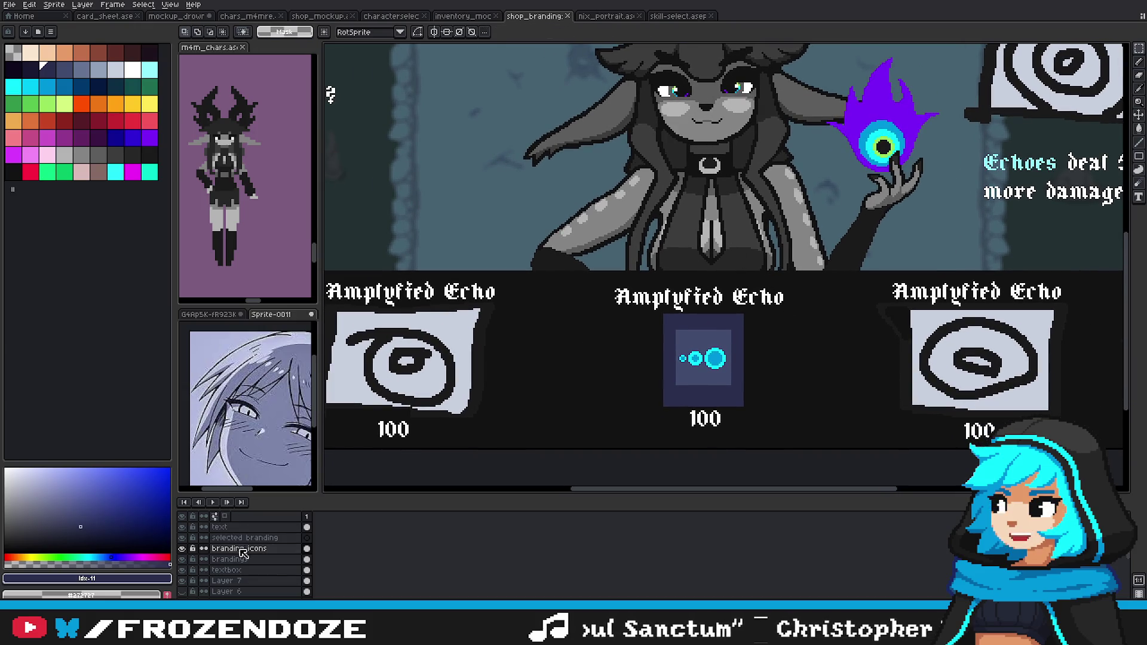
{"action": "left_click", "coordinate": [682, 17]}
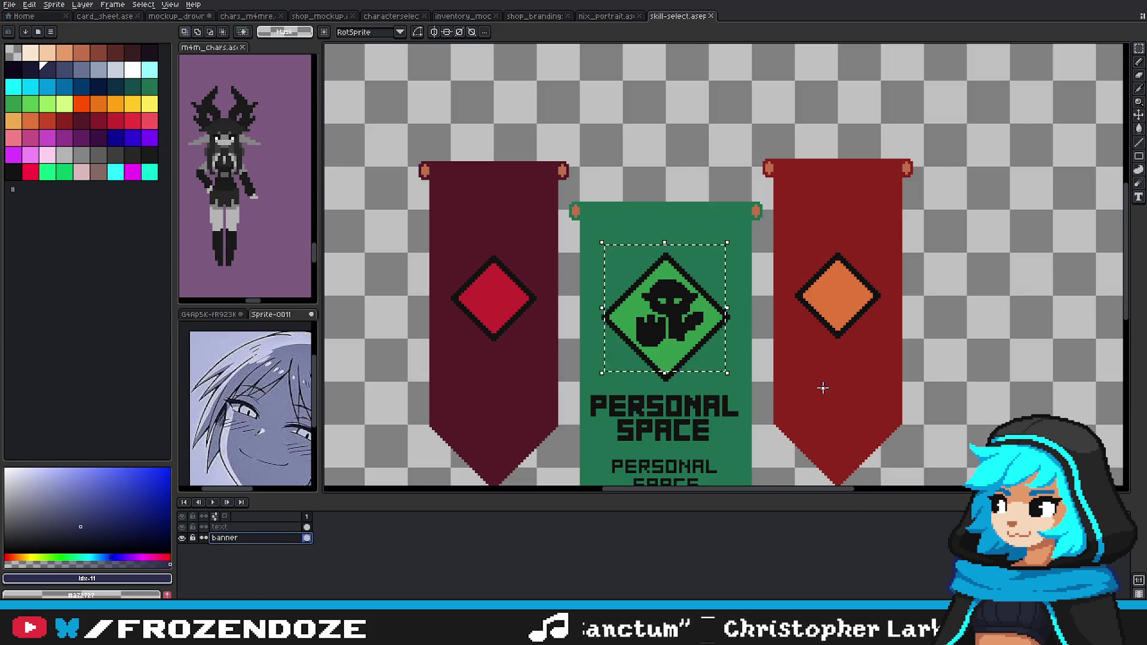
{"action": "left_click", "coordinate": [610, 17]}
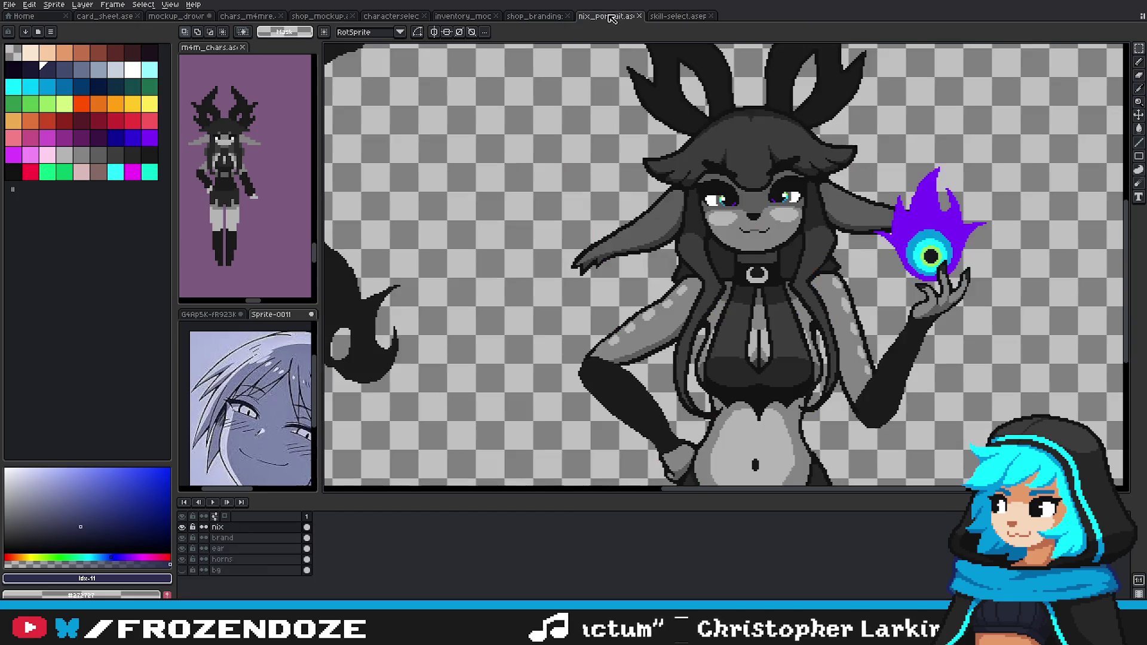
{"action": "left_click", "coordinate": [536, 17]}
{"action": "mouse_move", "coordinate": [689, 140]}
{"action": "left_mouse_down"}
{"action": "mouse_move", "coordinate": [710, 118]}
{"action": "mouse_move", "coordinate": [583, 343]}
{"action": "left_mouse_up"}
{"action": "left_click", "coordinate": [239, 559]}
{"action": "key", "text": "ctrl+v"}
{"action": "key", "text": "ctrl+Tab"}
{"action": "key", "text": "ctrl+Tab"}
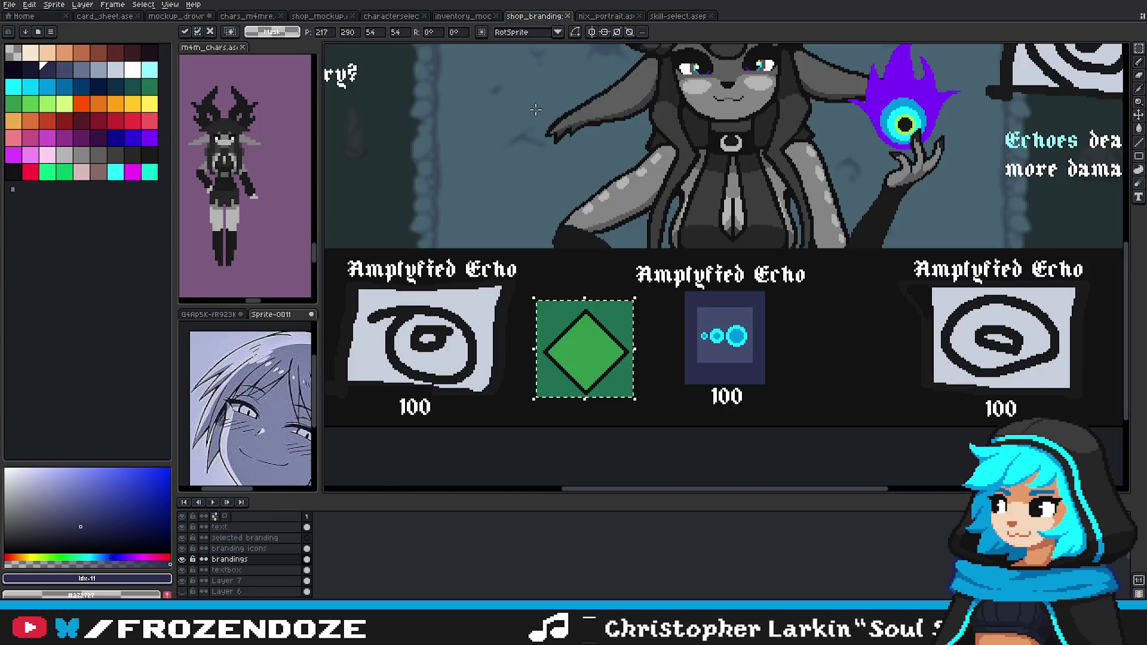
{"action": "left_click", "coordinate": [535, 16]}
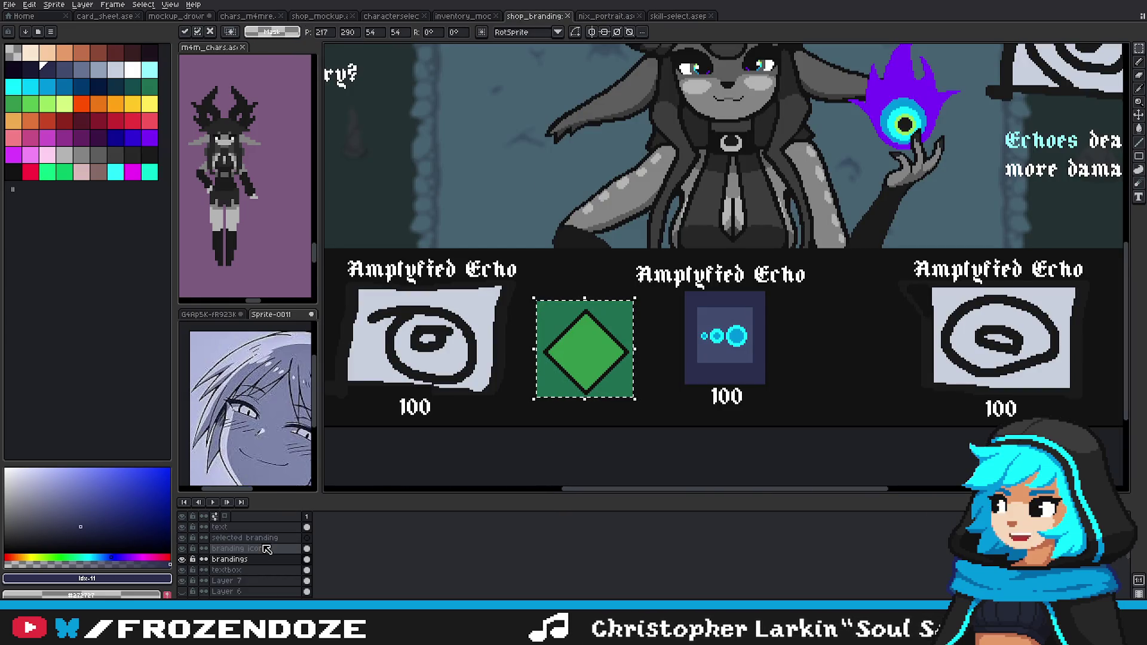
Step: Commit the pasted green diamond and toggle the branding icons layer to check it
{"action": "left_click", "coordinate": [266, 549]}
{"action": "key", "text": "ctrl+d"}
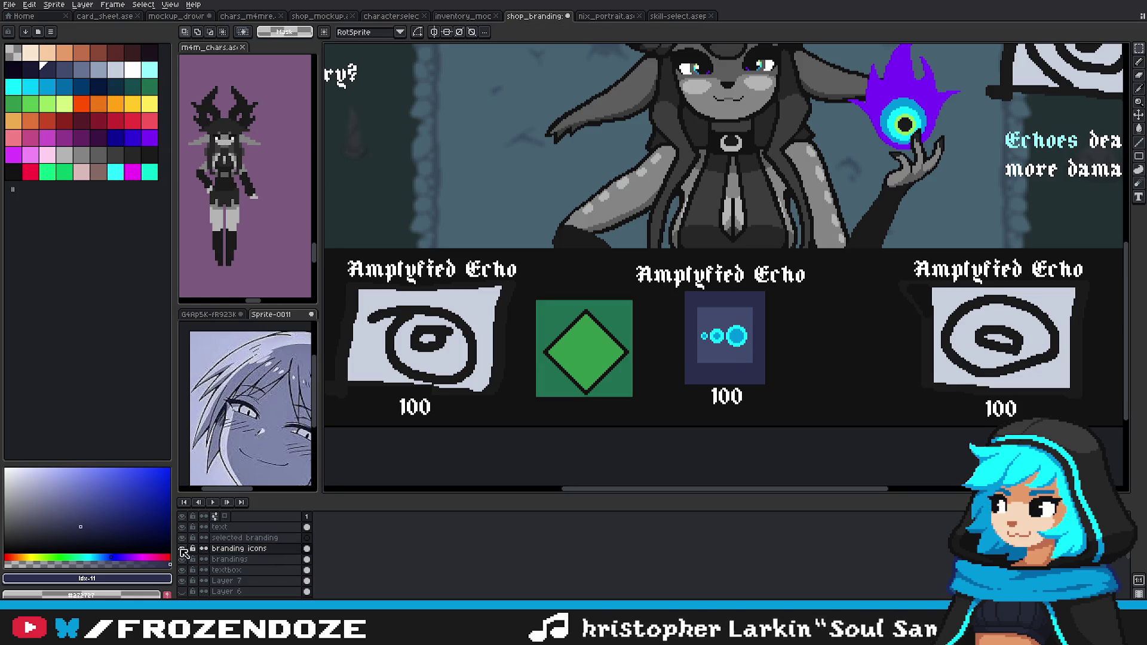
{"action": "left_click", "coordinate": [181, 549]}
{"action": "left_click", "coordinate": [181, 549]}
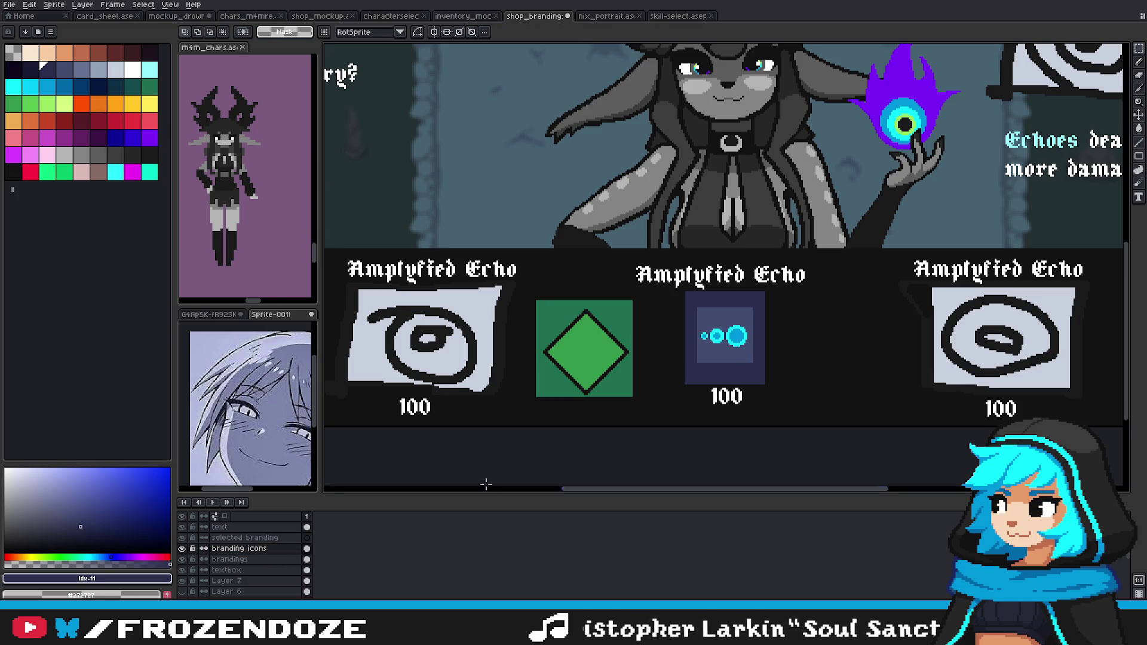
{"action": "scroll", "coordinate": [715, 329], "scroll_direction": "up", "scroll_amount": 1}
Step: Paste a copy of the blue echo dots and centre it on the green diamond
{"action": "key", "text": "ctrl+c"}
{"action": "key", "text": "ctrl+v"}
{"action": "mouse_move", "coordinate": [747, 344]}
{"action": "left_mouse_down"}
{"action": "mouse_move", "coordinate": [592, 383]}
{"action": "mouse_move", "coordinate": [543, 372]}
{"action": "left_mouse_up"}
{"action": "key", "text": "Return"}
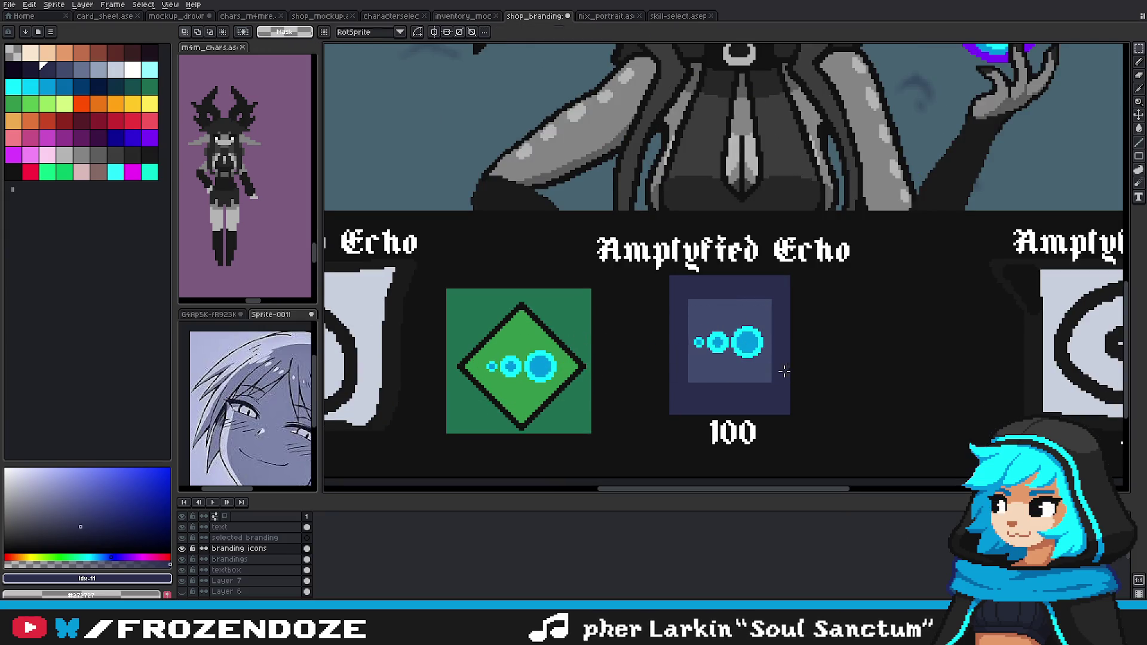
{"action": "left_click_drag", "start_coordinate": [634, 345], "coordinate": [732, 321]}
{"action": "scroll", "coordinate": [620, 333], "scroll_direction": "up", "scroll_amount": 2}
{"action": "mouse_move", "coordinate": [538, 317]}
{"action": "left_mouse_down"}
{"action": "mouse_move", "coordinate": [690, 387]}
{"action": "mouse_move", "coordinate": [693, 369]}
{"action": "left_mouse_up"}
Step: Paint Bucket the three dots' rings near-black #131313
{"action": "key", "text": "g"}
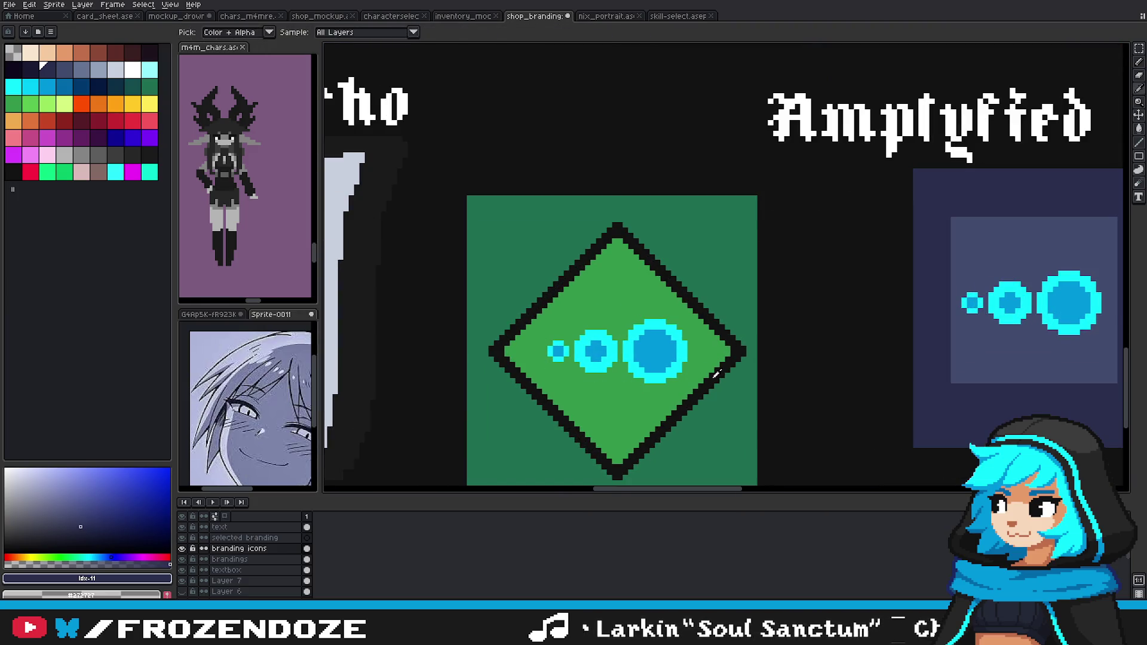
{"action": "left_click", "coordinate": [726, 375], "text": "alt"}
{"action": "left_click", "coordinate": [679, 362]}
{"action": "left_click", "coordinate": [599, 370]}
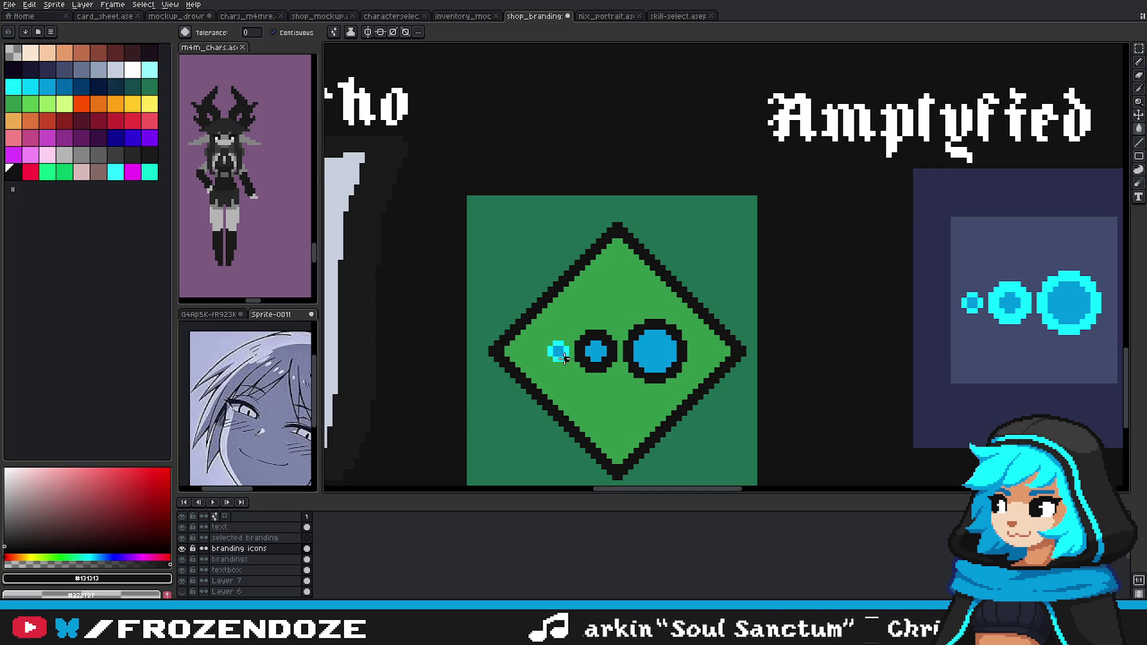
{"action": "left_click", "coordinate": [554, 353]}
{"action": "scroll", "coordinate": [554, 353], "scroll_direction": "up", "scroll_amount": 1}
Step: Fill the diamond's green interior with cyan #0CF1FF on the brandings layer
{"action": "left_click", "coordinate": [567, 350], "text": "alt"}
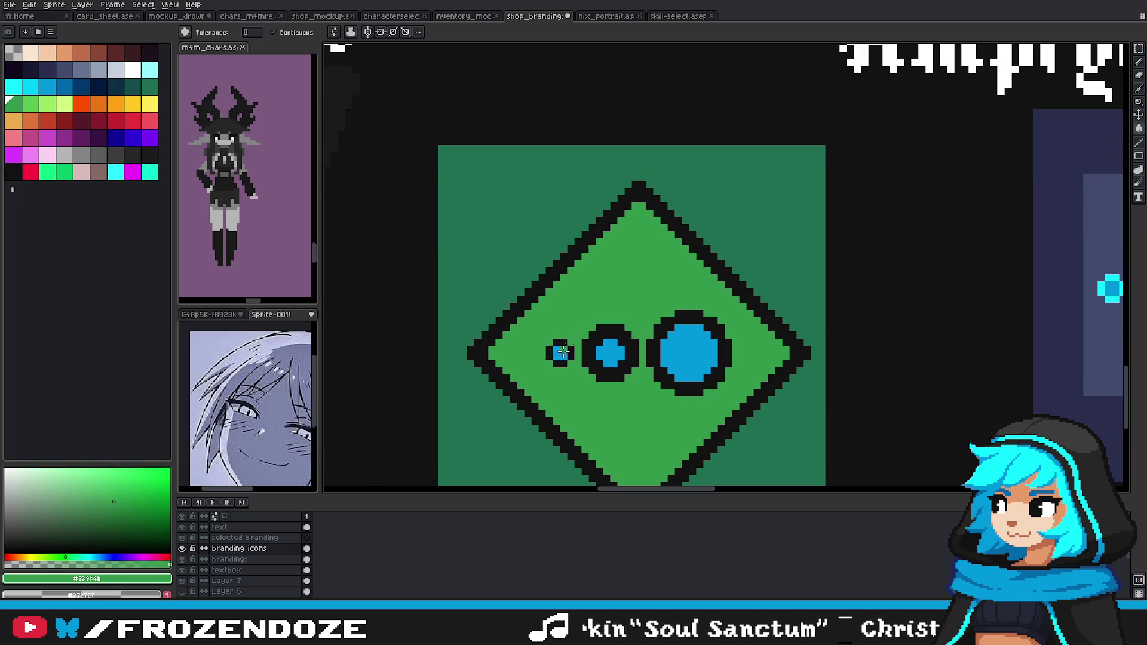
{"action": "scroll", "coordinate": [579, 349], "scroll_direction": "down", "scroll_amount": 2}
{"action": "left_click", "coordinate": [674, 362]}
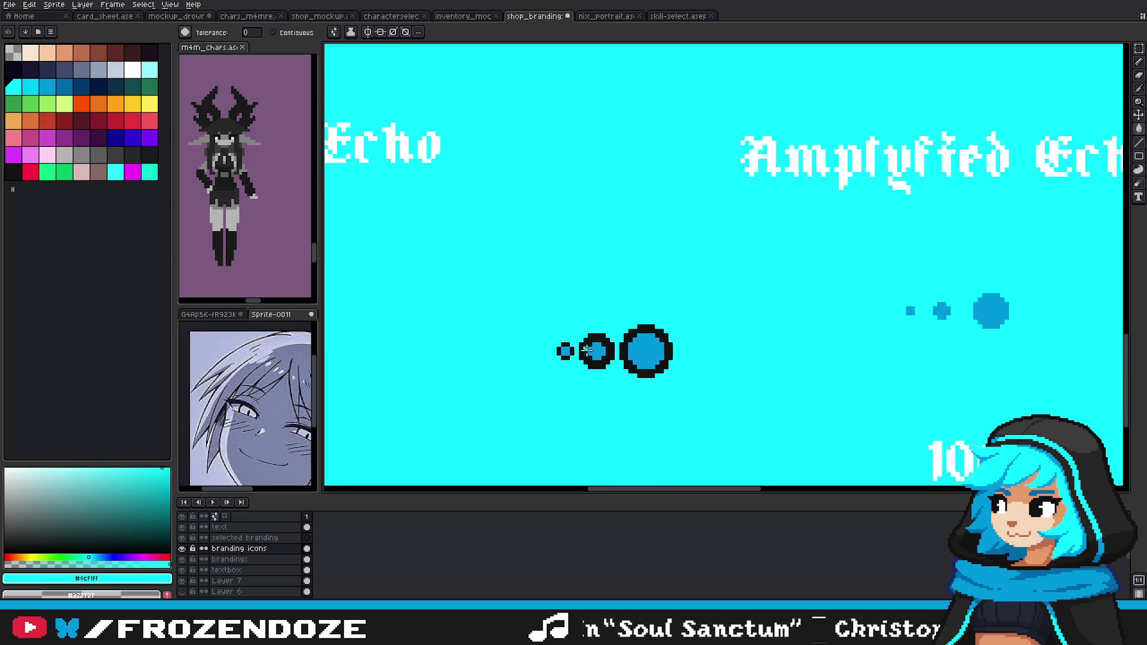
{"action": "key", "text": "ctrl+z"}
{"action": "scroll", "coordinate": [587, 353], "scroll_direction": "up", "scroll_amount": 1}
{"action": "left_click", "coordinate": [229, 559]}
{"action": "left_click", "coordinate": [549, 357]}
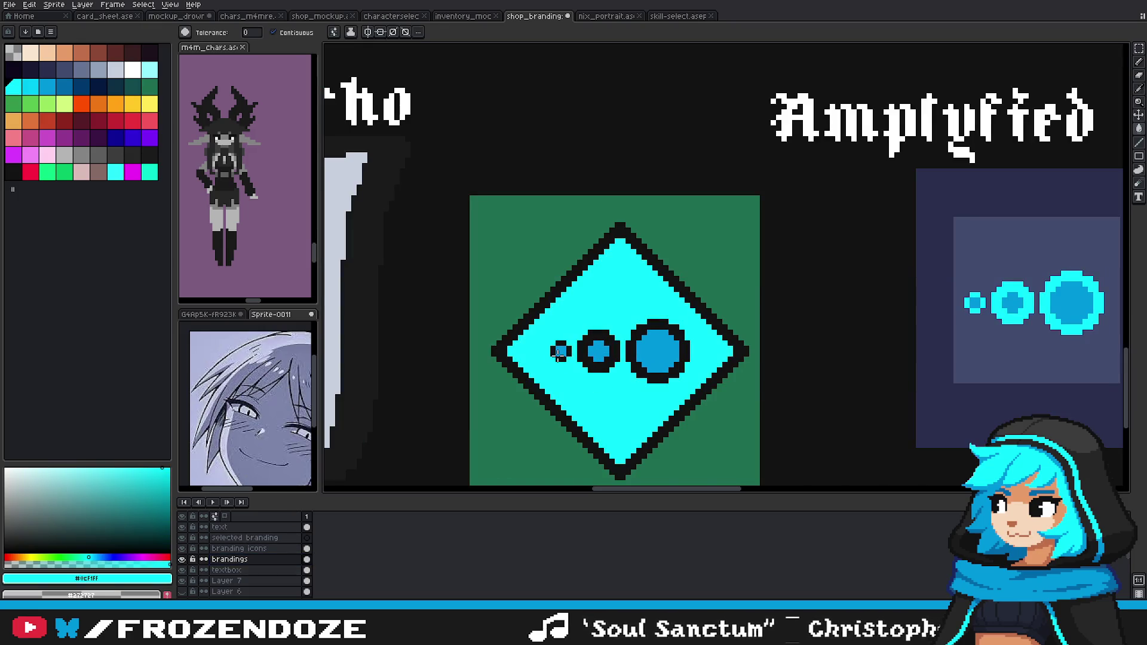
Step: Fill the largest and middle circles cyan on the branding icons layer
{"action": "key", "text": "v"}
{"action": "key", "text": "g"}
{"action": "left_click", "coordinate": [239, 548]}
{"action": "left_click", "coordinate": [598, 351]}
{"action": "left_click", "coordinate": [657, 352]}
{"action": "scroll", "coordinate": [574, 383], "scroll_direction": "down", "scroll_amount": 2}
{"action": "scroll", "coordinate": [567, 406], "scroll_direction": "down", "scroll_amount": 3}
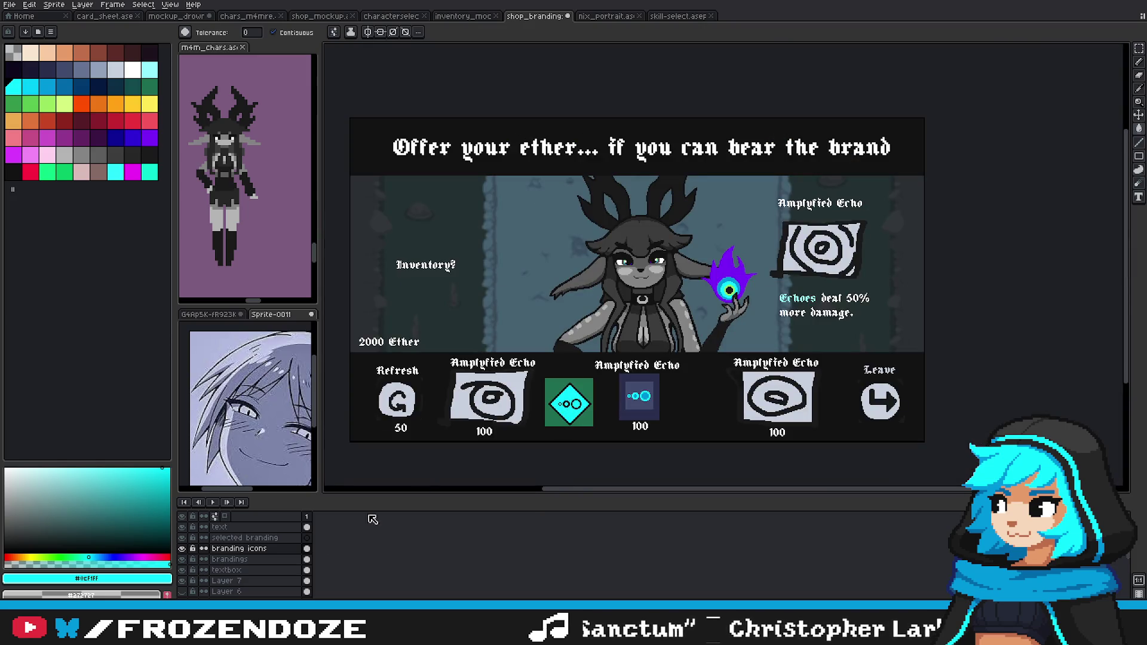
Step: Recolour the diamond's cyan fill blue with the Paint Bucket
{"action": "key", "text": "v"}
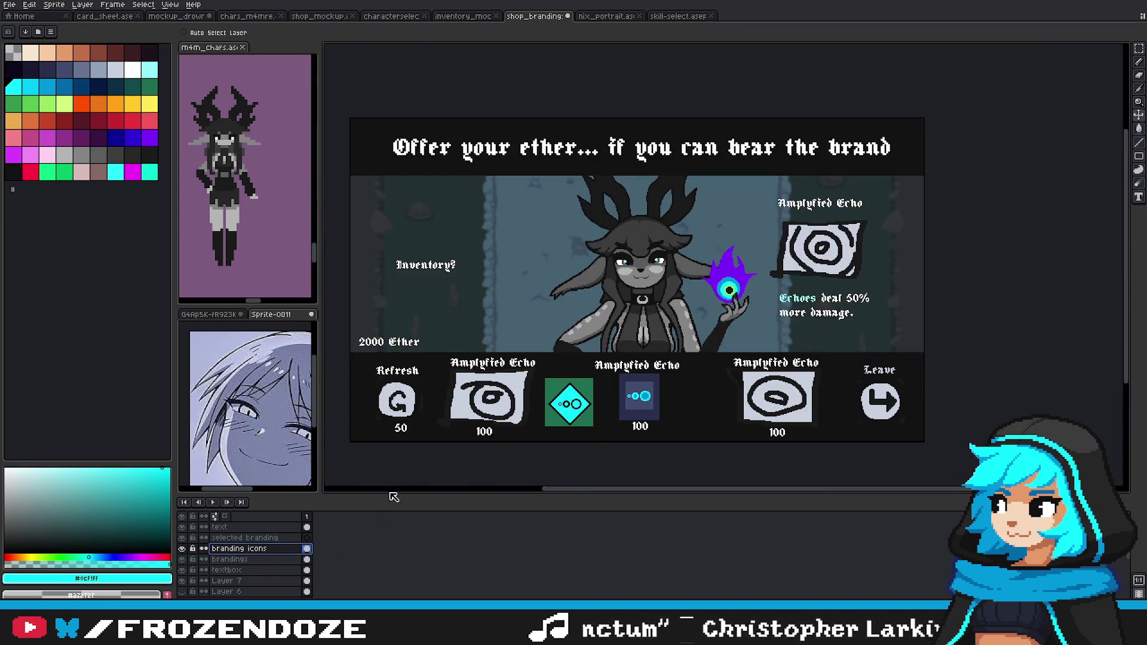
{"action": "scroll", "coordinate": [584, 414], "scroll_direction": "up", "scroll_amount": 3}
{"action": "key", "text": "g"}
{"action": "left_click", "coordinate": [249, 560]}
{"action": "left_click", "coordinate": [510, 404]}
{"action": "scroll", "coordinate": [511, 402], "scroll_direction": "down", "scroll_amount": 3}
{"action": "scroll", "coordinate": [526, 394], "scroll_direction": "up", "scroll_amount": 1}
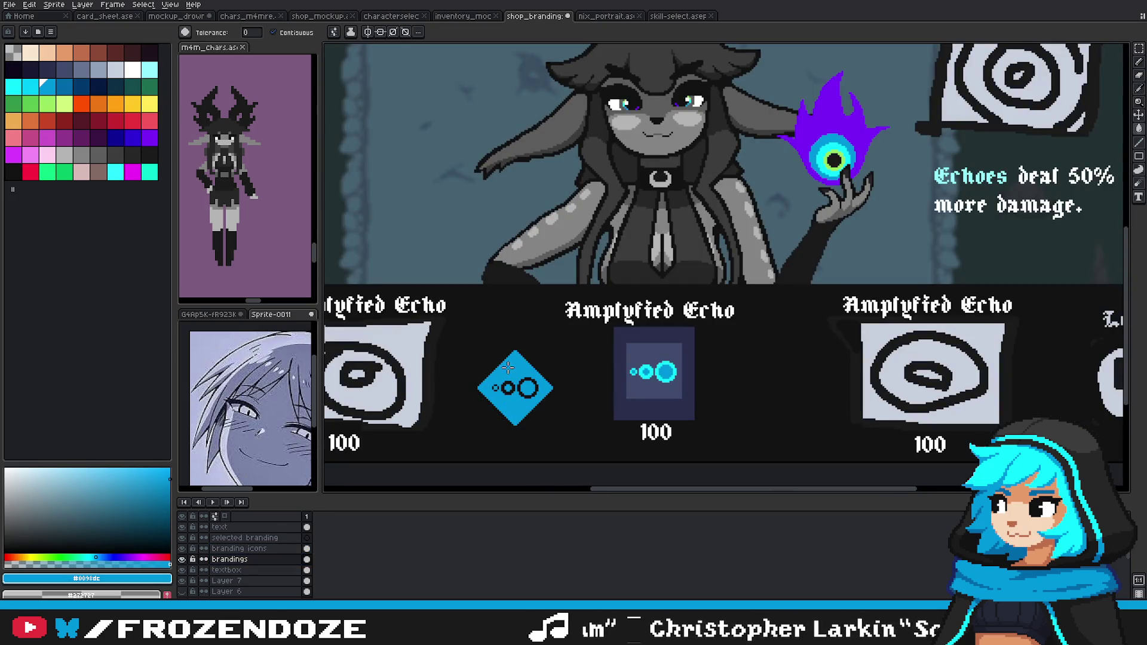
Step: Try the blue diamond over the dark box, then undo and clear the selection
{"action": "left_click_drag", "start_coordinate": [508, 368], "coordinate": [562, 331]}
{"action": "key", "text": "m"}
{"action": "mouse_move", "coordinate": [507, 307]}
{"action": "left_mouse_down"}
{"action": "mouse_move", "coordinate": [617, 407]}
{"action": "mouse_move", "coordinate": [687, 382]}
{"action": "left_mouse_up"}
{"action": "key", "text": "ctrl+z"}
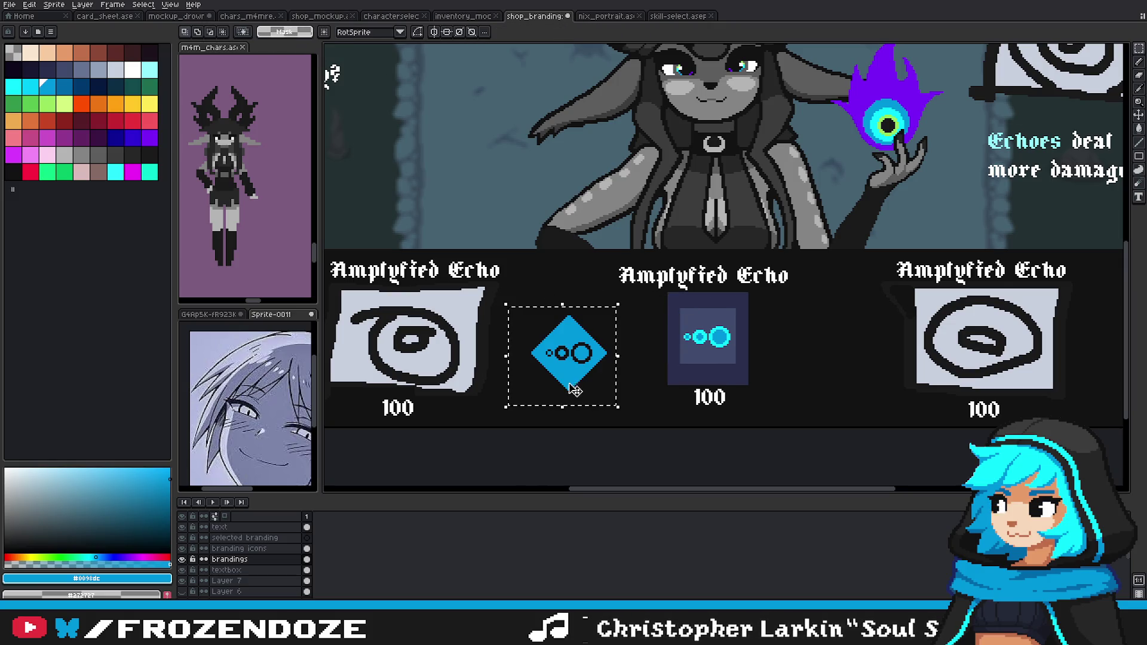
{"action": "left_click_drag", "start_coordinate": [574, 390], "coordinate": [713, 375]}
{"action": "key", "text": "ctrl+z"}
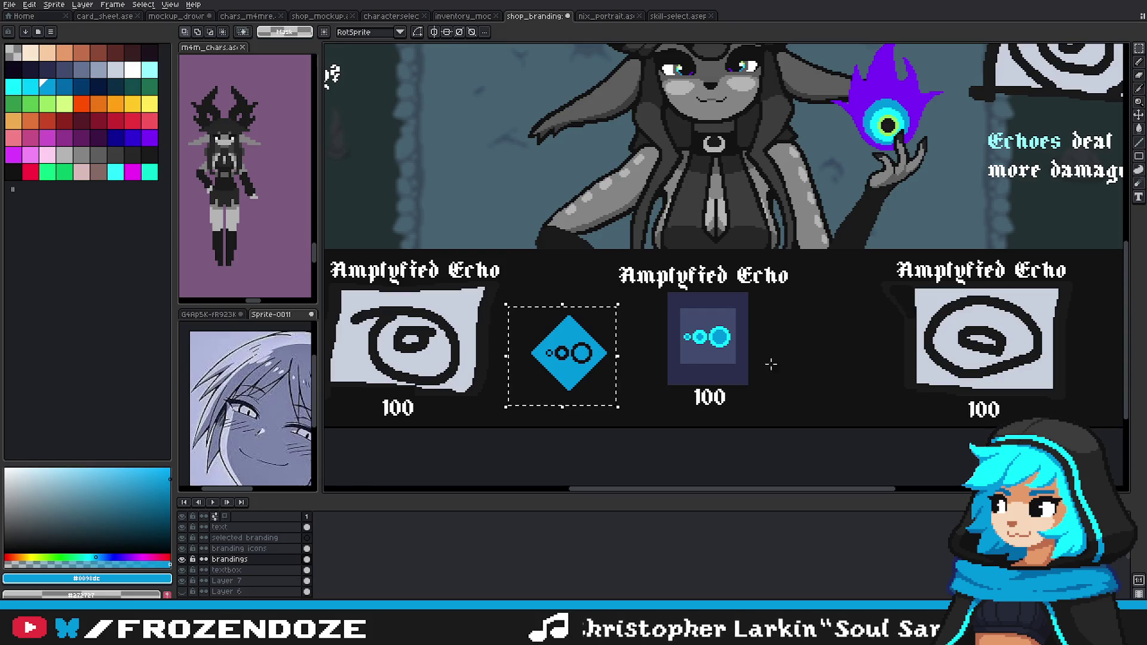
{"action": "key", "text": "ctrl+d"}
{"action": "scroll", "coordinate": [771, 365], "scroll_direction": "down", "scroll_amount": 2}
{"action": "scroll", "coordinate": [543, 418], "scroll_direction": "up", "scroll_amount": 2}
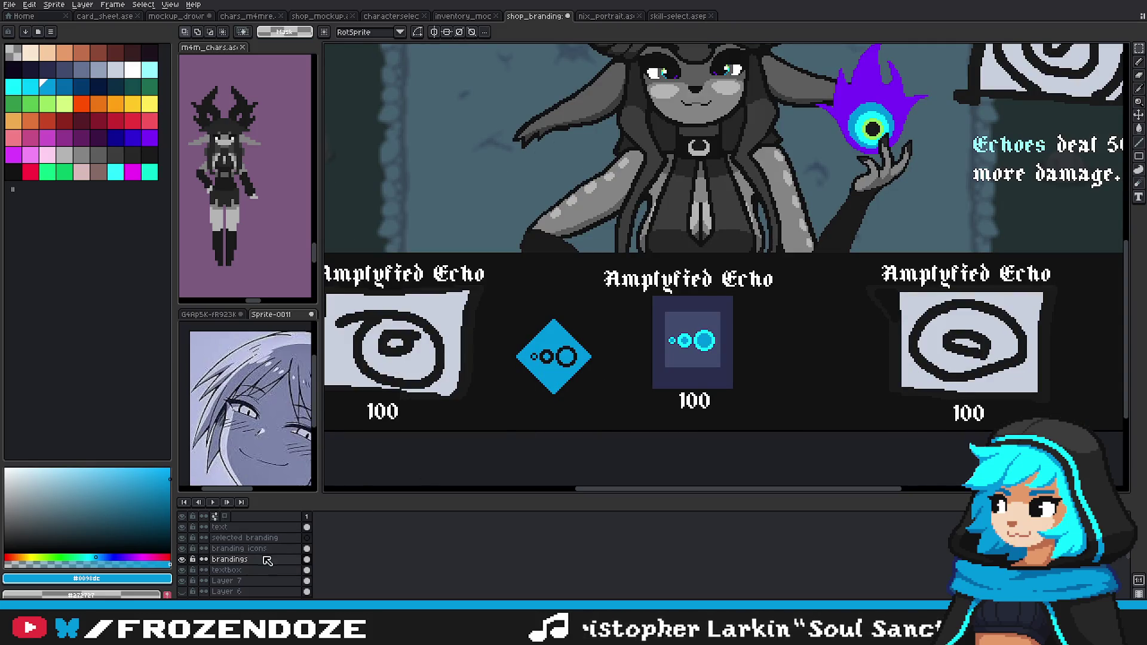
Step: Toggle the branding icons and brandings layers to compare the result
{"action": "left_click", "coordinate": [182, 548]}
{"action": "left_click", "coordinate": [181, 548]}
{"action": "left_click", "coordinate": [182, 559]}
{"action": "left_click", "coordinate": [182, 560]}
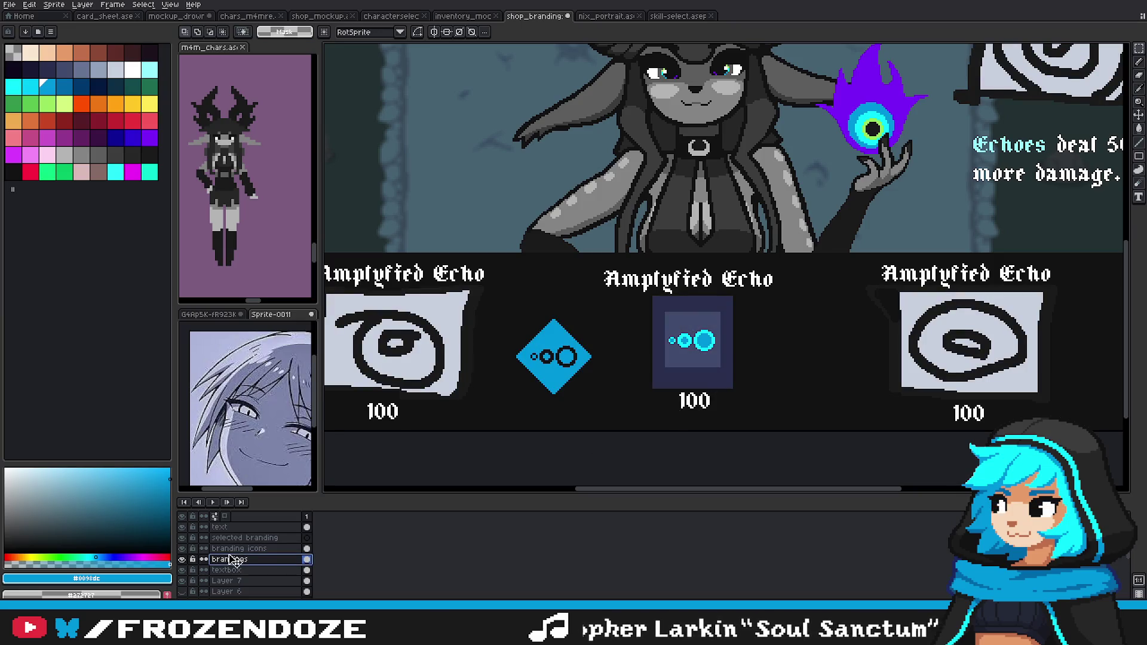
{"action": "left_click", "coordinate": [181, 559]}
{"action": "left_click", "coordinate": [181, 560]}
Step: Copy the blue diamond and paste it into the mockup_drown HUD
{"action": "left_click_drag", "start_coordinate": [497, 304], "coordinate": [613, 420]}
{"action": "key", "text": "ctrl+c"}
{"action": "left_click", "coordinate": [174, 16]}
{"action": "key", "text": "ctrl+v"}
Step: Position the pasted diamond beside the HUD score
{"action": "mouse_move", "coordinate": [474, 451]}
{"action": "left_mouse_down"}
{"action": "mouse_move", "coordinate": [836, 246]}
{"action": "mouse_move", "coordinate": [812, 265]}
{"action": "mouse_move", "coordinate": [822, 285]}
{"action": "left_mouse_up"}
{"action": "scroll", "coordinate": [831, 245], "scroll_direction": "up", "scroll_amount": 2}
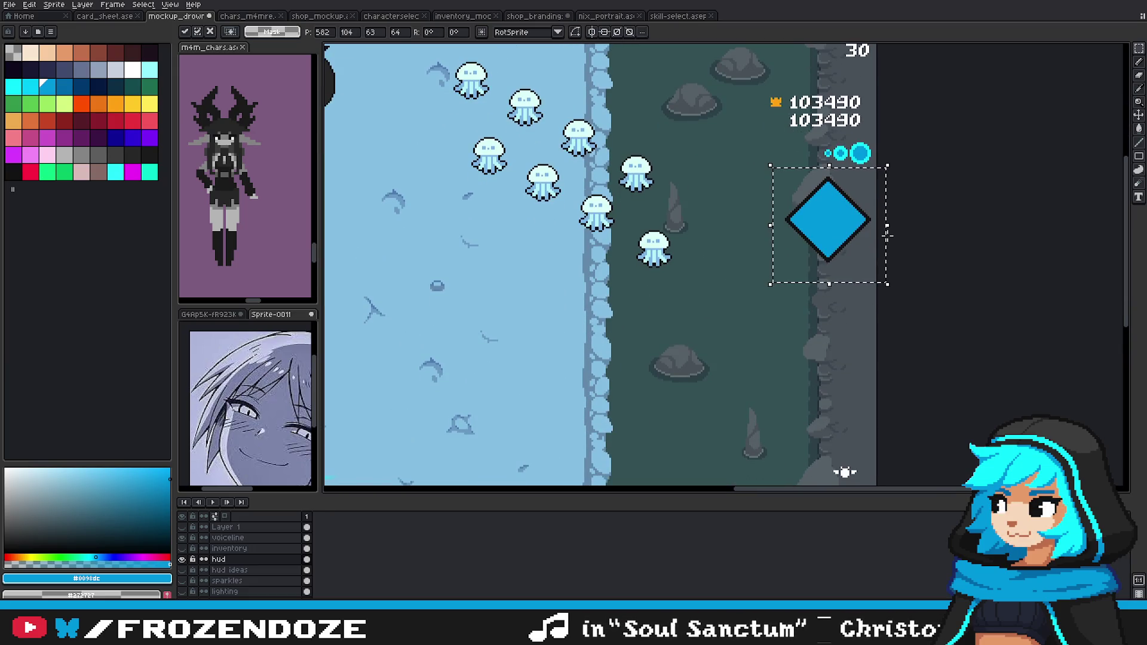
{"action": "mouse_move", "coordinate": [846, 230]}
{"action": "left_mouse_down"}
{"action": "mouse_move", "coordinate": [855, 166]}
{"action": "mouse_move", "coordinate": [578, 371]}
{"action": "mouse_move", "coordinate": [808, 300]}
{"action": "mouse_move", "coordinate": [819, 491]}
{"action": "mouse_move", "coordinate": [825, 314]}
{"action": "mouse_move", "coordinate": [843, 448]}
{"action": "left_mouse_up"}
{"action": "scroll", "coordinate": [825, 310], "scroll_direction": "down", "scroll_amount": 2}
{"action": "mouse_move", "coordinate": [813, 305]}
{"action": "left_mouse_down"}
{"action": "mouse_move", "coordinate": [839, 312]}
{"action": "mouse_move", "coordinate": [868, 281]}
{"action": "mouse_move", "coordinate": [526, 390]}
{"action": "mouse_move", "coordinate": [834, 224]}
{"action": "left_mouse_up"}
Step: Paste four more diamond copies stacked in a column below the first
{"action": "key", "text": "ctrl+v"}
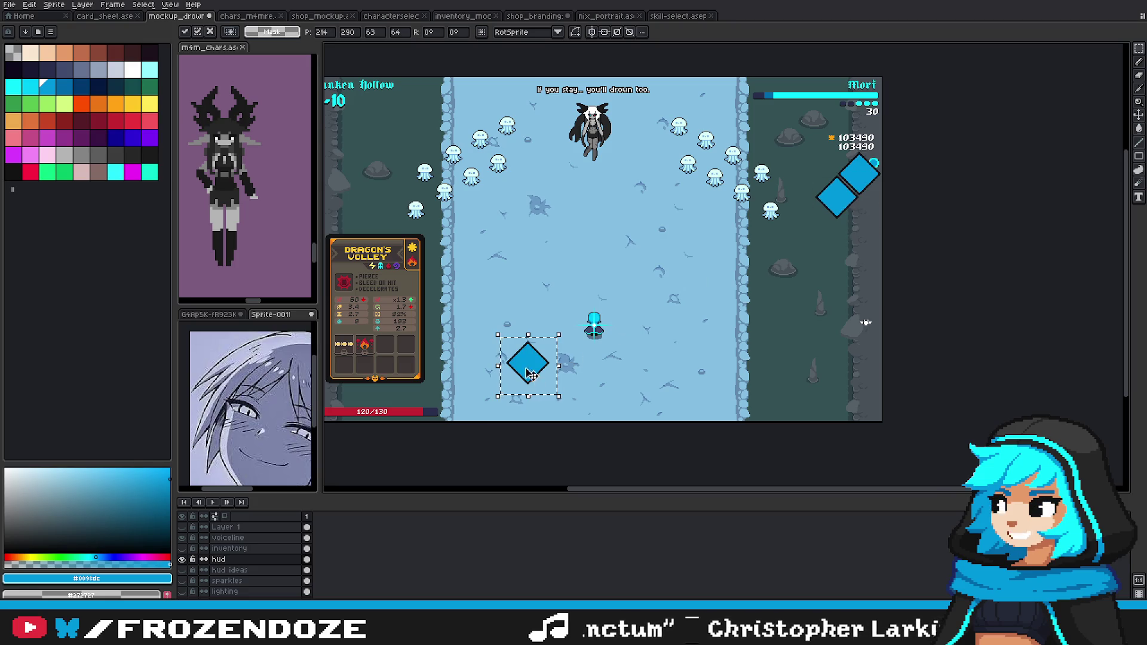
{"action": "left_click_drag", "start_coordinate": [531, 375], "coordinate": [860, 227]}
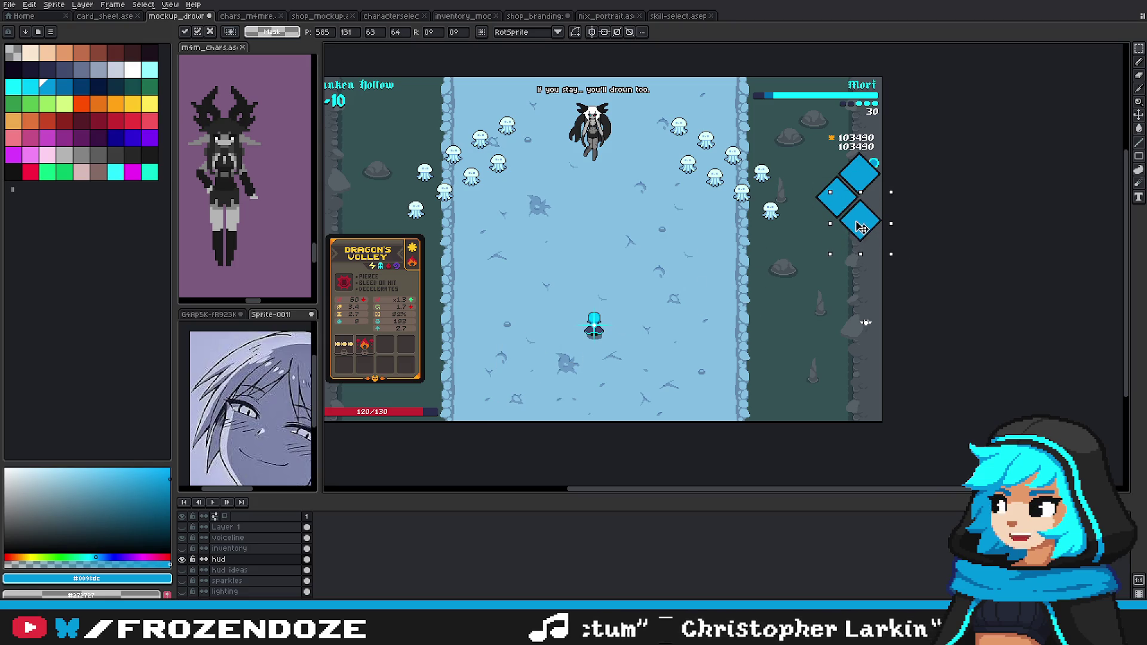
{"action": "key", "text": "ctrl+v"}
{"action": "left_click_drag", "start_coordinate": [528, 363], "coordinate": [824, 250]}
{"action": "key", "text": "ctrl+v"}
{"action": "mouse_move", "coordinate": [526, 359]}
{"action": "left_mouse_down"}
{"action": "mouse_move", "coordinate": [845, 295]}
{"action": "mouse_move", "coordinate": [860, 269]}
{"action": "left_mouse_up"}
{"action": "key", "text": "ctrl+v"}
{"action": "left_click_drag", "start_coordinate": [529, 363], "coordinate": [839, 289]}
{"action": "key", "text": "ctrl+d"}
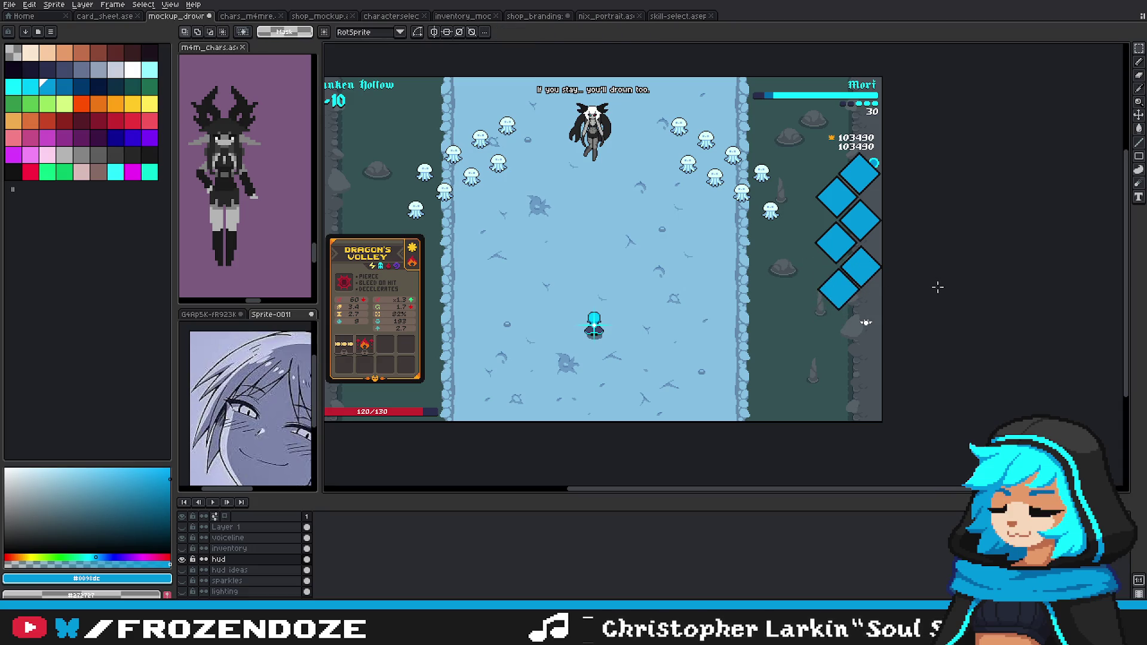
Step: Undo the diamond copies and switch through skill-select to nix_portrait
{"action": "scroll", "coordinate": [938, 288], "scroll_direction": "left", "scroll_amount": 2}
{"action": "scroll", "coordinate": [953, 302], "scroll_direction": "up", "scroll_amount": 1}
{"action": "key", "text": "ctrl+z"}
{"action": "key", "text": "ctrl+z"}
{"action": "key", "text": "ctrl+z"}
{"action": "key", "text": "ctrl+z"}
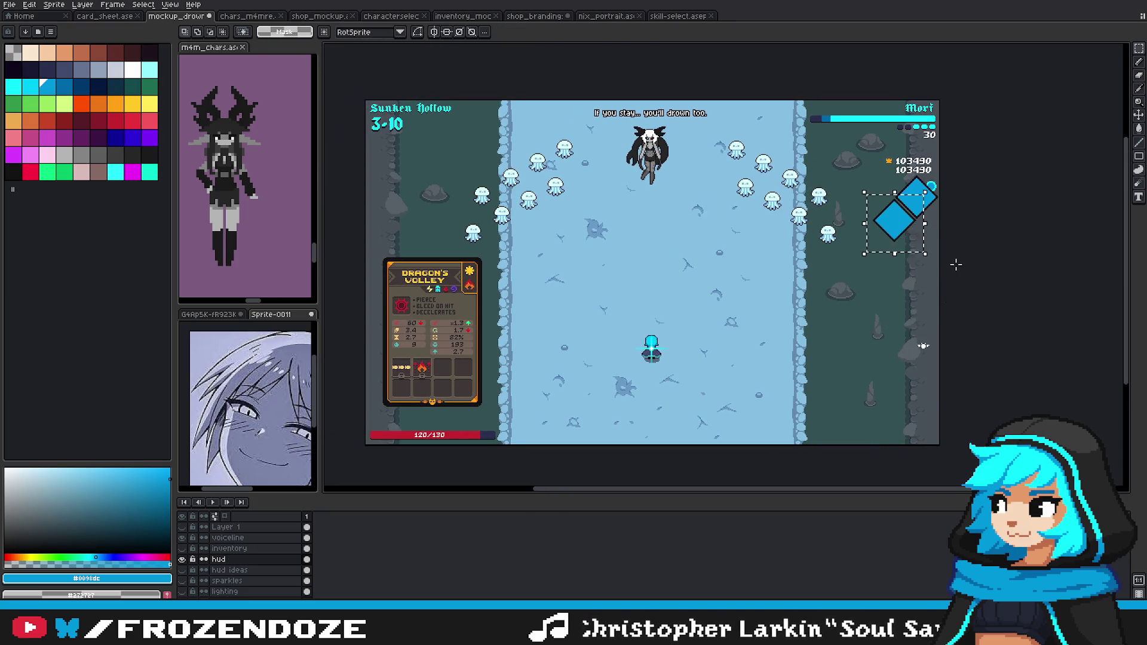
{"action": "key", "text": "ctrl+z"}
{"action": "key", "text": "ctrl+z"}
{"action": "left_click", "coordinate": [658, 18]}
{"action": "left_click", "coordinate": [616, 20]}
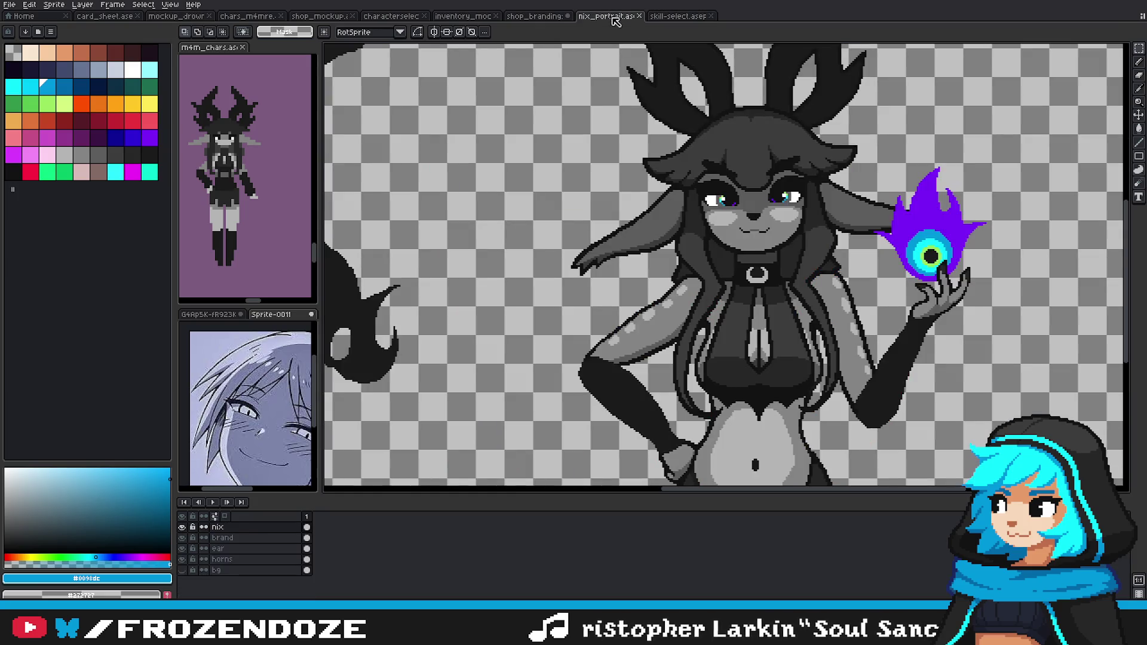
Step: In shop_branding, select the three dark rings inside the diamond on the branding icons layer
{"action": "left_click", "coordinate": [535, 16]}
{"action": "scroll", "coordinate": [773, 332], "scroll_direction": "left", "scroll_amount": 1}
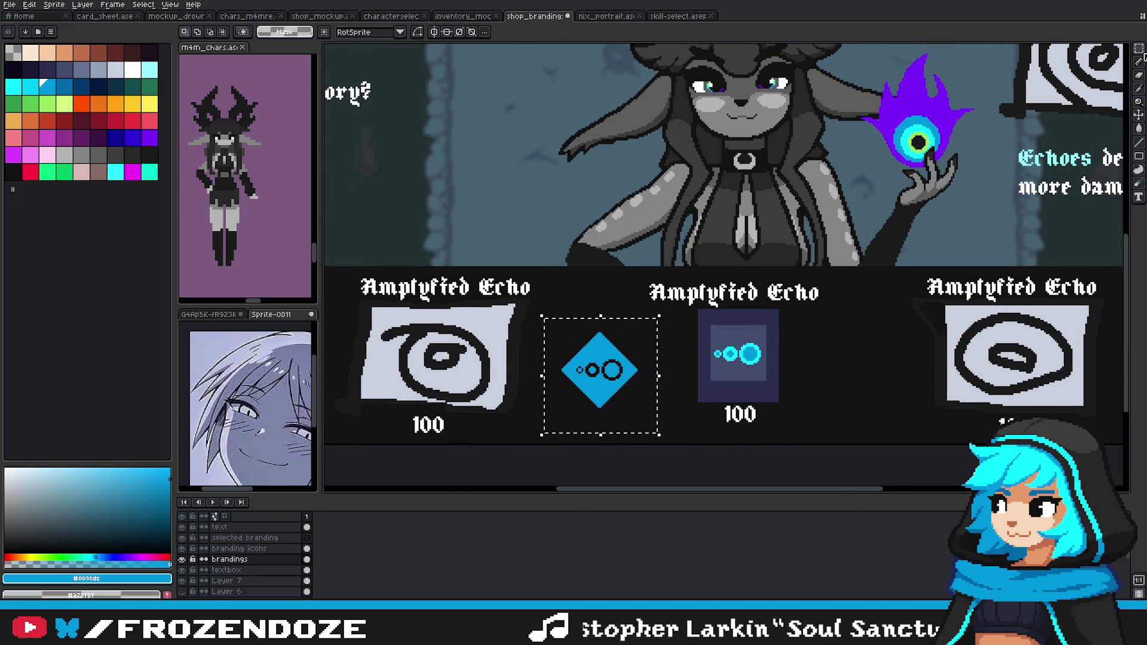
{"action": "scroll", "coordinate": [633, 389], "scroll_direction": "down", "scroll_amount": 2}
{"action": "scroll", "coordinate": [600, 367], "scroll_direction": "up", "scroll_amount": 2}
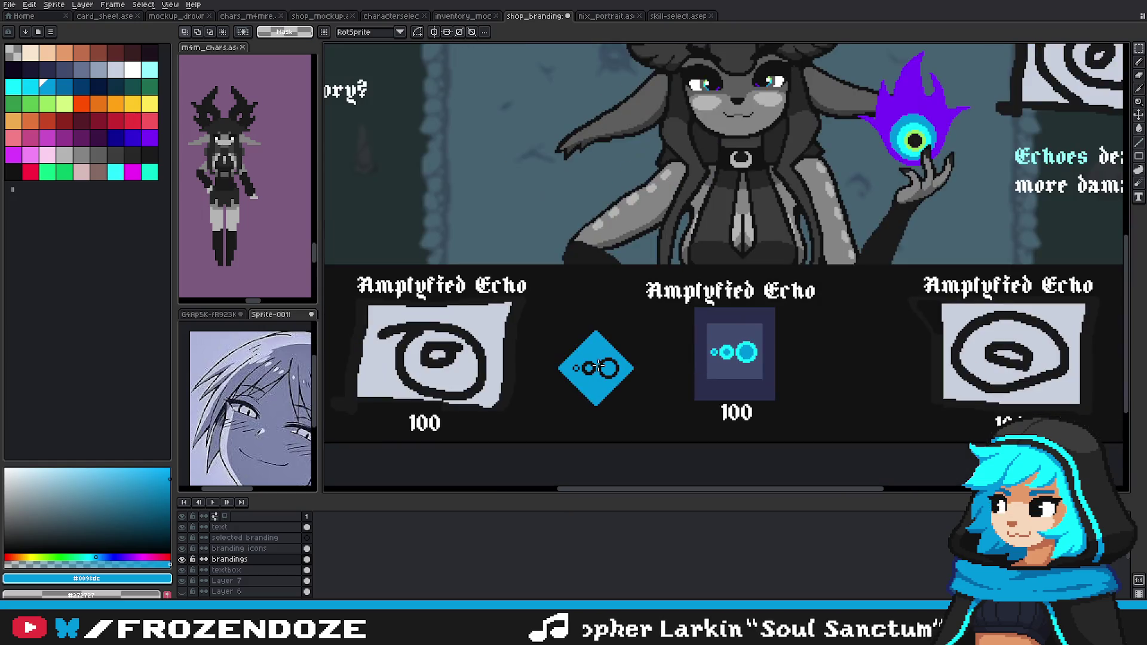
{"action": "left_click", "coordinate": [239, 549]}
{"action": "scroll", "coordinate": [614, 358], "scroll_direction": "up", "scroll_amount": 2}
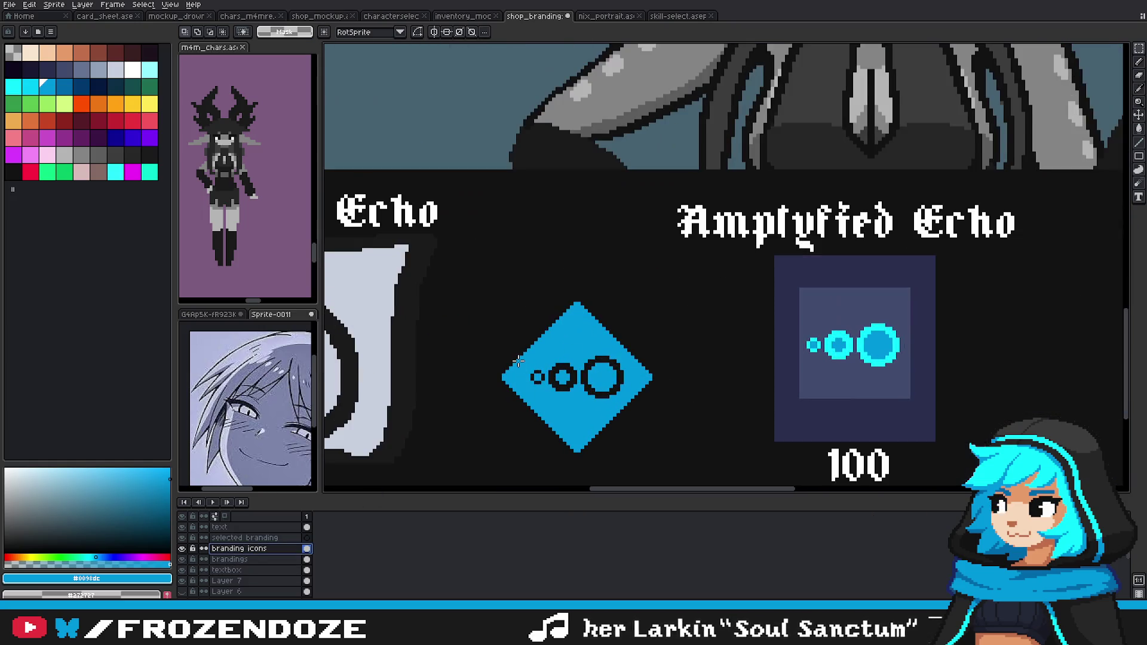
{"action": "left_click_drag", "start_coordinate": [563, 371], "coordinate": [629, 400]}
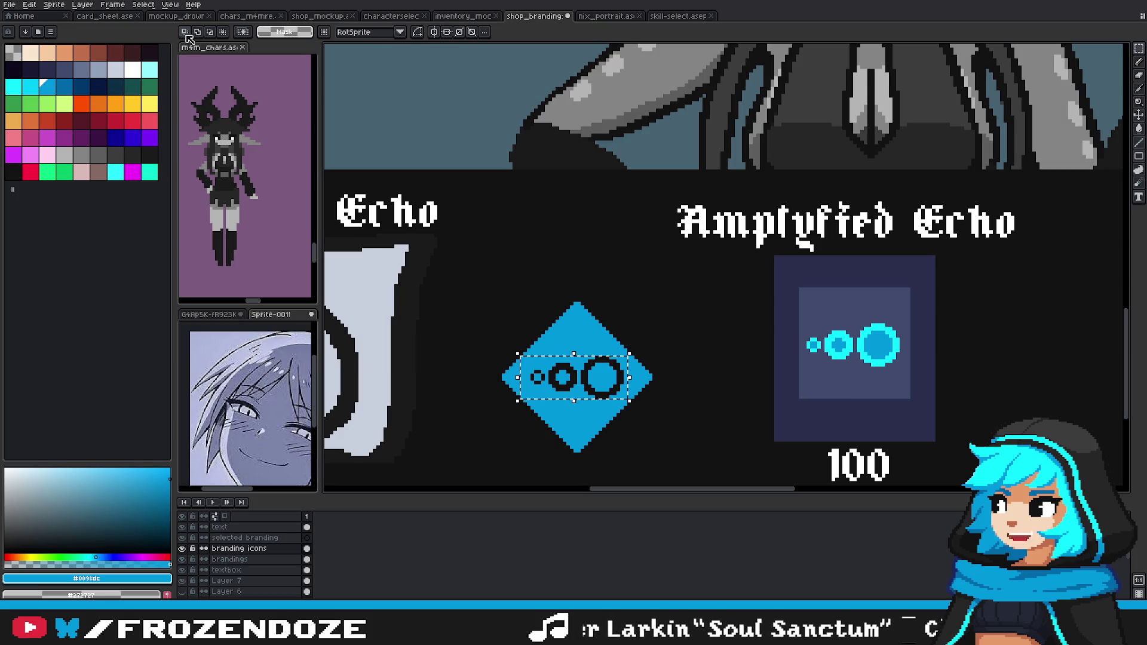
Step: Paste the ring trio into mockup_drown and drop it just under the cyan dots
{"action": "left_click", "coordinate": [179, 16]}
{"action": "scroll", "coordinate": [912, 254], "scroll_direction": "up", "scroll_amount": 2}
{"action": "key", "text": "ctrl+v"}
{"action": "left_click_drag", "start_coordinate": [721, 285], "coordinate": [918, 171]}
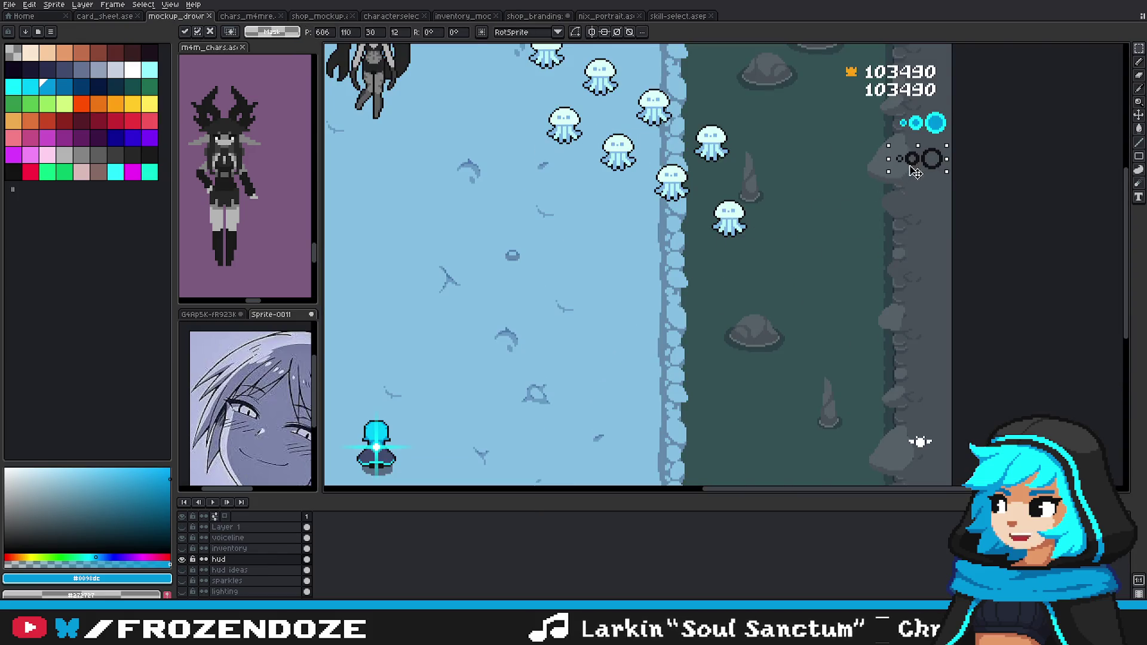
{"action": "key", "text": "Return"}
{"action": "scroll", "coordinate": [942, 192], "scroll_direction": "down", "scroll_amount": 2}
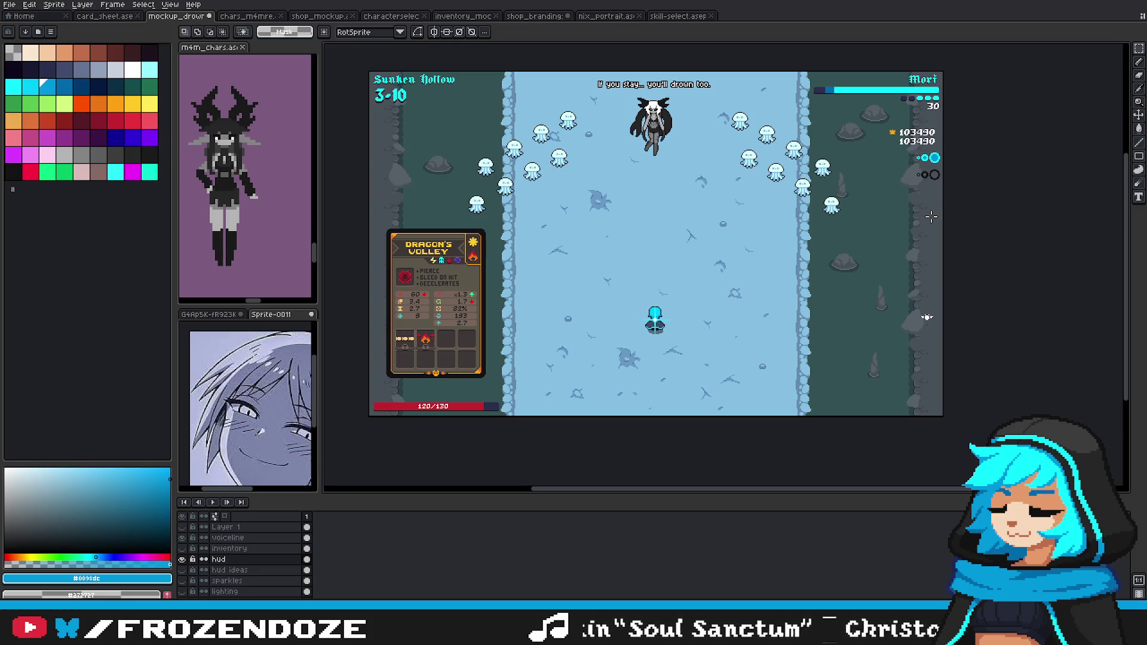
Step: Paste two more ring trios below the first, stacking three rows, and commit them
{"action": "scroll", "coordinate": [942, 138], "scroll_direction": "up", "scroll_amount": 2}
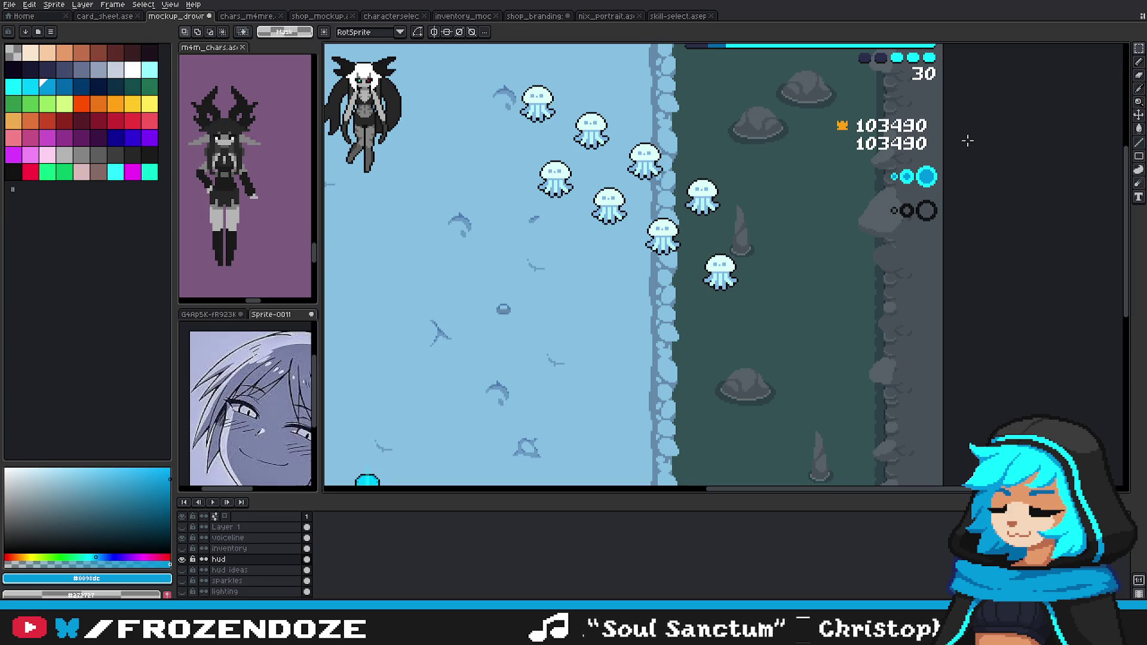
{"action": "scroll", "coordinate": [941, 220], "scroll_direction": "up", "scroll_amount": 1}
{"action": "key", "text": "ctrl+v"}
{"action": "left_click_drag", "start_coordinate": [736, 266], "coordinate": [906, 257]}
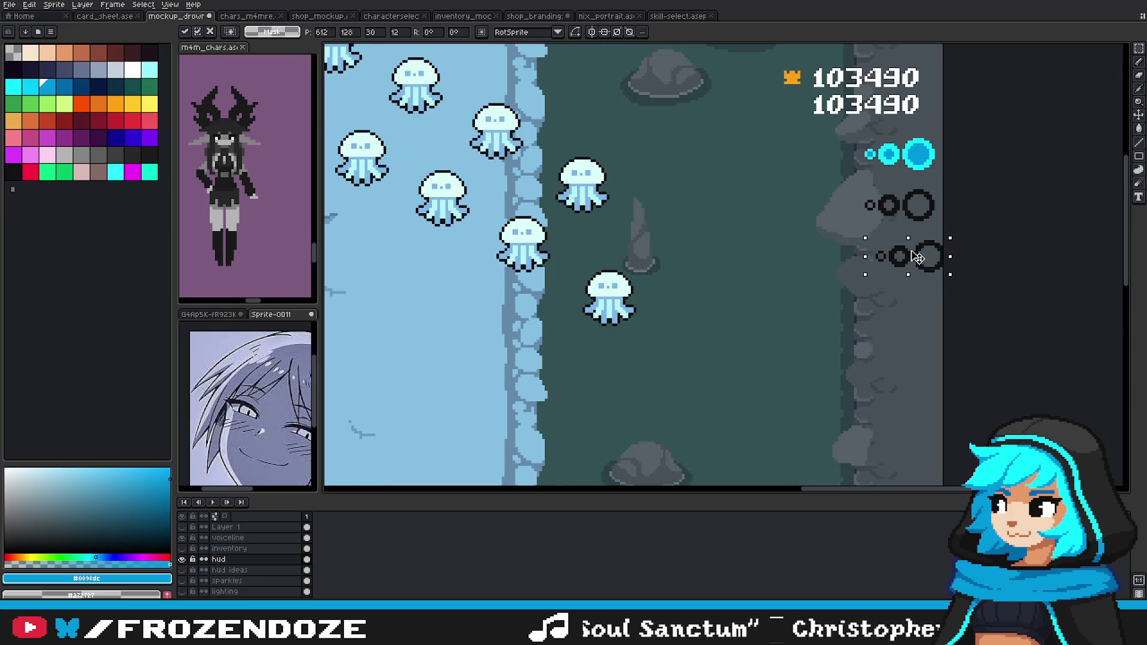
{"action": "key", "text": "ctrl+v"}
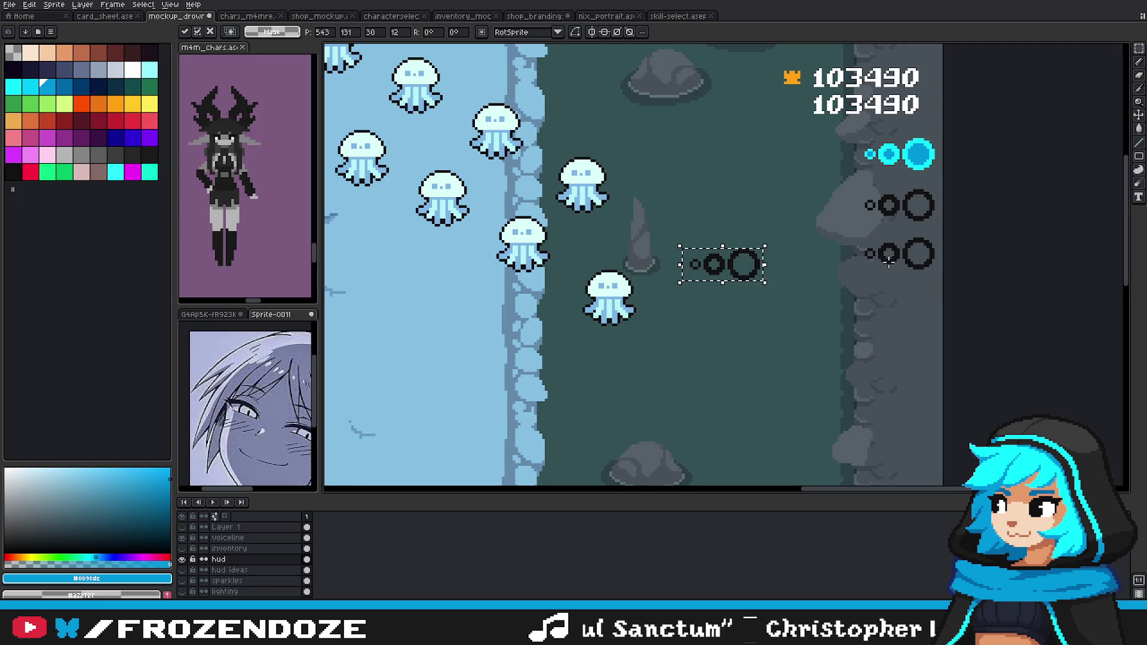
{"action": "left_click_drag", "start_coordinate": [736, 265], "coordinate": [919, 307]}
{"action": "key", "text": "Return"}
{"action": "scroll", "coordinate": [920, 308], "scroll_direction": "down", "scroll_amount": 3}
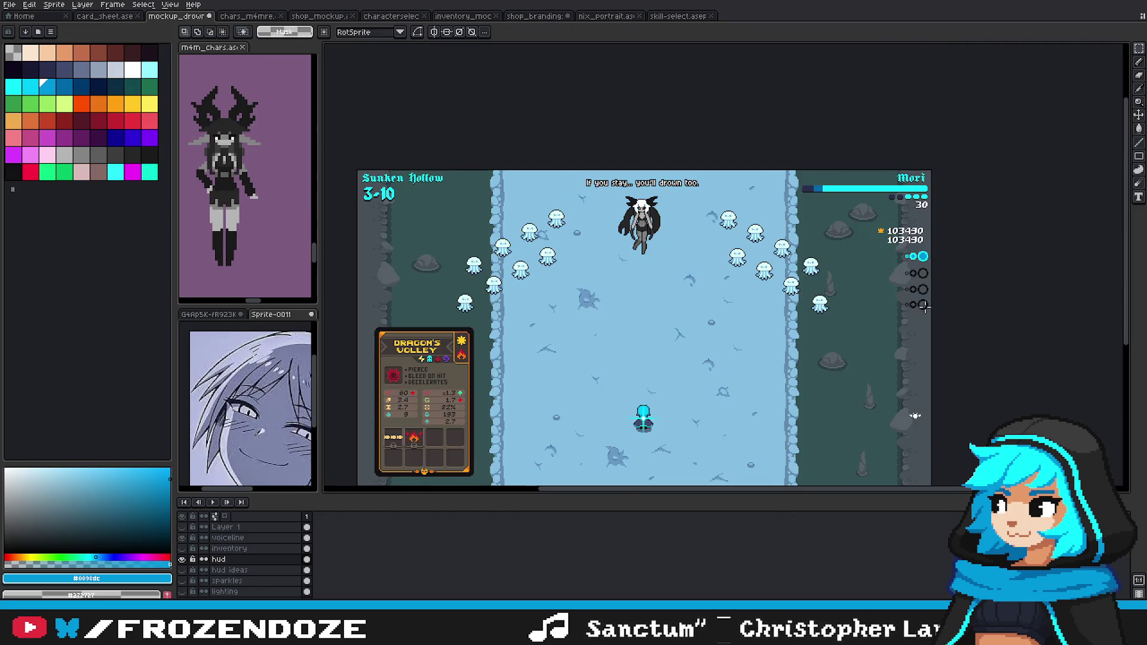
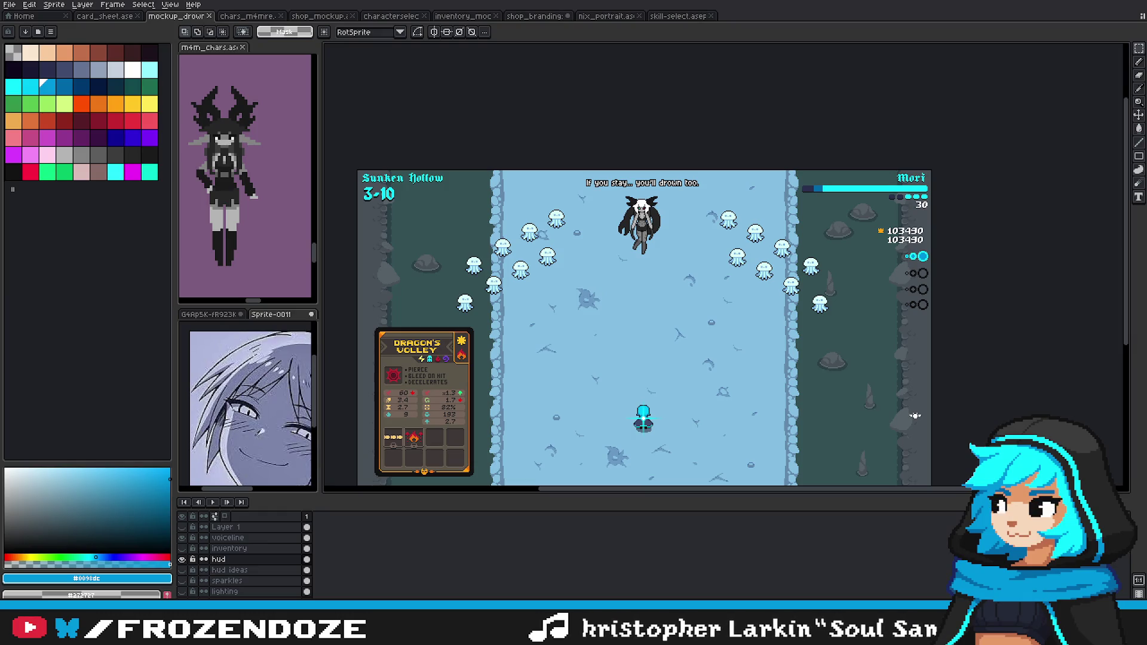
Step: Look over the Nix portrait and the zoomed-out shop branding mockup, then open inventory_mockup
{"action": "left_click", "coordinate": [605, 17]}
{"action": "left_click", "coordinate": [535, 16]}
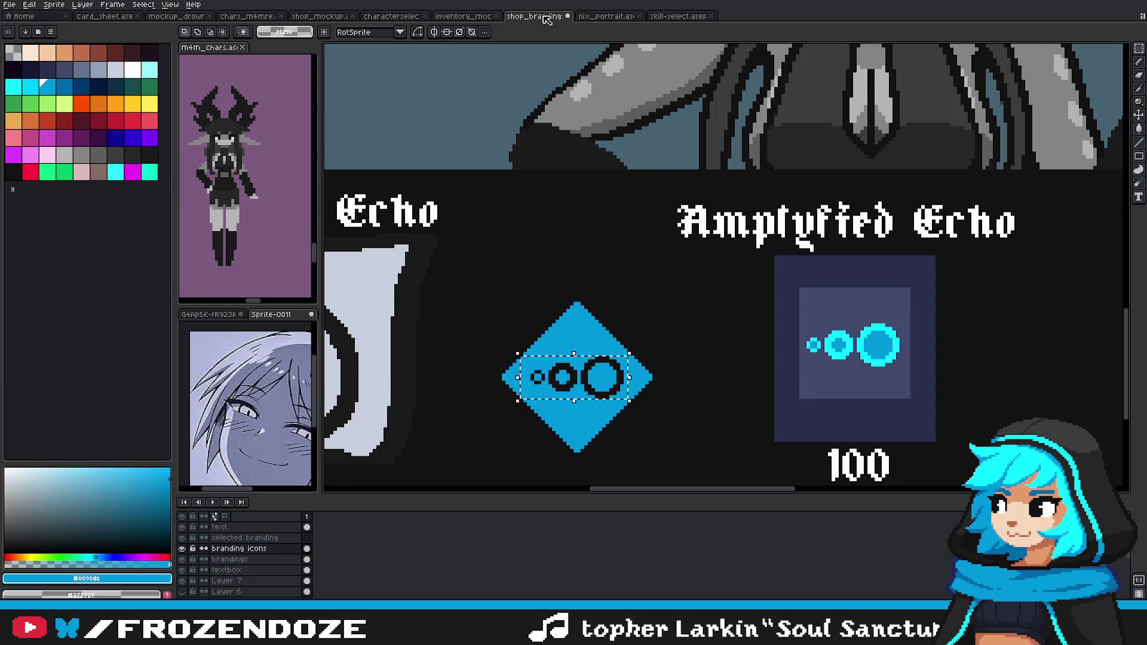
{"action": "scroll", "coordinate": [651, 321], "scroll_direction": "down", "scroll_amount": 2}
{"action": "scroll", "coordinate": [757, 307], "scroll_direction": "down", "scroll_amount": 2}
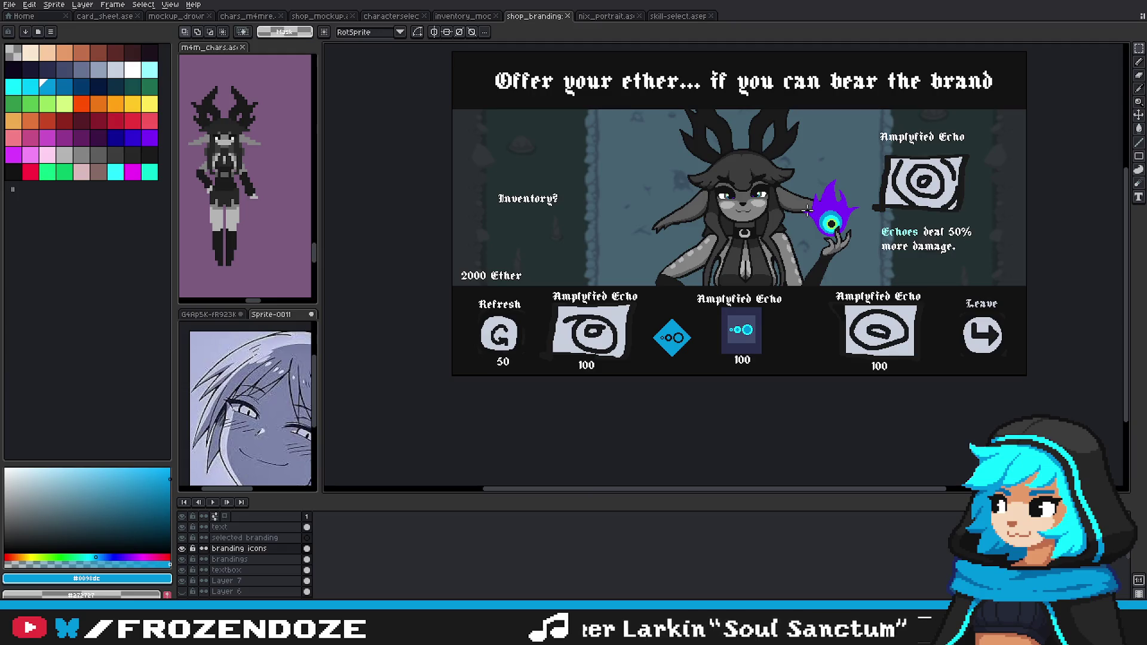
{"action": "left_click_drag", "start_coordinate": [808, 210], "coordinate": [777, 244]}
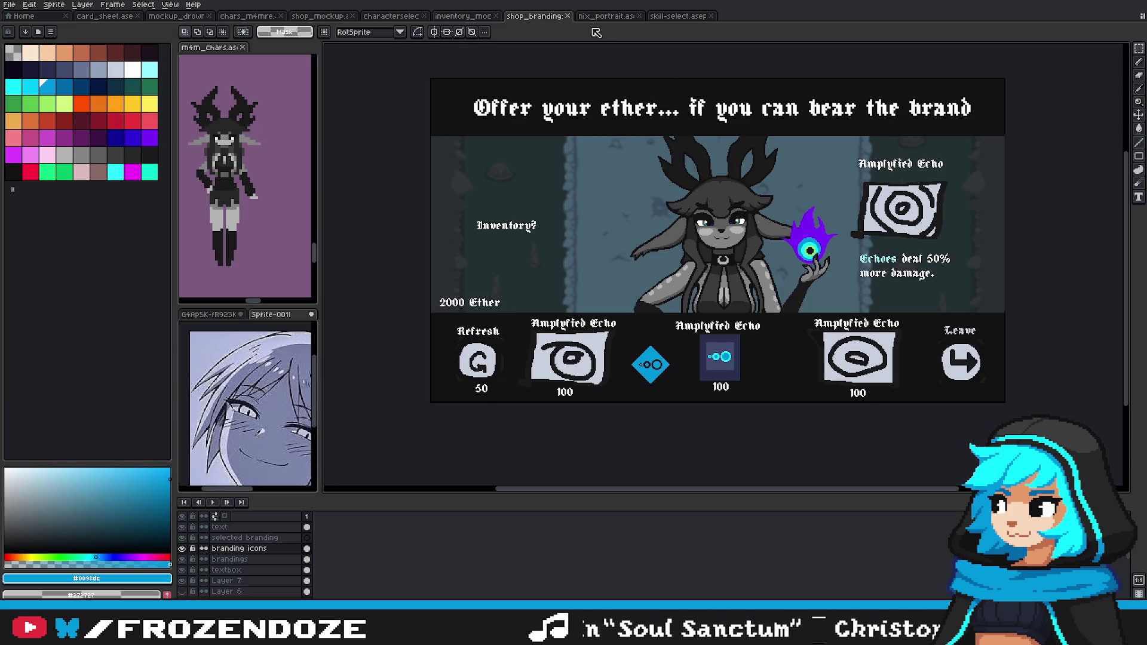
{"action": "left_click", "coordinate": [476, 18]}
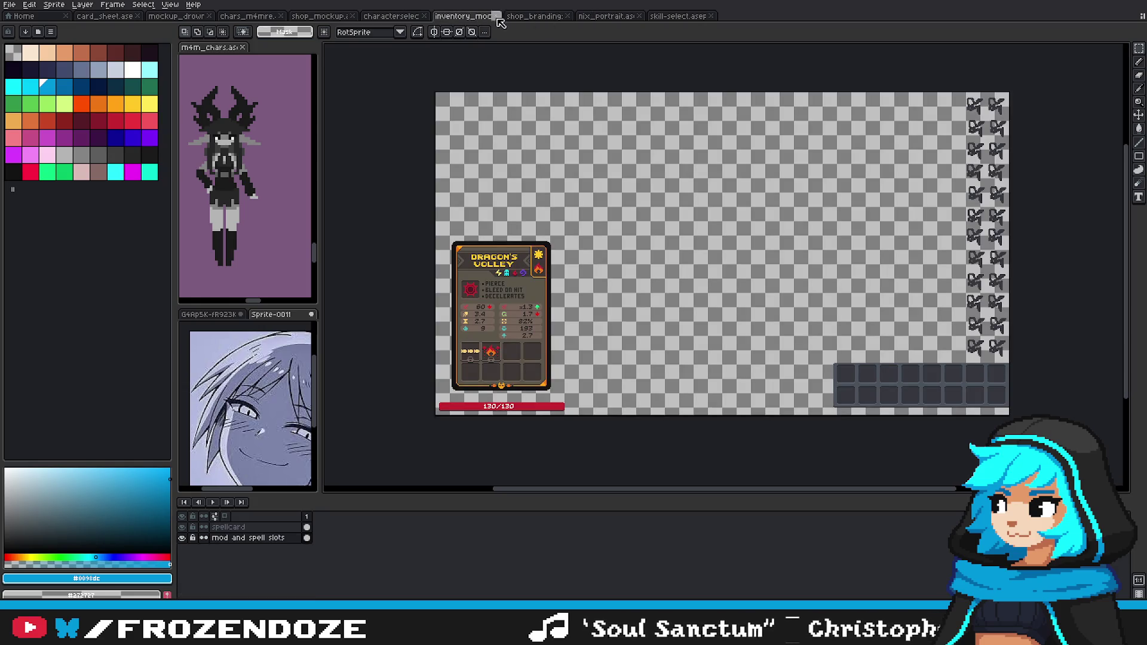
Step: In the shop mockup, marquee-select the two filled item slots on the Dragon's Volley card
{"action": "left_click", "coordinate": [310, 17]}
{"action": "scroll", "coordinate": [732, 243], "scroll_direction": "up", "scroll_amount": 2}
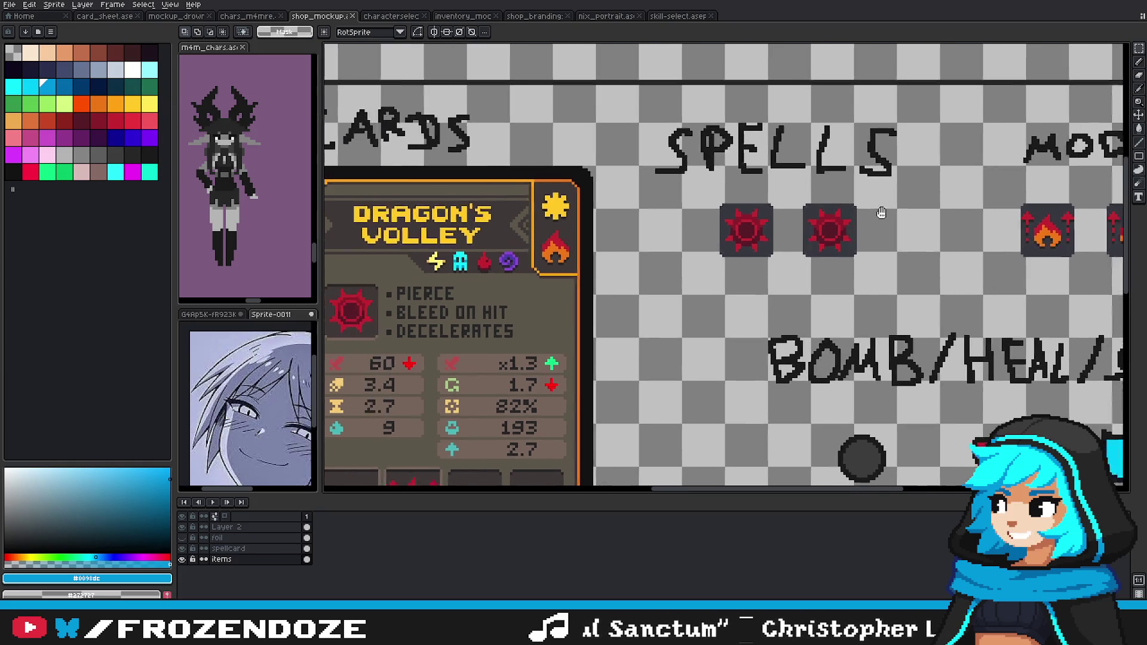
{"action": "left_click_drag", "start_coordinate": [708, 189], "coordinate": [787, 262]}
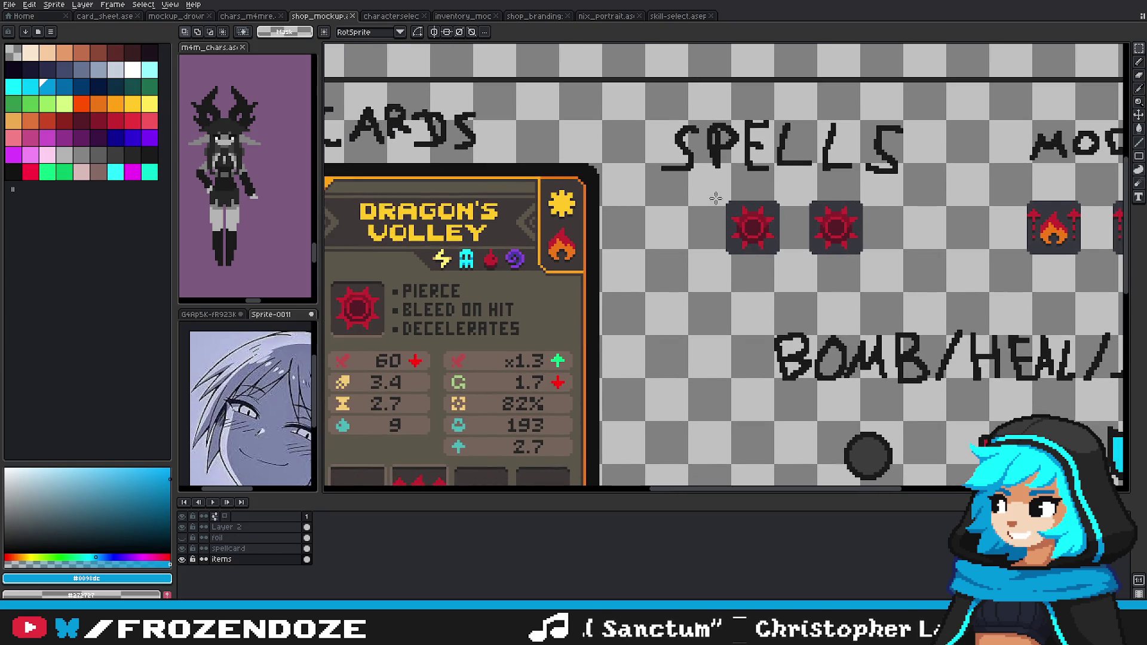
{"action": "left_click", "coordinate": [806, 267]}
{"action": "scroll", "coordinate": [831, 263], "scroll_direction": "right", "scroll_amount": 5}
{"action": "scroll", "coordinate": [843, 253], "scroll_direction": "right", "scroll_amount": 1}
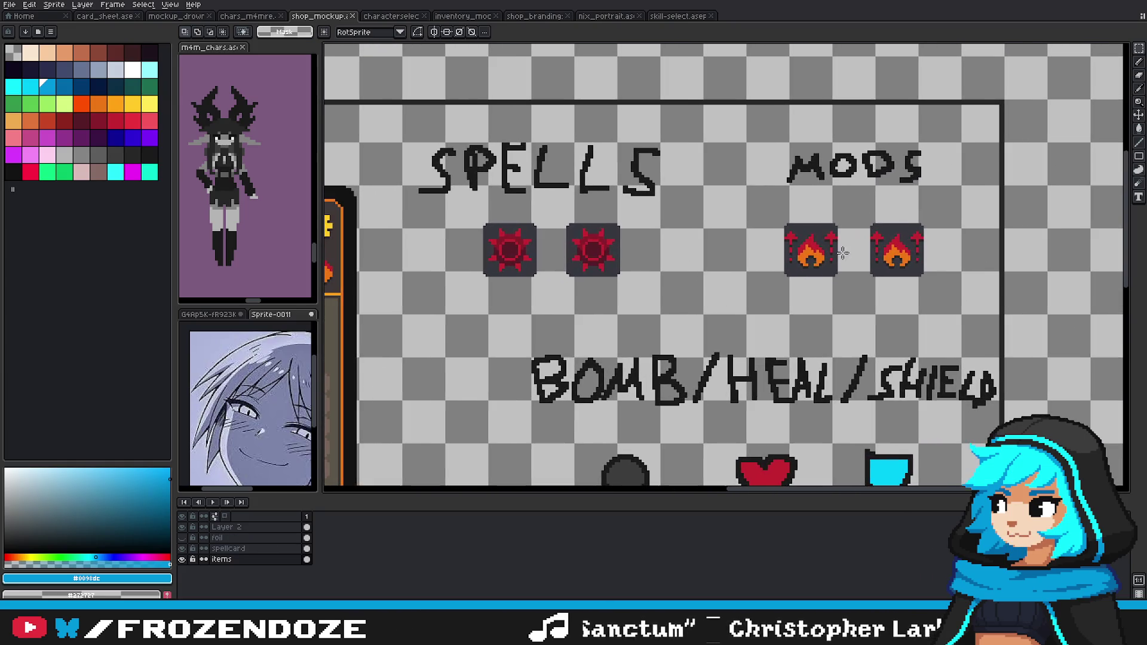
{"action": "left_click_drag", "start_coordinate": [785, 228], "coordinate": [845, 284]}
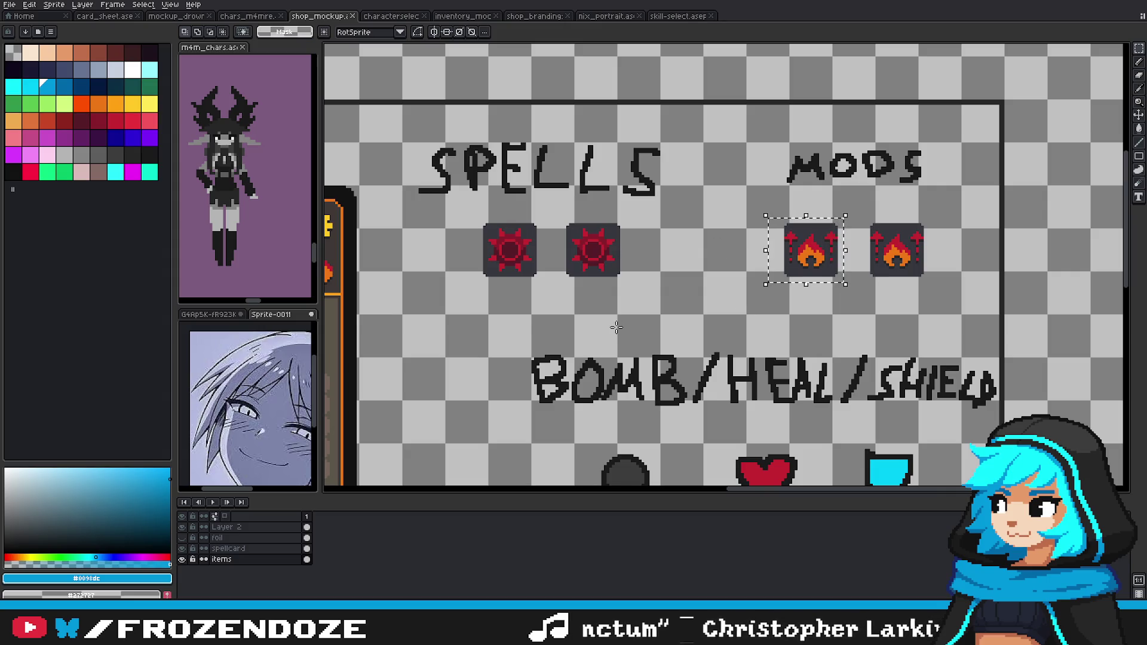
{"action": "scroll", "coordinate": [837, 299], "scroll_direction": "left", "scroll_amount": 5}
{"action": "scroll", "coordinate": [837, 299], "scroll_direction": "down", "scroll_amount": 1}
{"action": "scroll", "coordinate": [801, 328], "scroll_direction": "left", "scroll_amount": 4}
{"action": "scroll", "coordinate": [801, 327], "scroll_direction": "down", "scroll_amount": 3}
{"action": "scroll", "coordinate": [777, 329], "scroll_direction": "left", "scroll_amount": 1}
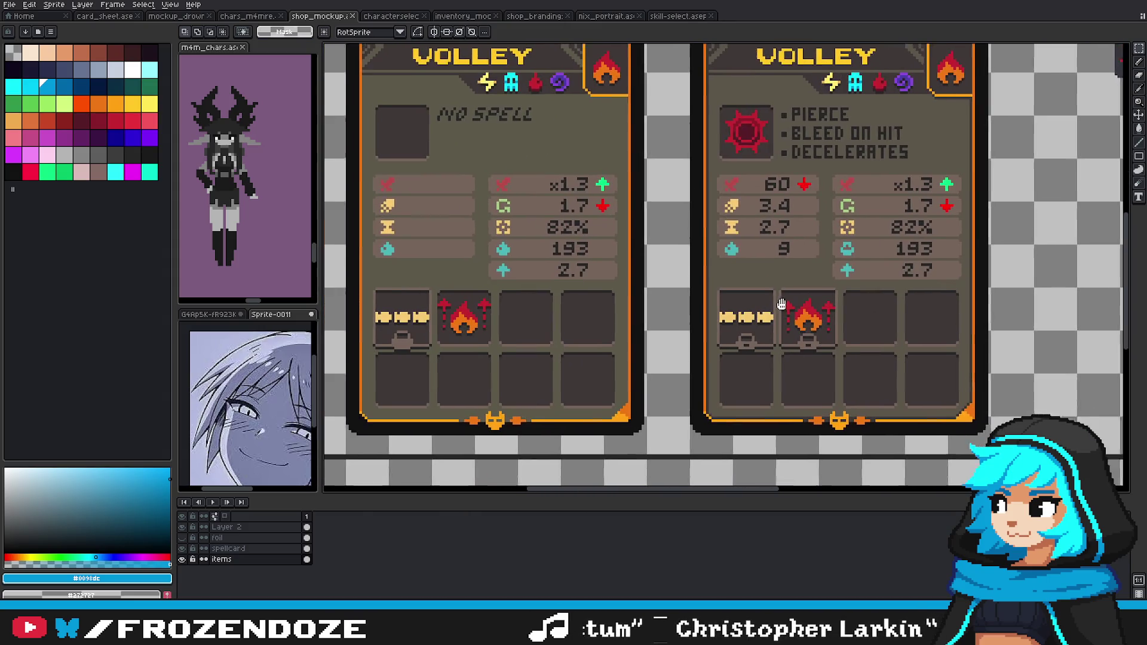
{"action": "scroll", "coordinate": [670, 334], "scroll_direction": "up", "scroll_amount": 1}
{"action": "left_click_drag", "start_coordinate": [693, 255], "coordinate": [915, 355]}
Step: Find which layer holds the item slots, make the spellcard layer active, and deselect
{"action": "key", "text": "ctrl+t"}
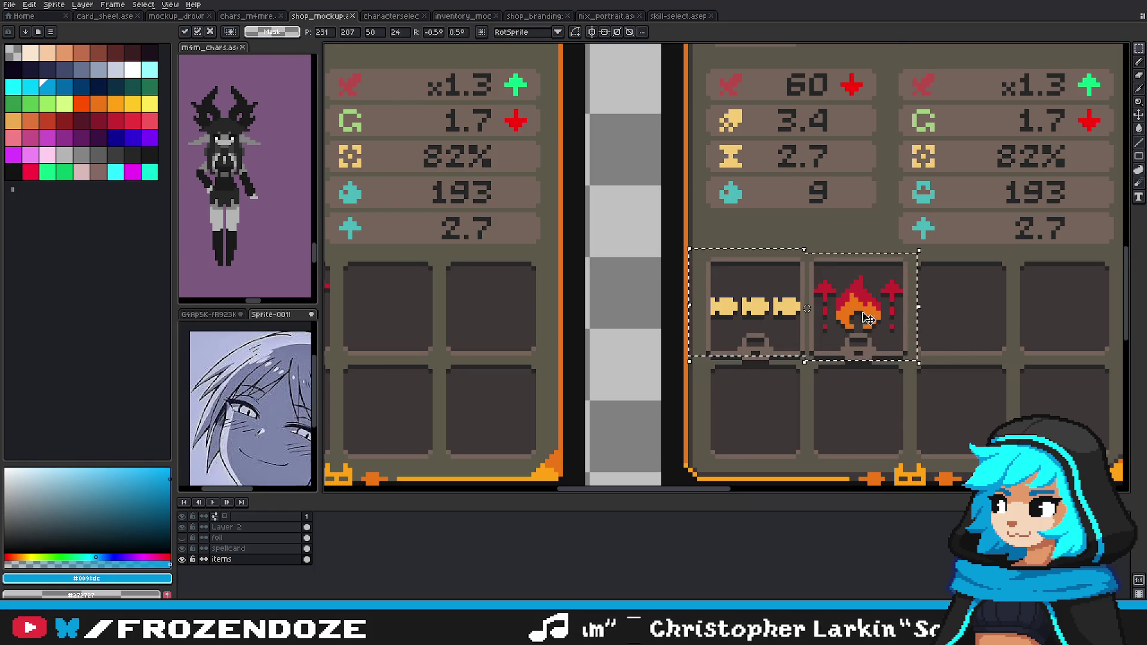
{"action": "scroll", "coordinate": [833, 319], "scroll_direction": "down", "scroll_amount": 2}
{"action": "left_click", "coordinate": [182, 560]}
{"action": "left_click", "coordinate": [182, 559]}
{"action": "left_click", "coordinate": [227, 559]}
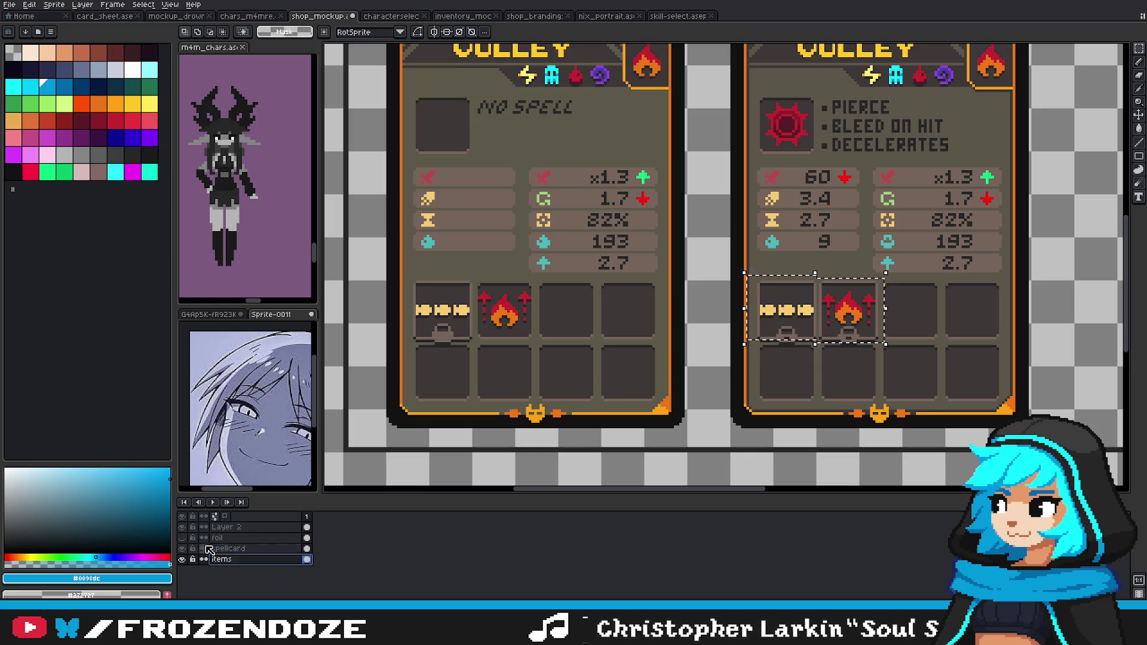
{"action": "left_click", "coordinate": [182, 549]}
{"action": "left_click", "coordinate": [181, 549]}
{"action": "left_click", "coordinate": [239, 549]}
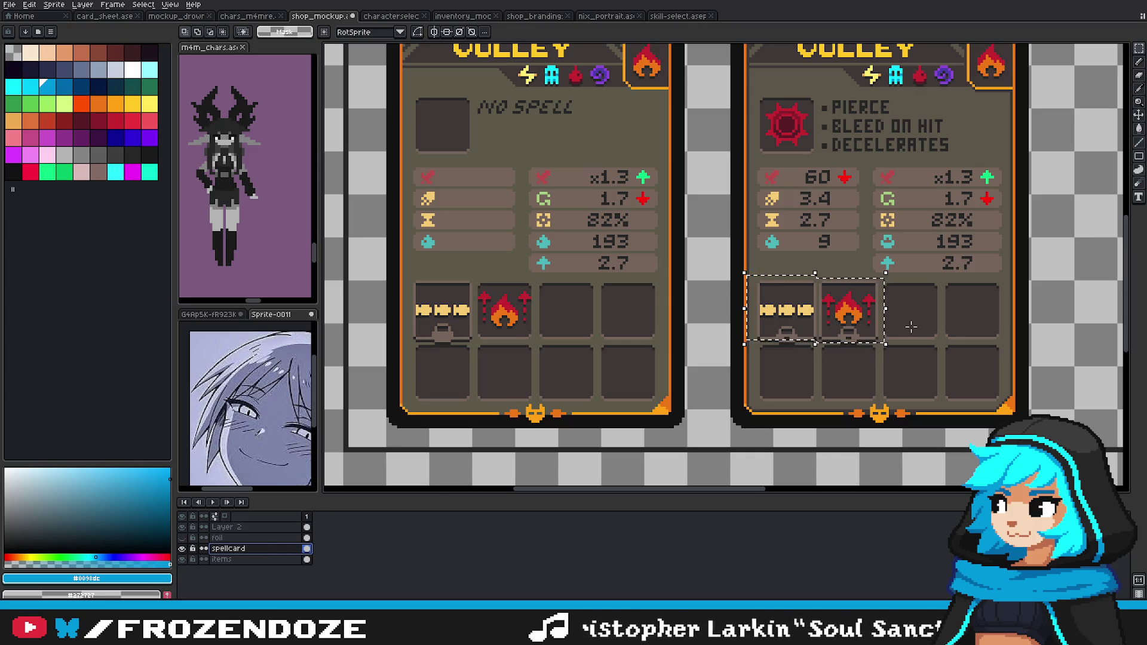
{"action": "key", "text": "ctrl+d"}
Step: Reselect the two filled item slots on the right-hand spell card and switch to nix_portrait
{"action": "left_click_drag", "start_coordinate": [786, 310], "coordinate": [551, 304]}
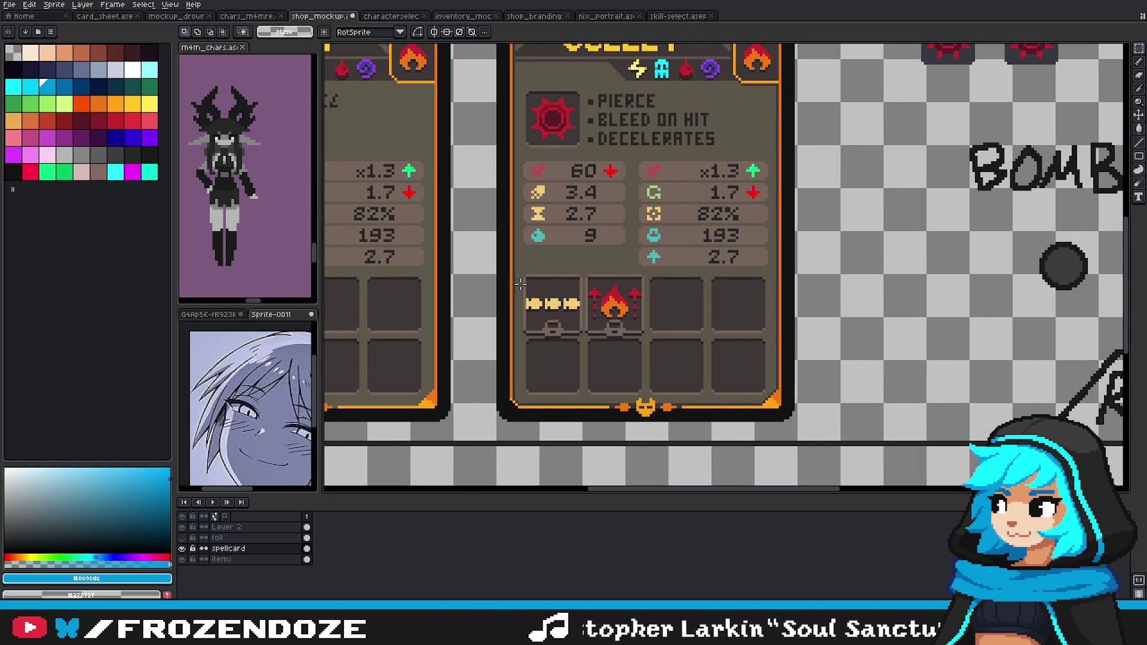
{"action": "scroll", "coordinate": [662, 316], "scroll_direction": "down", "scroll_amount": 2}
{"action": "scroll", "coordinate": [637, 321], "scroll_direction": "up", "scroll_amount": 2}
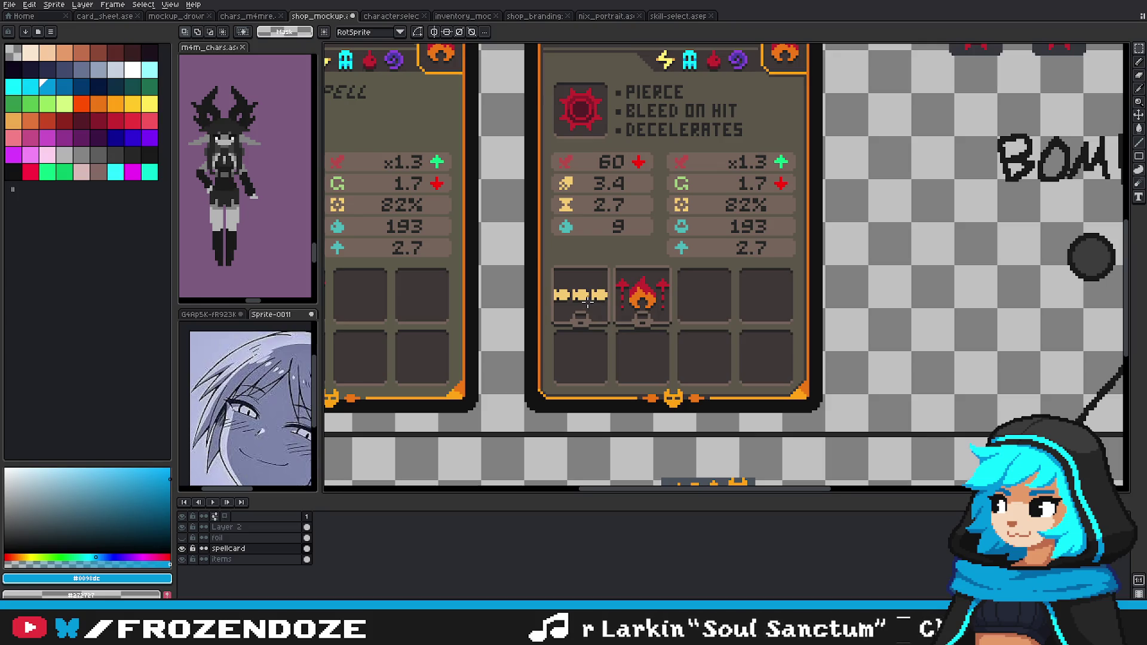
{"action": "scroll", "coordinate": [565, 264], "scroll_direction": "up", "scroll_amount": 1}
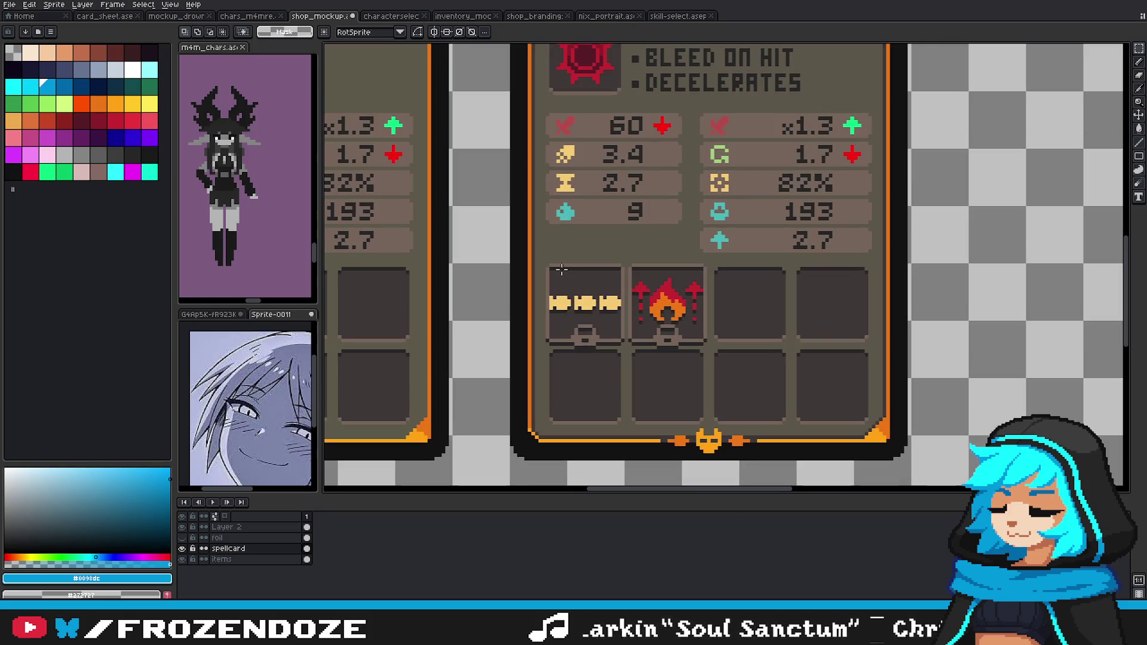
{"action": "left_click_drag", "start_coordinate": [543, 262], "coordinate": [708, 344]}
{"action": "left_click", "coordinate": [606, 16]}
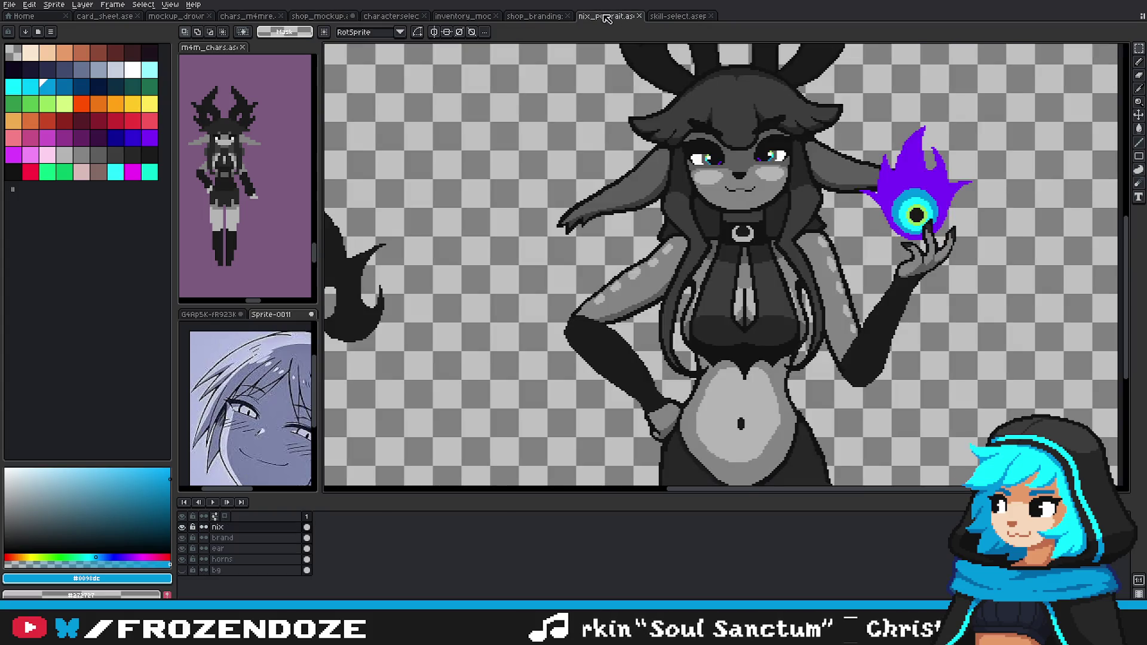
Step: Paste the copied item slots into shop branding beside the middle Amplyfied Echo icon
{"action": "left_click", "coordinate": [556, 16]}
{"action": "scroll", "coordinate": [799, 317], "scroll_direction": "up", "scroll_amount": 1}
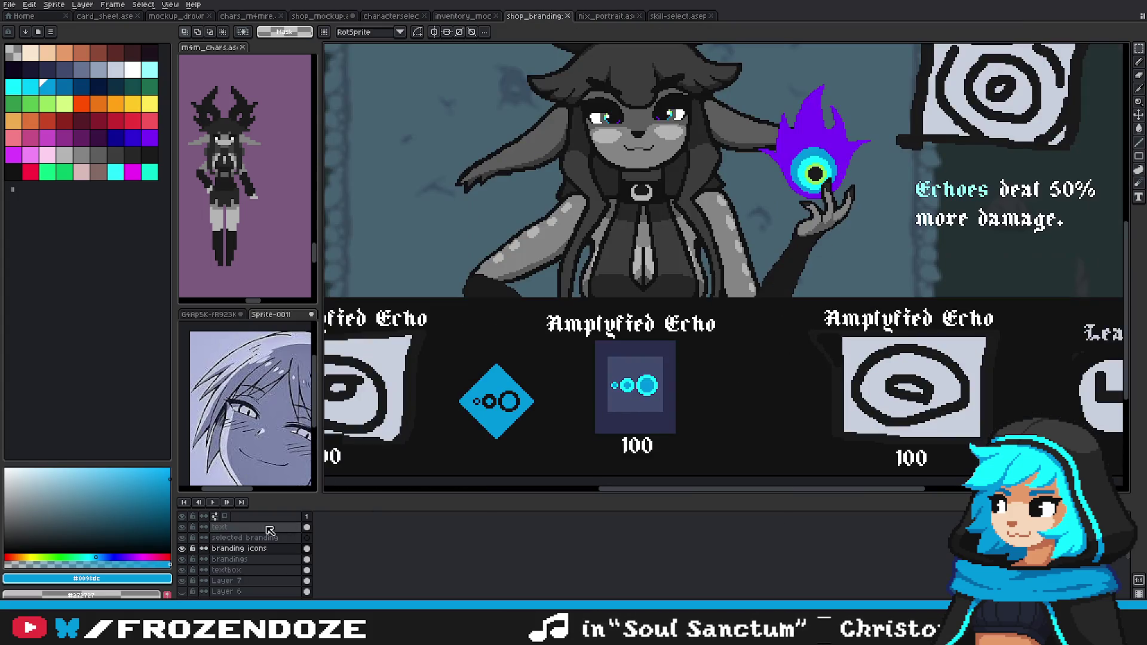
{"action": "key", "text": "ctrl+v"}
{"action": "left_click_drag", "start_coordinate": [554, 246], "coordinate": [751, 390]}
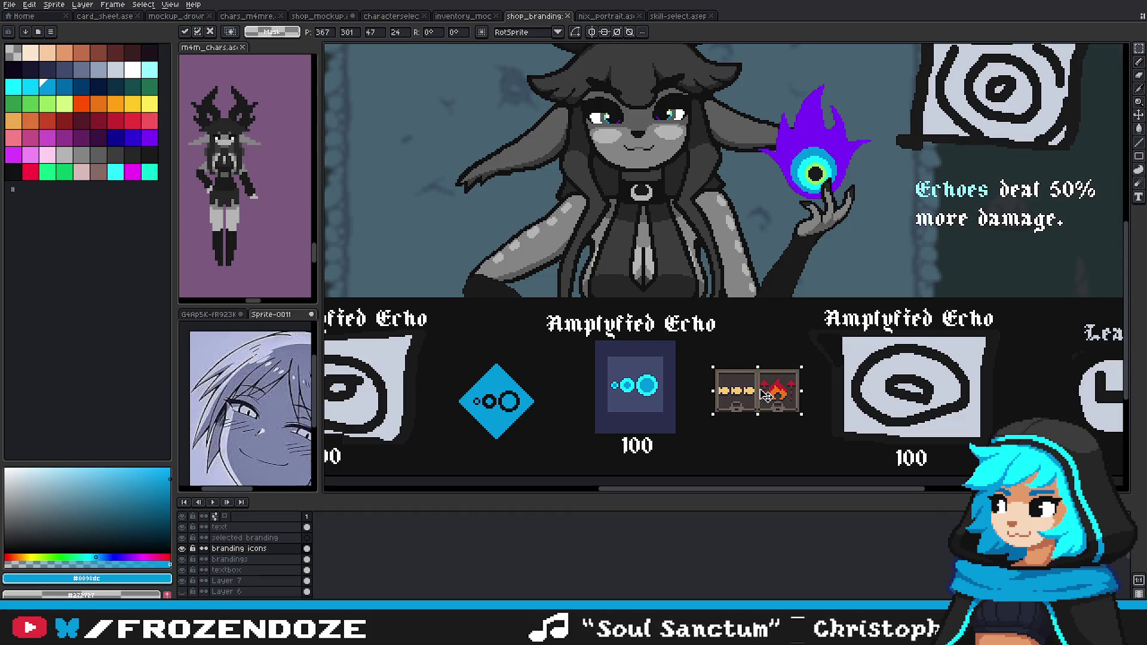
{"action": "left_click", "coordinate": [748, 418]}
Step: Deselect the pasted slots and eyedrop the echo icon's cyan as the drawing colour
{"action": "scroll", "coordinate": [744, 414], "scroll_direction": "down", "scroll_amount": 1}
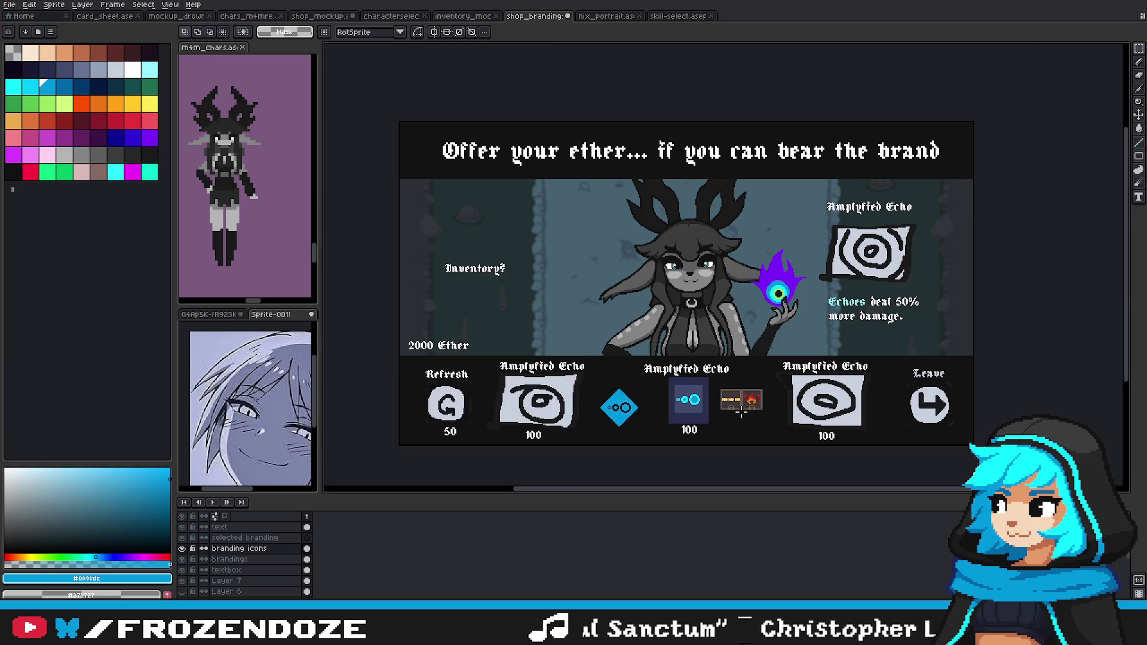
{"action": "scroll", "coordinate": [741, 412], "scroll_direction": "up", "scroll_amount": 1}
{"action": "scroll", "coordinate": [740, 401], "scroll_direction": "down", "scroll_amount": 1}
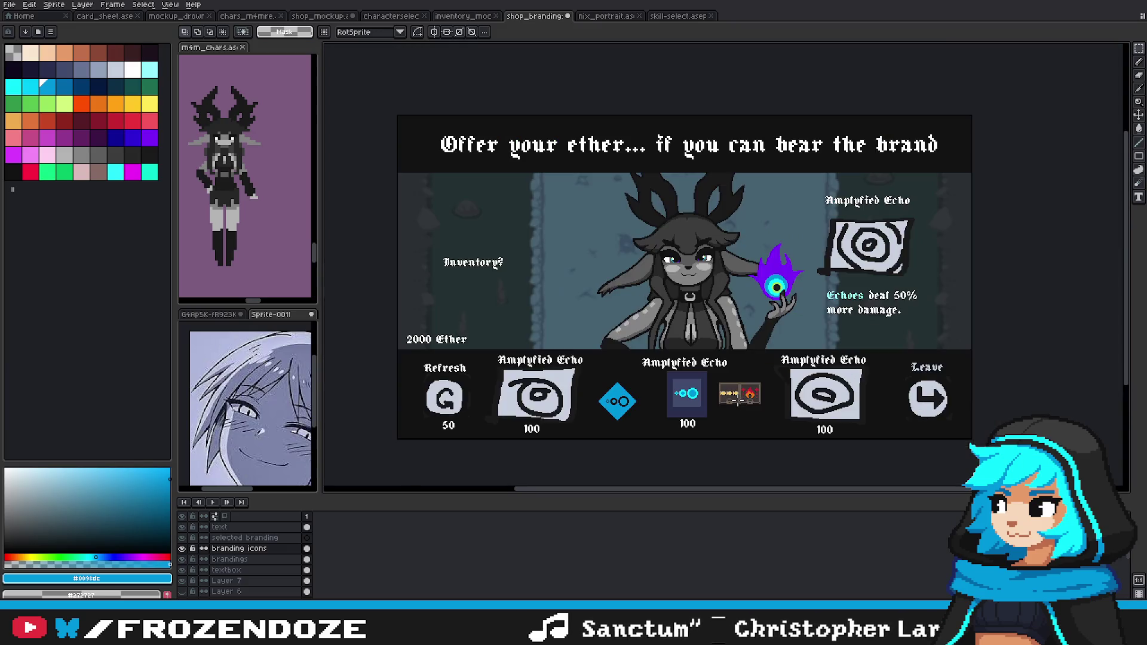
{"action": "scroll", "coordinate": [739, 404], "scroll_direction": "up", "scroll_amount": 2}
{"action": "scroll", "coordinate": [735, 408], "scroll_direction": "down", "scroll_amount": 2}
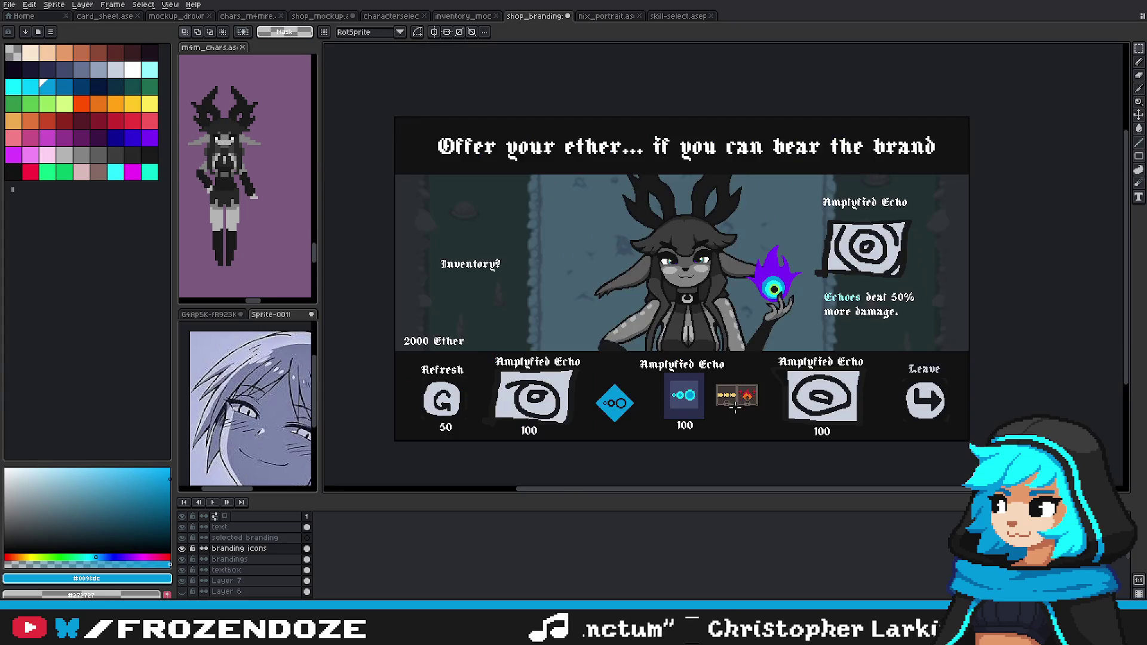
{"action": "scroll", "coordinate": [631, 406], "scroll_direction": "up", "scroll_amount": 1}
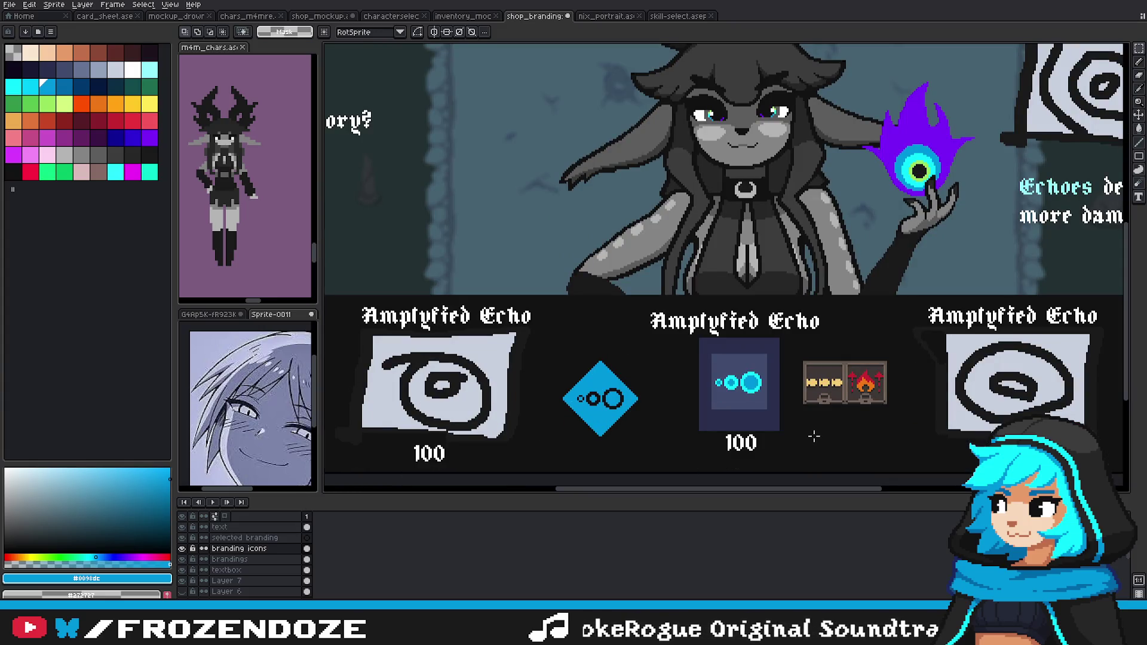
{"action": "left_click", "coordinate": [878, 385]}
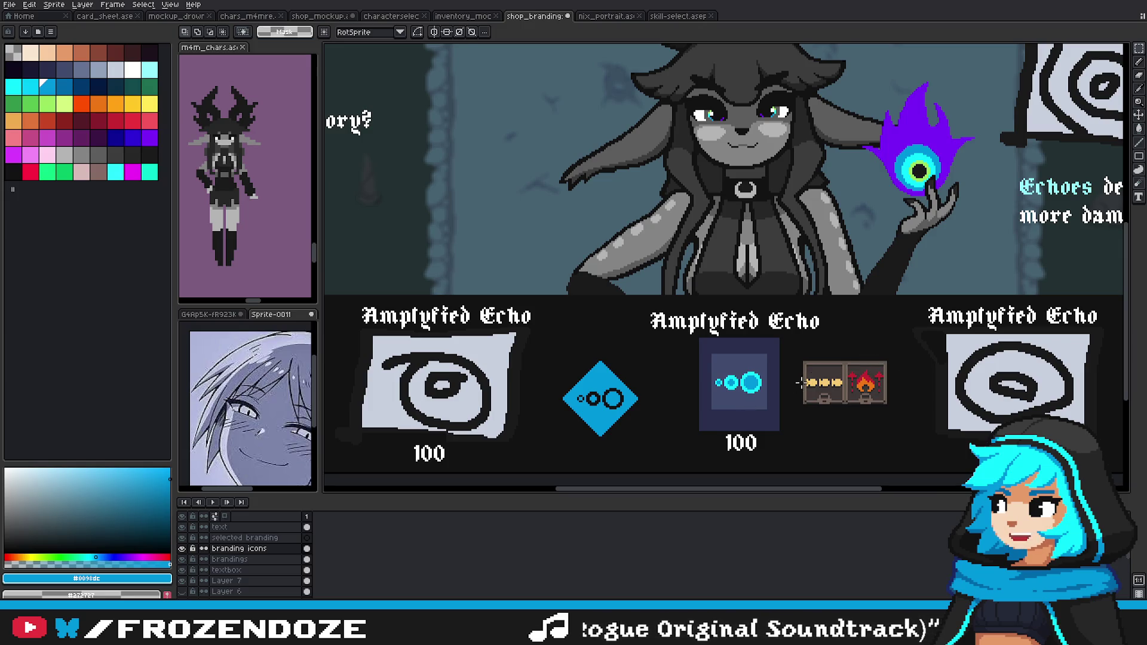
{"action": "scroll", "coordinate": [798, 383], "scroll_direction": "up", "scroll_amount": 2}
{"action": "left_click", "coordinate": [687, 394], "text": "alt"}
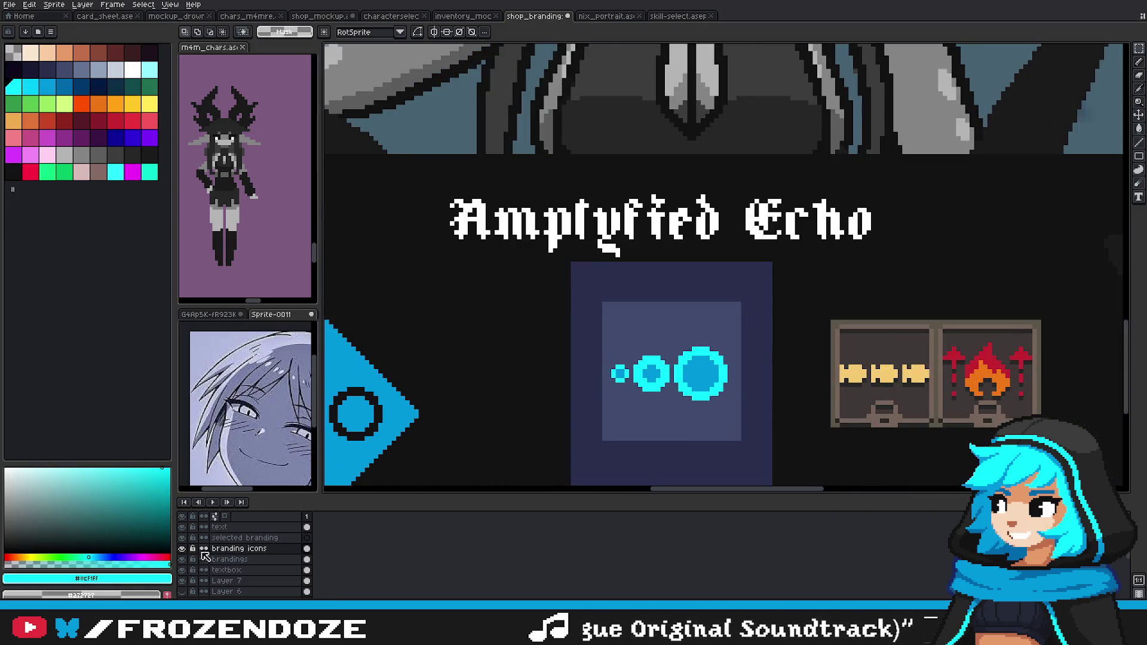
Step: Fill the large echo circle with solid cyan using the bucket
{"action": "left_click", "coordinate": [181, 549]}
{"action": "left_click", "coordinate": [181, 549]}
{"action": "key", "text": "g"}
{"action": "scroll", "coordinate": [687, 377], "scroll_direction": "up", "scroll_amount": 1}
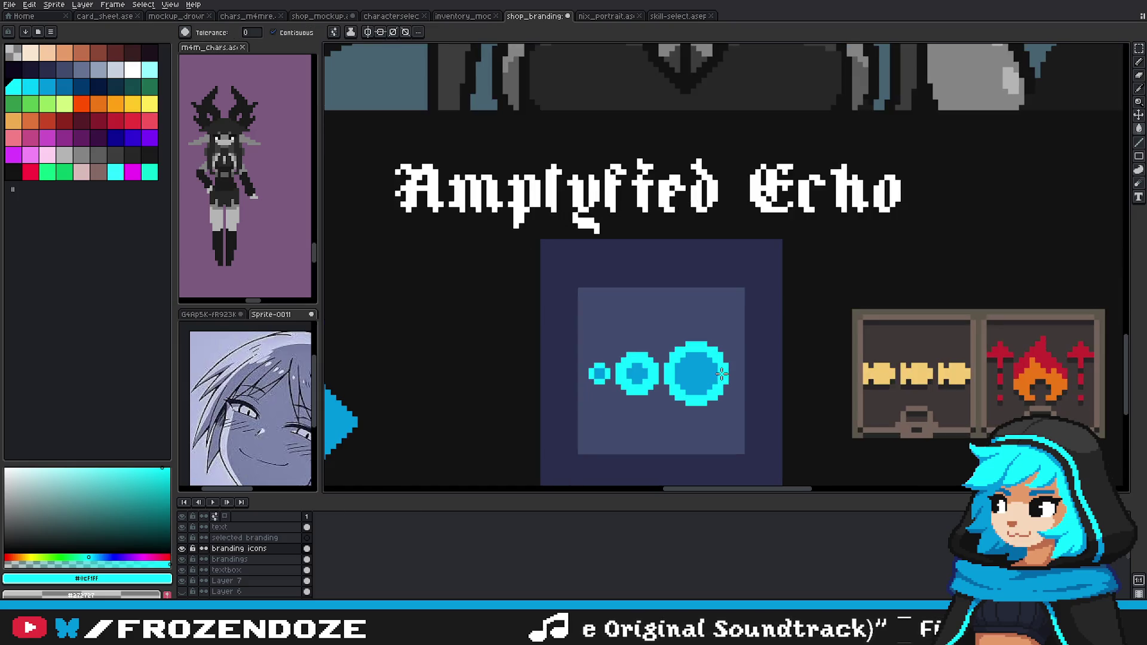
{"action": "left_click", "coordinate": [684, 376]}
Step: Draw a dark #272727 shadow along the big circle's lower-left and bottom edges
{"action": "key", "text": "b"}
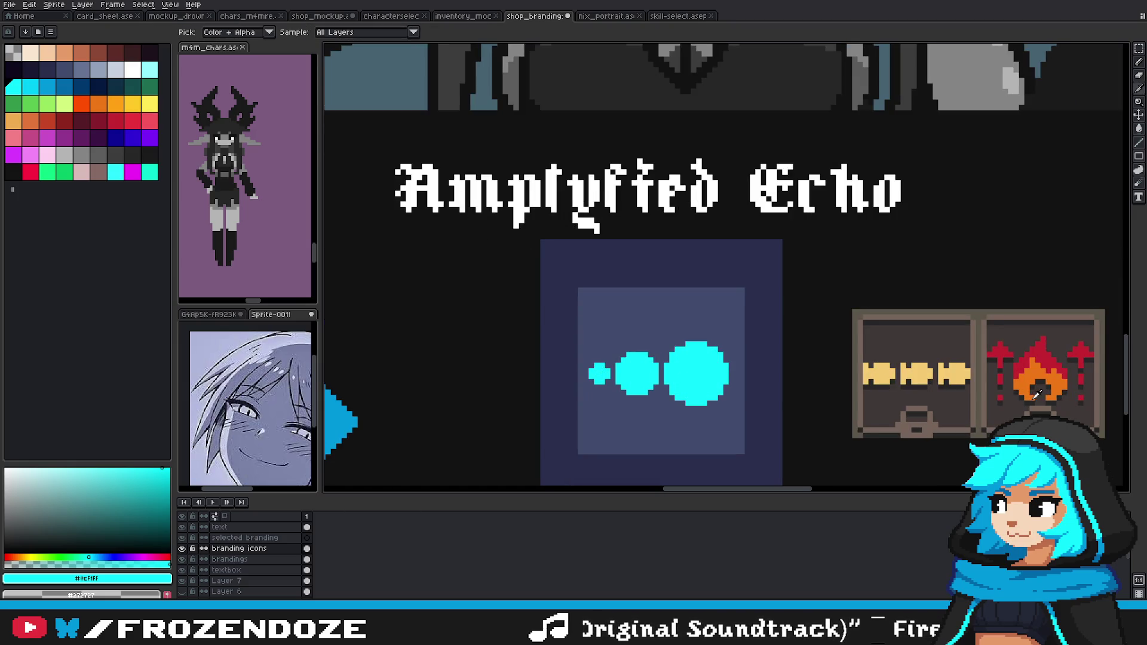
{"action": "left_click", "coordinate": [789, 398], "text": "alt"}
{"action": "scroll", "coordinate": [737, 397], "scroll_direction": "up", "scroll_amount": 2}
{"action": "left_click_drag", "start_coordinate": [592, 411], "coordinate": [550, 370]}
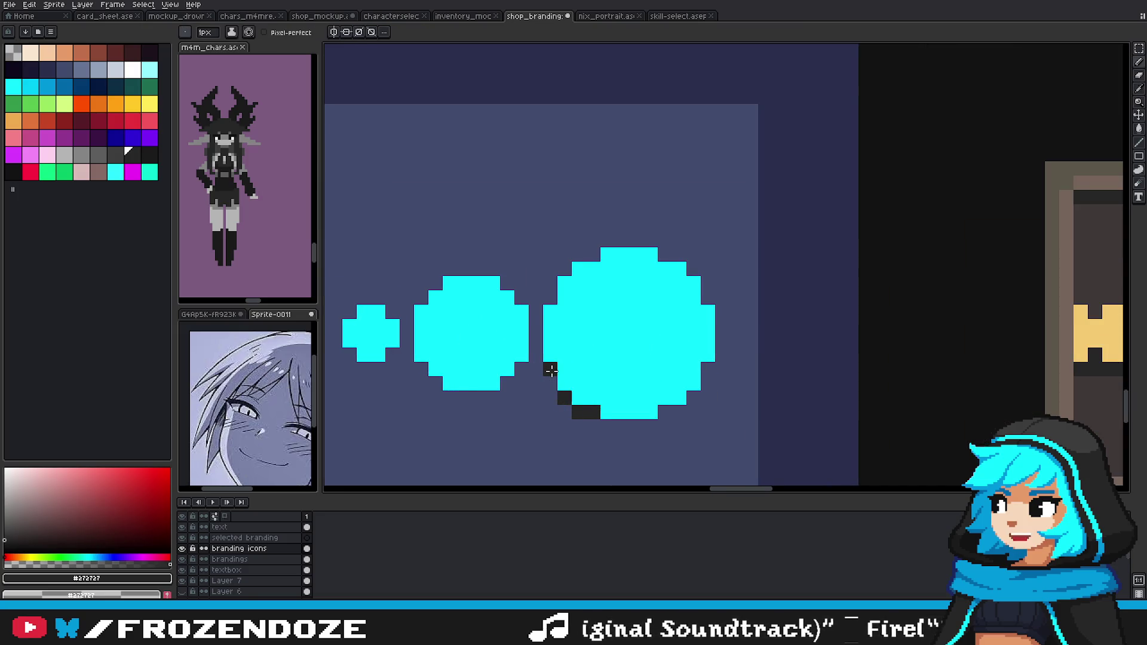
{"action": "left_click_drag", "start_coordinate": [625, 424], "coordinate": [668, 413]}
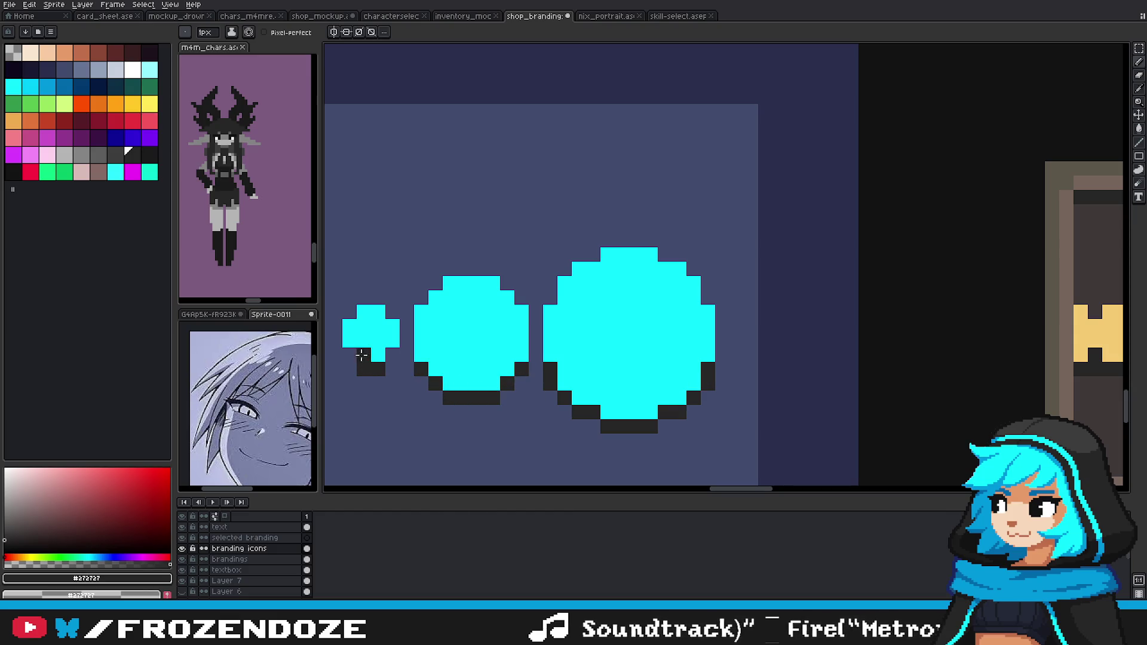
Step: Undo the first dark outline drawn under the circles
{"action": "scroll", "coordinate": [371, 355], "scroll_direction": "down", "scroll_amount": 2}
{"action": "scroll", "coordinate": [478, 389], "scroll_direction": "down", "scroll_amount": 2}
{"action": "scroll", "coordinate": [638, 400], "scroll_direction": "left", "scroll_amount": 1}
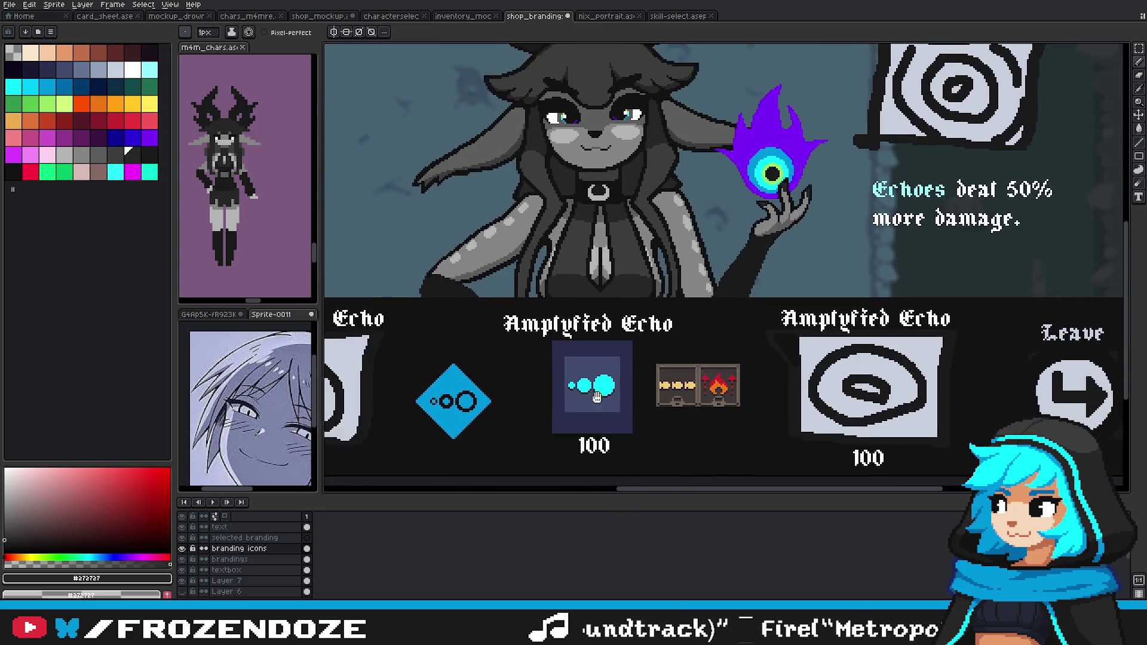
{"action": "scroll", "coordinate": [638, 399], "scroll_direction": "left", "scroll_amount": 1}
{"action": "scroll", "coordinate": [638, 399], "scroll_direction": "up", "scroll_amount": 4}
{"action": "key", "text": "ctrl+z"}
{"action": "key", "text": "ctrl+z"}
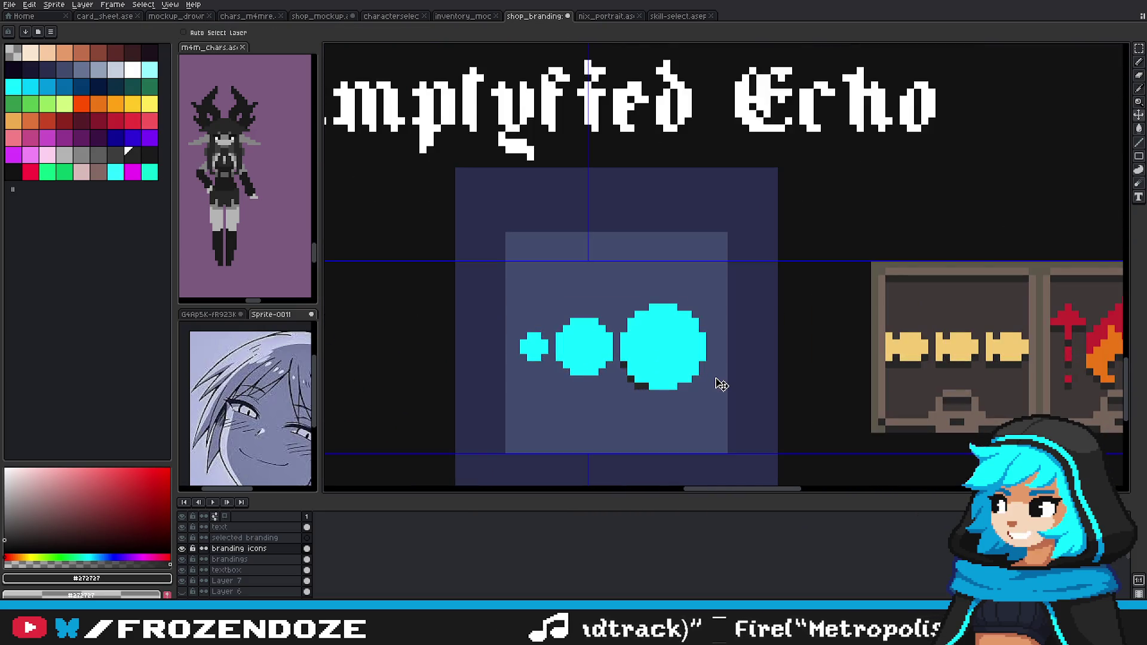
{"action": "key", "text": "ctrl+z"}
{"action": "key", "text": "ctrl+z"}
{"action": "key", "text": "ctrl+z"}
Step: Redraw #272727 shadow pixels under the small circle and along the middle circle's bottom
{"action": "key", "text": "b"}
{"action": "scroll", "coordinate": [538, 376], "scroll_direction": "up", "scroll_amount": 3}
{"action": "left_click_drag", "start_coordinate": [503, 321], "coordinate": [562, 328]}
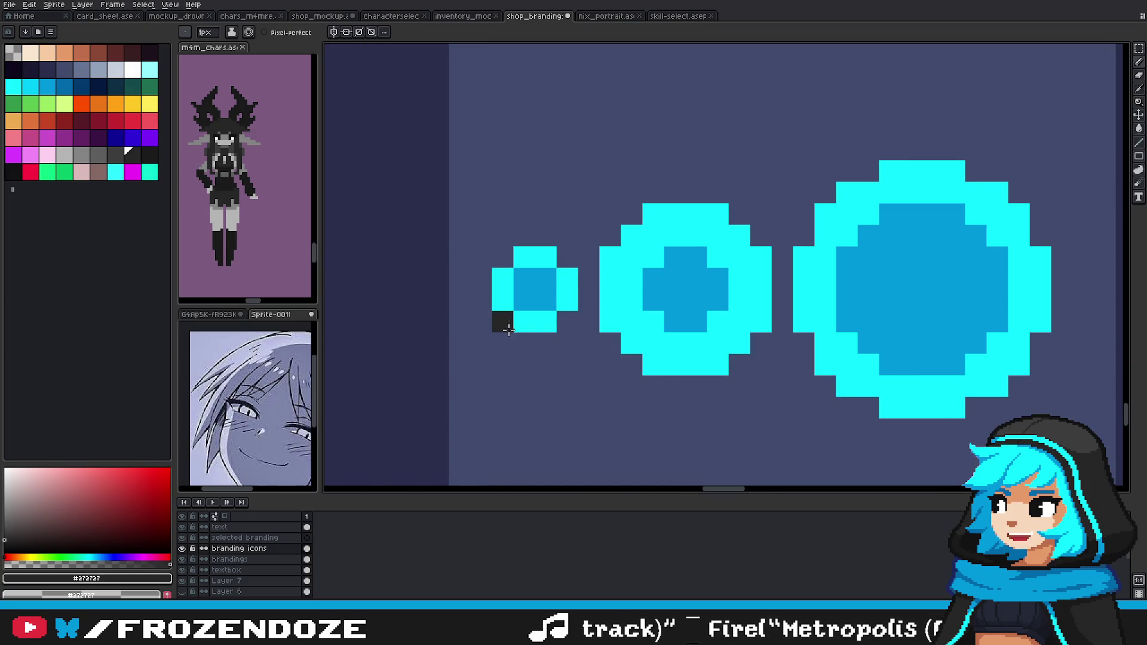
{"action": "left_click", "coordinate": [605, 339]}
{"action": "mouse_move", "coordinate": [658, 386]}
{"action": "left_mouse_down"}
{"action": "mouse_move", "coordinate": [761, 342]}
{"action": "mouse_move", "coordinate": [849, 408]}
{"action": "mouse_move", "coordinate": [975, 428]}
{"action": "mouse_move", "coordinate": [1043, 343]}
{"action": "left_mouse_up"}
{"action": "scroll", "coordinate": [758, 411], "scroll_direction": "down", "scroll_amount": 2}
{"action": "scroll", "coordinate": [757, 411], "scroll_direction": "down", "scroll_amount": 1}
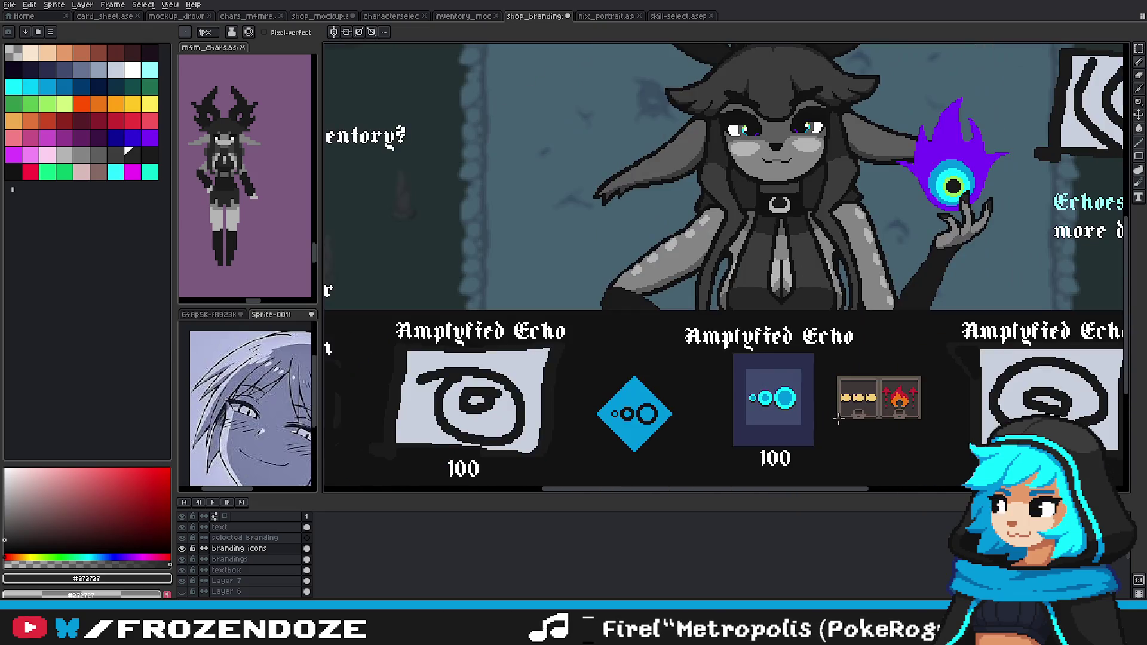
Step: Widen the big circle's cyan bottom edge and move its shadow pixels outward
{"action": "scroll", "coordinate": [758, 411], "scroll_direction": "up", "scroll_amount": 1}
{"action": "scroll", "coordinate": [747, 394], "scroll_direction": "up", "scroll_amount": 2}
{"action": "left_click", "coordinate": [730, 389], "text": "alt"}
{"action": "left_click", "coordinate": [730, 433]}
{"action": "left_click", "coordinate": [710, 433], "text": "alt"}
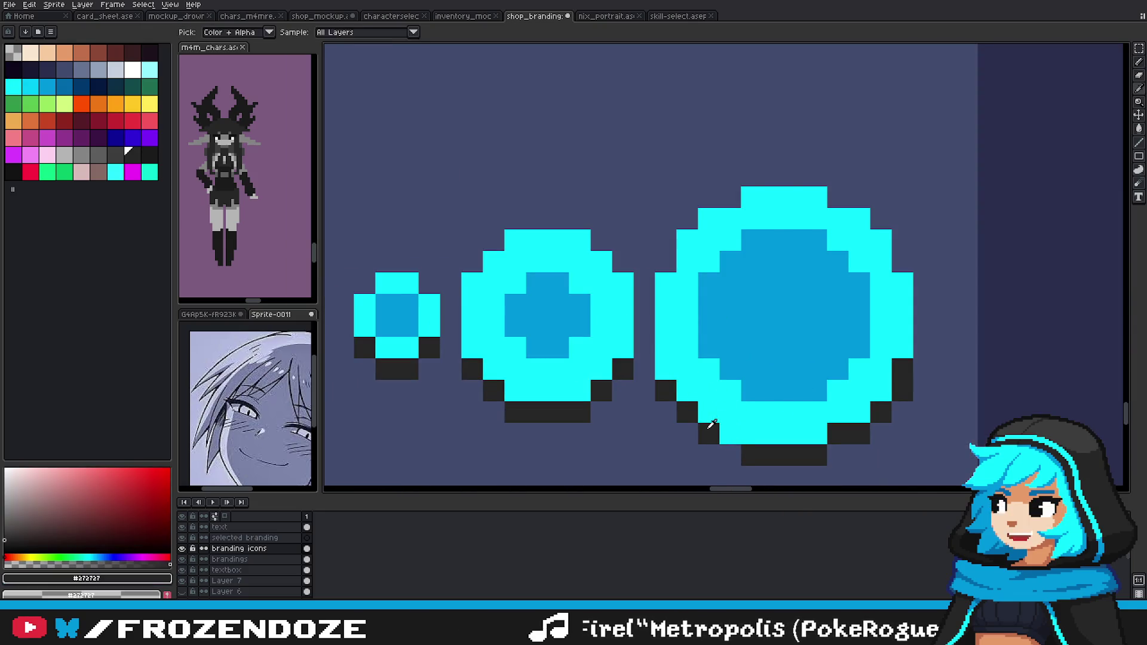
{"action": "left_click", "coordinate": [731, 455]}
{"action": "left_click", "coordinate": [838, 455]}
{"action": "left_click", "coordinate": [879, 389], "text": "alt"}
{"action": "left_click", "coordinate": [891, 377]}
Step: Repaint the big circle's inner right edge pixels cyan
{"action": "scroll", "coordinate": [891, 377], "scroll_direction": "down", "scroll_amount": 3}
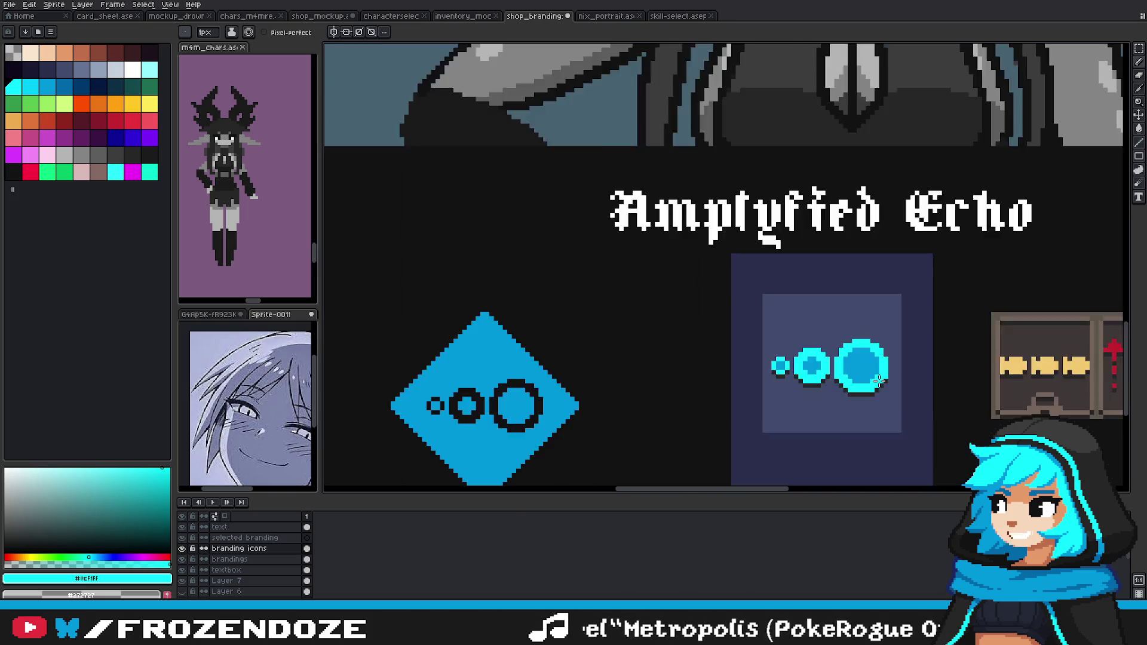
{"action": "scroll", "coordinate": [878, 371], "scroll_direction": "down", "scroll_amount": 1}
{"action": "scroll", "coordinate": [867, 358], "scroll_direction": "up", "scroll_amount": 1}
{"action": "scroll", "coordinate": [858, 353], "scroll_direction": "up", "scroll_amount": 2}
{"action": "left_click", "coordinate": [859, 353], "text": "alt"}
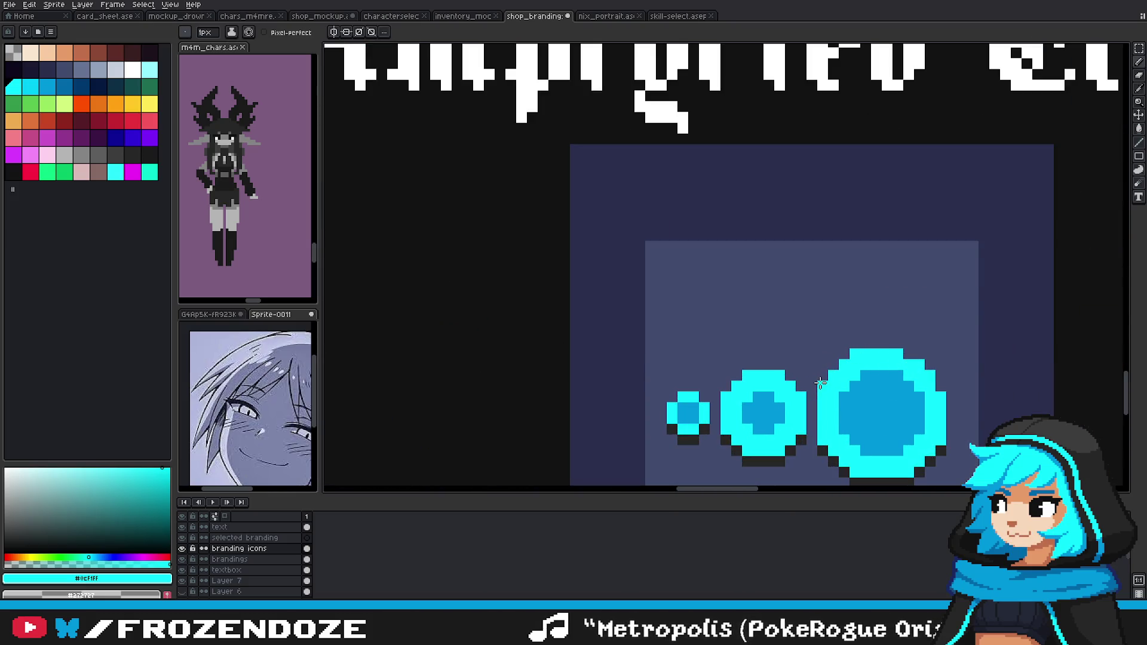
{"action": "scroll", "coordinate": [912, 359], "scroll_direction": "down", "scroll_amount": 3}
{"action": "scroll", "coordinate": [837, 395], "scroll_direction": "up", "scroll_amount": 1}
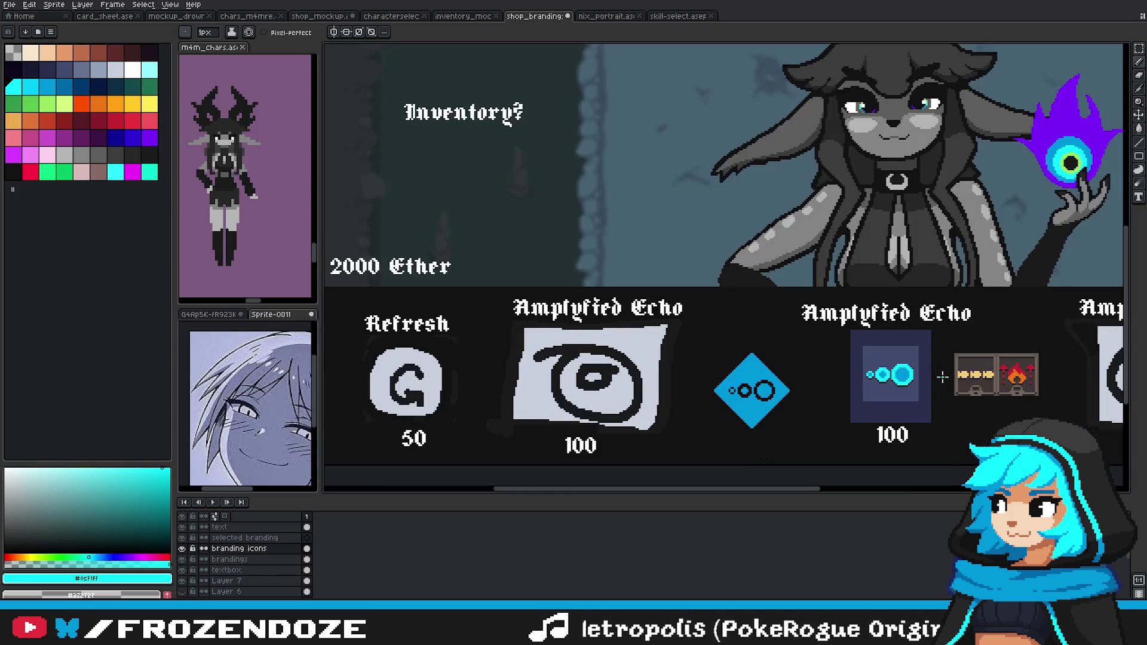
{"action": "scroll", "coordinate": [801, 412], "scroll_direction": "up", "scroll_amount": 1}
{"action": "scroll", "coordinate": [778, 424], "scroll_direction": "up", "scroll_amount": 1}
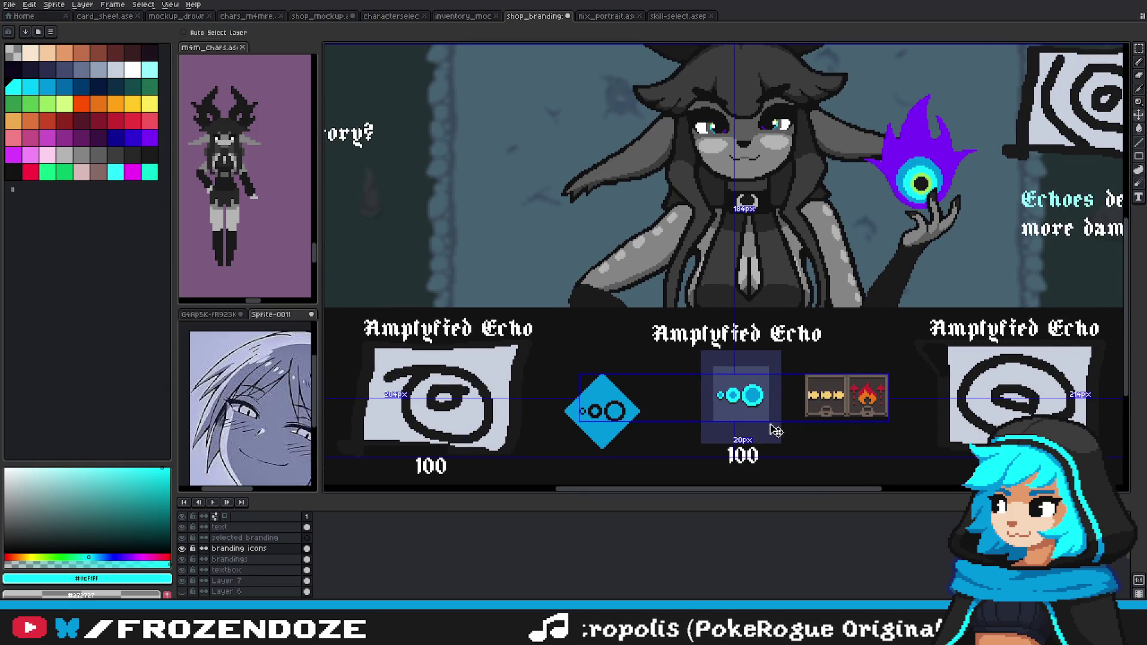
{"action": "scroll", "coordinate": [811, 436], "scroll_direction": "up", "scroll_amount": 2}
{"action": "scroll", "coordinate": [794, 418], "scroll_direction": "up", "scroll_amount": 1}
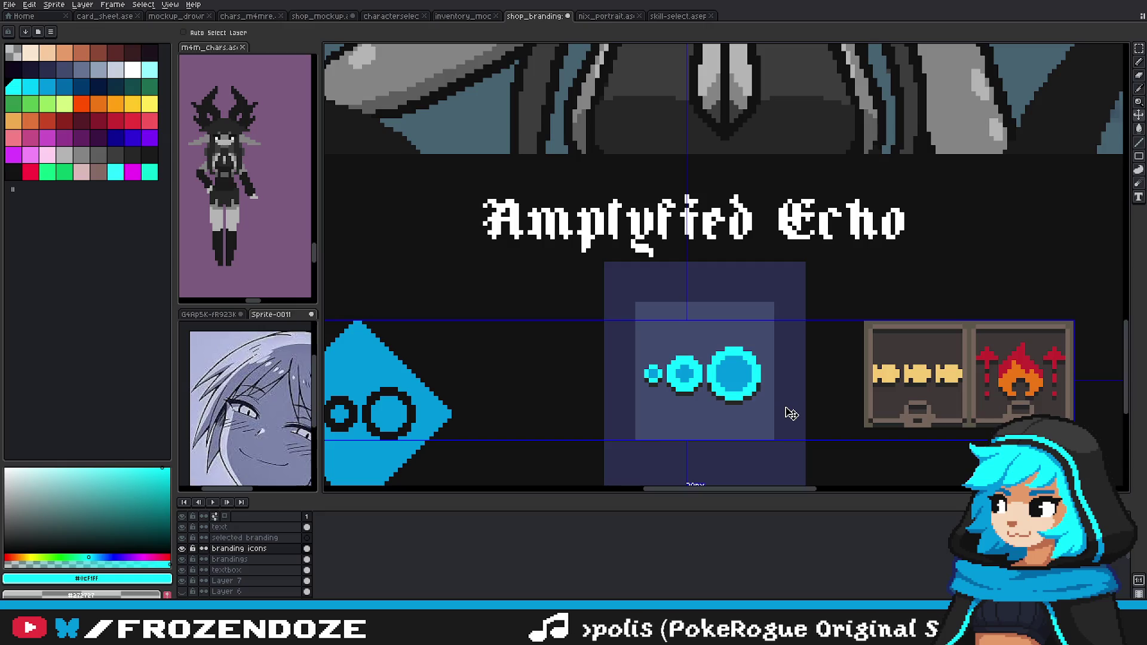
{"action": "key", "text": "b"}
{"action": "scroll", "coordinate": [776, 412], "scroll_direction": "down", "scroll_amount": 3}
{"action": "scroll", "coordinate": [788, 410], "scroll_direction": "up", "scroll_amount": 3}
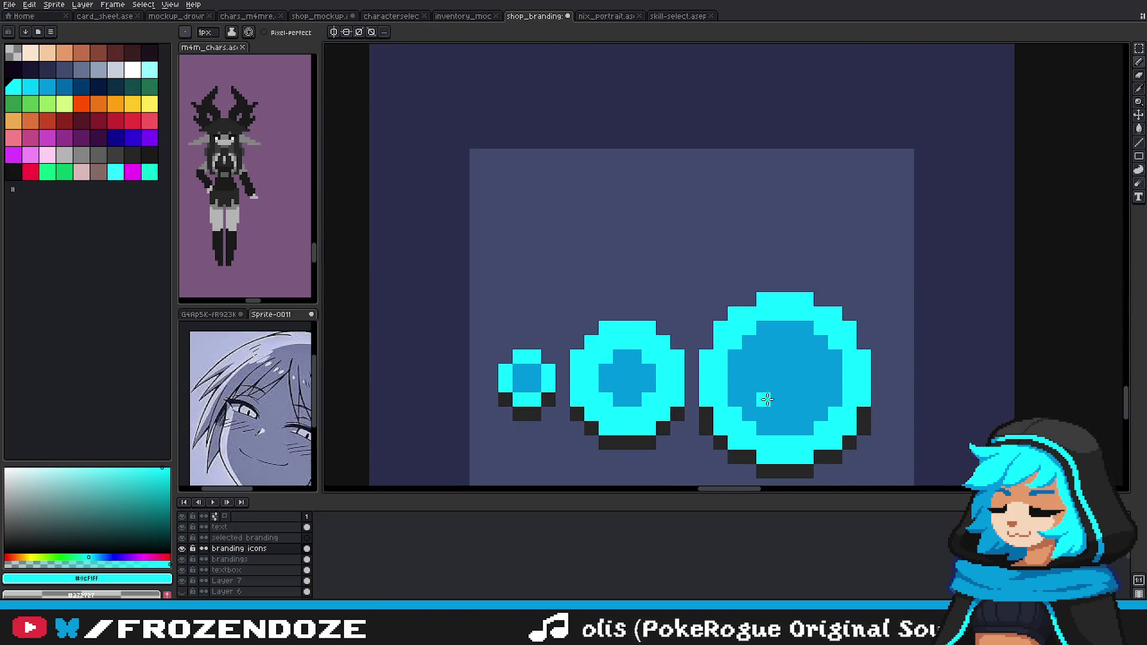
{"action": "scroll", "coordinate": [798, 409], "scroll_direction": "down", "scroll_amount": 3}
{"action": "scroll", "coordinate": [803, 407], "scroll_direction": "down", "scroll_amount": 2}
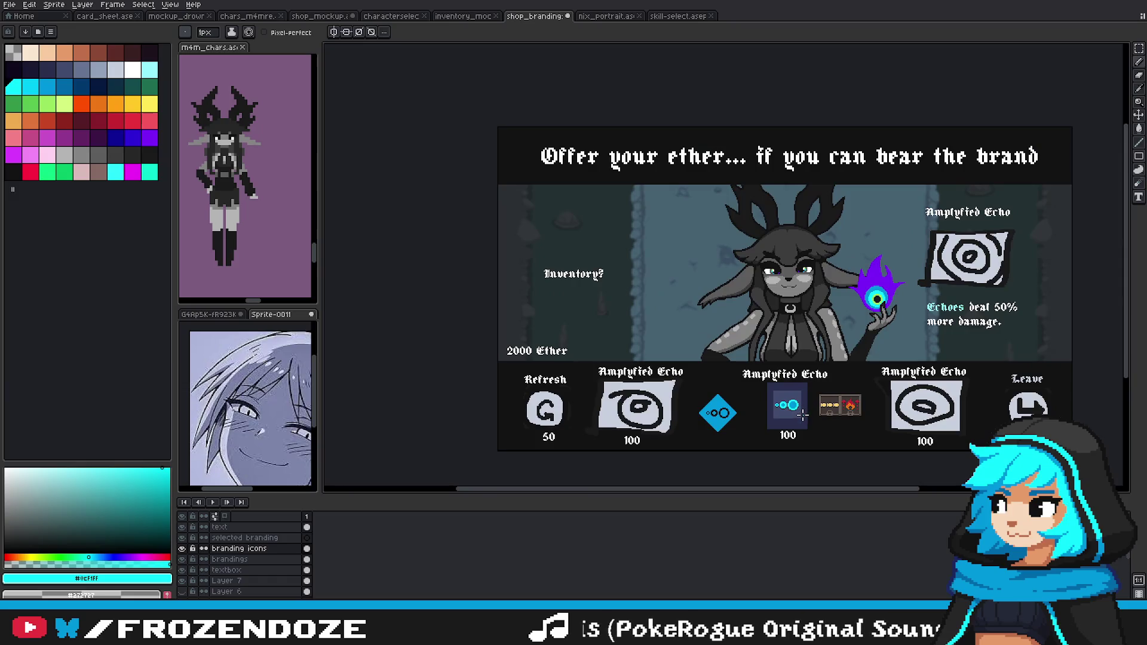
{"action": "scroll", "coordinate": [799, 411], "scroll_direction": "up", "scroll_amount": 3}
{"action": "scroll", "coordinate": [798, 412], "scroll_direction": "up", "scroll_amount": 3}
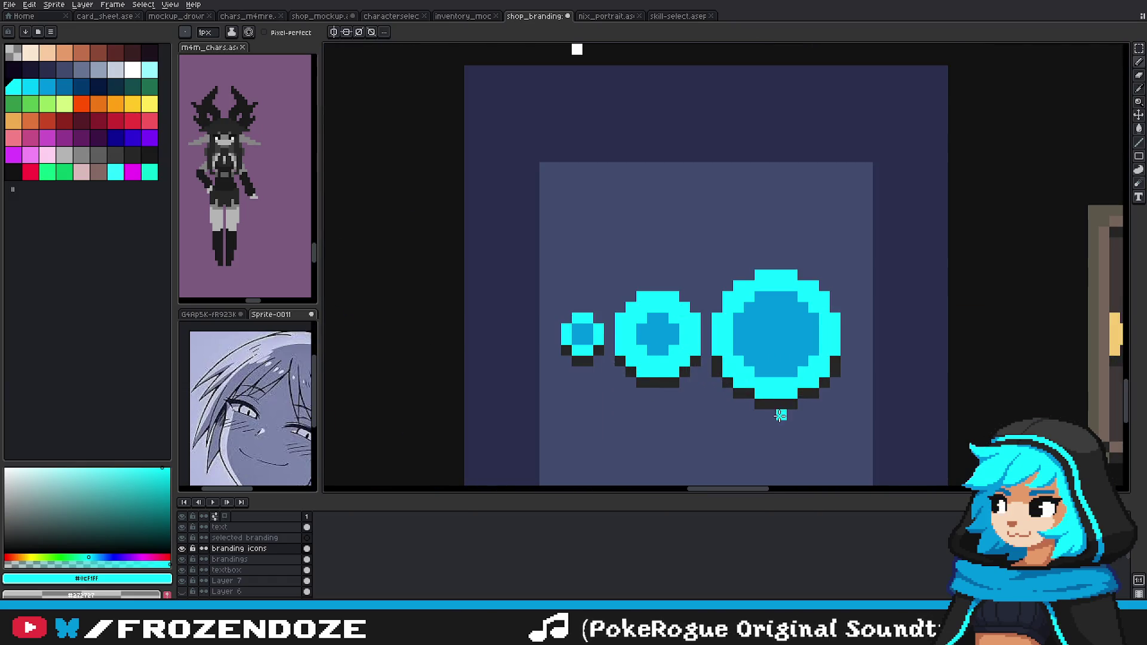
{"action": "scroll", "coordinate": [780, 416], "scroll_direction": "down", "scroll_amount": 2}
{"action": "scroll", "coordinate": [767, 406], "scroll_direction": "up", "scroll_amount": 3}
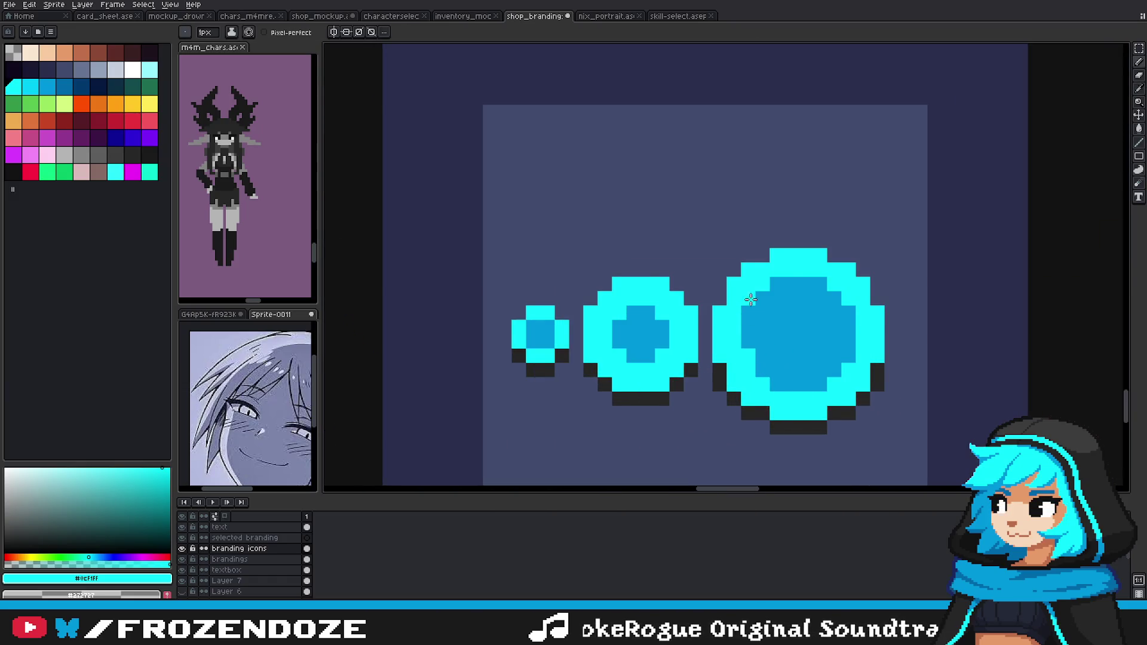
{"action": "left_click", "coordinate": [820, 284]}
{"action": "left_click", "coordinate": [849, 309]}
{"action": "left_click", "coordinate": [847, 355]}
{"action": "left_click", "coordinate": [823, 384]}
Step: Check the echo icon's spacing and position against the layer guides
{"action": "scroll", "coordinate": [776, 386], "scroll_direction": "down", "scroll_amount": 2}
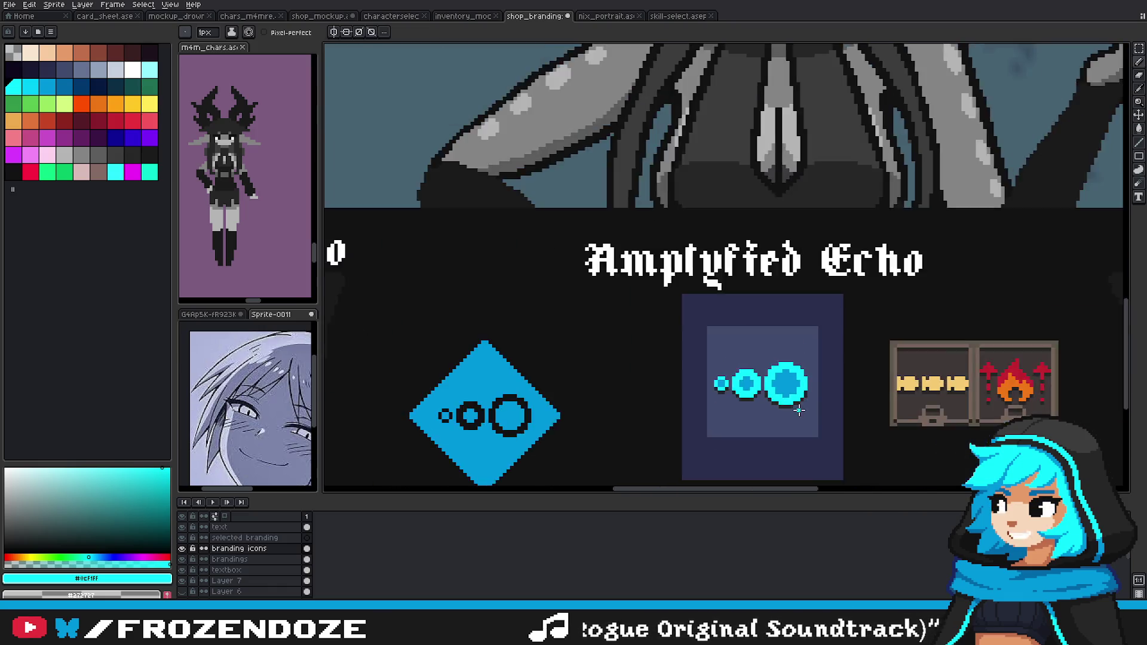
{"action": "scroll", "coordinate": [777, 389], "scroll_direction": "down", "scroll_amount": 2}
{"action": "scroll", "coordinate": [805, 420], "scroll_direction": "up", "scroll_amount": 2}
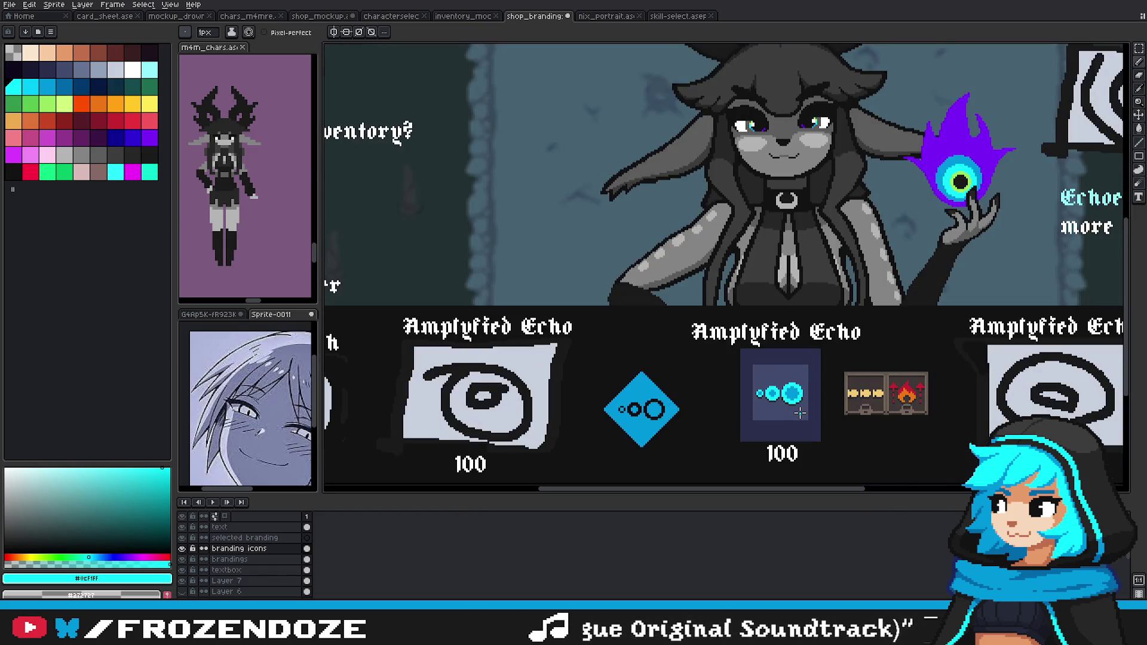
{"action": "scroll", "coordinate": [801, 412], "scroll_direction": "up", "scroll_amount": 2}
{"action": "scroll", "coordinate": [798, 410], "scroll_direction": "up", "scroll_amount": 2}
{"action": "scroll", "coordinate": [789, 401], "scroll_direction": "down", "scroll_amount": 4}
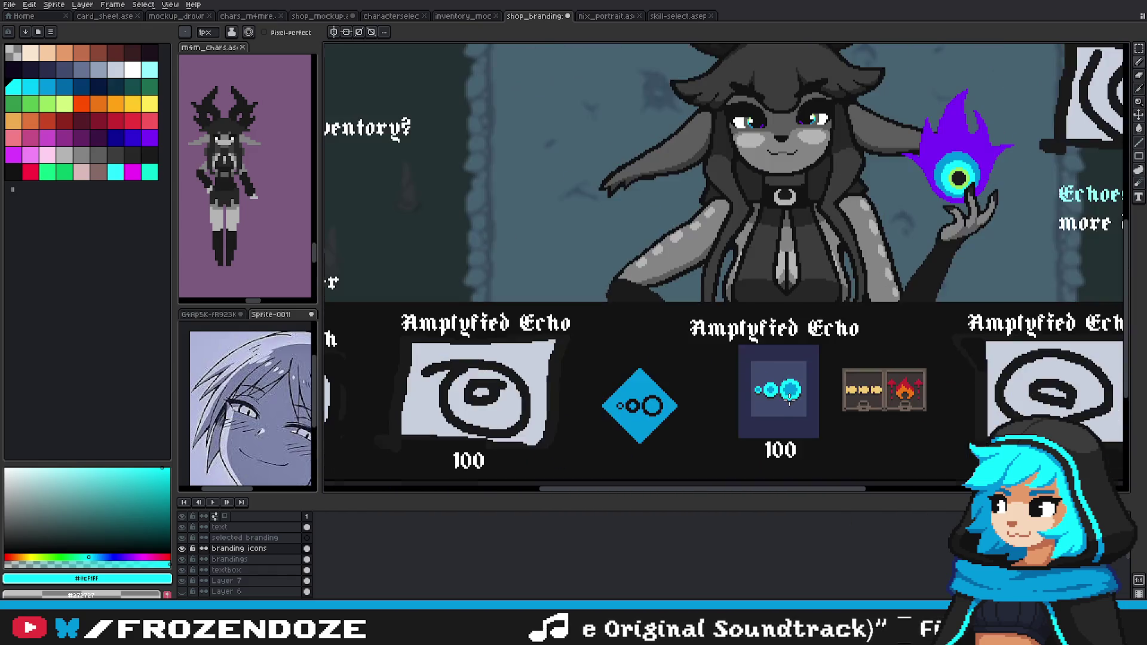
{"action": "scroll", "coordinate": [804, 429], "scroll_direction": "up", "scroll_amount": 1}
{"action": "key", "text": "v"}
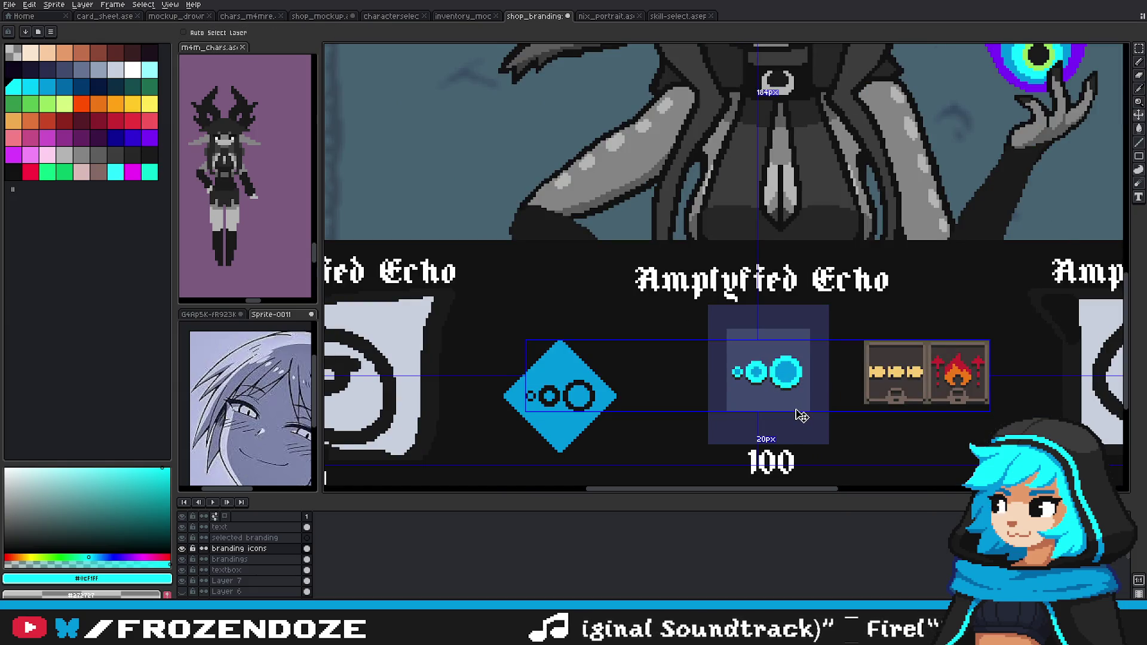
{"action": "key", "text": "b"}
{"action": "scroll", "coordinate": [803, 412], "scroll_direction": "down", "scroll_amount": 1}
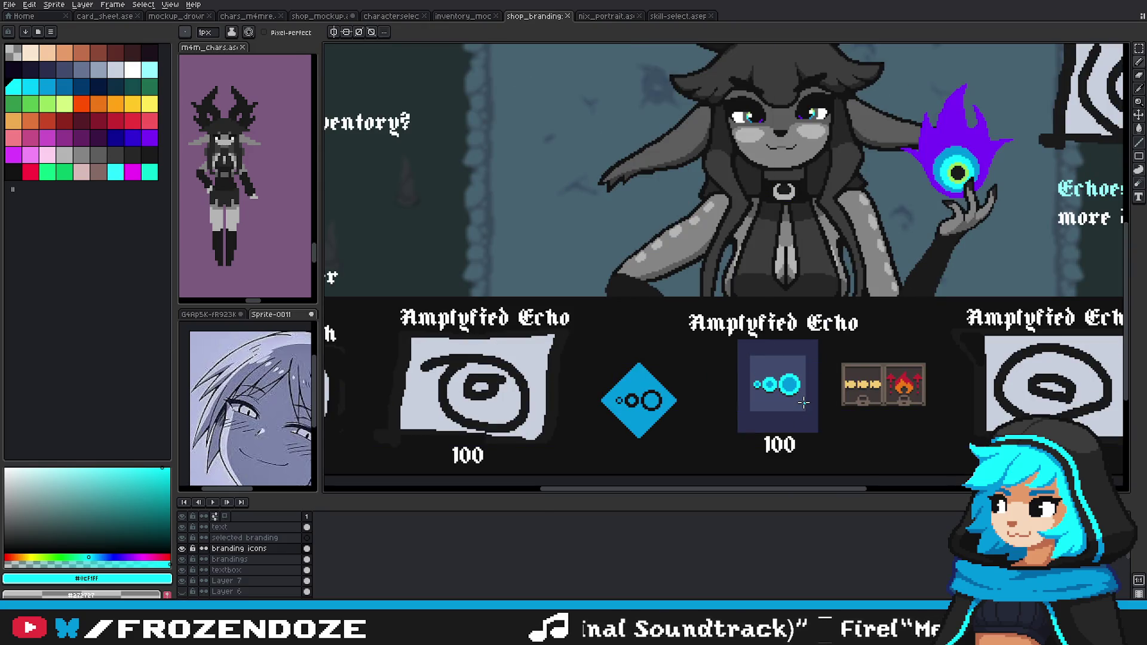
{"action": "scroll", "coordinate": [804, 402], "scroll_direction": "up", "scroll_amount": 2}
{"action": "scroll", "coordinate": [804, 403], "scroll_direction": "up", "scroll_amount": 2}
{"action": "key", "text": "v"}
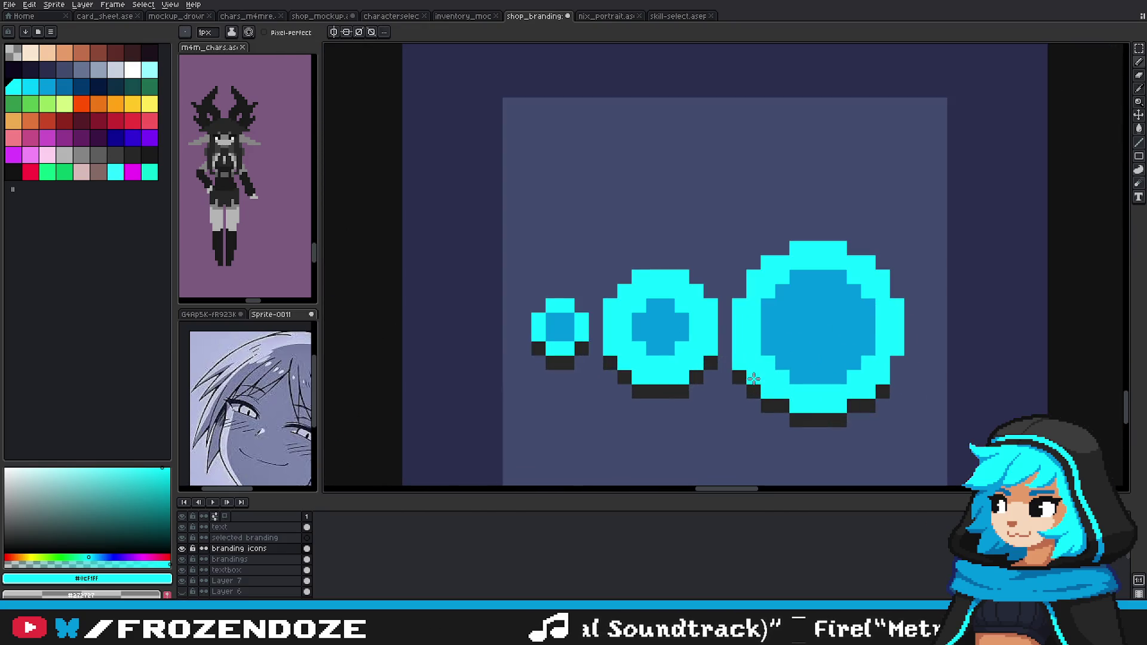
{"action": "key", "text": "b"}
Step: Add a cyan pixel to even the big circle's top and finish the dark shadow beneath it
{"action": "left_click", "coordinate": [848, 251]}
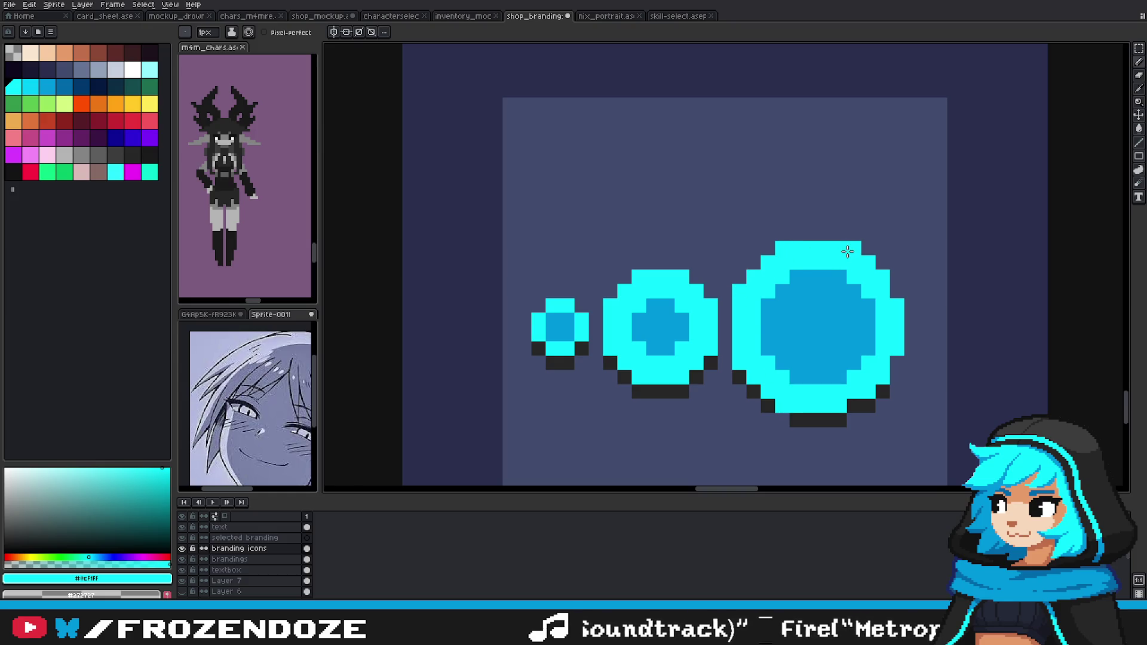
{"action": "left_click", "coordinate": [883, 391], "text": "alt"}
{"action": "left_click", "coordinate": [854, 420]}
{"action": "left_click", "coordinate": [783, 420]}
{"action": "scroll", "coordinate": [782, 429], "scroll_direction": "down", "scroll_amount": 4}
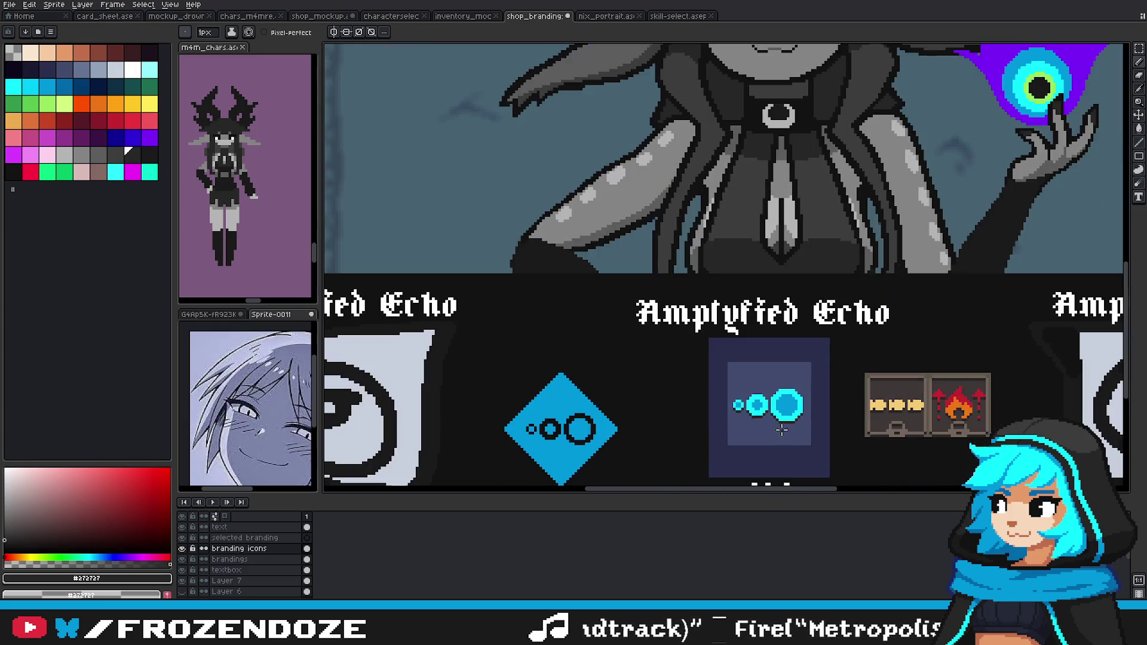
{"action": "scroll", "coordinate": [791, 432], "scroll_direction": "down", "scroll_amount": 1}
{"action": "scroll", "coordinate": [789, 433], "scroll_direction": "down", "scroll_amount": 2}
{"action": "scroll", "coordinate": [788, 433], "scroll_direction": "up", "scroll_amount": 2}
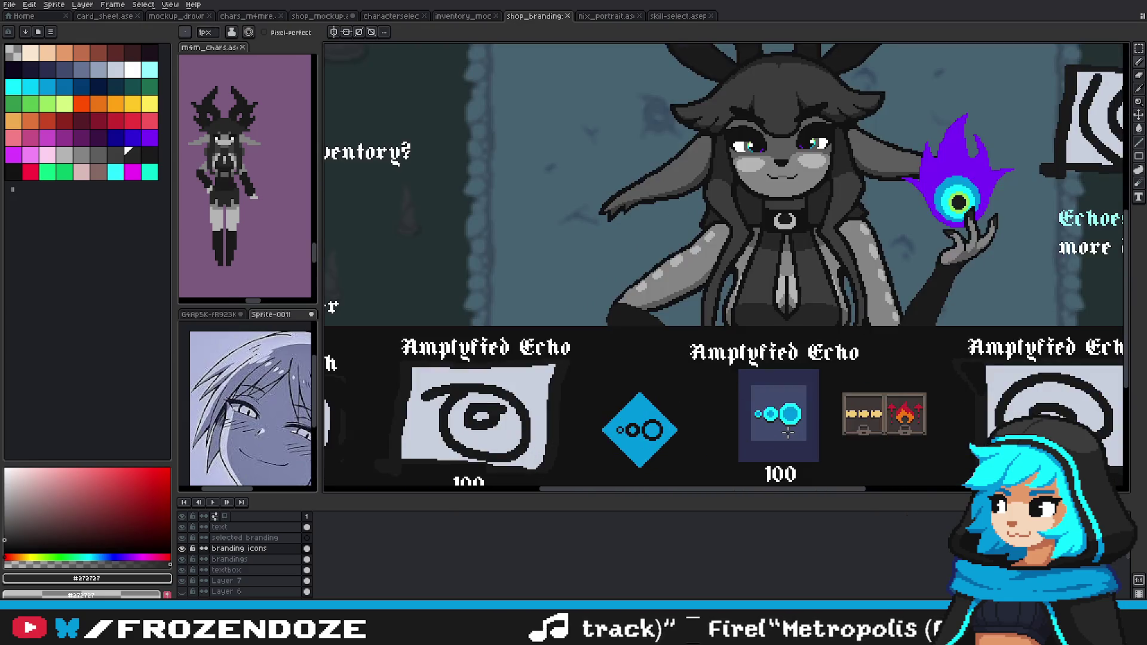
{"action": "scroll", "coordinate": [789, 434], "scroll_direction": "down", "scroll_amount": 1}
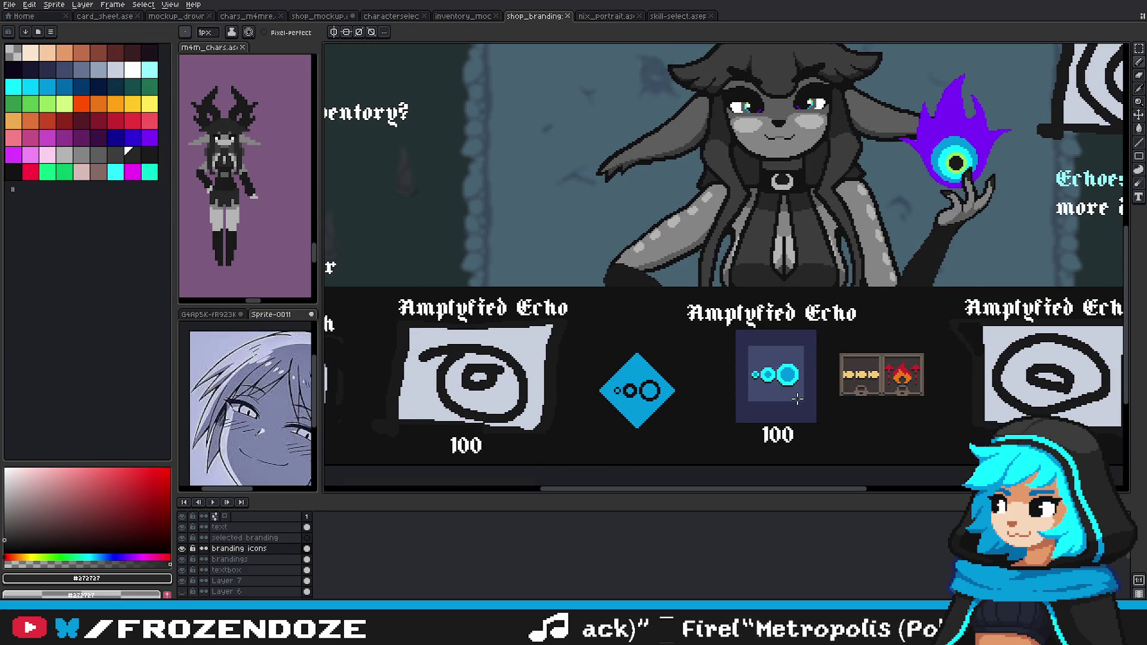
{"action": "scroll", "coordinate": [782, 393], "scroll_direction": "down", "scroll_amount": 2}
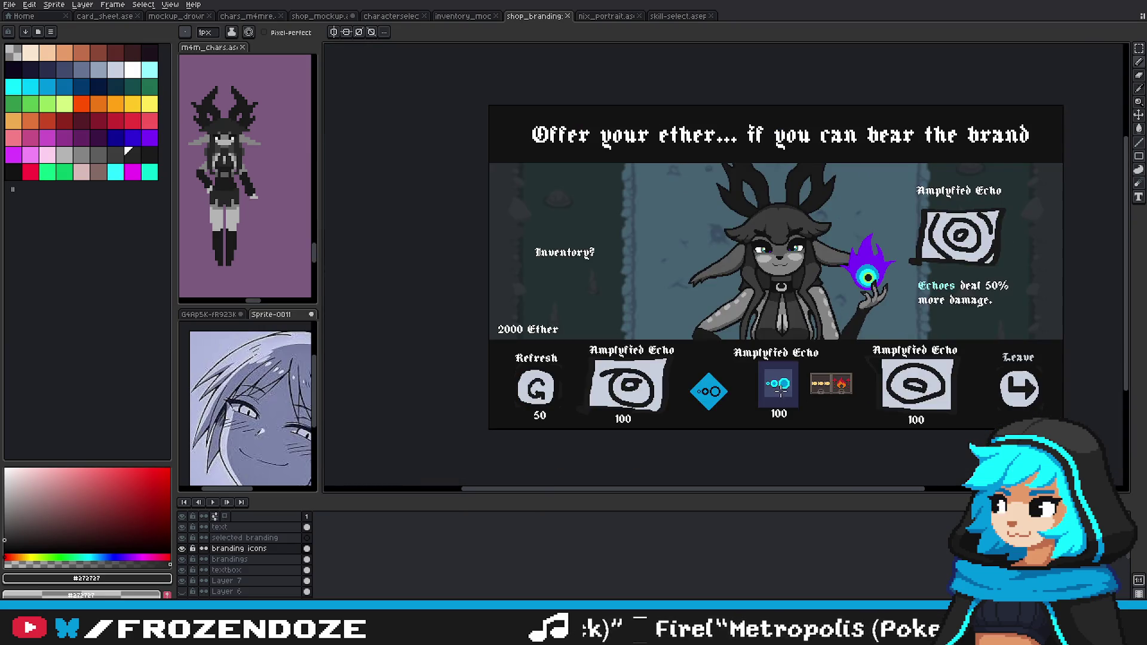
{"action": "scroll", "coordinate": [779, 386], "scroll_direction": "up", "scroll_amount": 2}
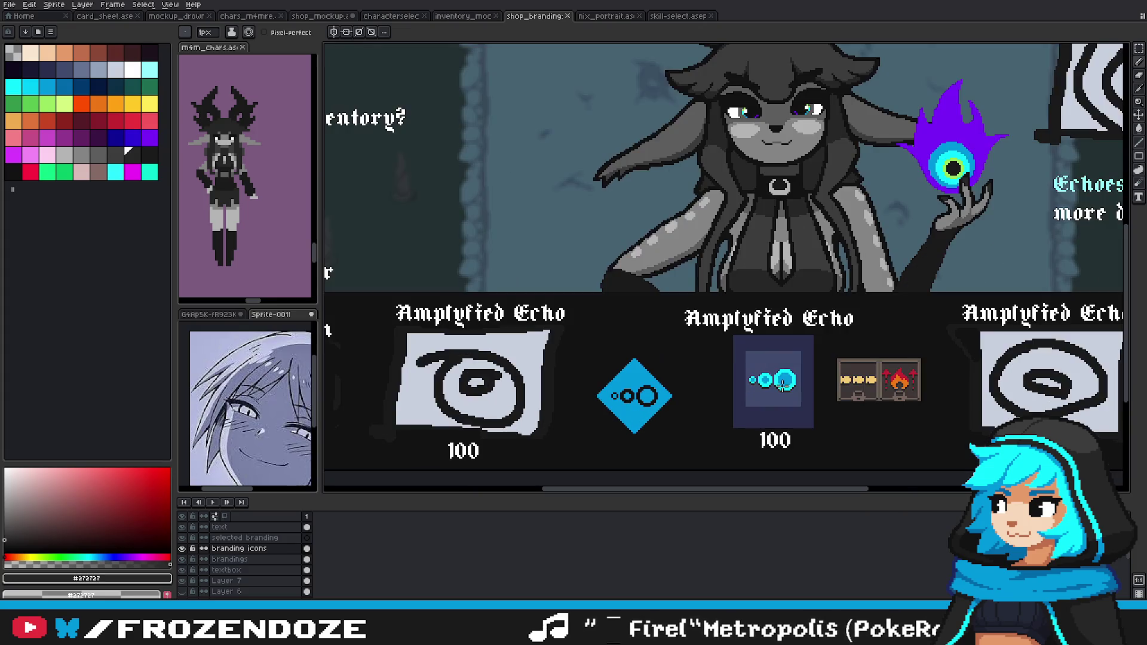
Step: Transform the three-circle icon so it fills more of the inner panel
{"action": "key", "text": "ctrl+t"}
{"action": "scroll", "coordinate": [875, 373], "scroll_direction": "up", "scroll_amount": 1}
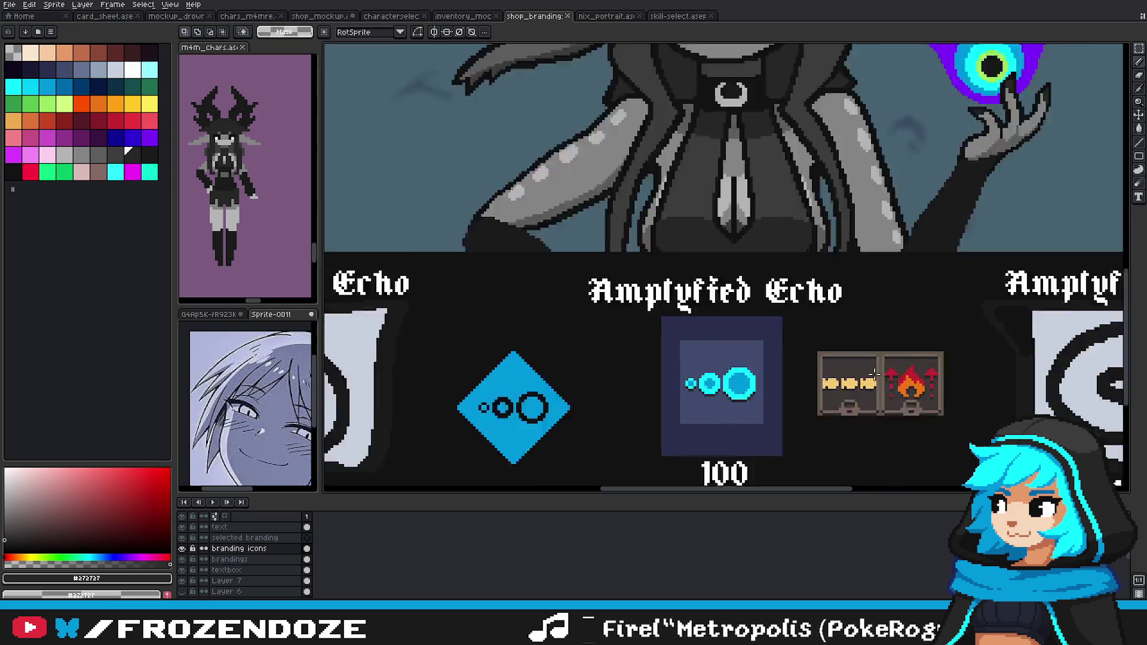
{"action": "scroll", "coordinate": [876, 374], "scroll_direction": "up", "scroll_amount": 1}
{"action": "key", "text": "Return"}
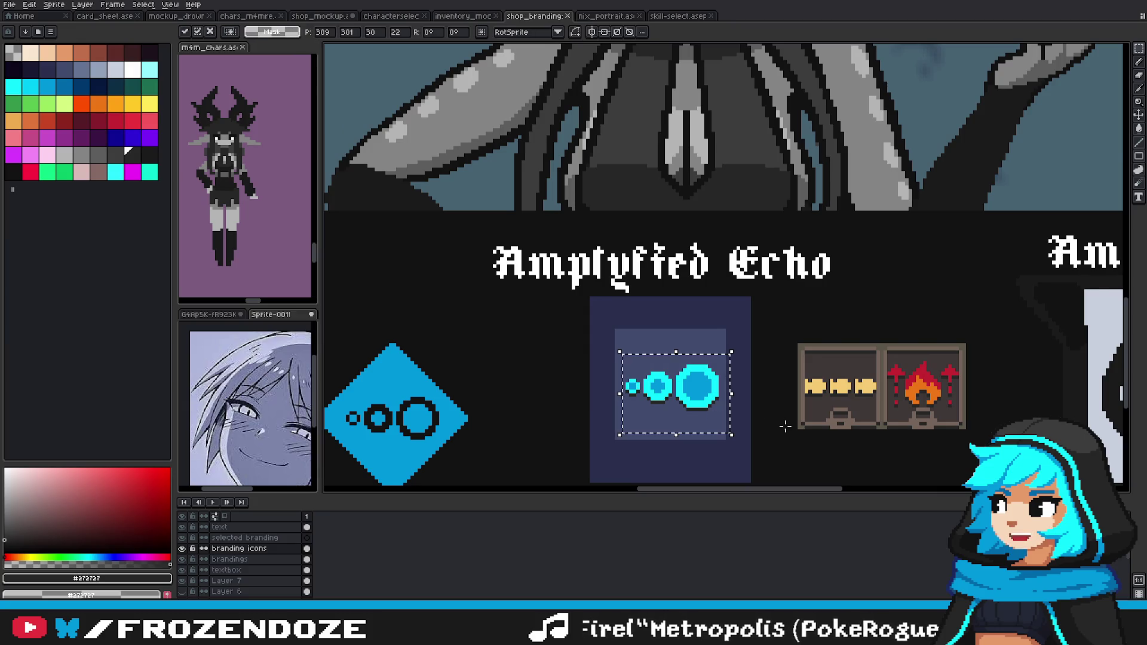
{"action": "scroll", "coordinate": [783, 425], "scroll_direction": "down", "scroll_amount": 4}
{"action": "scroll", "coordinate": [777, 425], "scroll_direction": "up", "scroll_amount": 1}
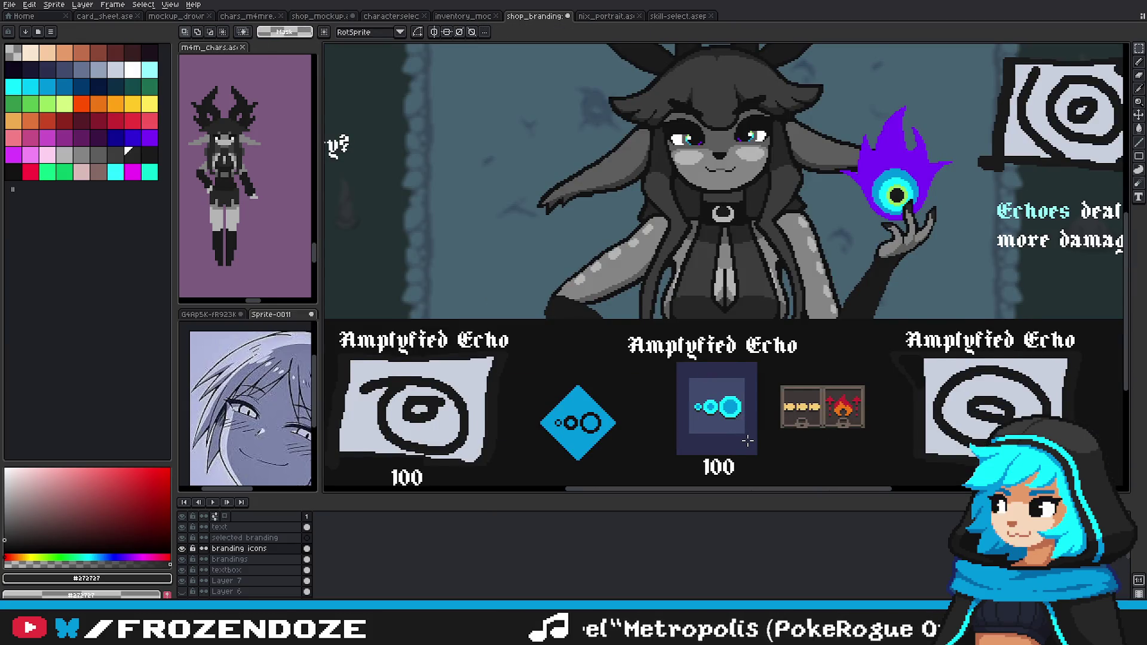
{"action": "left_click_drag", "start_coordinate": [749, 441], "coordinate": [760, 416]}
{"action": "scroll", "coordinate": [757, 414], "scroll_direction": "down", "scroll_amount": 2}
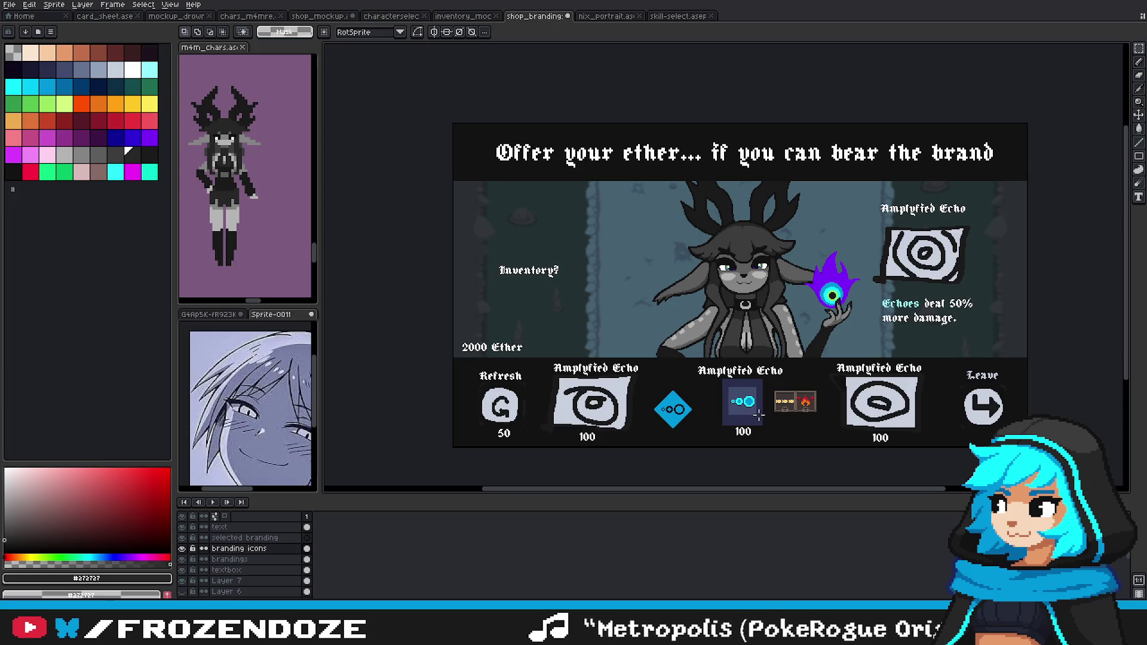
Step: Delete the blue diamond and the fire icon from the middle shop slot
{"action": "left_click", "coordinate": [181, 560]}
{"action": "left_click", "coordinate": [182, 559]}
{"action": "left_click", "coordinate": [230, 560]}
{"action": "left_click_drag", "start_coordinate": [668, 408], "coordinate": [694, 428]}
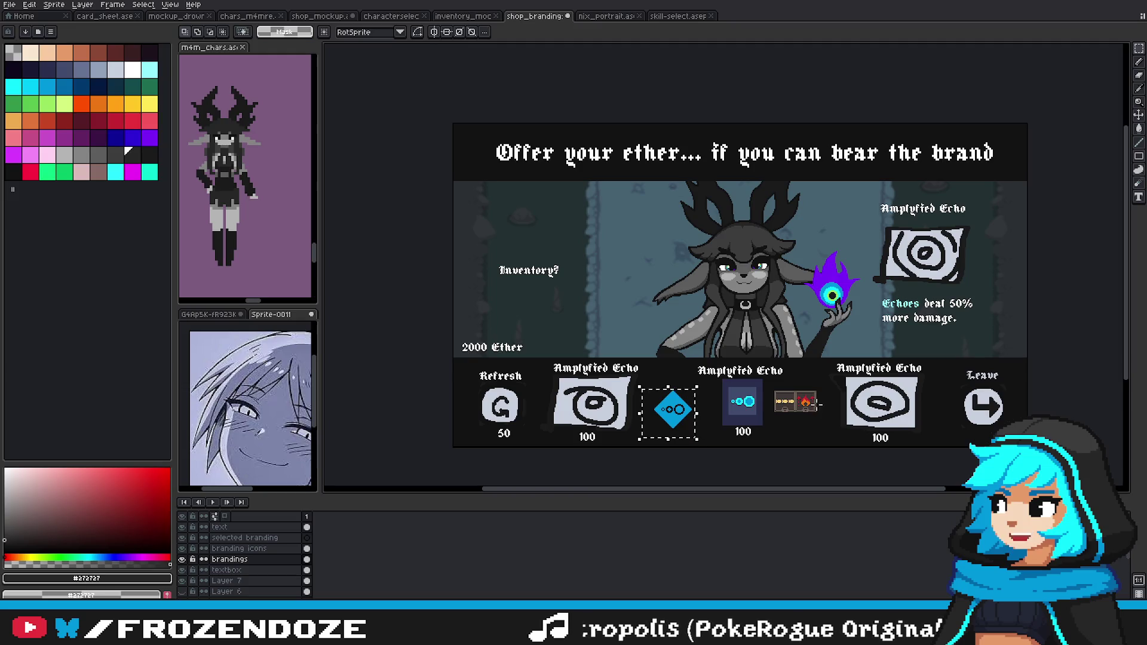
{"action": "key", "text": "Delete"}
{"action": "left_click_drag", "start_coordinate": [833, 387], "coordinate": [770, 424]}
{"action": "left_click", "coordinate": [239, 549]}
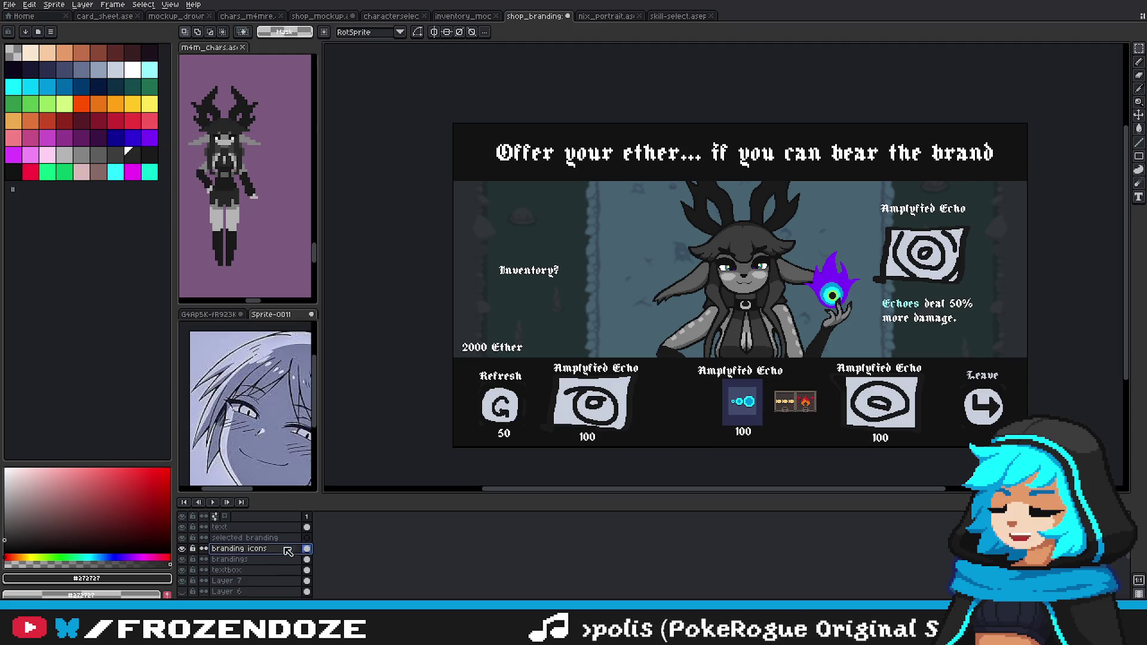
{"action": "left_click_drag", "start_coordinate": [829, 381], "coordinate": [773, 421]}
{"action": "key", "text": "Delete"}
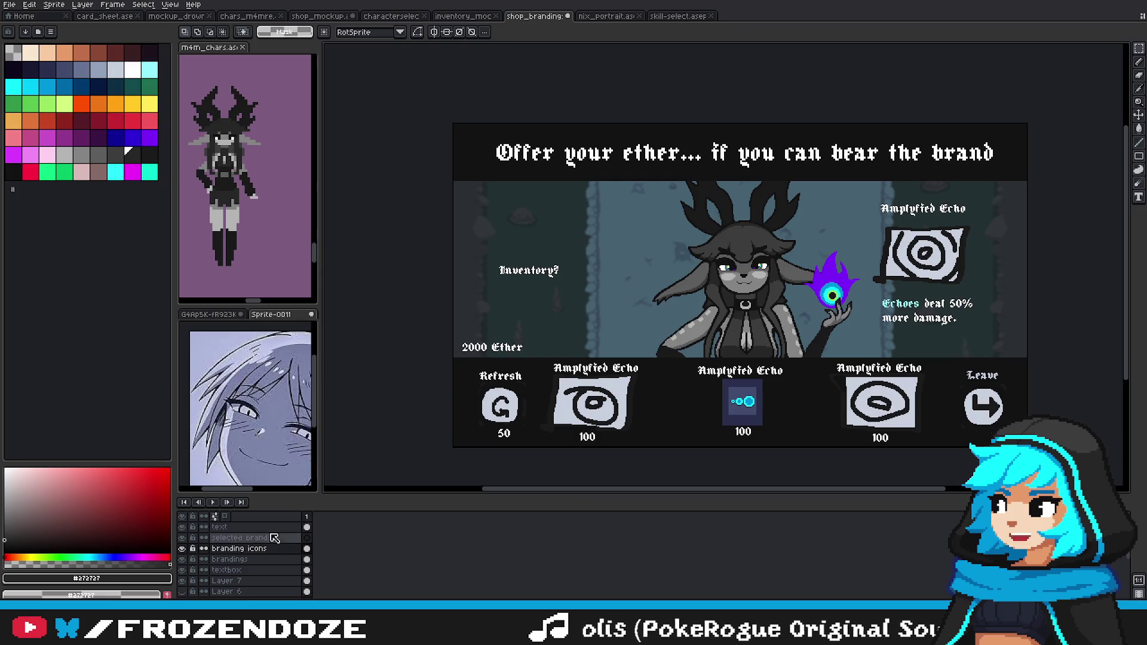
Step: Erase the left and right spiral icons from the slot artwork layer
{"action": "left_click", "coordinate": [228, 560]}
{"action": "left_click_drag", "start_coordinate": [642, 364], "coordinate": [541, 444]}
{"action": "key", "text": "Delete"}
{"action": "left_click_drag", "start_coordinate": [829, 346], "coordinate": [939, 443]}
{"action": "key", "text": "Delete"}
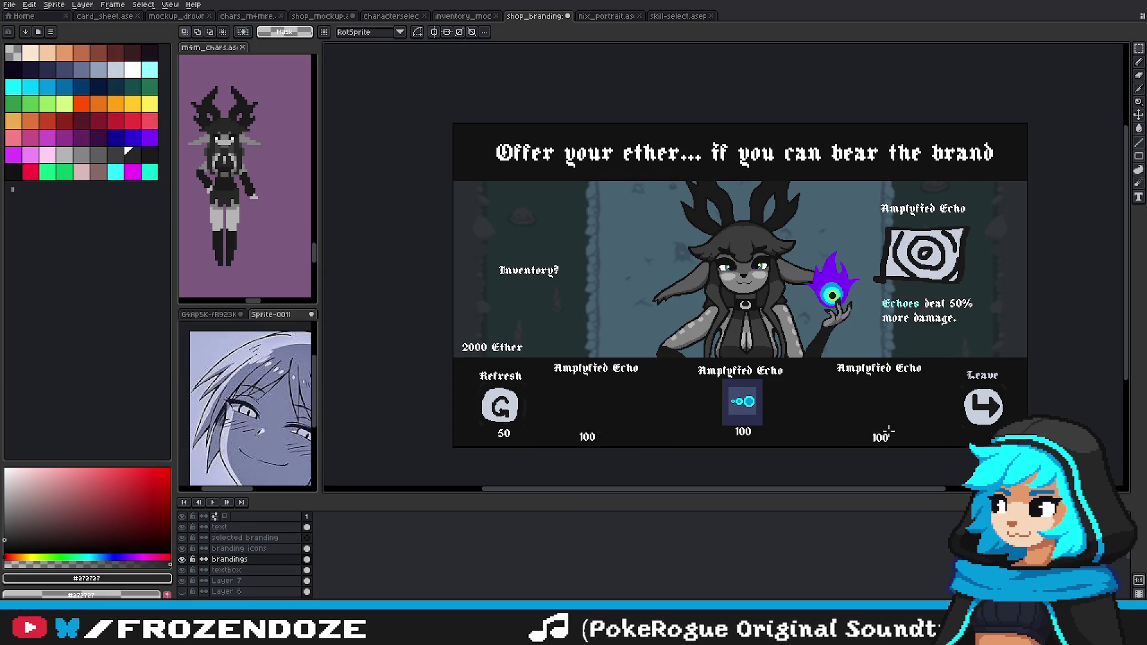
Step: Copy the cyan echo icon into the left and right slots
{"action": "left_click", "coordinate": [239, 548]}
{"action": "mouse_move", "coordinate": [691, 365]}
{"action": "left_mouse_down"}
{"action": "mouse_move", "coordinate": [797, 439]}
{"action": "mouse_move", "coordinate": [610, 411]}
{"action": "left_mouse_up"}
{"action": "mouse_move", "coordinate": [691, 366]}
{"action": "left_mouse_down"}
{"action": "mouse_move", "coordinate": [797, 438]}
{"action": "mouse_move", "coordinate": [880, 413]}
{"action": "left_mouse_up"}
{"action": "key", "text": "ctrl+d"}
Step: Copy the middle slot's dark square into the side slots and shift the right one left
{"action": "left_click", "coordinate": [239, 560]}
{"action": "left_click_drag", "start_coordinate": [698, 348], "coordinate": [789, 447]}
{"action": "mouse_move", "coordinate": [750, 414]}
{"action": "left_mouse_down"}
{"action": "mouse_move", "coordinate": [594, 414]}
{"action": "mouse_move", "coordinate": [884, 412]}
{"action": "left_mouse_up"}
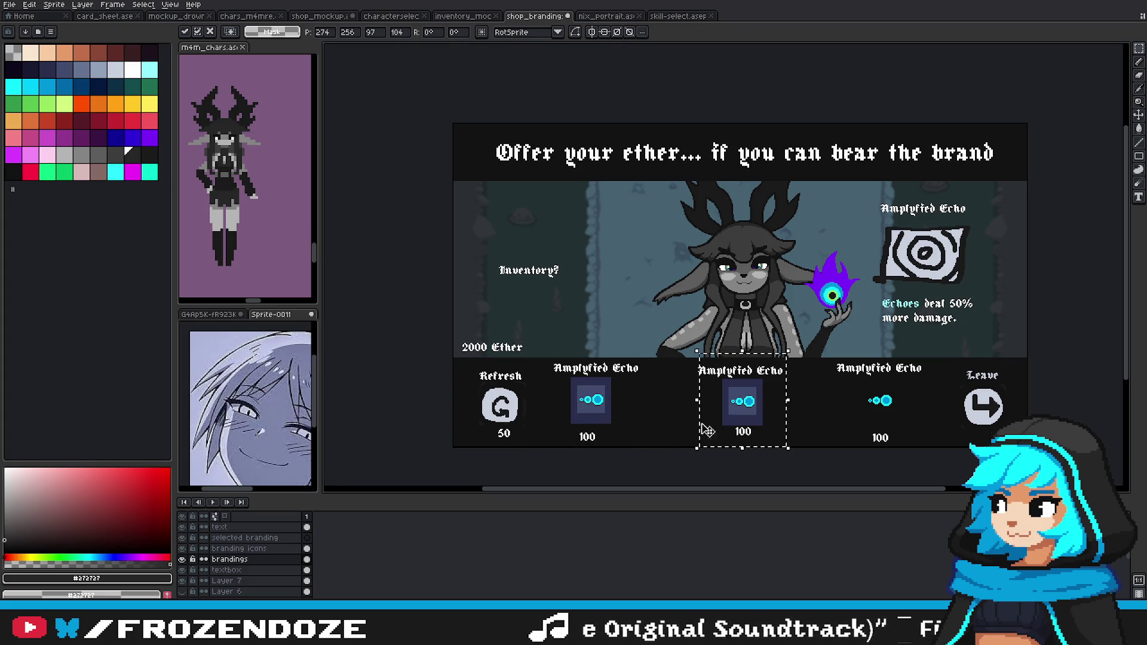
{"action": "key", "text": "ctrl+d"}
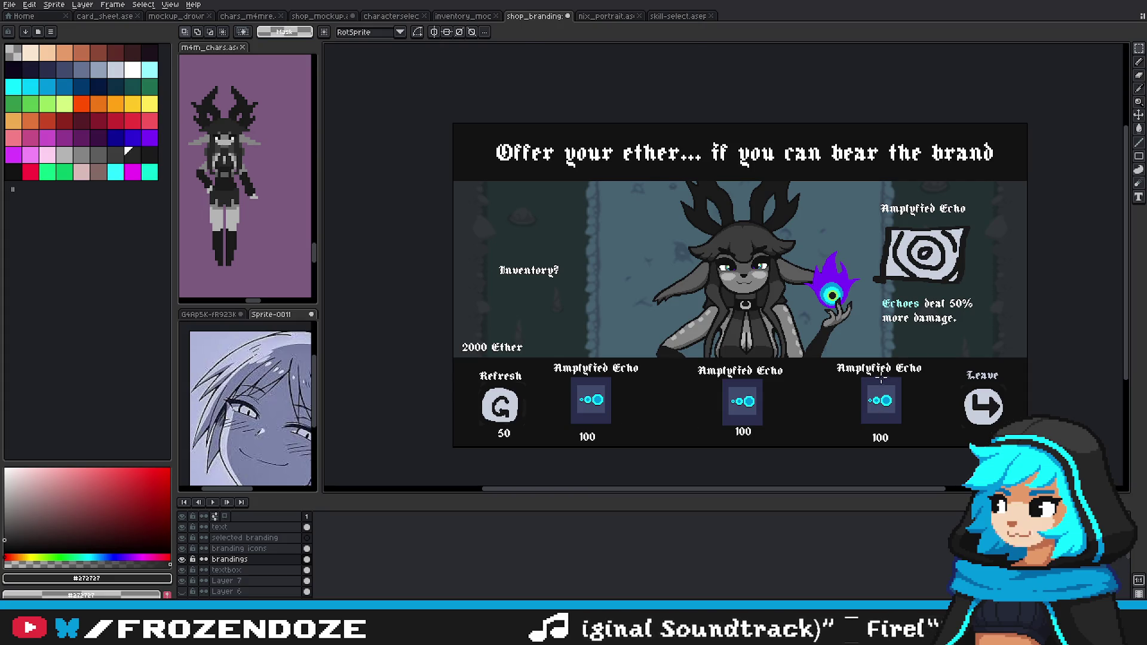
{"action": "scroll", "coordinate": [882, 378], "scroll_direction": "up", "scroll_amount": 2}
{"action": "scroll", "coordinate": [908, 394], "scroll_direction": "down", "scroll_amount": 2}
{"action": "left_click_drag", "start_coordinate": [831, 233], "coordinate": [969, 397]}
Step: Align the side dark squares and centre the echo icons on them
{"action": "mouse_move", "coordinate": [924, 333]}
{"action": "left_mouse_down"}
{"action": "mouse_move", "coordinate": [802, 335]}
{"action": "mouse_move", "coordinate": [824, 332]}
{"action": "left_mouse_up"}
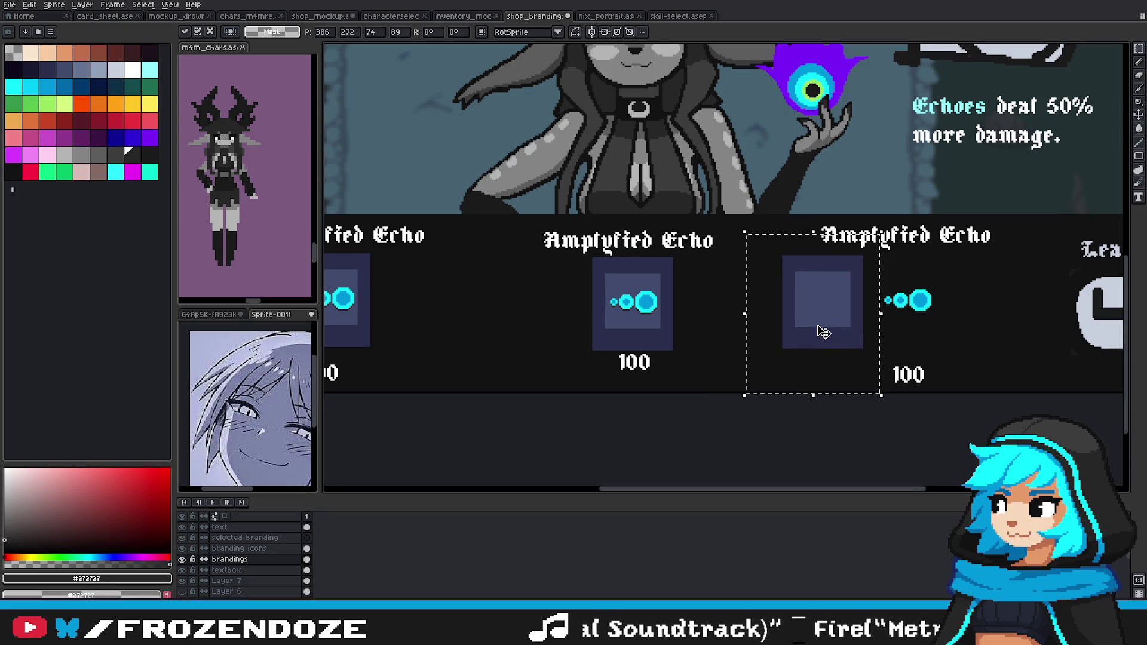
{"action": "scroll", "coordinate": [824, 333], "scroll_direction": "left", "scroll_amount": 3}
{"action": "mouse_move", "coordinate": [356, 233]}
{"action": "left_mouse_down"}
{"action": "mouse_move", "coordinate": [499, 365]}
{"action": "mouse_move", "coordinate": [559, 329]}
{"action": "left_mouse_up"}
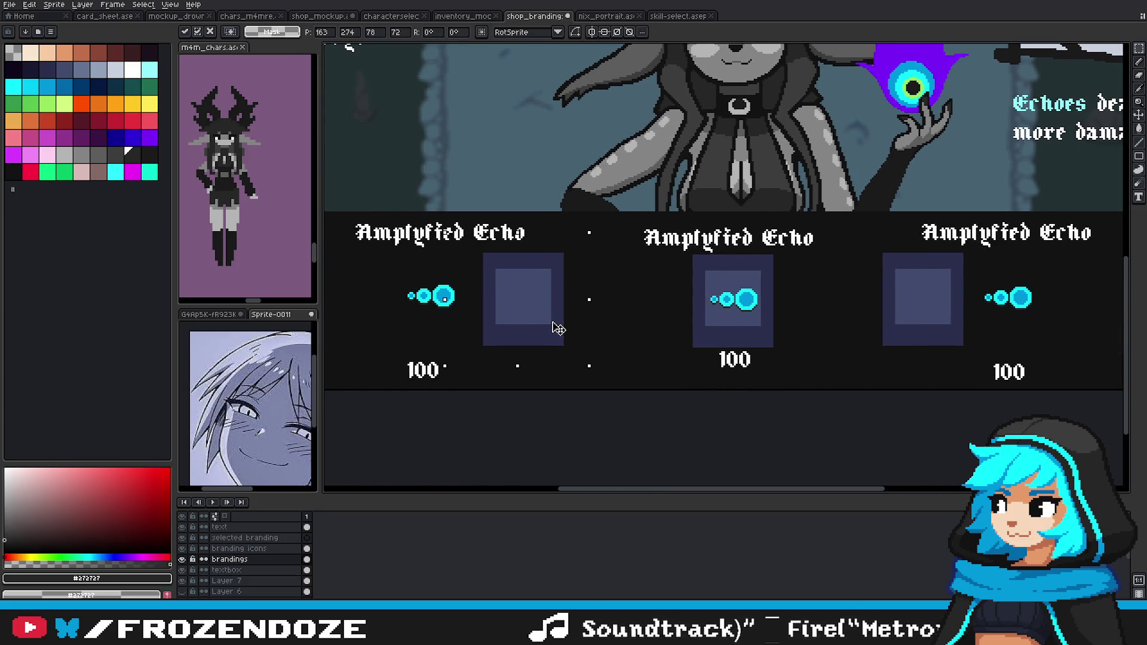
{"action": "key", "text": "ctrl+d"}
{"action": "left_click", "coordinate": [239, 548]}
{"action": "mouse_move", "coordinate": [362, 253]}
{"action": "left_mouse_down"}
{"action": "mouse_move", "coordinate": [492, 330]}
{"action": "mouse_move", "coordinate": [564, 327]}
{"action": "left_mouse_up"}
{"action": "mouse_move", "coordinate": [974, 266]}
{"action": "left_mouse_down"}
{"action": "mouse_move", "coordinate": [1056, 332]}
{"action": "mouse_move", "coordinate": [938, 307]}
{"action": "left_mouse_up"}
{"action": "left_click", "coordinate": [219, 527]}
Step: Centre the left and right 100 price labels beneath their icons
{"action": "left_click_drag", "start_coordinate": [374, 312], "coordinate": [543, 389]}
{"action": "left_click_drag", "start_coordinate": [453, 382], "coordinate": [546, 382]}
{"action": "mouse_move", "coordinate": [948, 342]}
{"action": "left_mouse_down"}
{"action": "mouse_move", "coordinate": [1035, 396]}
{"action": "mouse_move", "coordinate": [928, 366]}
{"action": "left_mouse_up"}
{"action": "mouse_move", "coordinate": [693, 338]}
{"action": "left_mouse_down"}
{"action": "mouse_move", "coordinate": [799, 392]}
{"action": "mouse_move", "coordinate": [761, 384]}
{"action": "left_mouse_up"}
Step: Reposition the three Amplyfied Echo titles over their slots
{"action": "mouse_move", "coordinate": [340, 196]}
{"action": "left_mouse_down"}
{"action": "mouse_move", "coordinate": [569, 278]}
{"action": "mouse_move", "coordinate": [615, 245]}
{"action": "left_mouse_up"}
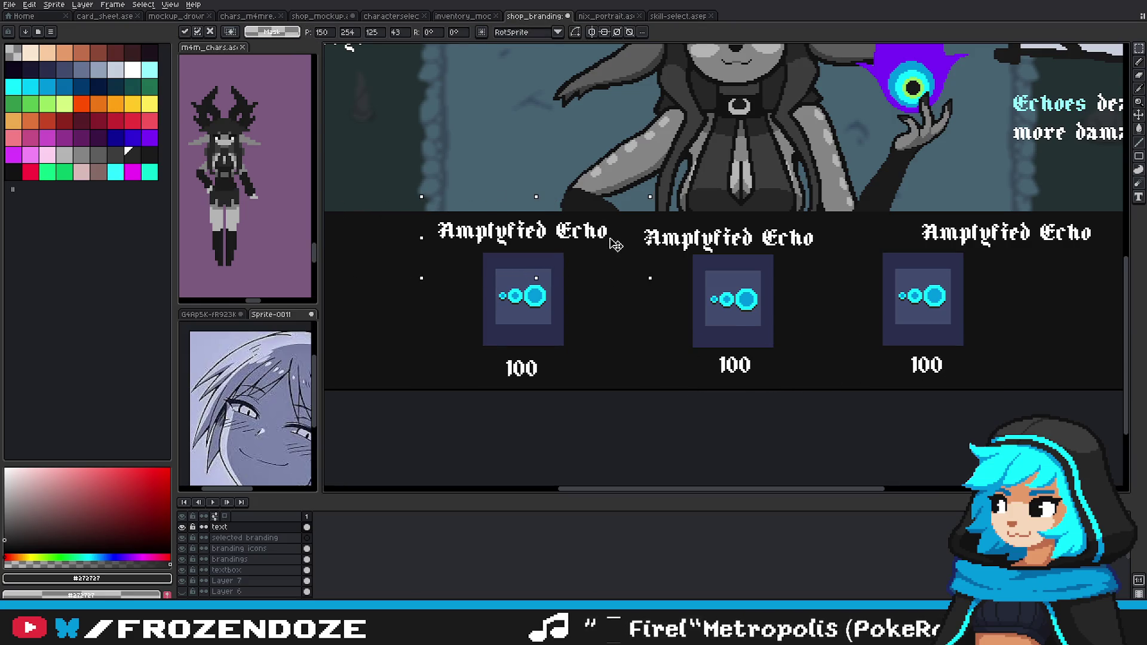
{"action": "key", "text": "ctrl+d"}
{"action": "left_click_drag", "start_coordinate": [637, 200], "coordinate": [842, 257]}
{"action": "left_click_drag", "start_coordinate": [885, 186], "coordinate": [1087, 278]}
{"action": "left_click_drag", "start_coordinate": [1015, 245], "coordinate": [940, 244]}
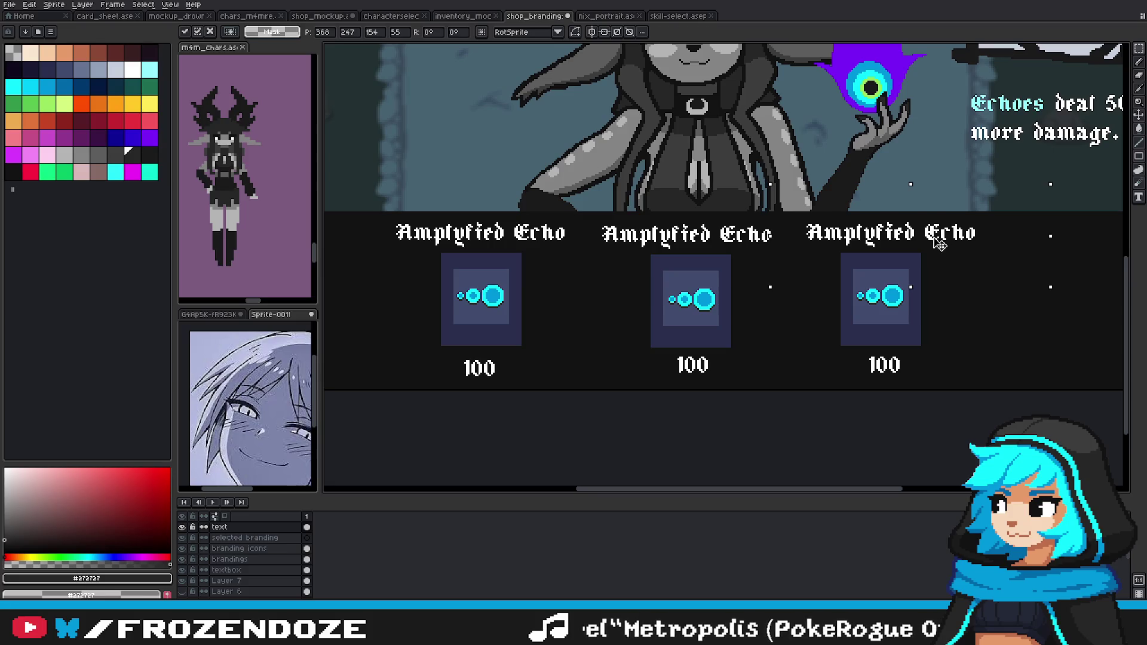
Step: Delete the three Amplyfied Echo titles above the slots
{"action": "left_click_drag", "start_coordinate": [585, 195], "coordinate": [785, 273]}
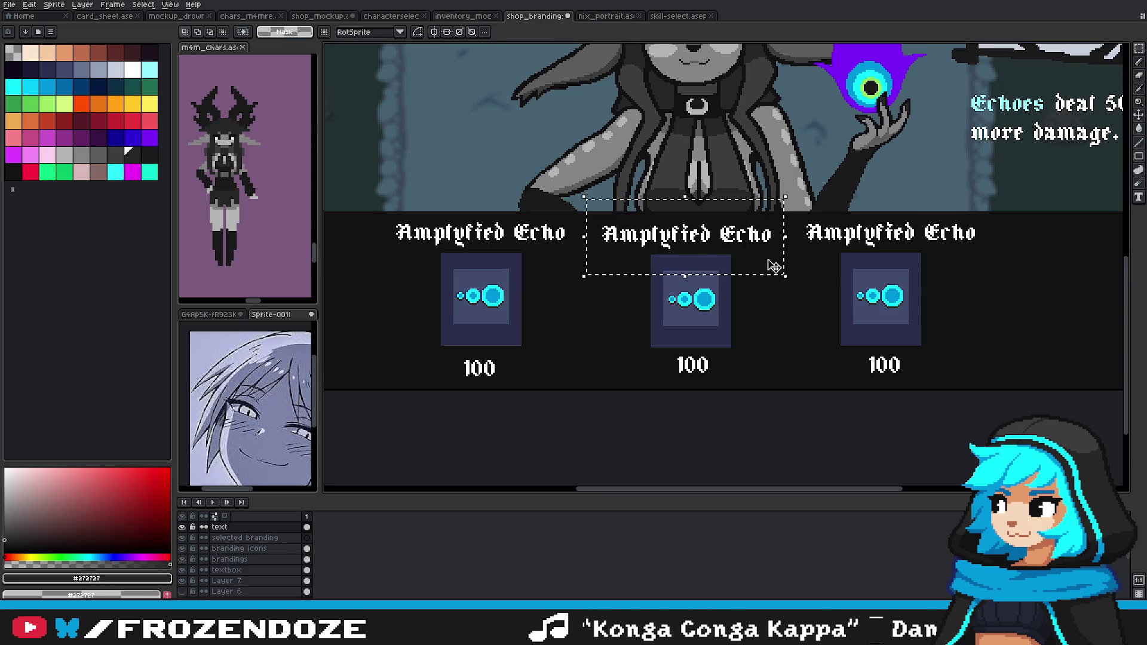
{"action": "scroll", "coordinate": [785, 295], "scroll_direction": "down", "scroll_amount": 4}
{"action": "scroll", "coordinate": [715, 323], "scroll_direction": "up", "scroll_amount": 2}
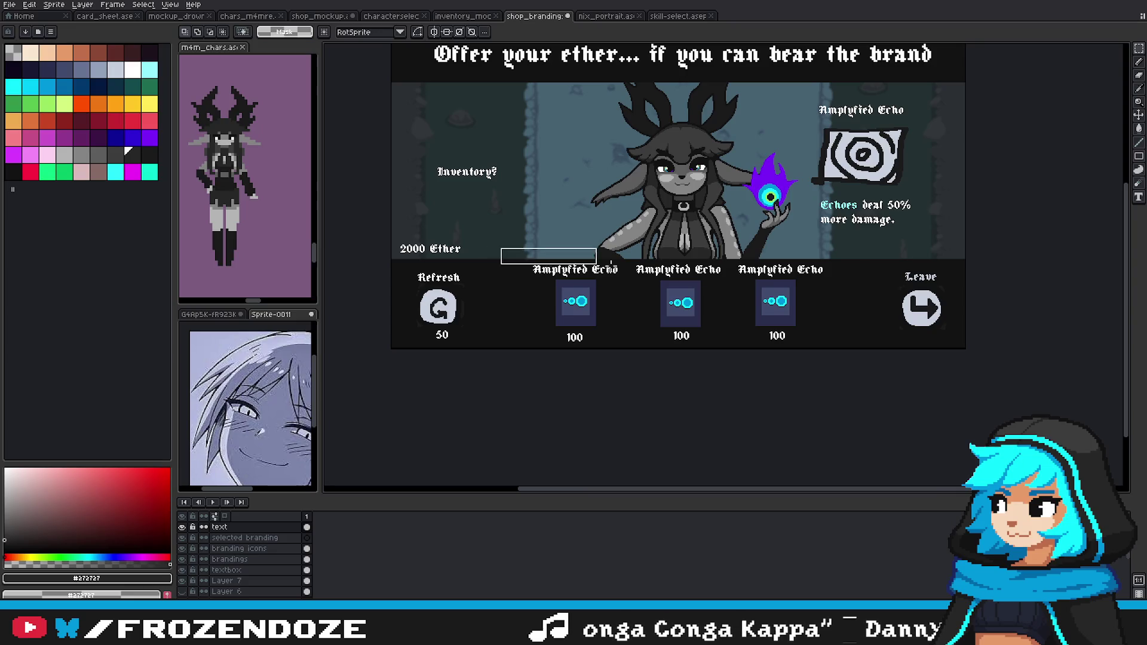
{"action": "key", "text": "Delete"}
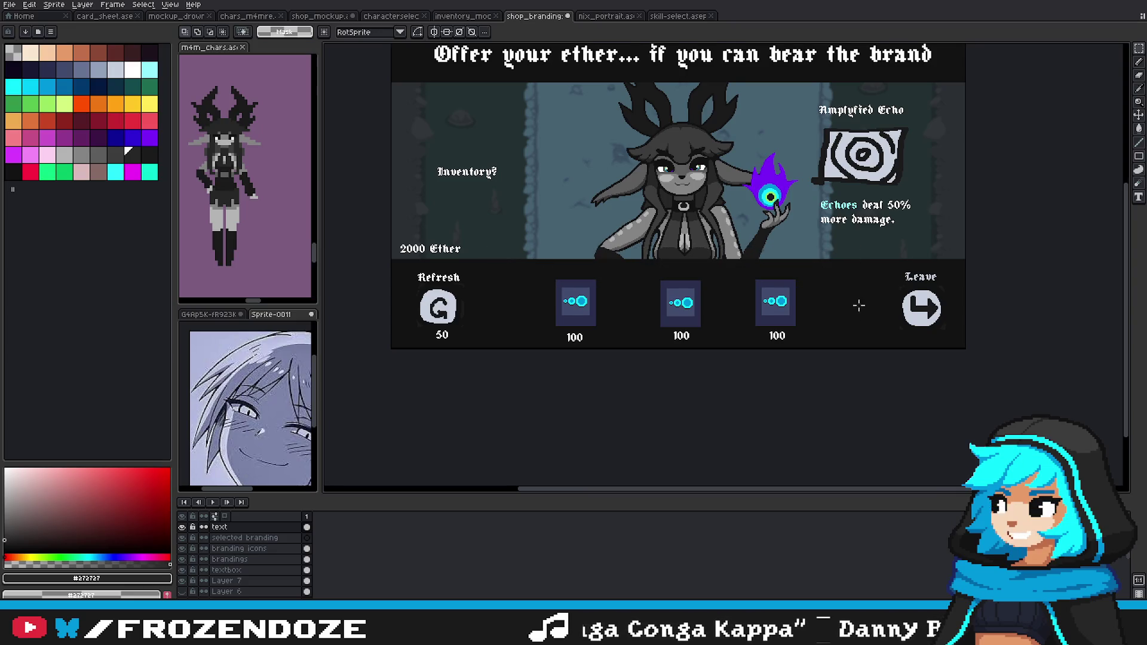
{"action": "left_click_drag", "start_coordinate": [858, 307], "coordinate": [889, 339]}
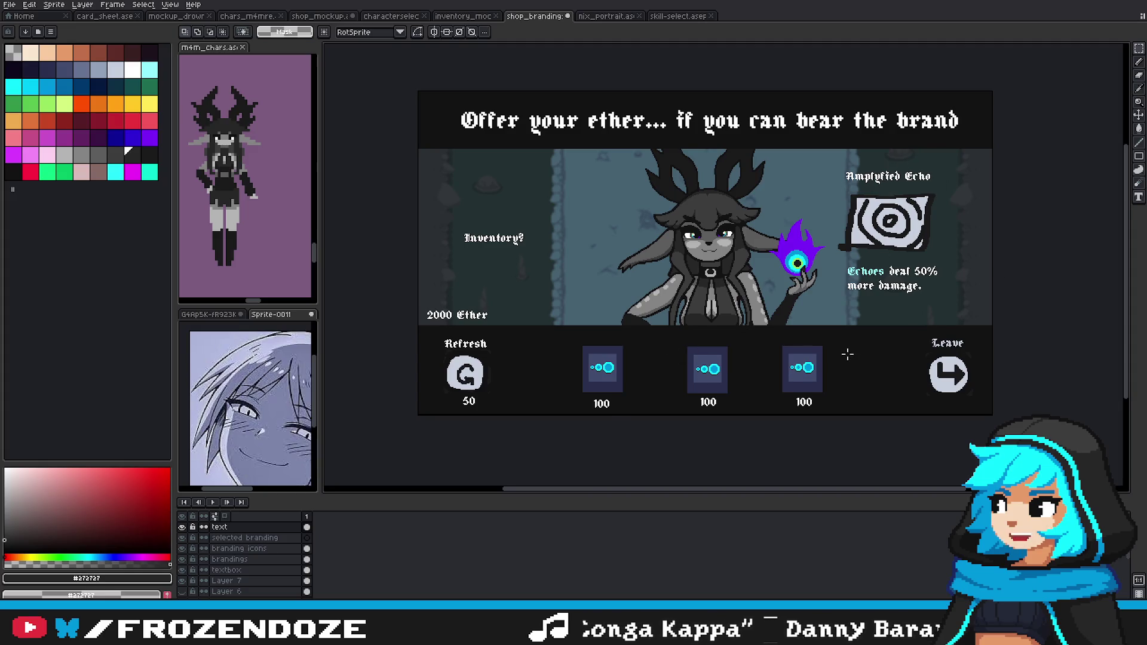
{"action": "scroll", "coordinate": [848, 354], "scroll_direction": "left", "scroll_amount": 2}
{"action": "left_click_drag", "start_coordinate": [904, 339], "coordinate": [894, 347]}
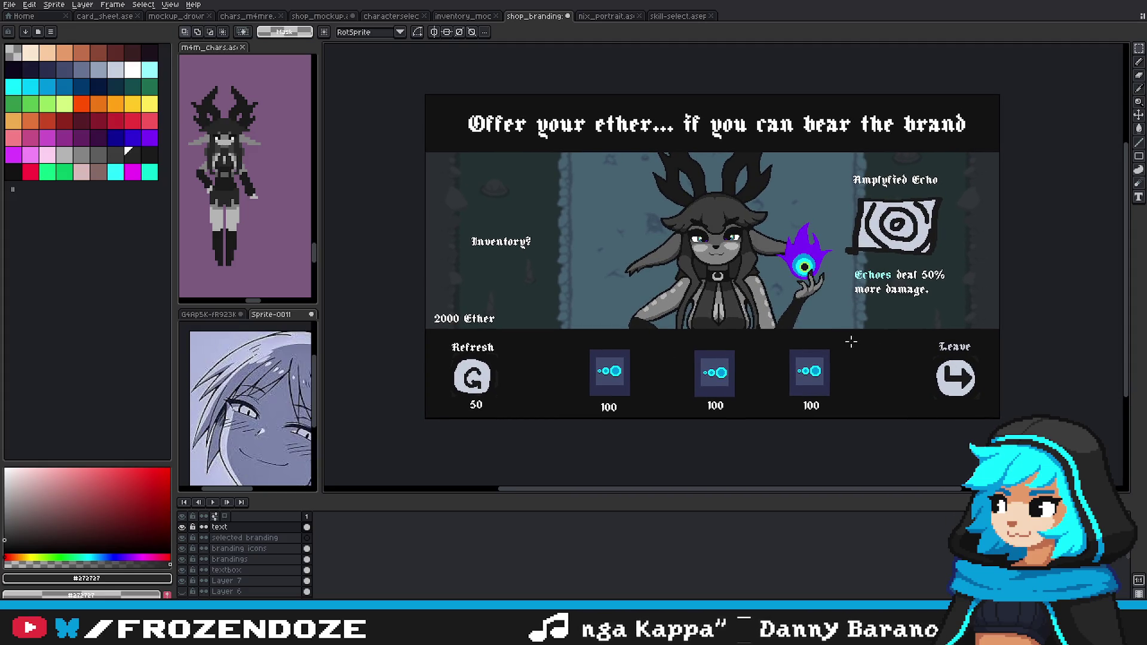
{"action": "key", "text": "ctrl+v"}
{"action": "key", "text": "Return"}
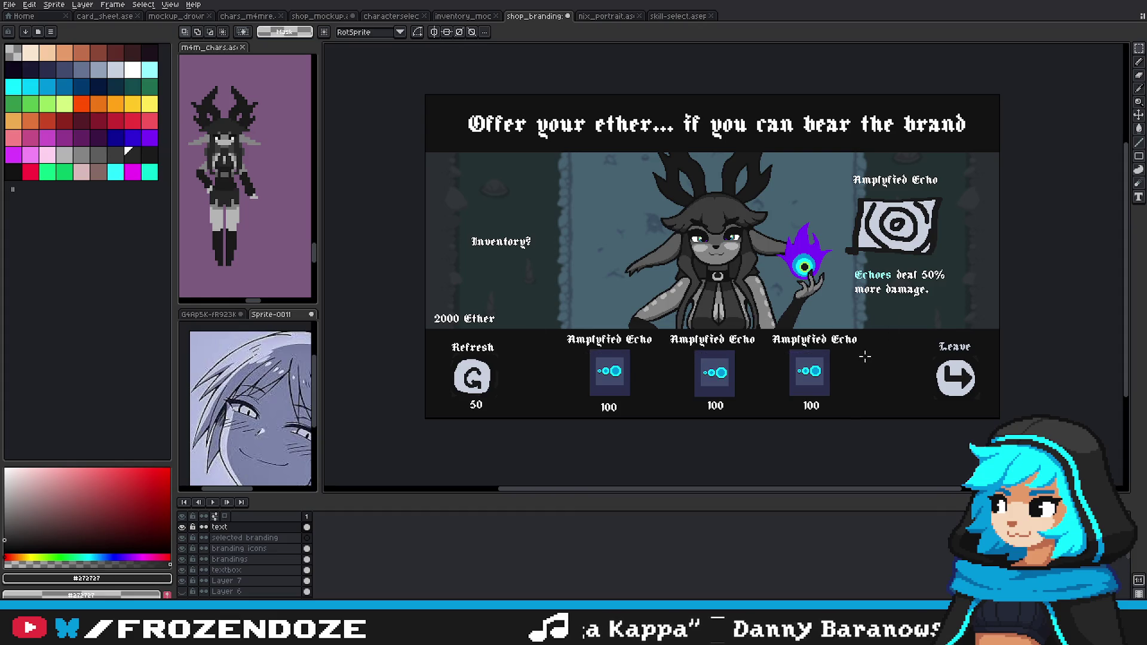
{"action": "key", "text": "ctrl+z"}
{"action": "key", "text": "ctrl+v"}
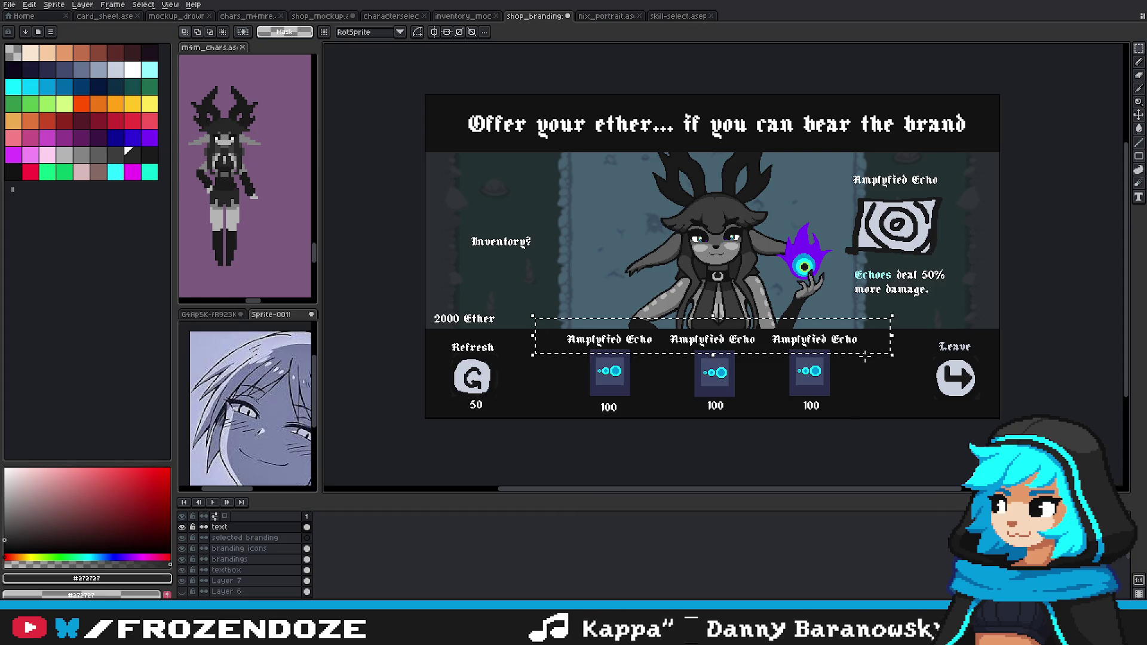
{"action": "key", "text": "ctrl+z"}
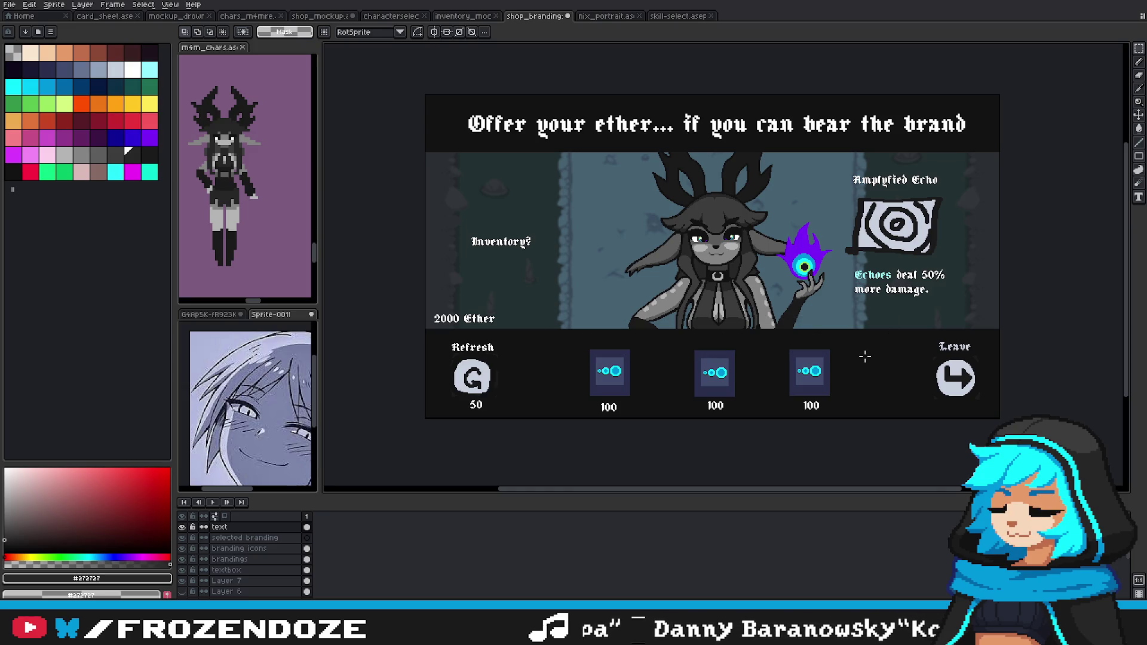
{"action": "scroll", "coordinate": [630, 361], "scroll_direction": "up", "scroll_amount": 2}
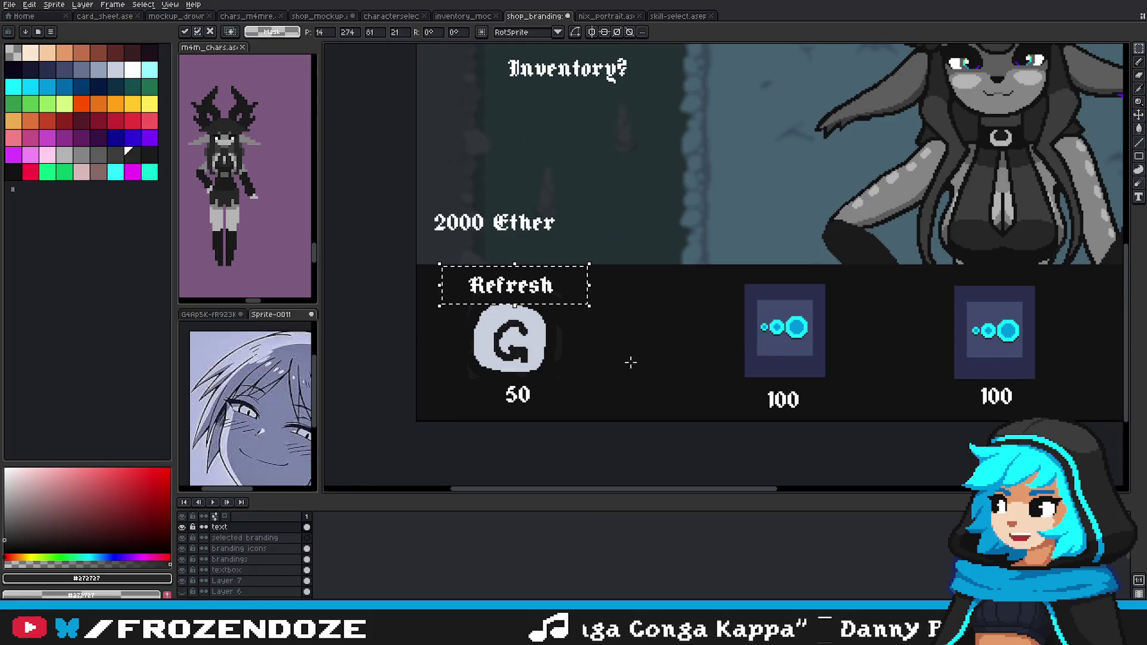
{"action": "left_click_drag", "start_coordinate": [489, 378], "coordinate": [550, 410]}
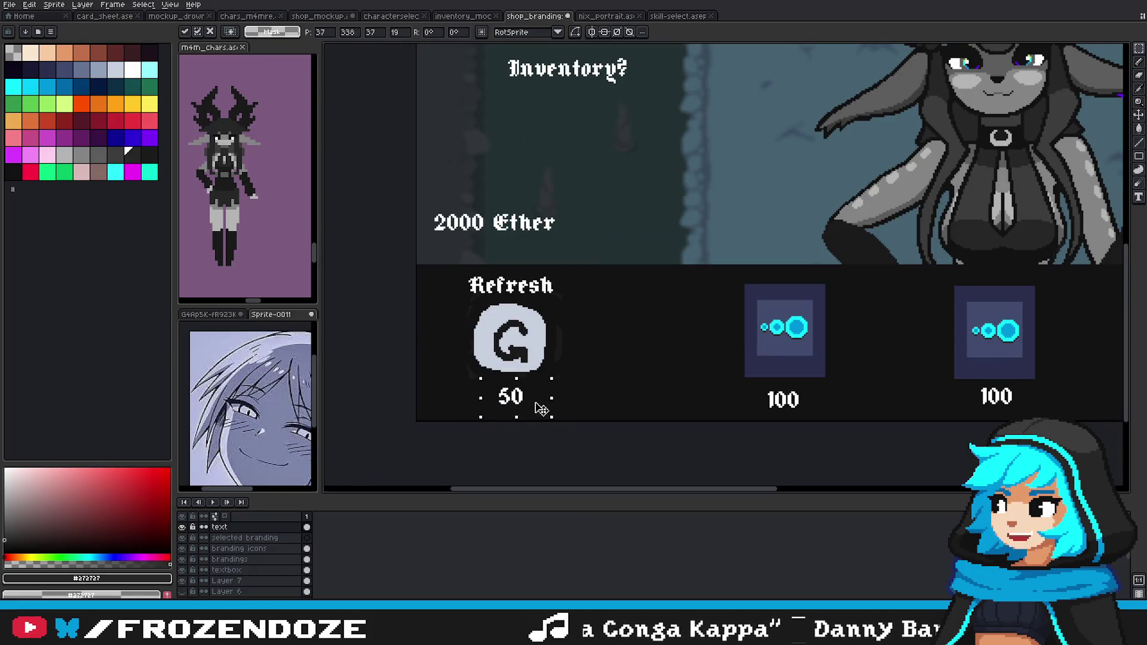
{"action": "scroll", "coordinate": [538, 407], "scroll_direction": "right", "scroll_amount": 5}
{"action": "scroll", "coordinate": [629, 310], "scroll_direction": "right", "scroll_amount": 4}
{"action": "mouse_move", "coordinate": [766, 220]}
{"action": "left_mouse_down"}
{"action": "mouse_move", "coordinate": [855, 258]}
{"action": "mouse_move", "coordinate": [860, 375]}
{"action": "left_mouse_up"}
{"action": "key", "text": "Return"}
{"action": "scroll", "coordinate": [859, 374], "scroll_direction": "down", "scroll_amount": 3}
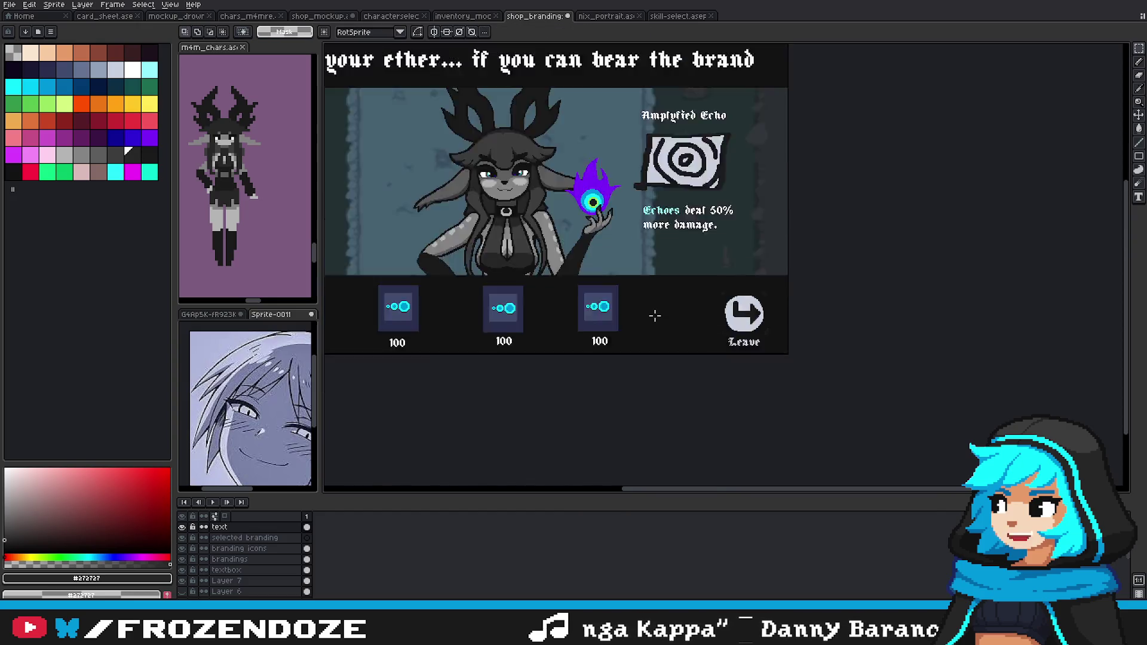
{"action": "scroll", "coordinate": [885, 373], "scroll_direction": "down", "scroll_amount": 1}
{"action": "scroll", "coordinate": [922, 373], "scroll_direction": "up", "scroll_amount": 2}
{"action": "key", "text": "ctrl+z"}
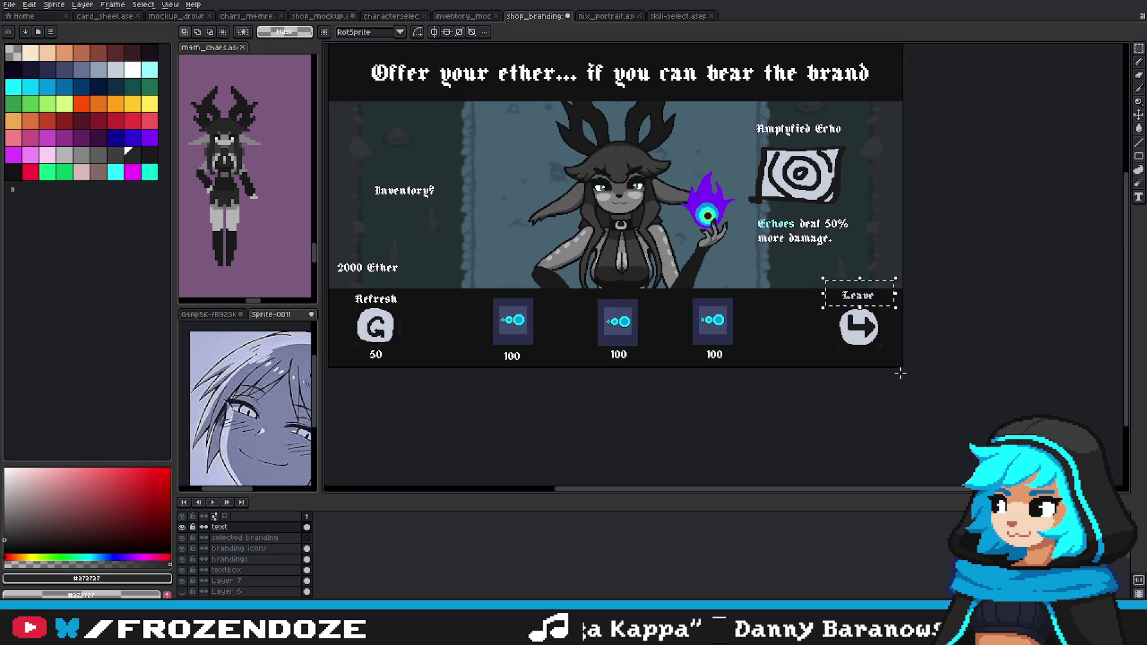
{"action": "scroll", "coordinate": [874, 323], "scroll_direction": "up", "scroll_amount": 1}
{"action": "left_click_drag", "start_coordinate": [866, 279], "coordinate": [865, 289]}
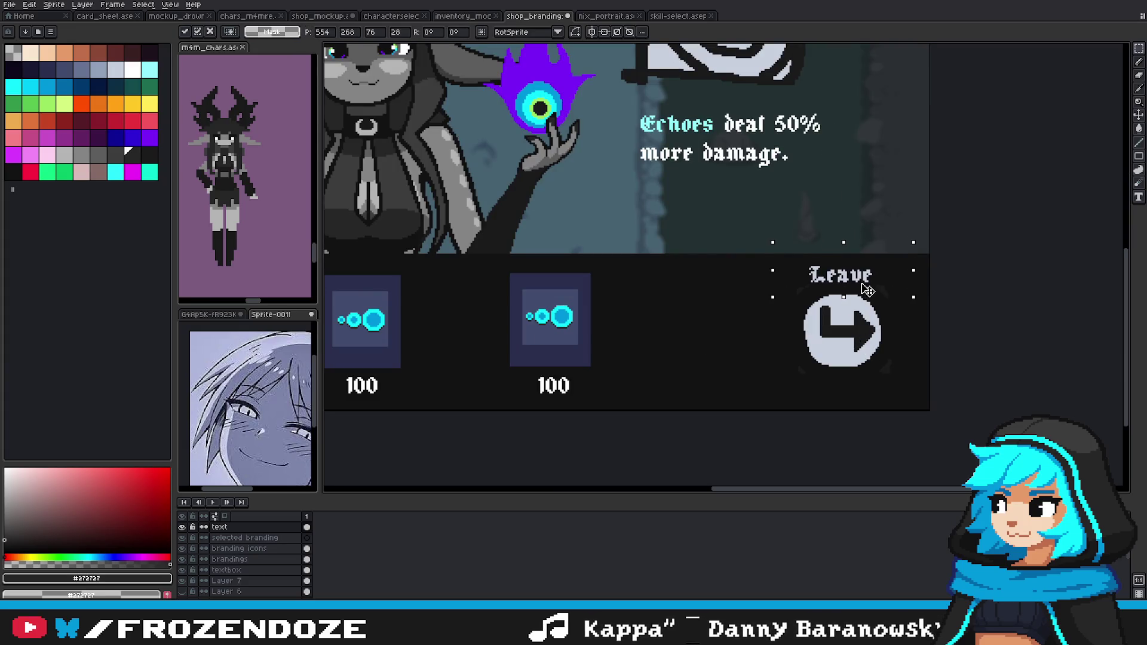
{"action": "key", "text": "Return"}
{"action": "scroll", "coordinate": [935, 377], "scroll_direction": "down", "scroll_amount": 2}
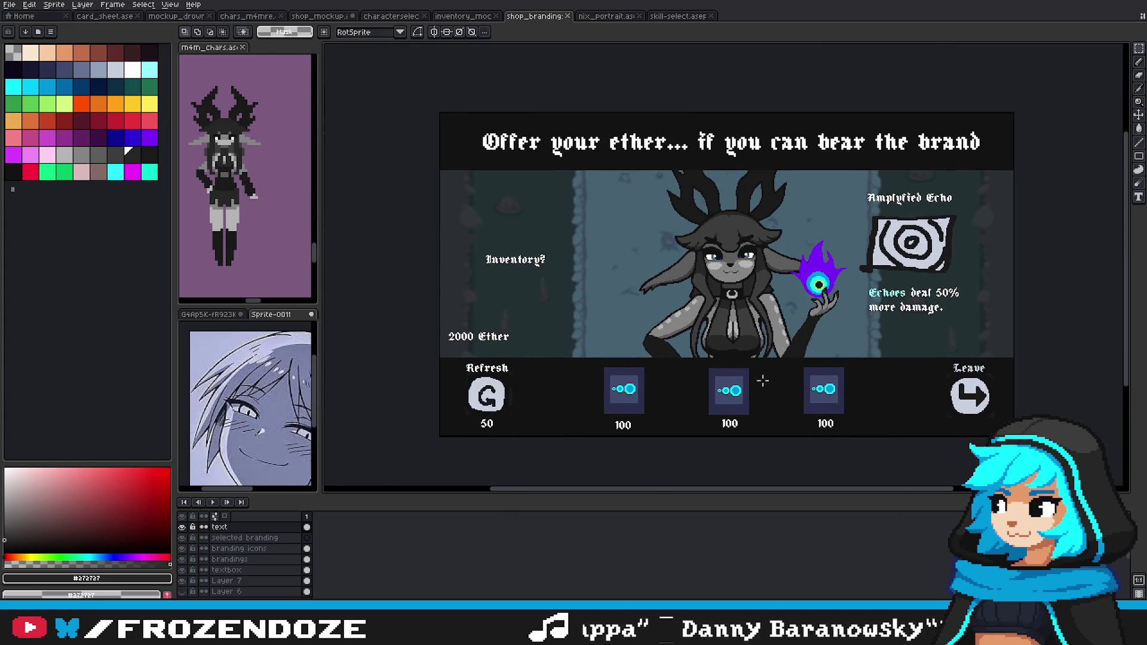
{"action": "scroll", "coordinate": [763, 381], "scroll_direction": "right", "scroll_amount": 2}
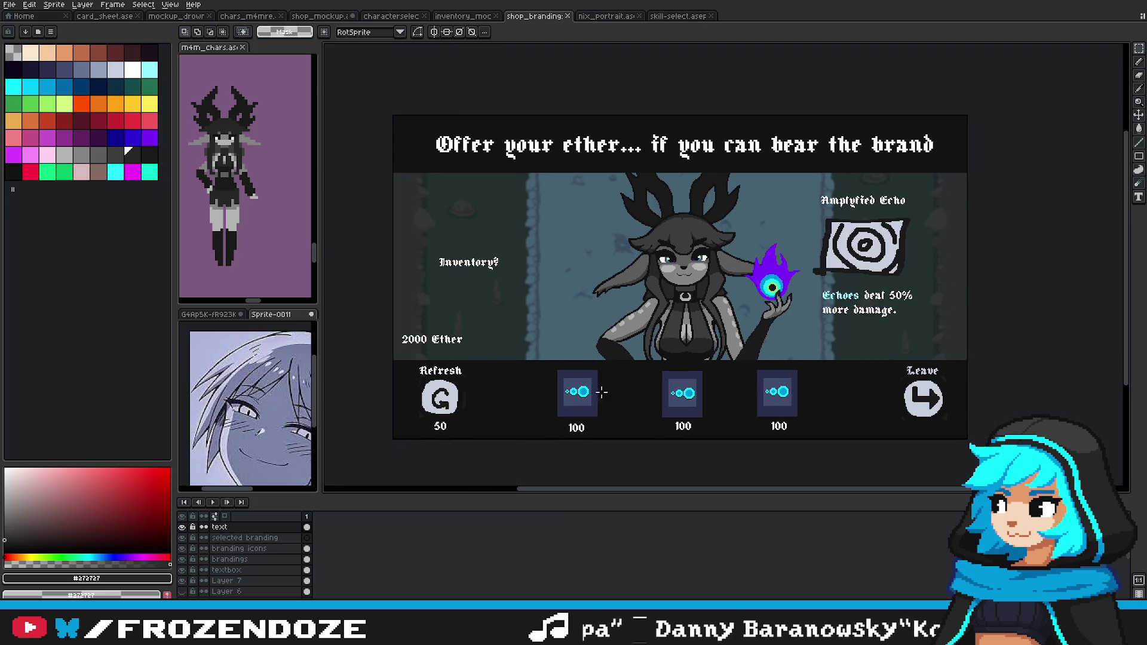
{"action": "scroll", "coordinate": [784, 412], "scroll_direction": "left", "scroll_amount": 1}
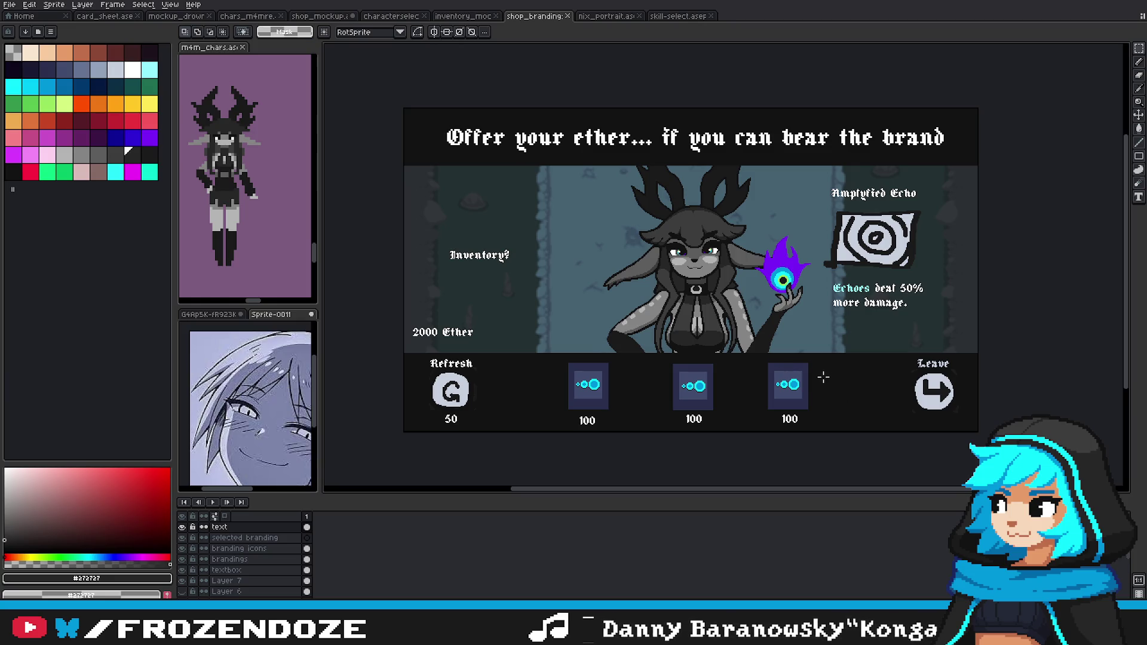
{"action": "scroll", "coordinate": [824, 377], "scroll_direction": "down", "scroll_amount": 1}
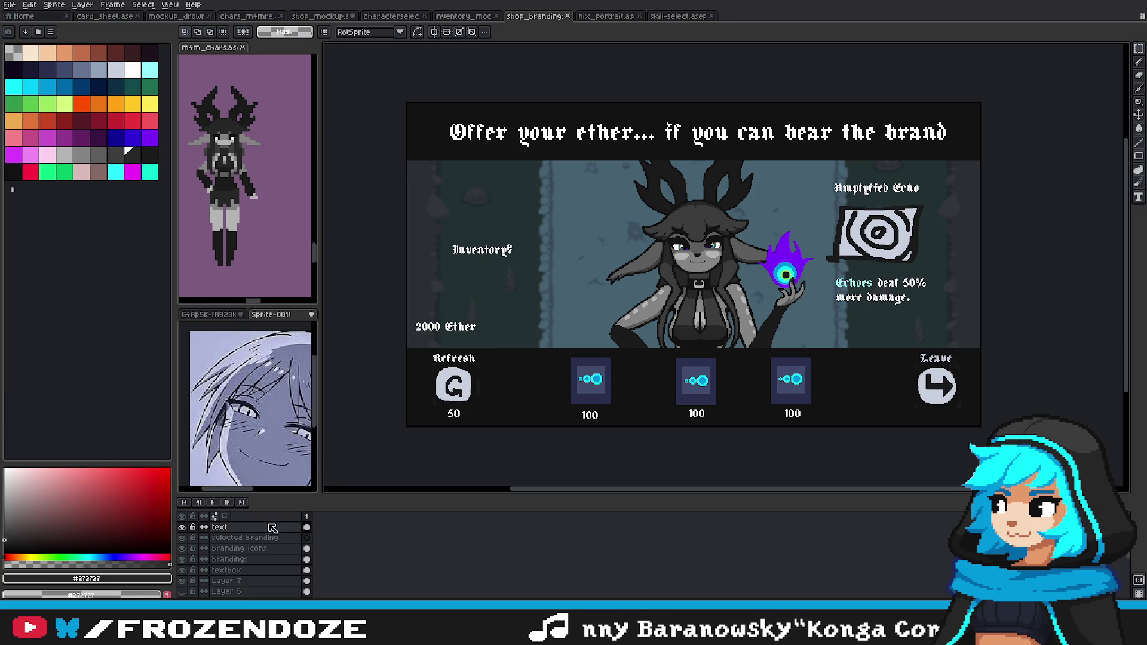
Step: Shift the first echo icon and its dark square to the right
{"action": "left_click", "coordinate": [206, 548]}
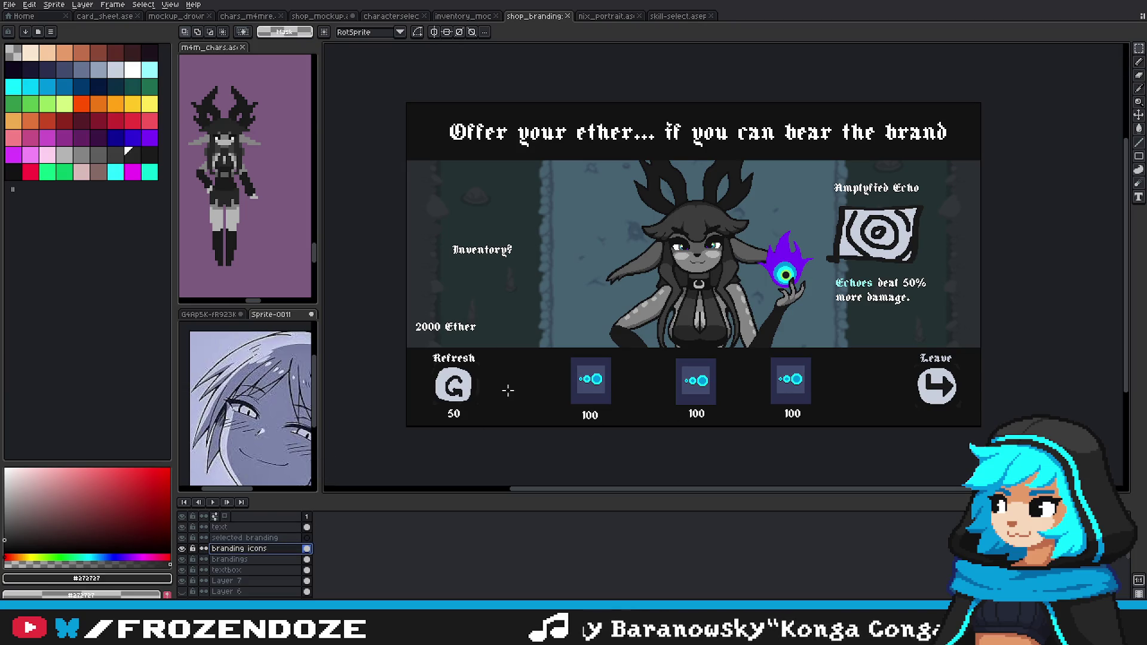
{"action": "mouse_move", "coordinate": [558, 357]}
{"action": "left_mouse_down"}
{"action": "mouse_move", "coordinate": [615, 426]}
{"action": "mouse_move", "coordinate": [626, 418]}
{"action": "left_mouse_up"}
{"action": "left_click", "coordinate": [230, 559]}
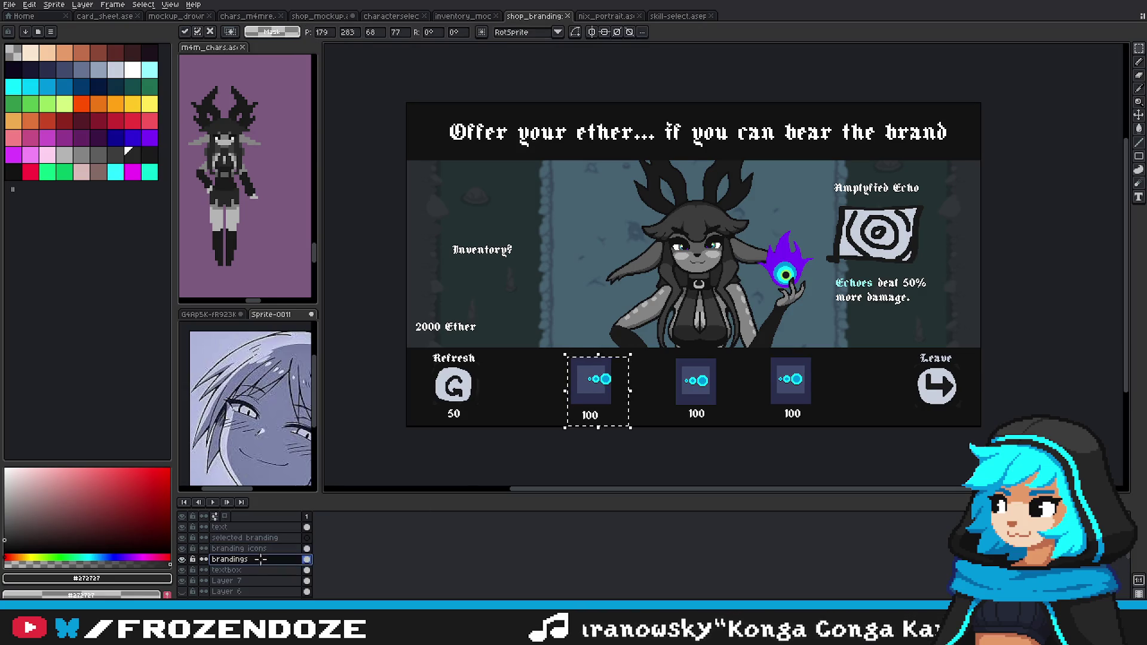
{"action": "mouse_move", "coordinate": [542, 331]}
{"action": "left_mouse_down"}
{"action": "mouse_move", "coordinate": [658, 424]}
{"action": "mouse_move", "coordinate": [637, 427]}
{"action": "left_mouse_up"}
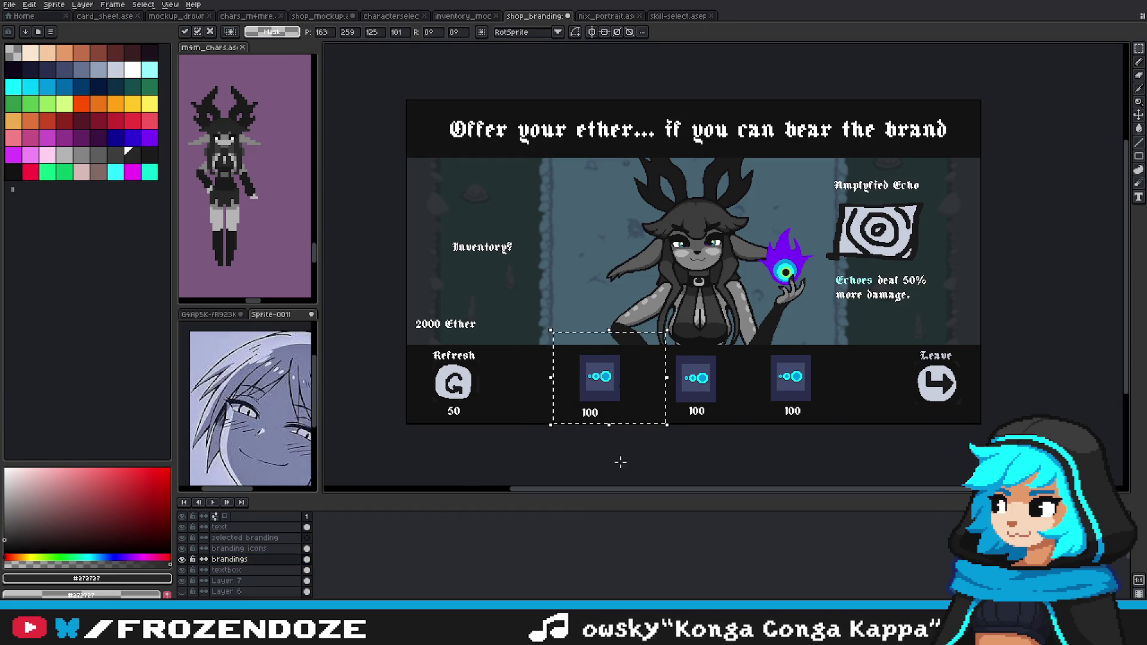
{"action": "left_click", "coordinate": [619, 432]}
Step: Fill the notch on the first dark square's right edge with its blue, using the pencil
{"action": "scroll", "coordinate": [619, 425], "scroll_direction": "up", "scroll_amount": 2}
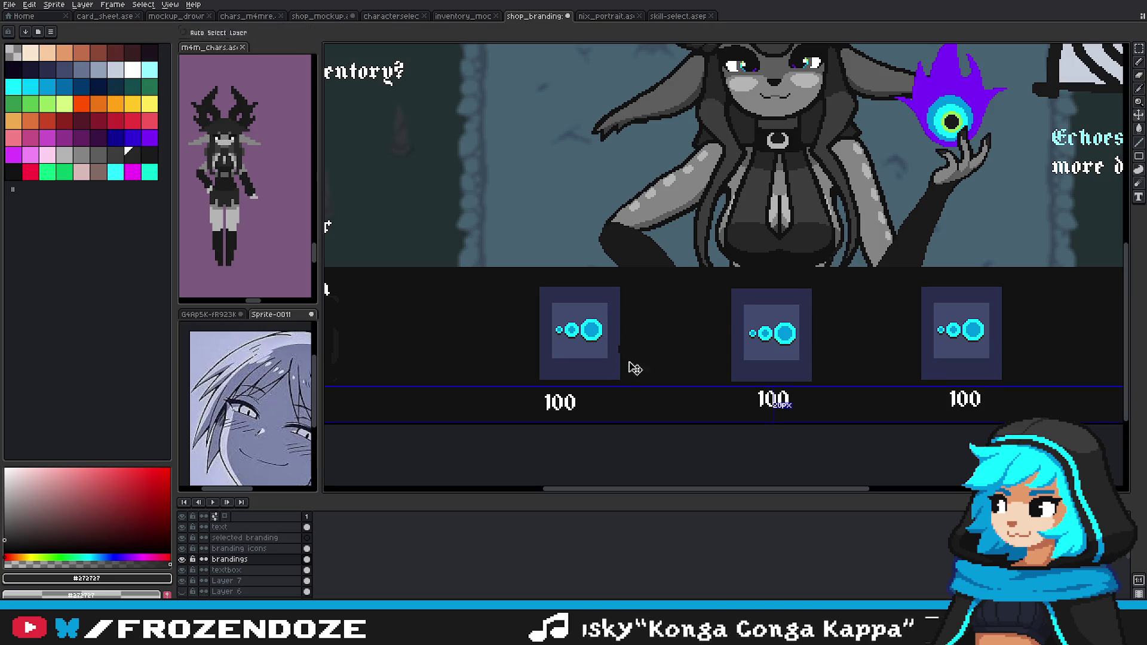
{"action": "scroll", "coordinate": [615, 345], "scroll_direction": "up", "scroll_amount": 3}
{"action": "key", "text": "b"}
{"action": "left_click", "coordinate": [594, 382], "text": "alt"}
{"action": "left_click_drag", "start_coordinate": [612, 392], "coordinate": [614, 354]}
Step: Toggle the slot background and echo icon layers to check the result
{"action": "left_click", "coordinate": [183, 571]}
{"action": "left_click", "coordinate": [183, 570]}
{"action": "left_click", "coordinate": [183, 549]}
{"action": "left_click", "coordinate": [183, 548]}
{"action": "left_click", "coordinate": [210, 550]}
{"action": "scroll", "coordinate": [721, 444], "scroll_direction": "down", "scroll_amount": 2}
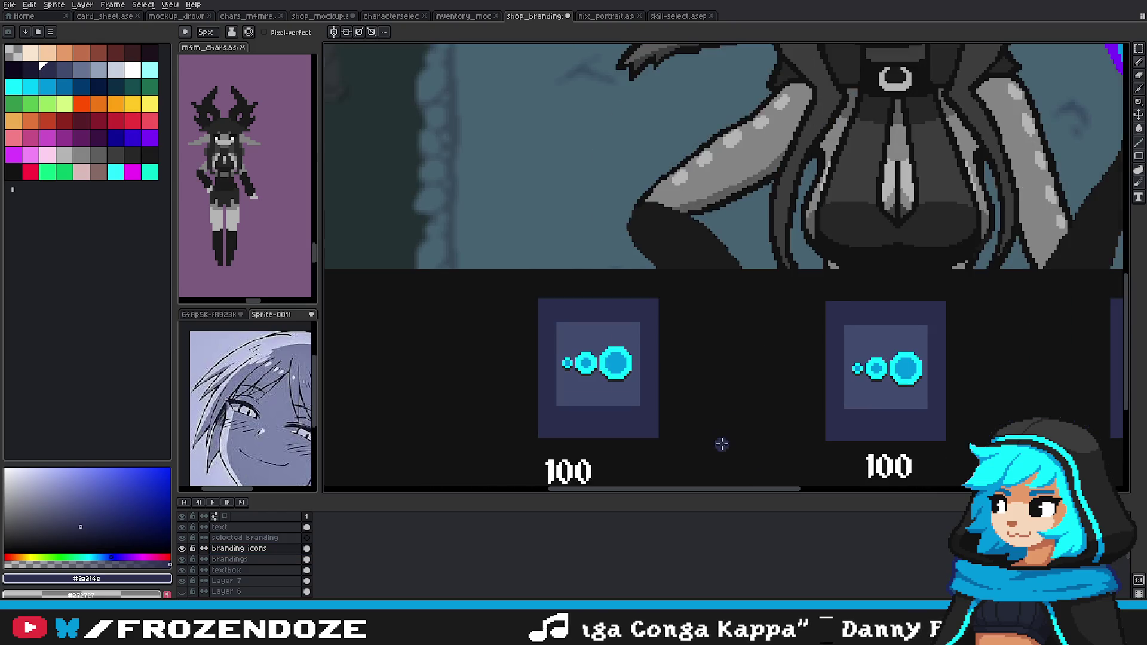
Step: Marquee the first 100 price label on the text layer, then deselect it
{"action": "left_click", "coordinate": [220, 527]}
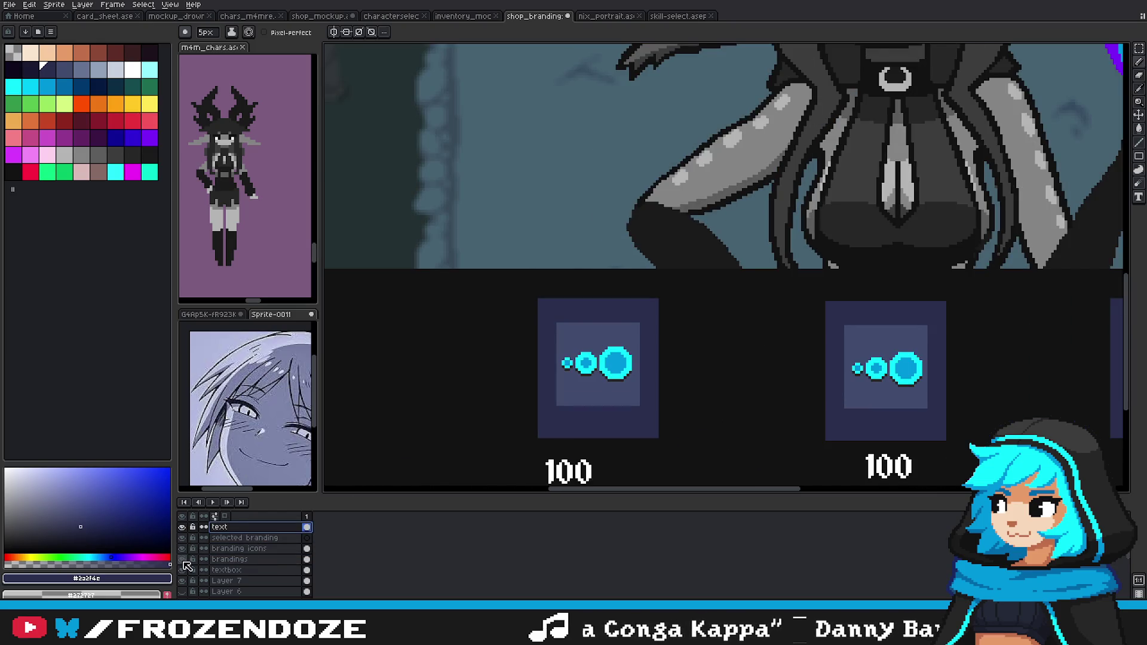
{"action": "scroll", "coordinate": [720, 342], "scroll_direction": "down", "scroll_amount": 5}
{"action": "key", "text": "m"}
{"action": "scroll", "coordinate": [732, 362], "scroll_direction": "up", "scroll_amount": 3}
{"action": "left_click_drag", "start_coordinate": [559, 389], "coordinate": [652, 429]}
{"action": "scroll", "coordinate": [642, 419], "scroll_direction": "down", "scroll_amount": 3}
{"action": "scroll", "coordinate": [652, 419], "scroll_direction": "up", "scroll_amount": 3}
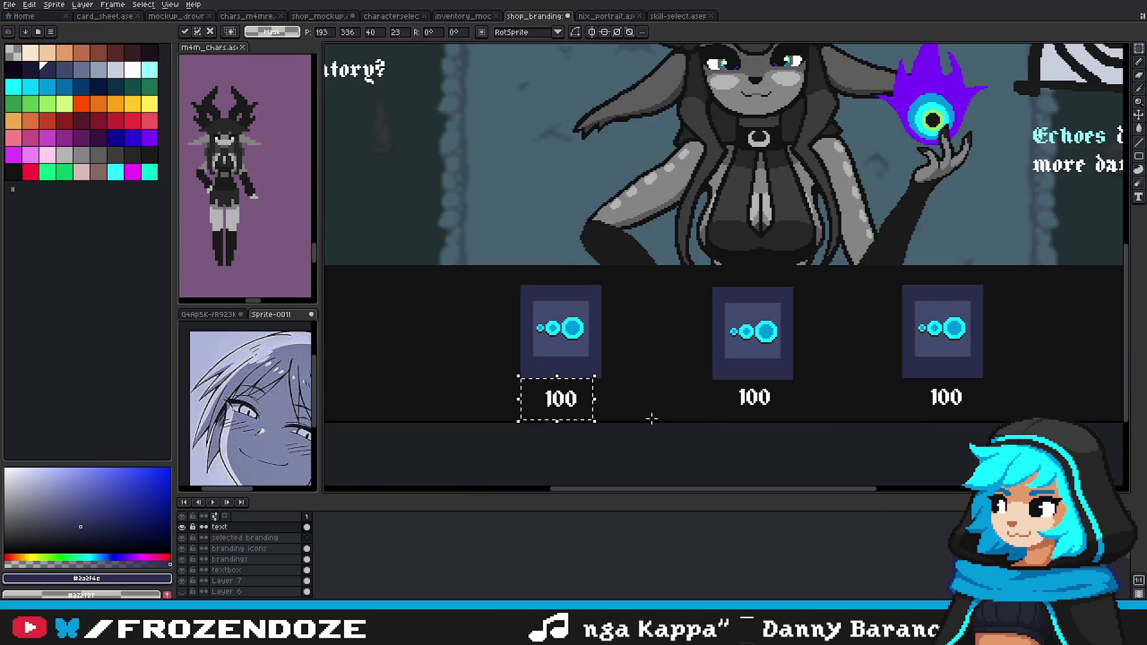
{"action": "scroll", "coordinate": [652, 419], "scroll_direction": "down", "scroll_amount": 2}
{"action": "key", "text": "ctrl+d"}
Step: Zoom out and select all echo icons on the branding icons layer
{"action": "scroll", "coordinate": [777, 418], "scroll_direction": "down", "scroll_amount": 1}
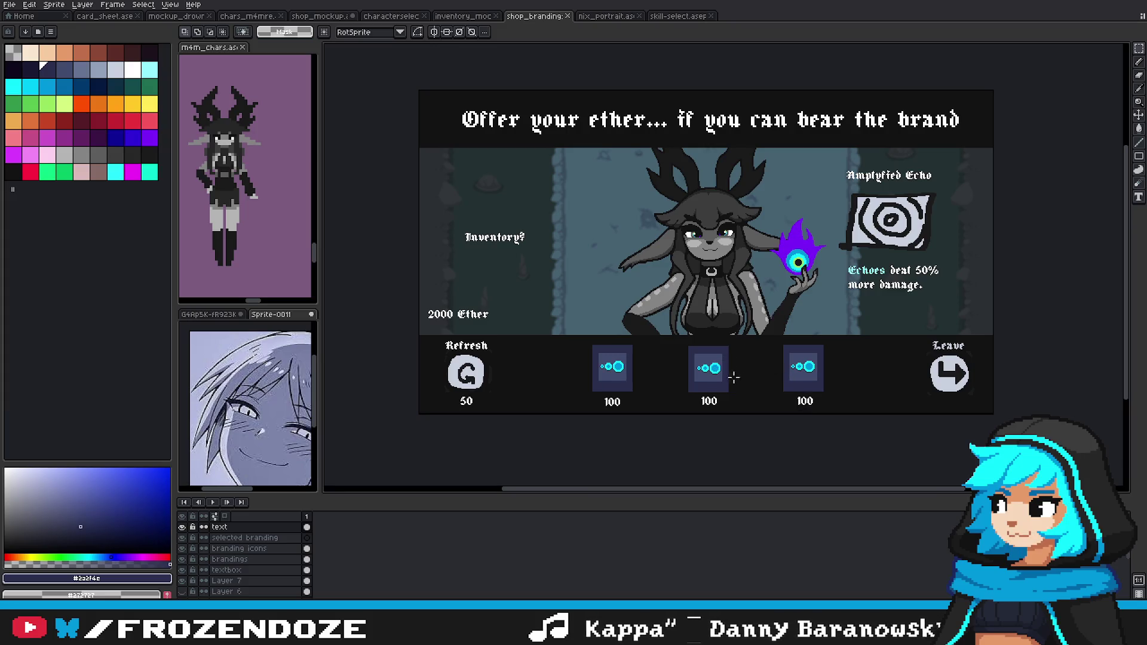
{"action": "scroll", "coordinate": [738, 388], "scroll_direction": "down", "scroll_amount": 1}
{"action": "scroll", "coordinate": [741, 401], "scroll_direction": "up", "scroll_amount": 1}
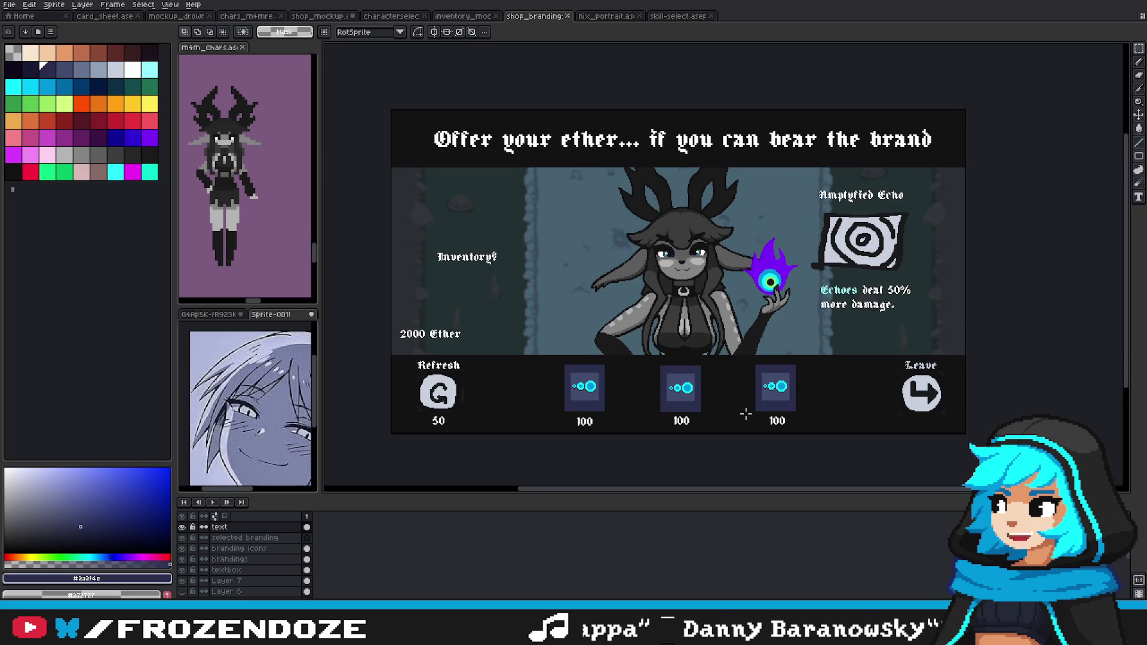
{"action": "scroll", "coordinate": [751, 410], "scroll_direction": "left", "scroll_amount": 1}
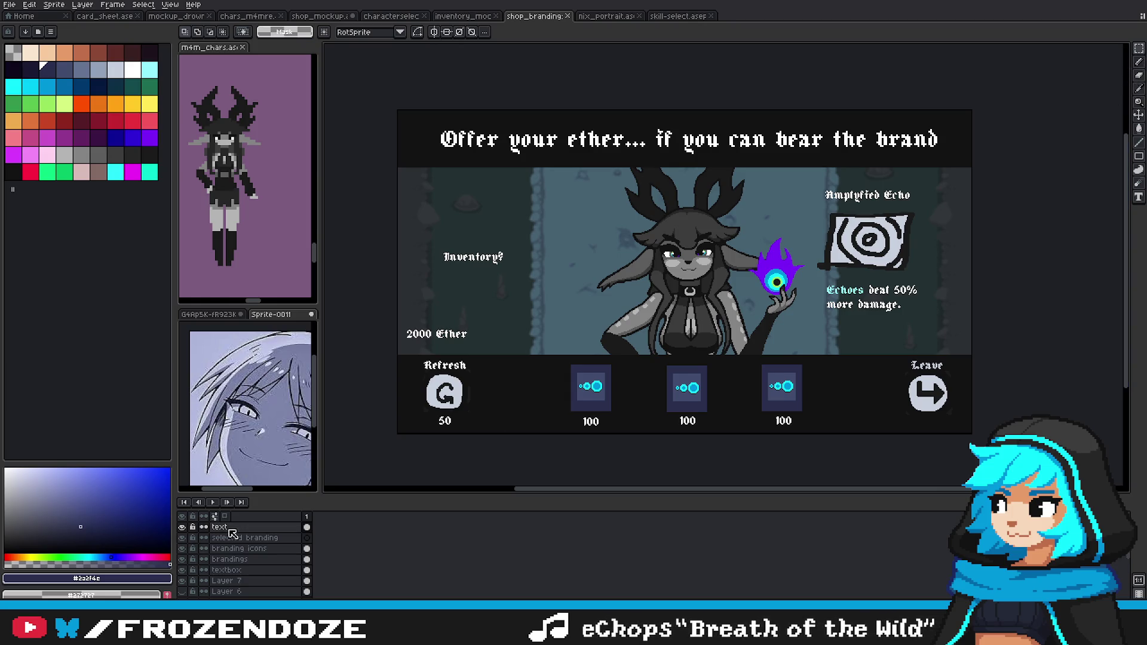
{"action": "left_click", "coordinate": [239, 549], "text": "ctrl"}
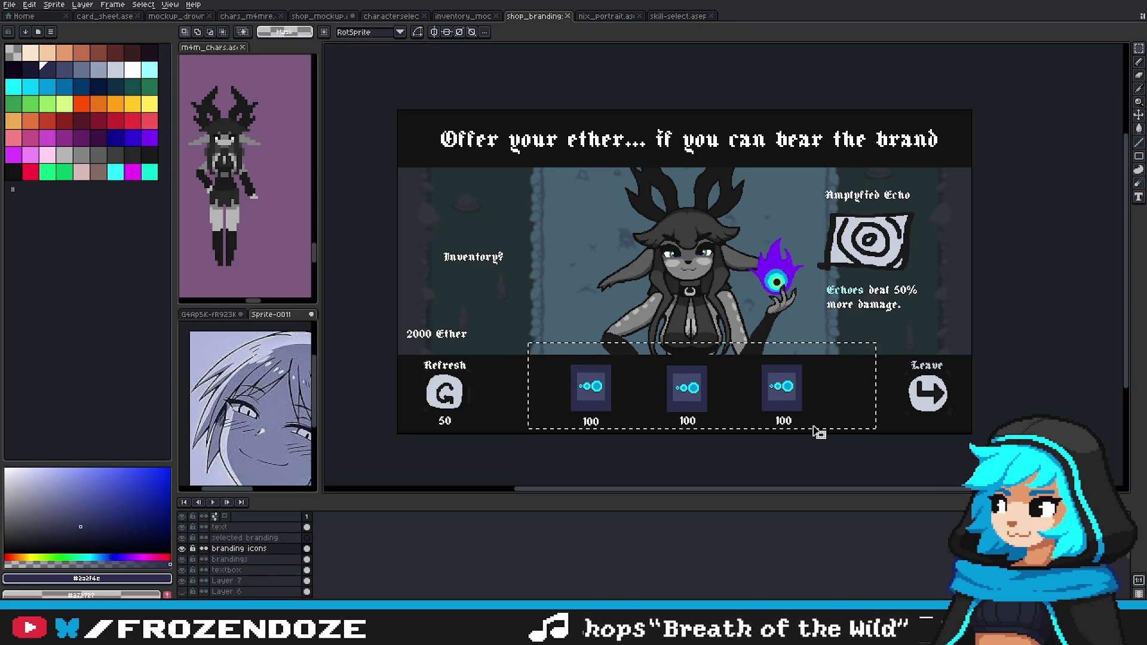
Step: Try lifting the echo icons, then undo back to the spaced, labelled slot layout
{"action": "left_click_drag", "start_coordinate": [794, 385], "coordinate": [796, 332]}
{"action": "key", "text": "Escape"}
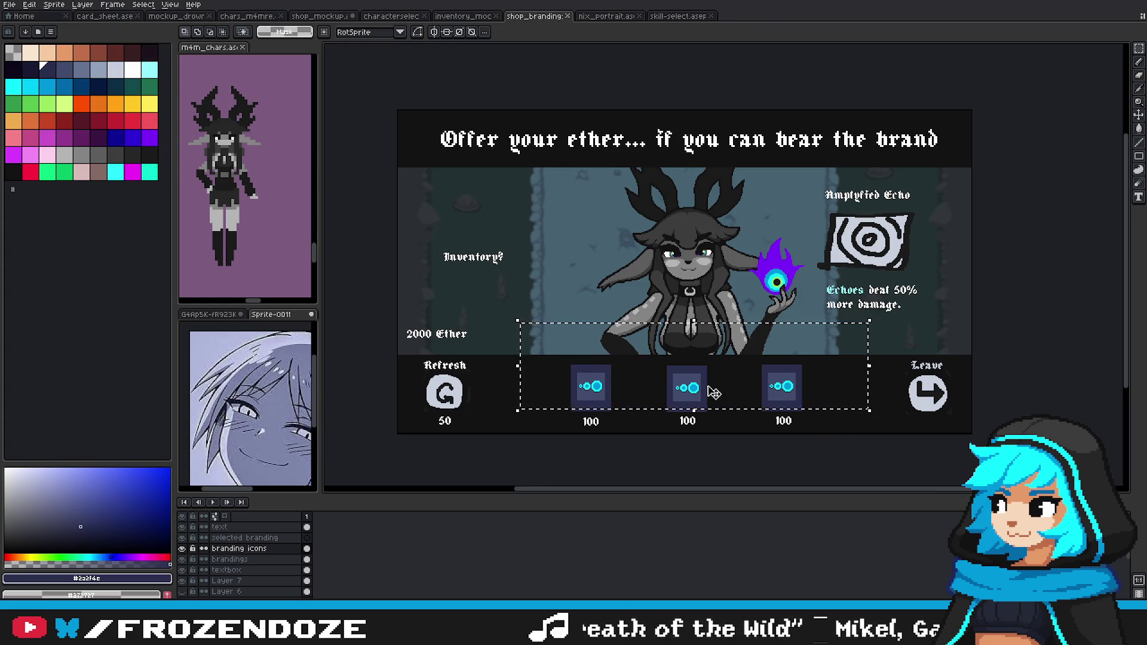
{"action": "mouse_move", "coordinate": [670, 367]}
{"action": "left_mouse_down"}
{"action": "mouse_move", "coordinate": [706, 399]}
{"action": "mouse_move", "coordinate": [781, 332]}
{"action": "left_mouse_up"}
{"action": "scroll", "coordinate": [711, 389], "scroll_direction": "up", "scroll_amount": 3}
{"action": "scroll", "coordinate": [781, 331], "scroll_direction": "down", "scroll_amount": 3}
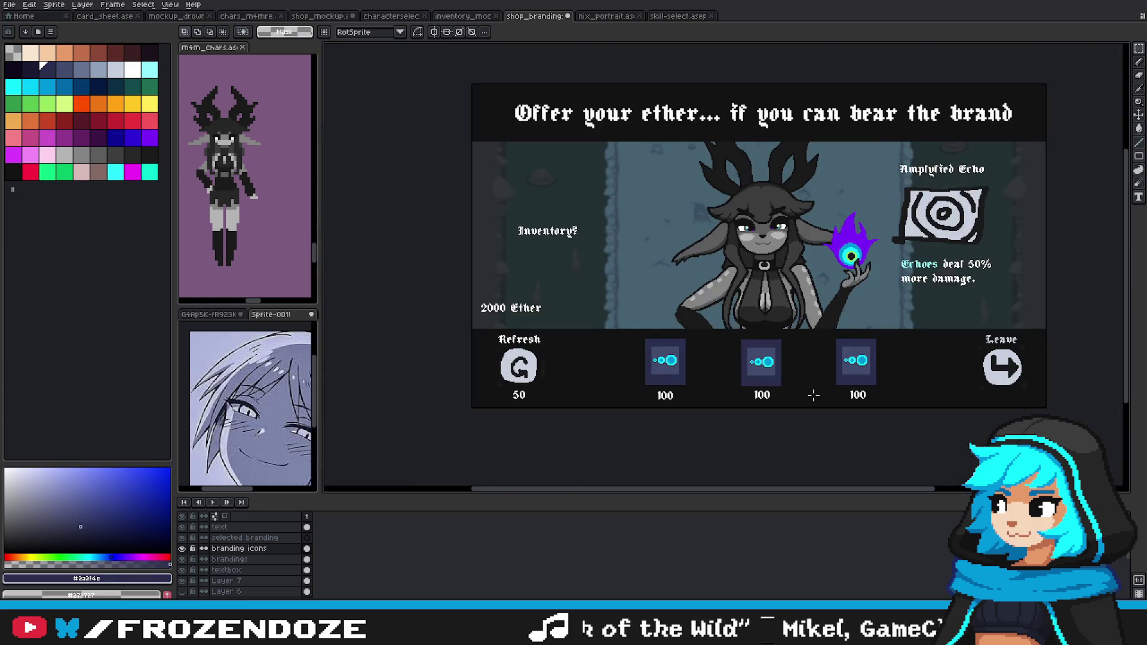
{"action": "key", "text": "ctrl+z"}
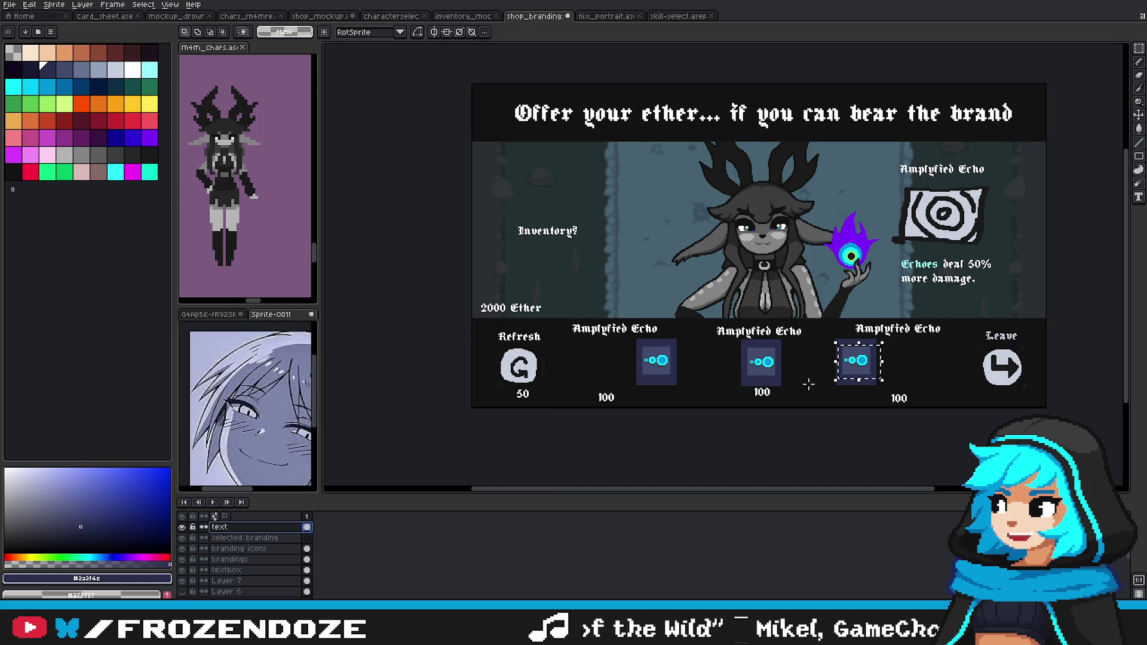
{"action": "key", "text": "ctrl+z"}
{"action": "key", "text": "ctrl+z"}
{"action": "key", "text": "ctrl+z"}
{"action": "key", "text": "ctrl+z"}
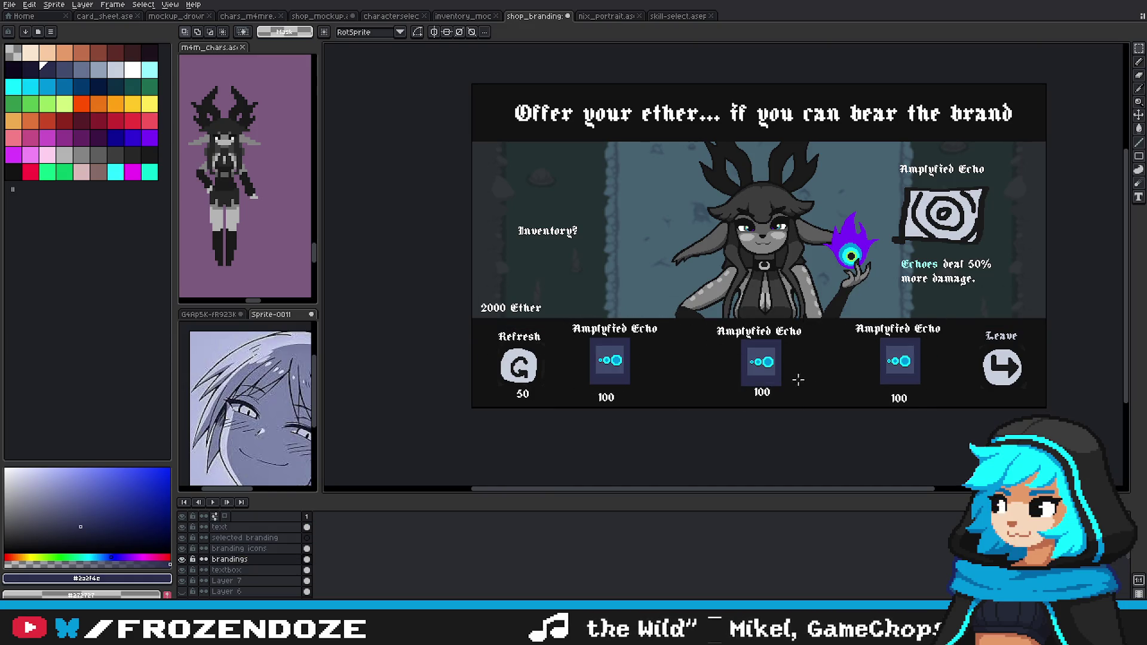
{"action": "scroll", "coordinate": [779, 374], "scroll_direction": "up", "scroll_amount": 2}
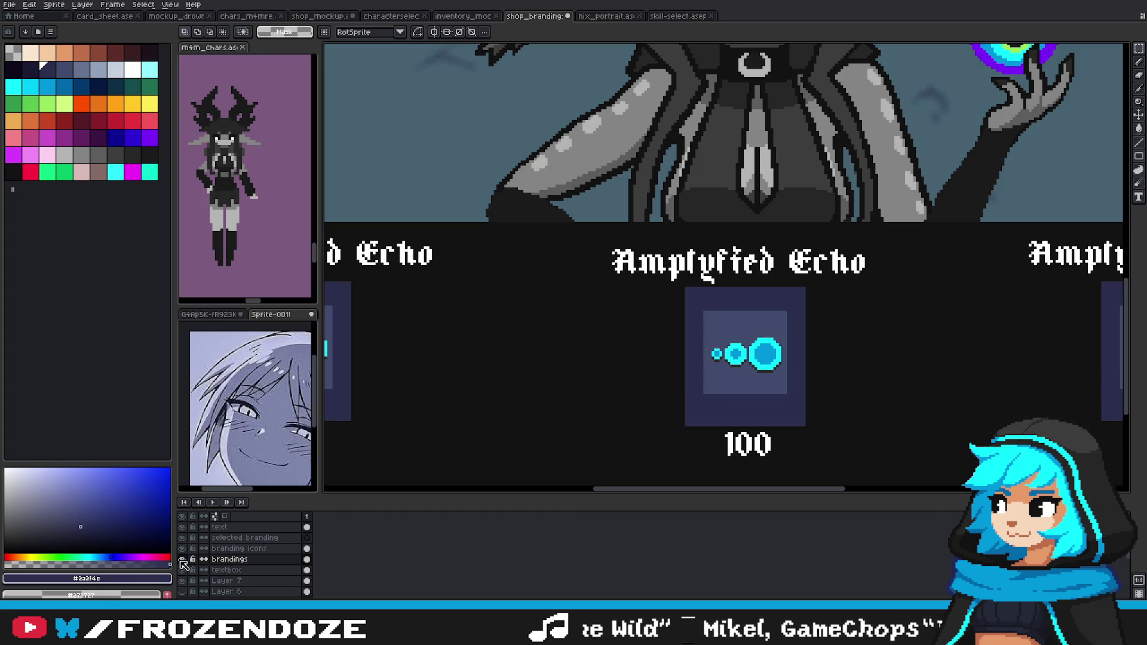
Step: Select the middle echo icon on branding icons and scale it up
{"action": "left_click", "coordinate": [239, 549]}
{"action": "left_click_drag", "start_coordinate": [691, 314], "coordinate": [837, 431]}
{"action": "scroll", "coordinate": [853, 436], "scroll_direction": "down", "scroll_amount": 1}
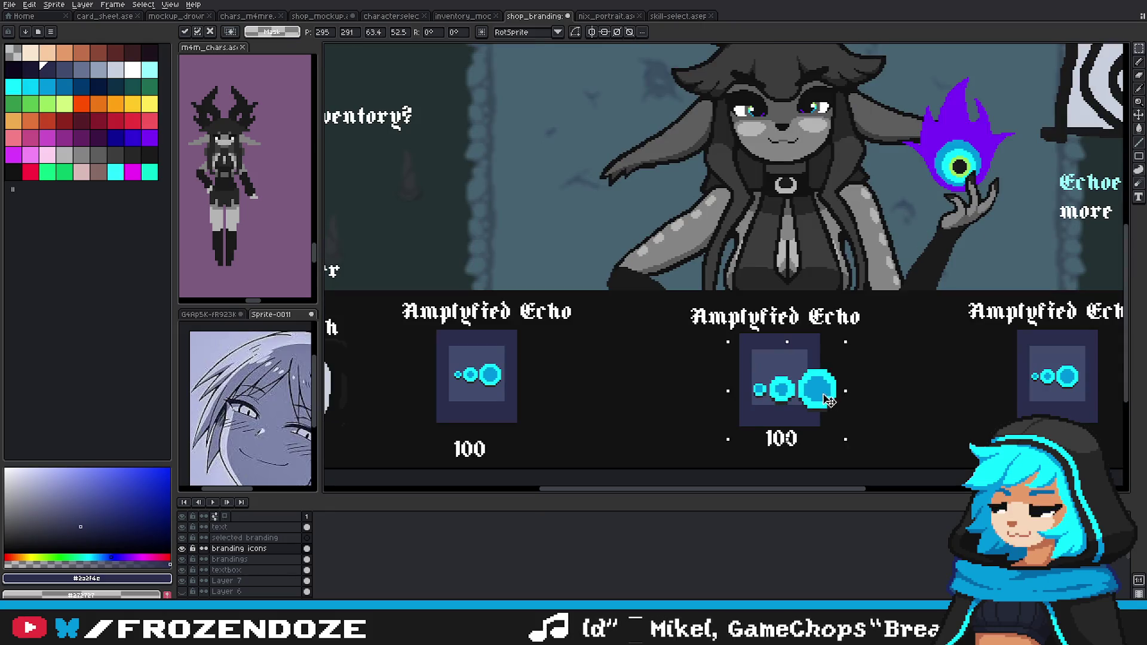
{"action": "key", "text": "Return"}
{"action": "scroll", "coordinate": [687, 395], "scroll_direction": "up", "scroll_amount": 3}
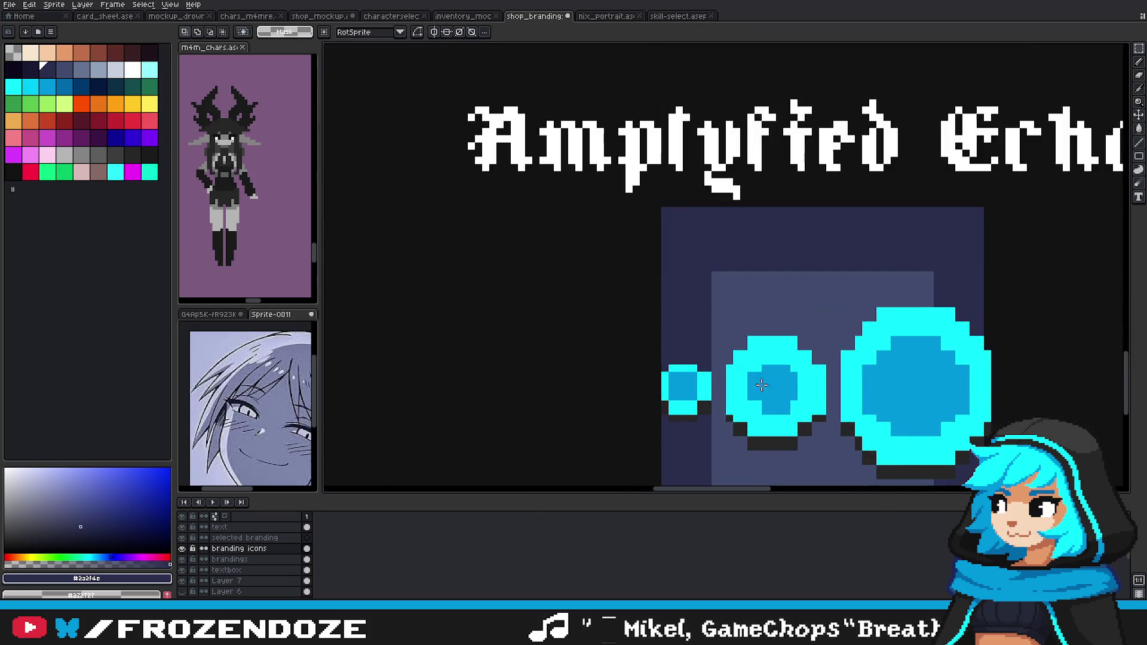
{"action": "scroll", "coordinate": [684, 399], "scroll_direction": "up", "scroll_amount": 2}
{"action": "scroll", "coordinate": [683, 399], "scroll_direction": "down", "scroll_amount": 1}
{"action": "scroll", "coordinate": [688, 401], "scroll_direction": "down", "scroll_amount": 3}
{"action": "scroll", "coordinate": [718, 413], "scroll_direction": "down", "scroll_amount": 2}
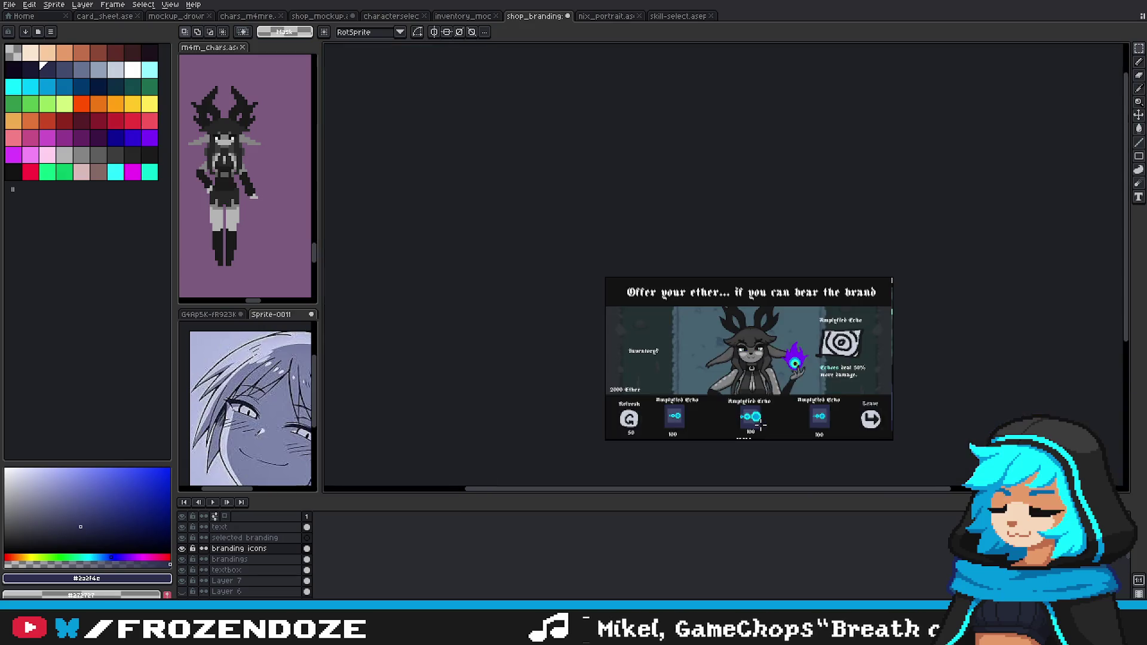
{"action": "scroll", "coordinate": [771, 425], "scroll_direction": "up", "scroll_amount": 1}
Step: Paint a rounded dark-blue backdrop around the enlarged icon on the brandings layer
{"action": "key", "text": "Down"}
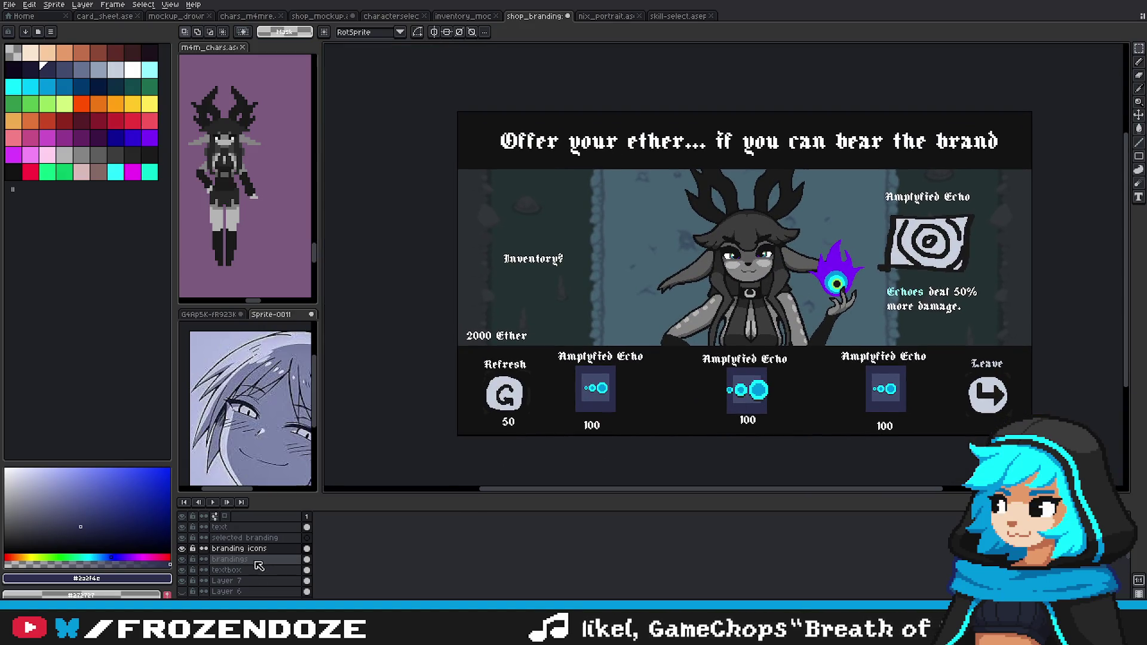
{"action": "scroll", "coordinate": [765, 407], "scroll_direction": "up", "scroll_amount": 3}
{"action": "key", "text": "b"}
{"action": "mouse_move", "coordinate": [636, 289]}
{"action": "left_mouse_down"}
{"action": "mouse_move", "coordinate": [634, 395]}
{"action": "mouse_move", "coordinate": [634, 335]}
{"action": "mouse_move", "coordinate": [717, 353]}
{"action": "mouse_move", "coordinate": [723, 382]}
{"action": "left_mouse_up"}
{"action": "left_click_drag", "start_coordinate": [729, 323], "coordinate": [733, 307]}
{"action": "mouse_move", "coordinate": [751, 385]}
{"action": "left_mouse_down"}
{"action": "mouse_move", "coordinate": [788, 335]}
{"action": "mouse_move", "coordinate": [769, 375]}
{"action": "mouse_move", "coordinate": [767, 289]}
{"action": "left_mouse_up"}
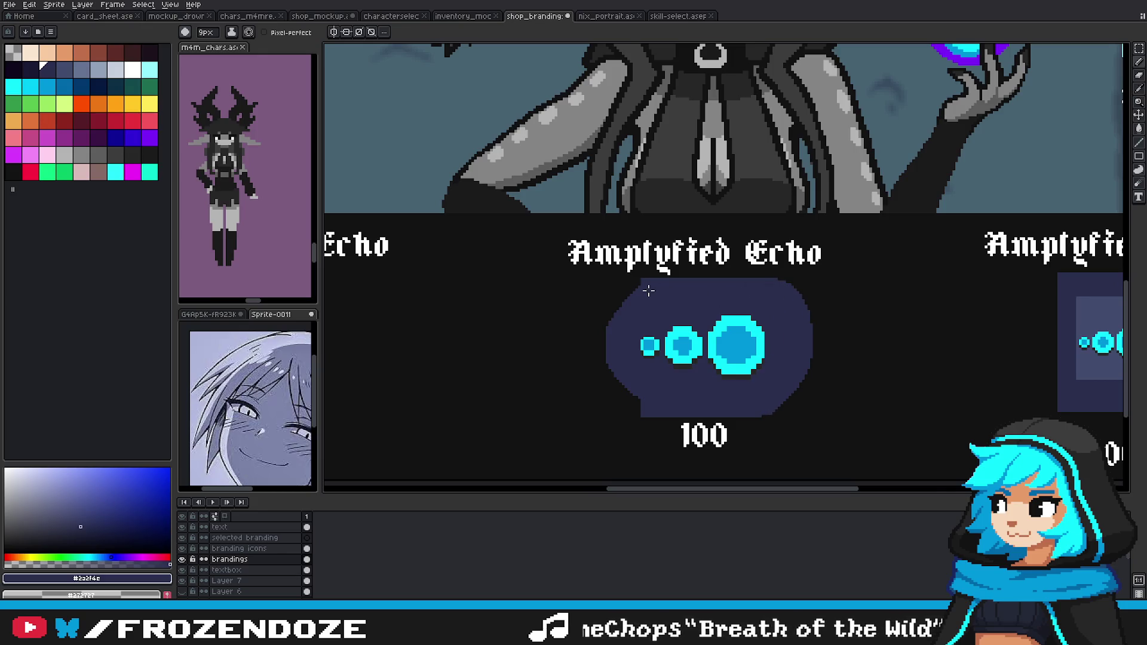
Step: Outline the middle Amplyfied Echo card and flood-fill its backdrop with dark blue
{"action": "left_click_drag", "start_coordinate": [649, 292], "coordinate": [649, 406]}
{"action": "scroll", "coordinate": [770, 401], "scroll_direction": "down", "scroll_amount": 4}
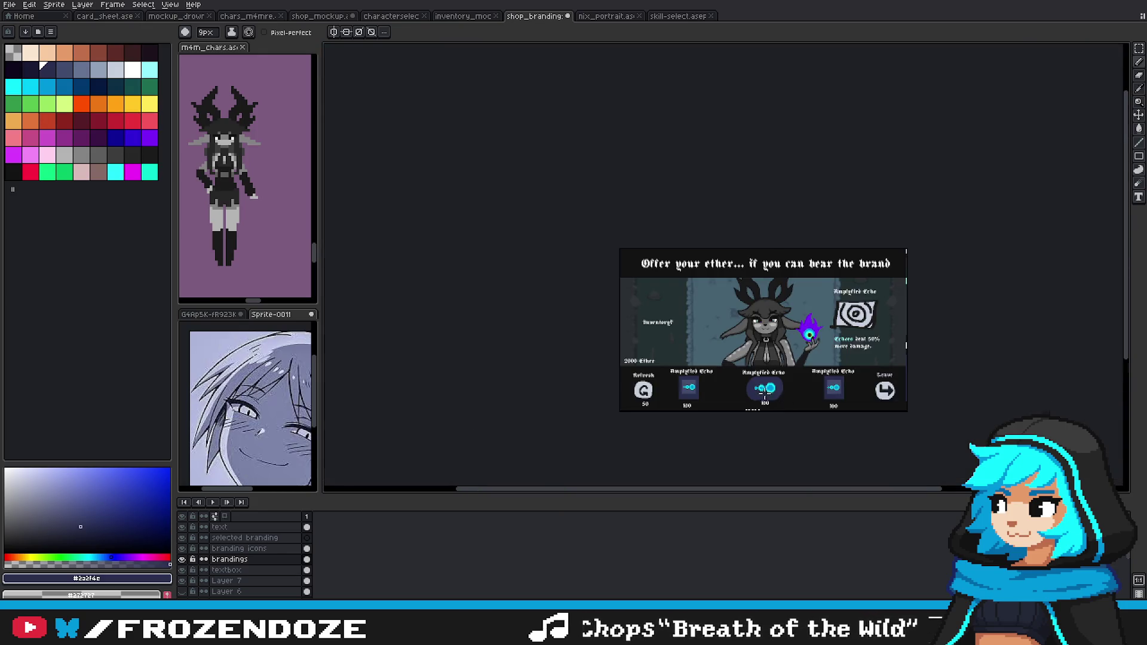
{"action": "scroll", "coordinate": [764, 390], "scroll_direction": "up", "scroll_amount": 2}
{"action": "scroll", "coordinate": [743, 387], "scroll_direction": "up", "scroll_amount": 2}
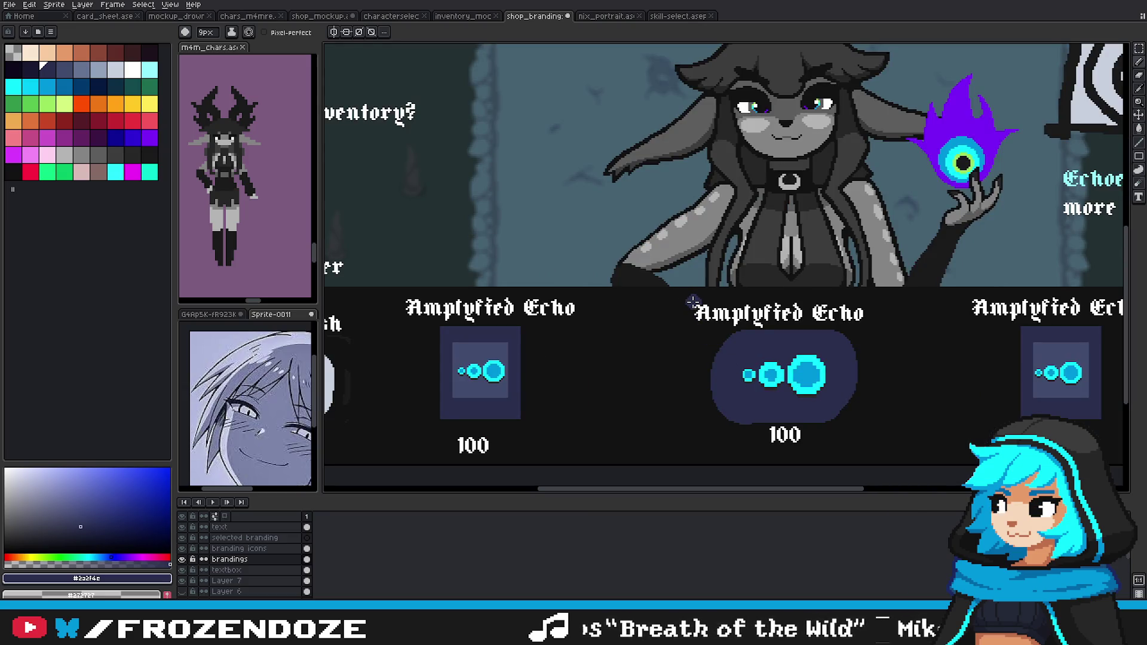
{"action": "mouse_move", "coordinate": [695, 306]}
{"action": "left_mouse_down"}
{"action": "mouse_move", "coordinate": [864, 324]}
{"action": "mouse_move", "coordinate": [696, 303]}
{"action": "left_mouse_up"}
{"action": "key", "text": "g"}
{"action": "left_click", "coordinate": [710, 330]}
{"action": "scroll", "coordinate": [777, 368], "scroll_direction": "down", "scroll_amount": 4}
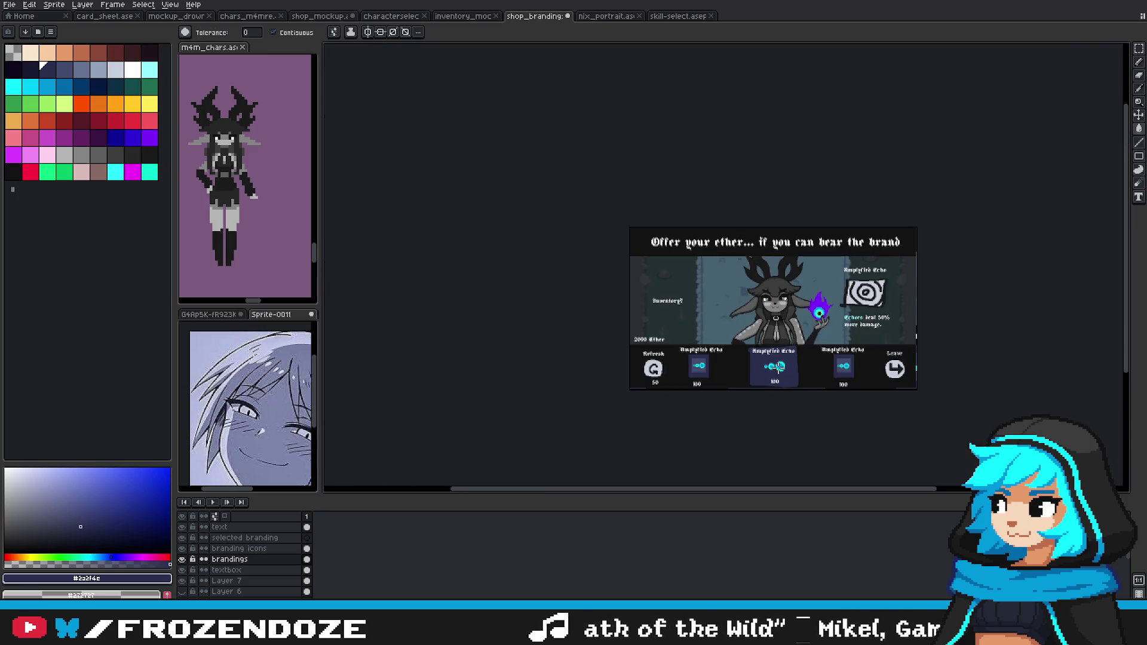
{"action": "scroll", "coordinate": [777, 367], "scroll_direction": "up", "scroll_amount": 2}
{"action": "scroll", "coordinate": [739, 349], "scroll_direction": "up", "scroll_amount": 3}
{"action": "key", "text": "b"}
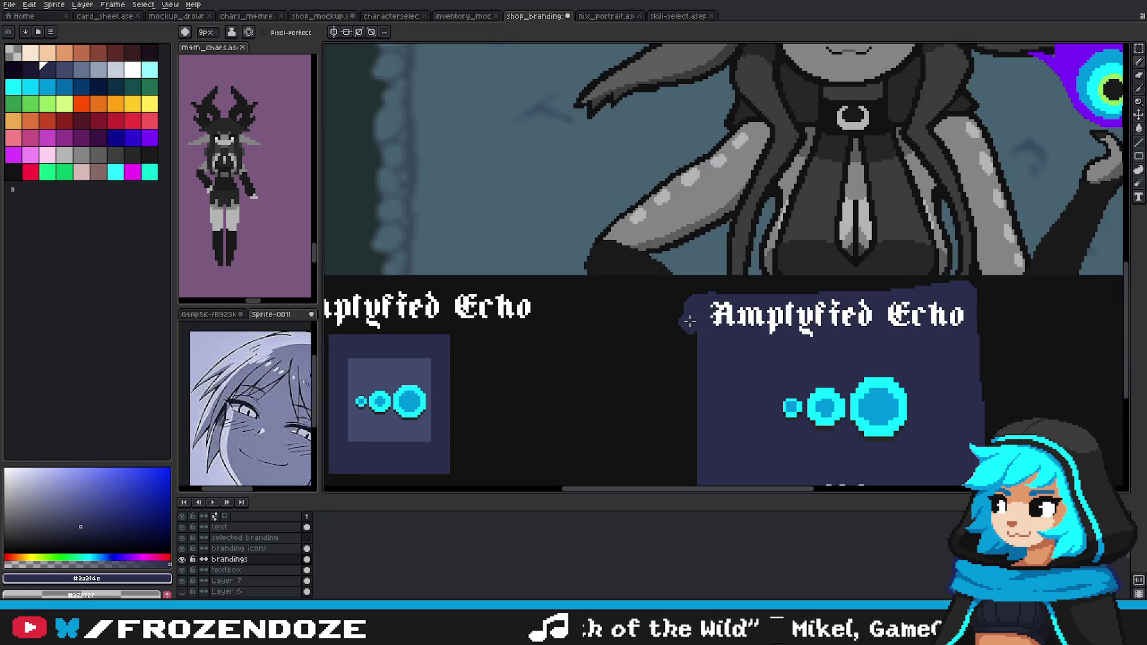
{"action": "scroll", "coordinate": [826, 361], "scroll_direction": "down", "scroll_amount": 3}
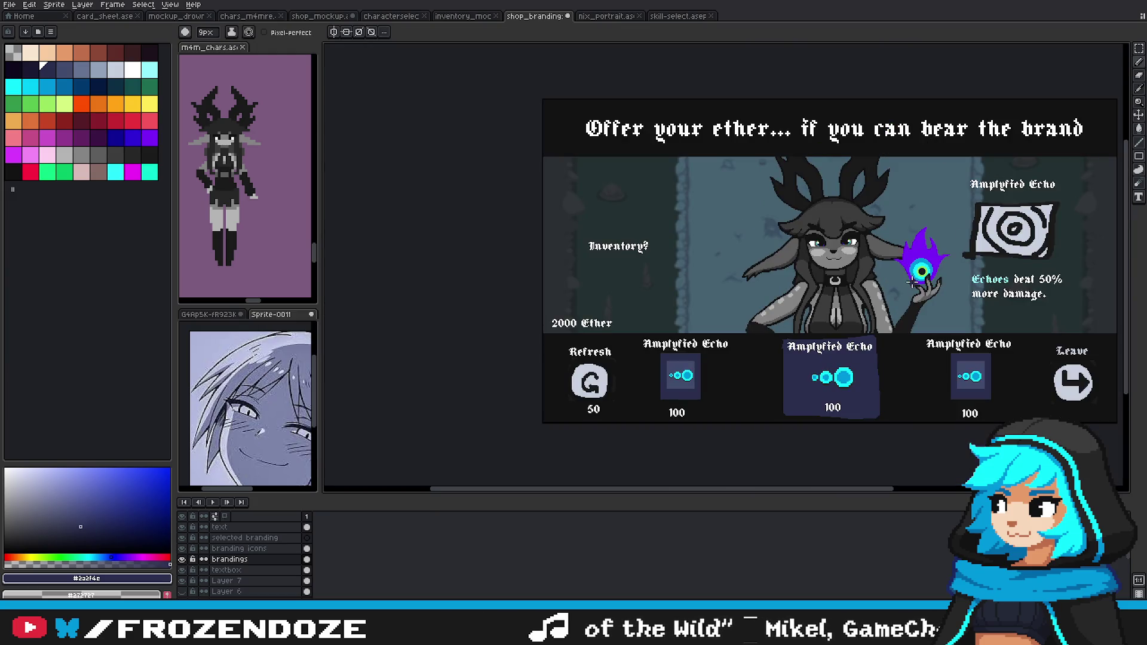
Step: Nudge the middle Amplyfied Echo title slightly right and down on the text layer
{"action": "left_click", "coordinate": [1135, 50]}
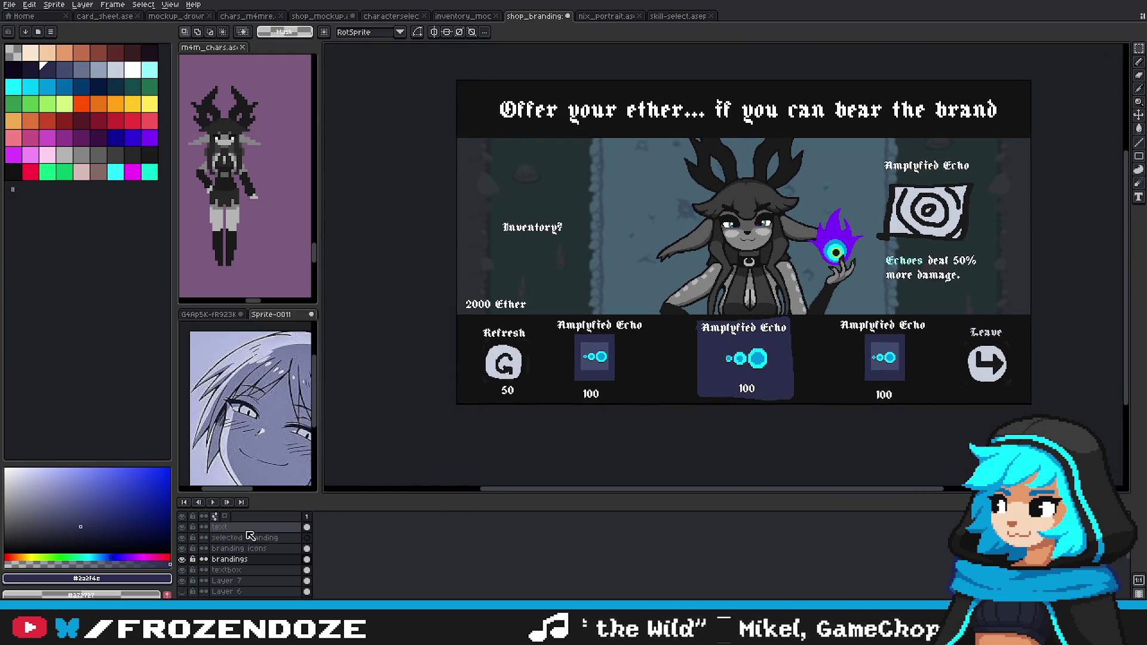
{"action": "left_click", "coordinate": [249, 549]}
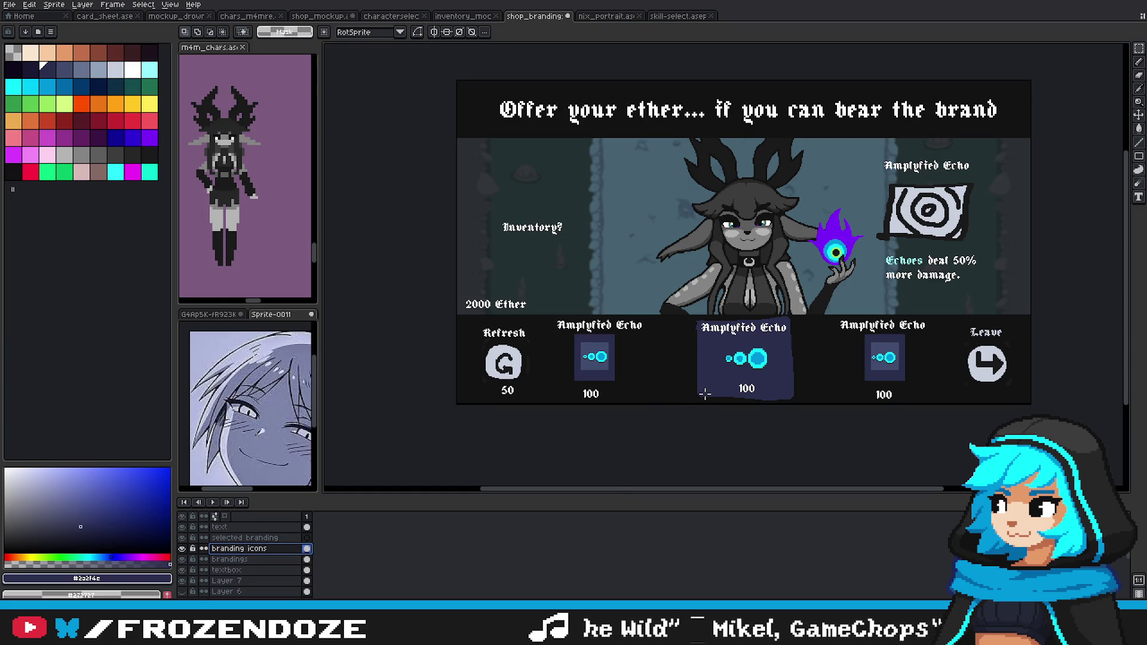
{"action": "left_click", "coordinate": [242, 538]}
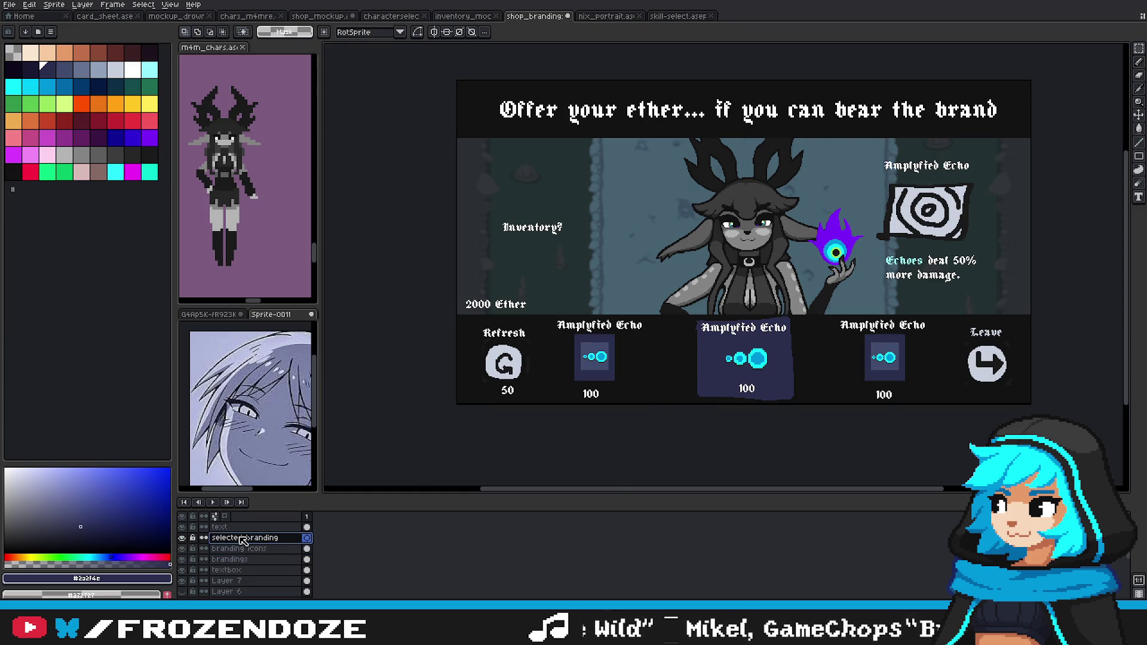
{"action": "left_click_drag", "start_coordinate": [675, 304], "coordinate": [807, 350]}
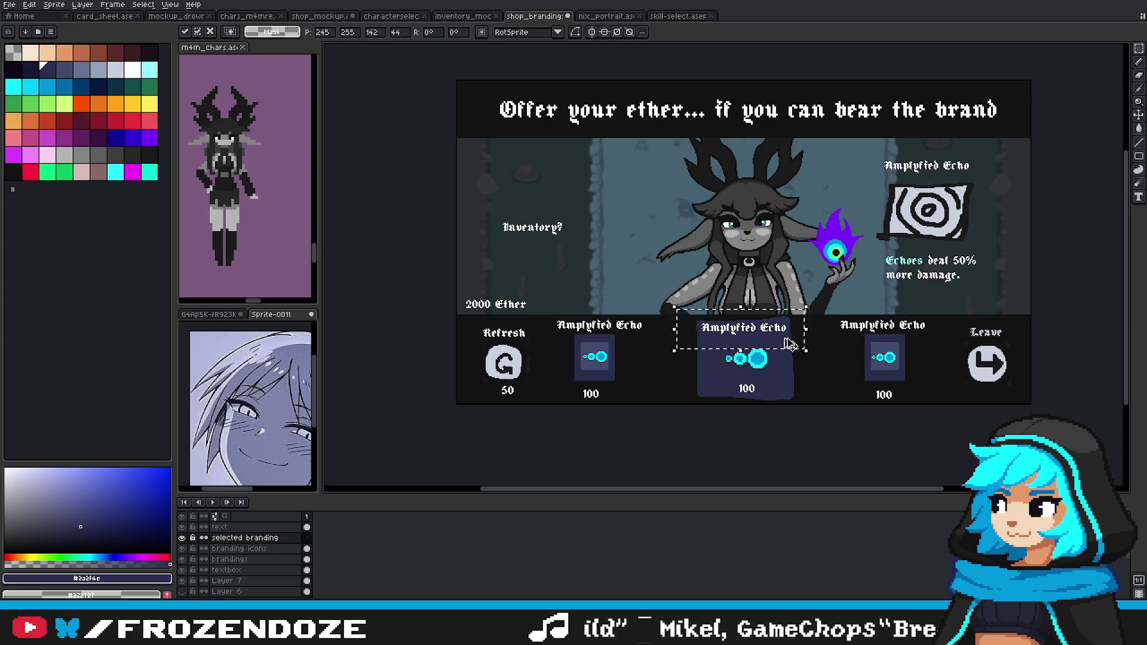
{"action": "key", "text": "alt+Up"}
{"action": "left_click_drag", "start_coordinate": [780, 329], "coordinate": [782, 333]}
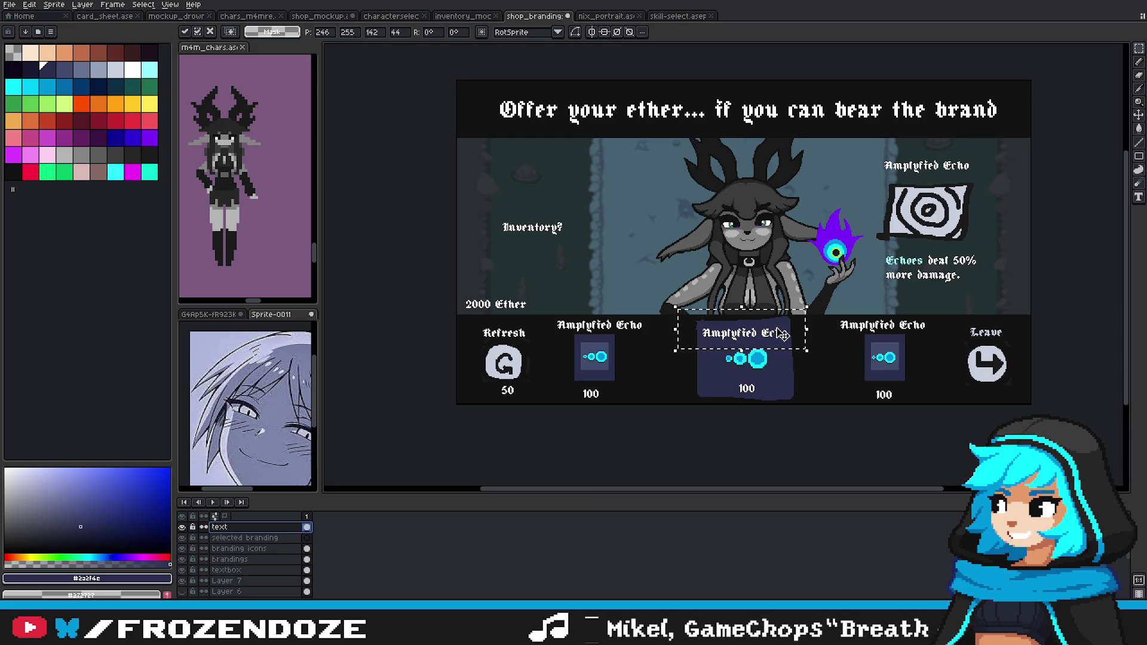
{"action": "key", "text": "Return"}
Step: Paint the middle card's lower part black behind the 100 price on the brandings layer
{"action": "scroll", "coordinate": [754, 398], "scroll_direction": "up", "scroll_amount": 3}
{"action": "left_click_drag", "start_coordinate": [661, 324], "coordinate": [769, 382]}
{"action": "left_click", "coordinate": [746, 362]}
{"action": "key", "text": "ctrl+d"}
{"action": "scroll", "coordinate": [671, 370], "scroll_direction": "down", "scroll_amount": 3}
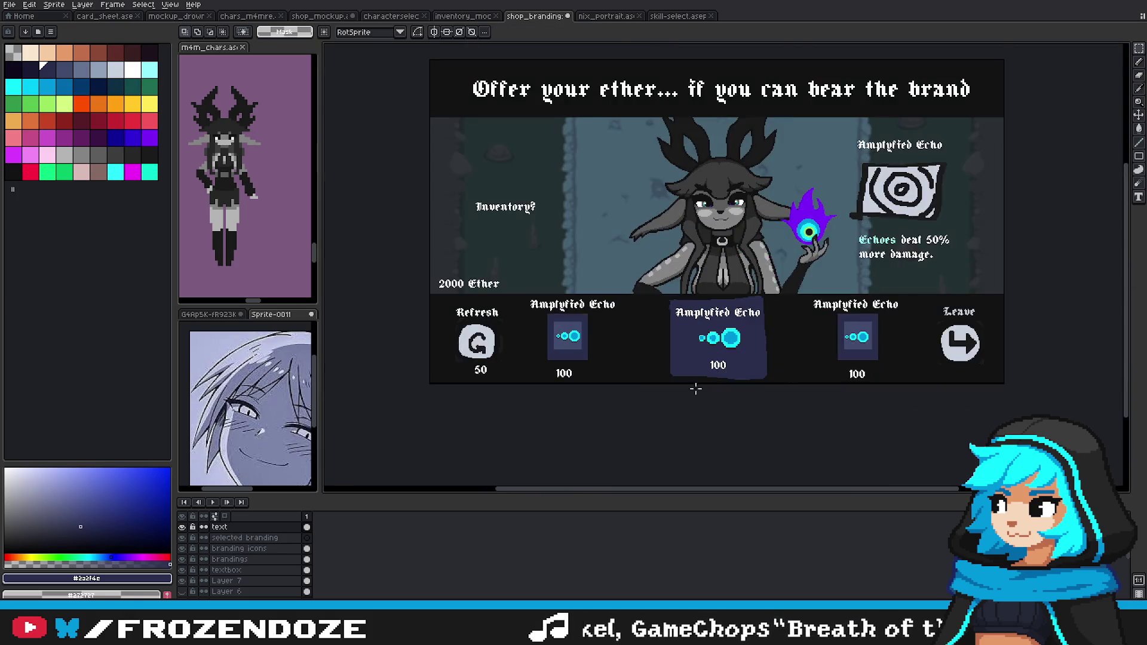
{"action": "scroll", "coordinate": [671, 370], "scroll_direction": "up", "scroll_amount": 3}
{"action": "key", "text": "b"}
{"action": "left_click", "coordinate": [237, 559]}
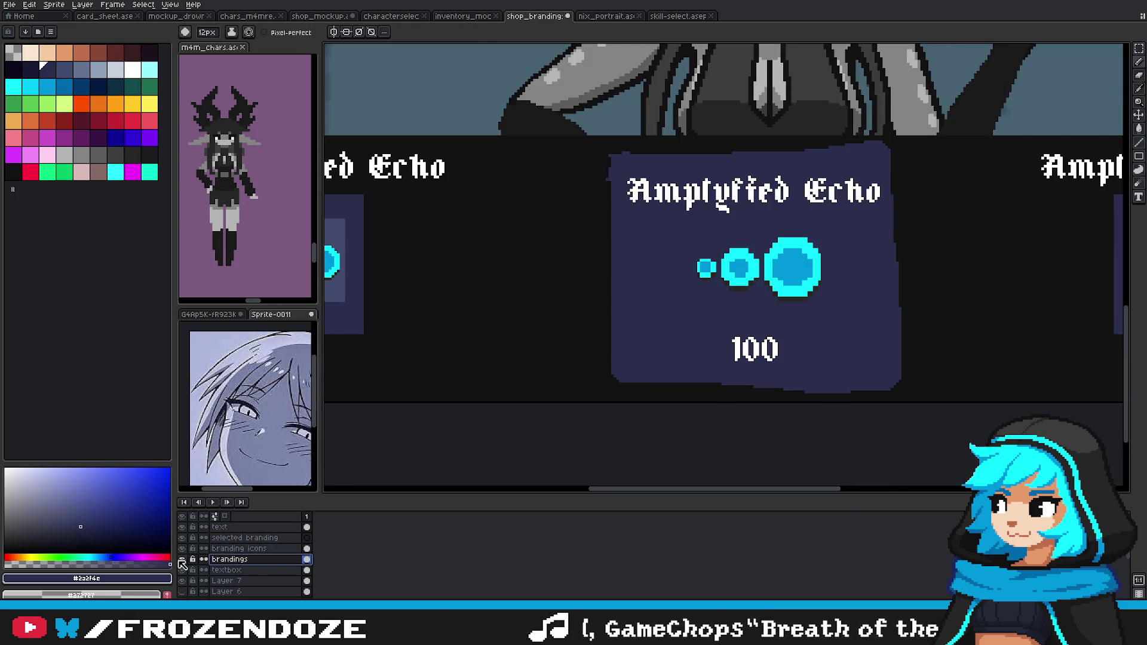
{"action": "left_click_drag", "start_coordinate": [665, 351], "coordinate": [961, 360]}
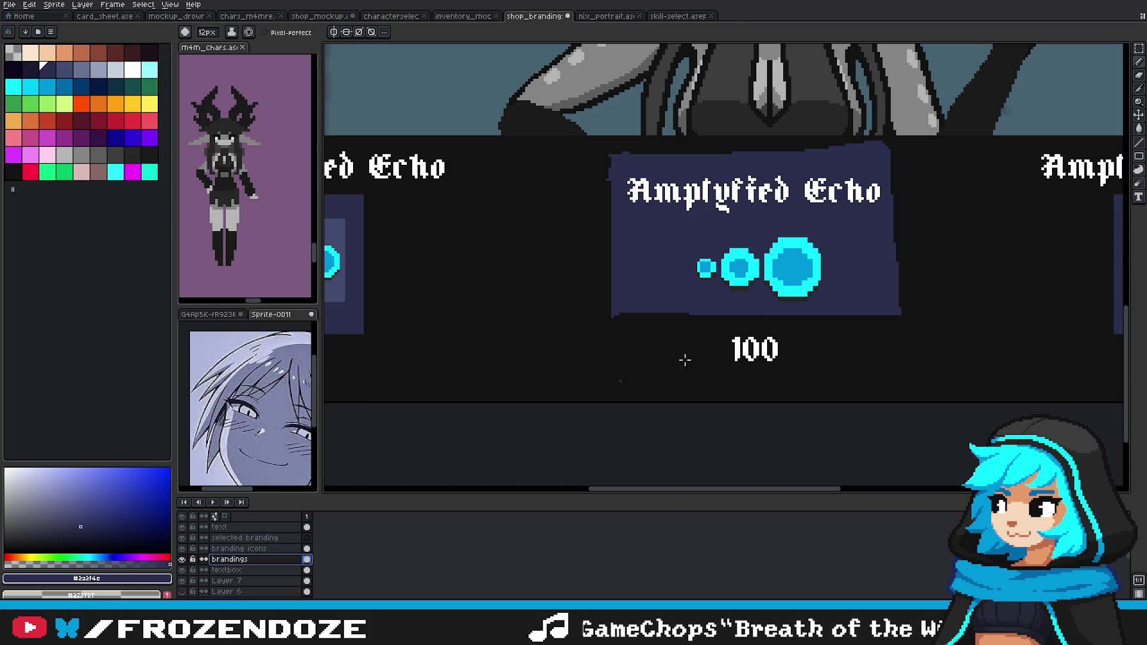
Step: Extend the middle card's bottom border further down with the pencil
{"action": "scroll", "coordinate": [651, 359], "scroll_direction": "down", "scroll_amount": 3}
{"action": "scroll", "coordinate": [747, 358], "scroll_direction": "up", "scroll_amount": 3}
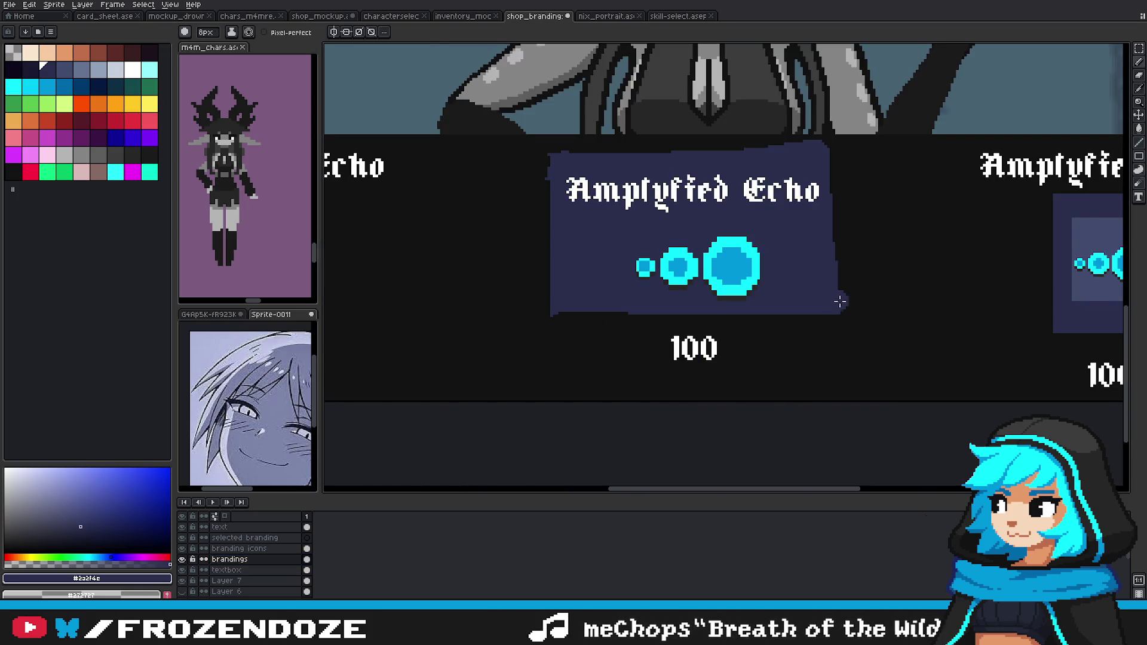
{"action": "scroll", "coordinate": [574, 331], "scroll_direction": "down", "scroll_amount": 3}
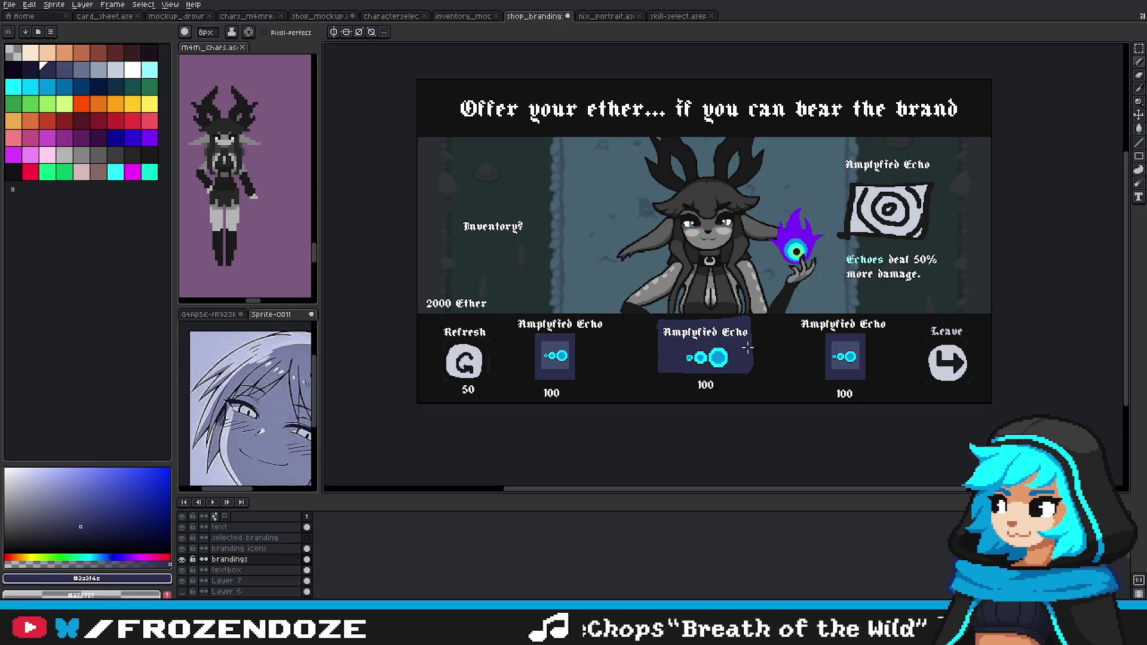
{"action": "scroll", "coordinate": [747, 348], "scroll_direction": "up", "scroll_amount": 3}
{"action": "scroll", "coordinate": [763, 326], "scroll_direction": "down", "scroll_amount": 3}
{"action": "scroll", "coordinate": [789, 370], "scroll_direction": "up", "scroll_amount": 2}
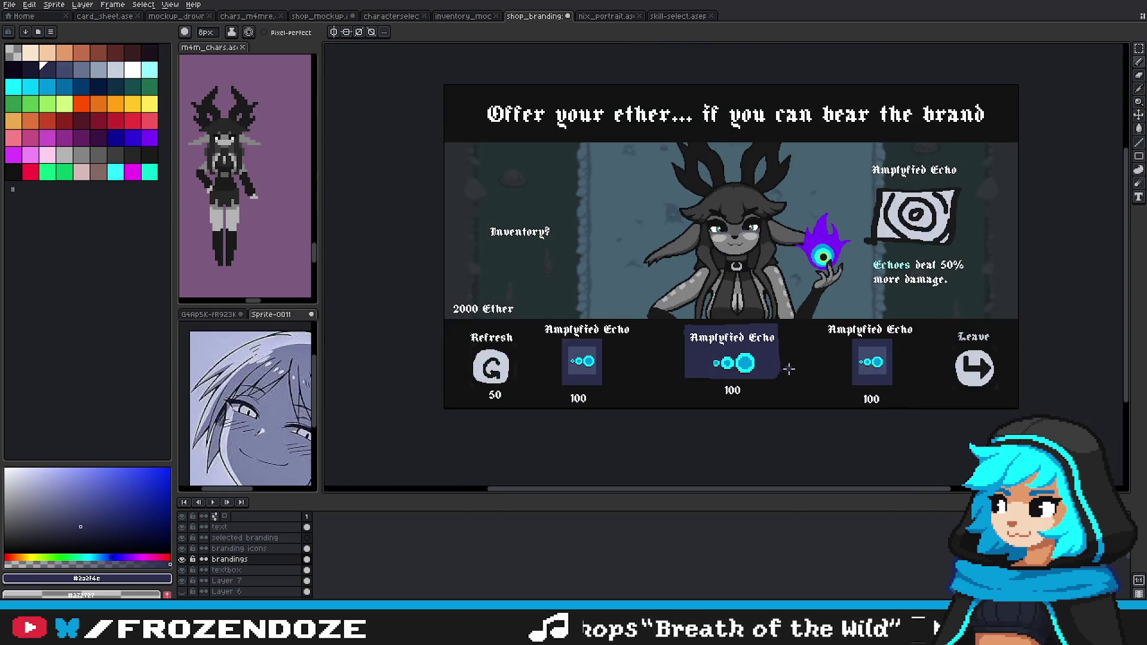
{"action": "scroll", "coordinate": [774, 374], "scroll_direction": "up", "scroll_amount": 2}
{"action": "mouse_move", "coordinate": [677, 380]}
{"action": "left_mouse_down"}
{"action": "mouse_move", "coordinate": [591, 384]}
{"action": "mouse_move", "coordinate": [666, 381]}
{"action": "left_mouse_up"}
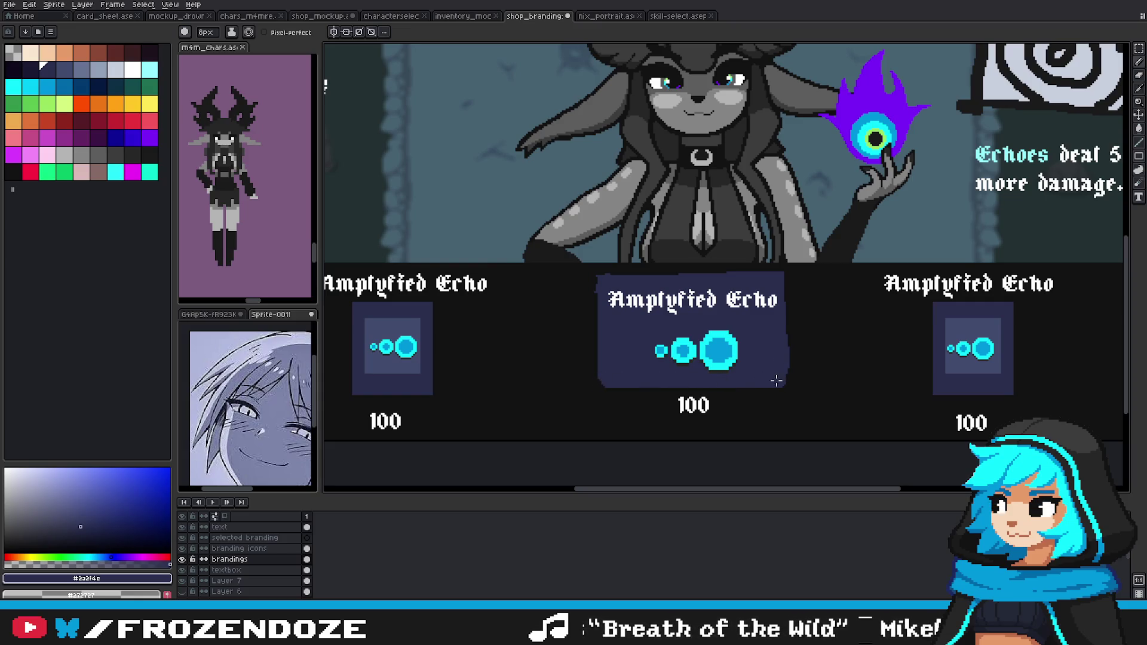
Step: Move the middle card's 100 price slightly down beneath the new bottom edge
{"action": "left_click", "coordinate": [239, 527]}
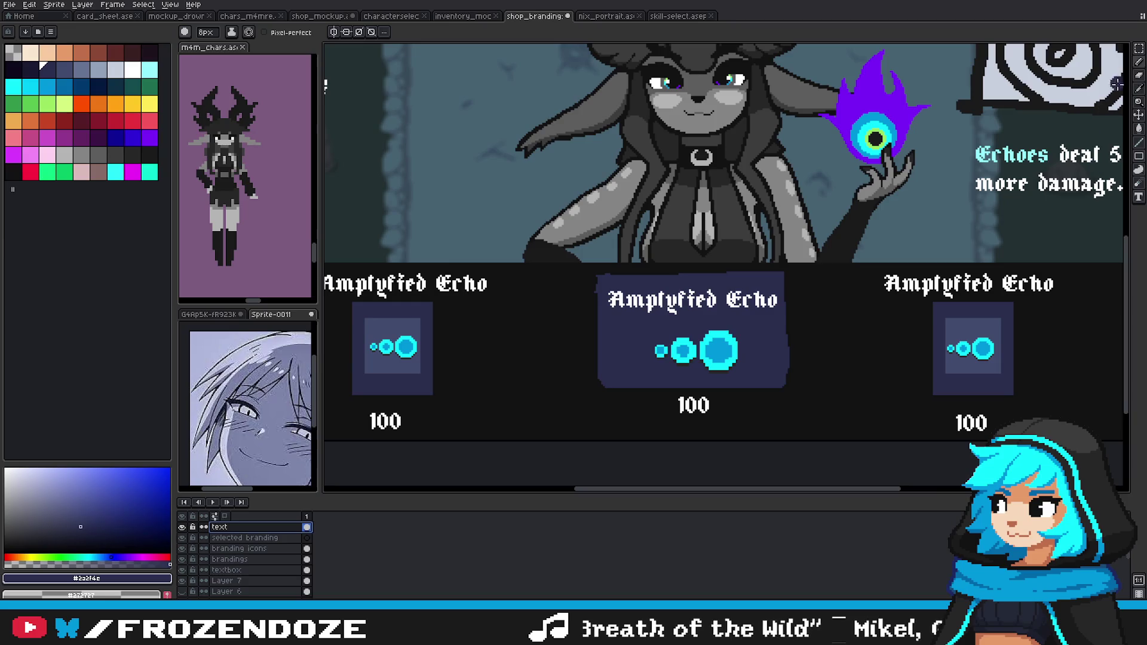
{"action": "left_click", "coordinate": [1137, 55]}
{"action": "left_click_drag", "start_coordinate": [689, 396], "coordinate": [738, 435]}
{"action": "key", "text": "Down"}
{"action": "key", "text": "Down"}
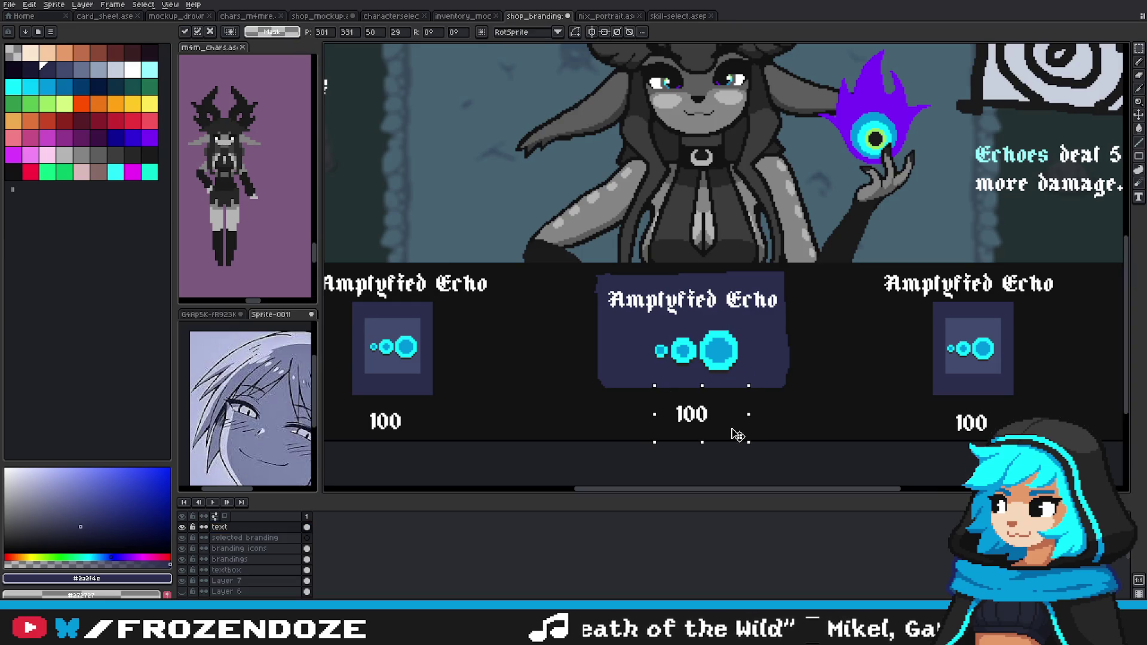
{"action": "key", "text": "Return"}
{"action": "scroll", "coordinate": [785, 396], "scroll_direction": "down", "scroll_amount": 5}
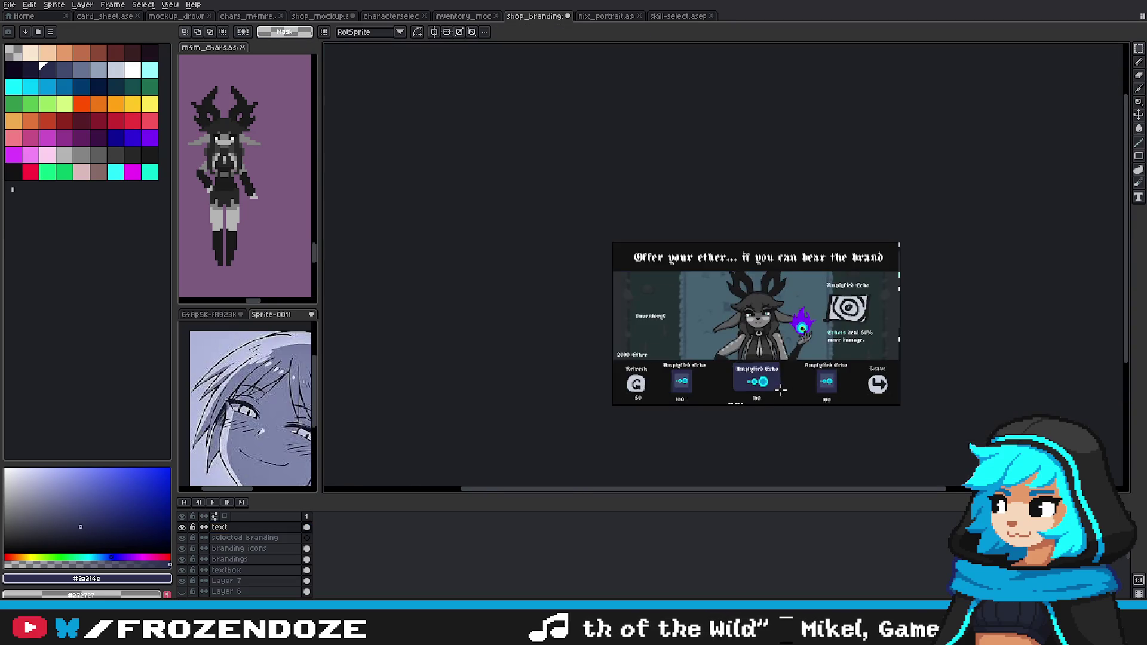
{"action": "scroll", "coordinate": [775, 348], "scroll_direction": "up", "scroll_amount": 4}
{"action": "scroll", "coordinate": [779, 323], "scroll_direction": "up", "scroll_amount": 2}
{"action": "key", "text": "v"}
{"action": "key", "text": "b"}
{"action": "left_click_drag", "start_coordinate": [789, 384], "coordinate": [810, 334]}
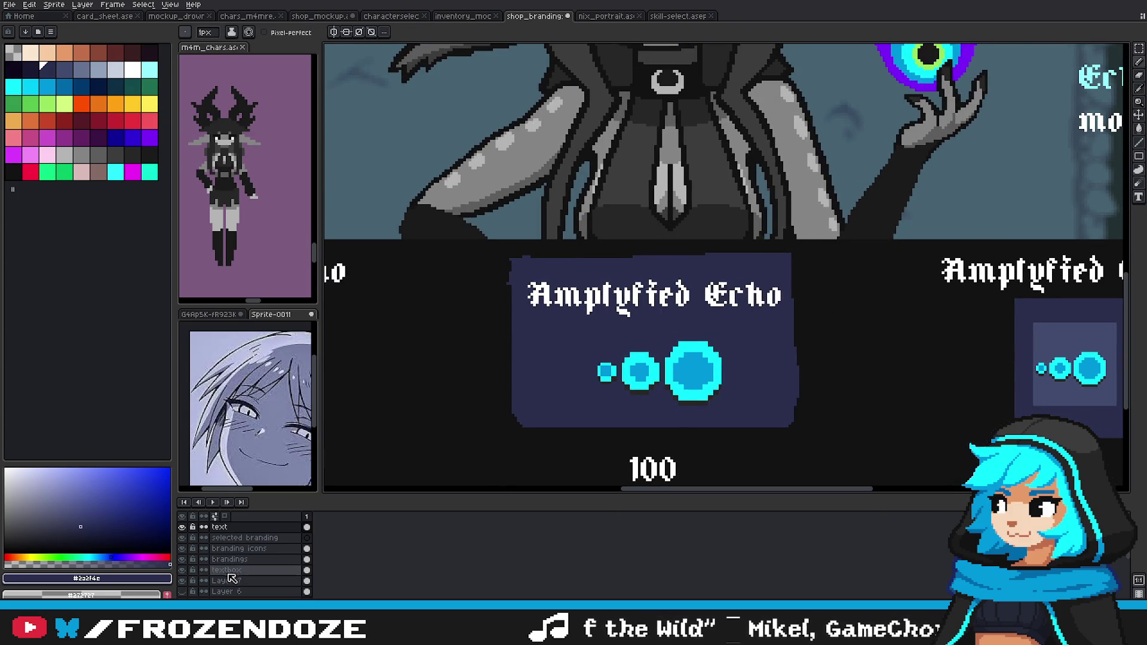
Step: Set a 2 px brush with the echo dots' cyan and target the branding icons layer
{"action": "left_click", "coordinate": [207, 559]}
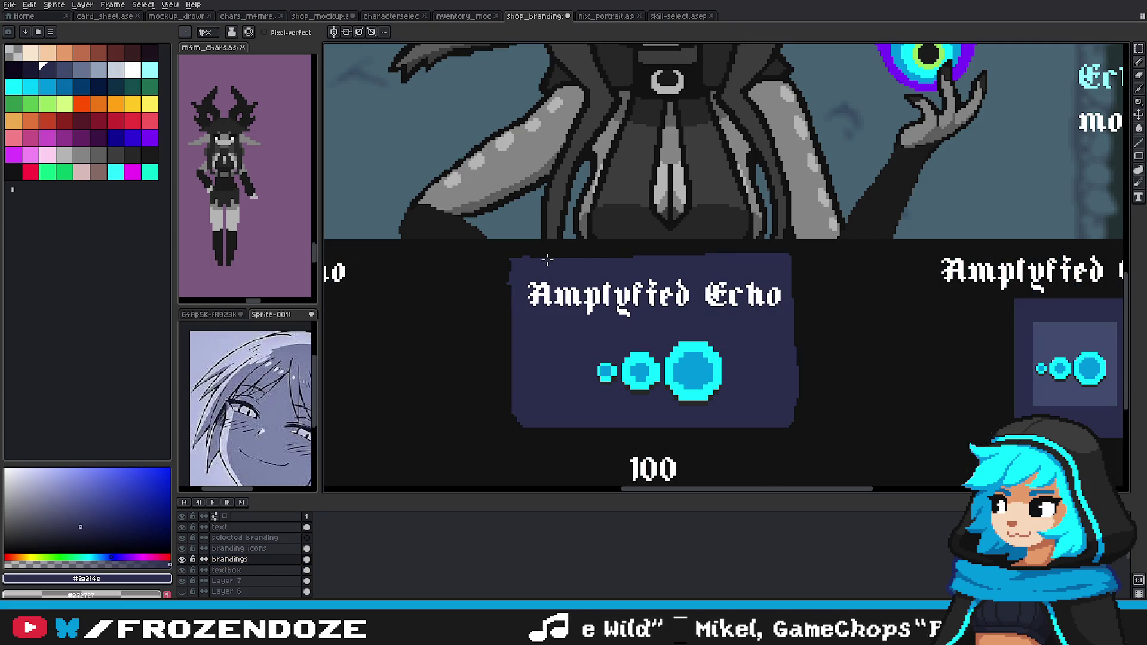
{"action": "scroll", "coordinate": [506, 282], "scroll_direction": "up", "scroll_amount": 2}
{"action": "key", "text": "plus"}
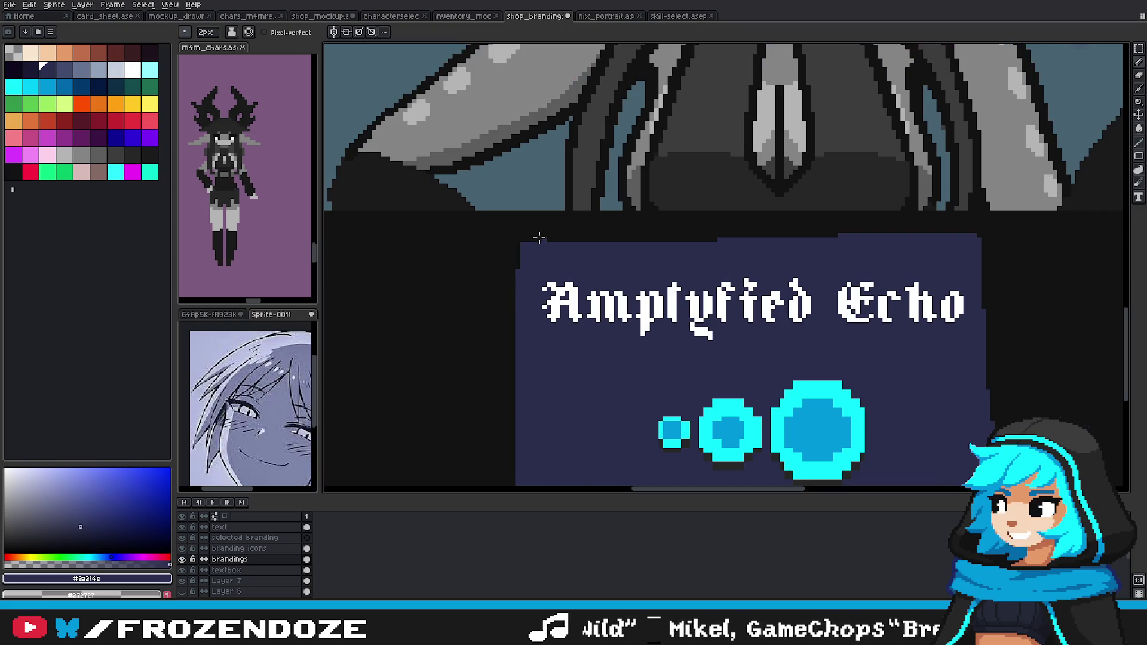
{"action": "scroll", "coordinate": [712, 310], "scroll_direction": "down", "scroll_amount": 3}
{"action": "scroll", "coordinate": [741, 328], "scroll_direction": "up", "scroll_amount": 3}
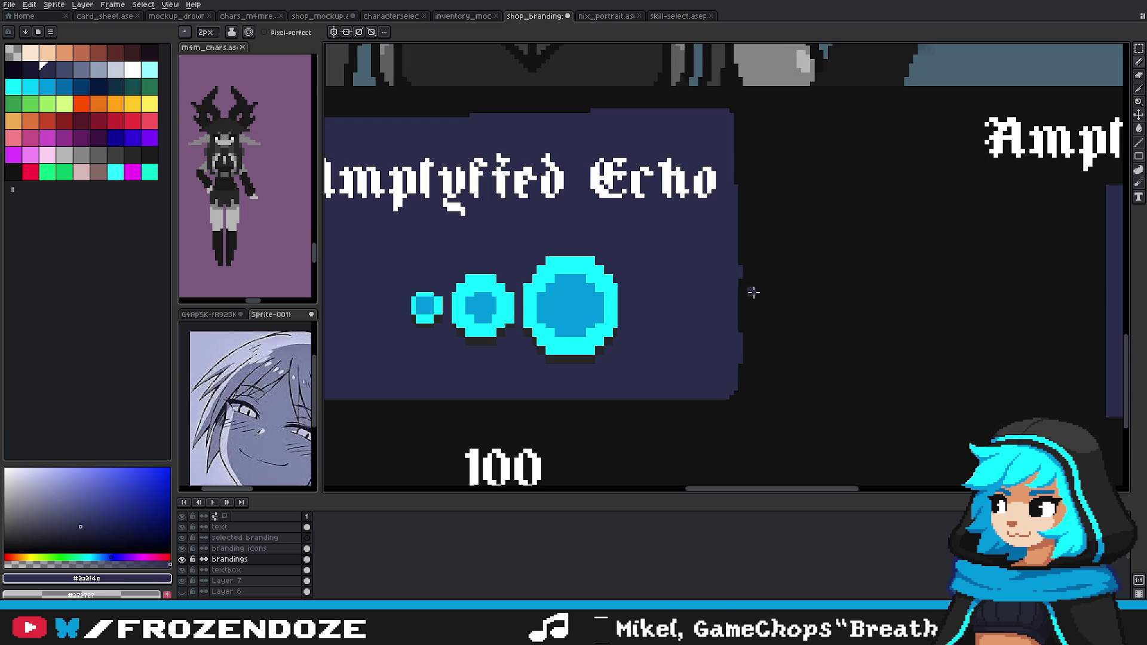
{"action": "left_click_drag", "start_coordinate": [764, 306], "coordinate": [892, 351]}
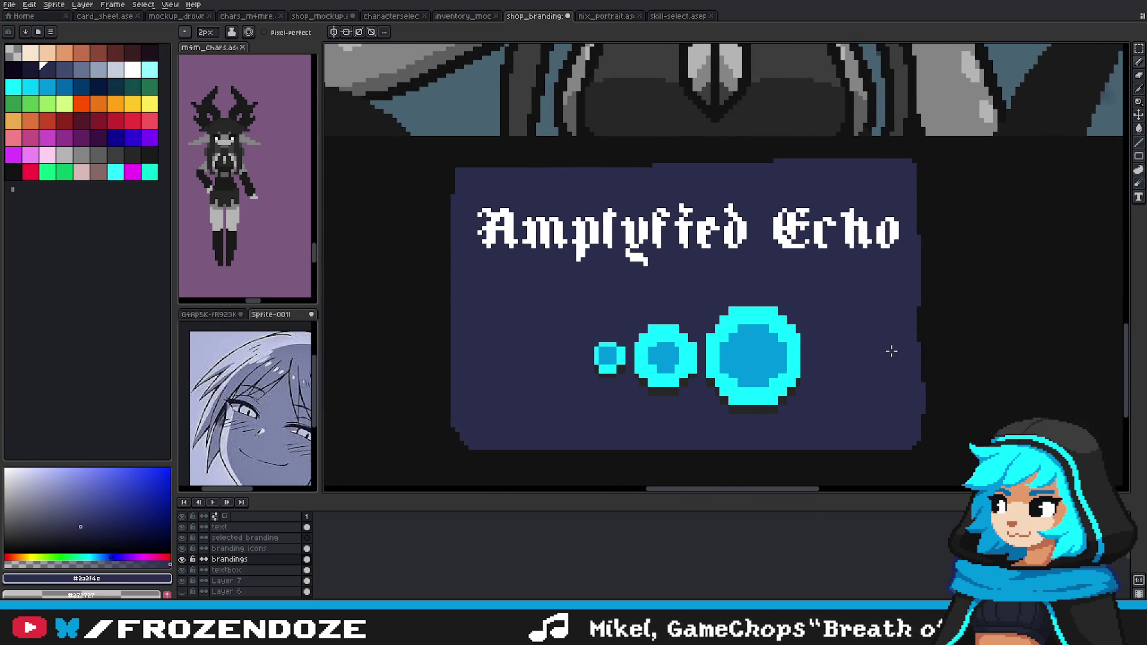
{"action": "scroll", "coordinate": [915, 330], "scroll_direction": "down", "scroll_amount": 4}
{"action": "scroll", "coordinate": [913, 341], "scroll_direction": "up", "scroll_amount": 2}
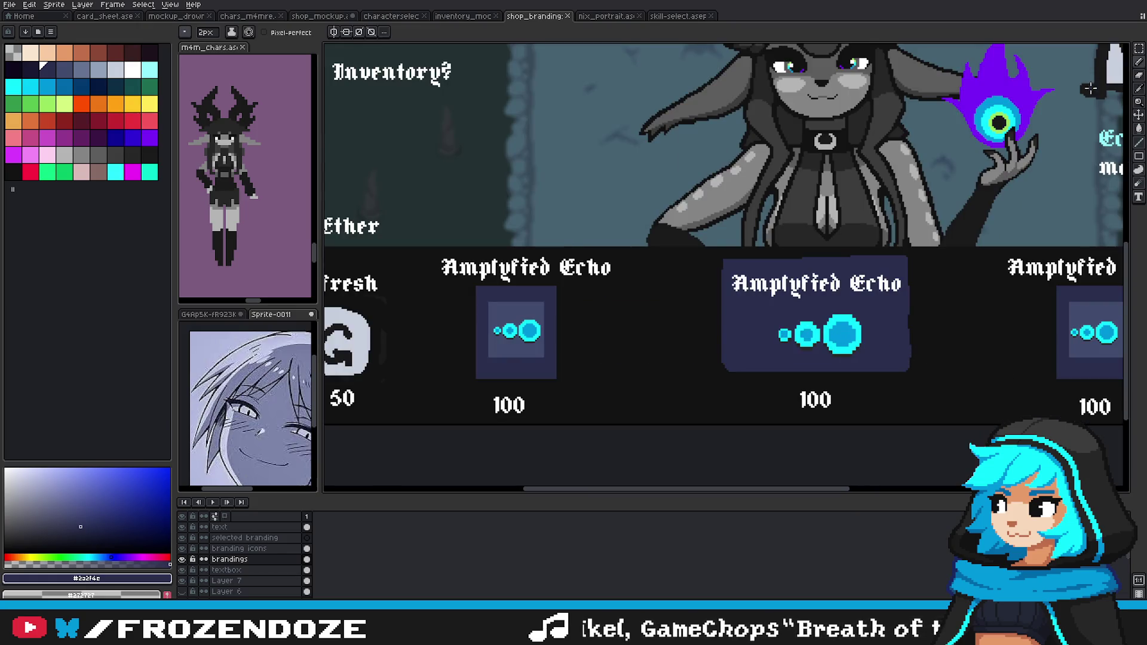
{"action": "scroll", "coordinate": [884, 365], "scroll_direction": "up", "scroll_amount": 3}
{"action": "scroll", "coordinate": [681, 392], "scroll_direction": "up", "scroll_amount": 1}
{"action": "left_click", "coordinate": [623, 314], "text": "alt"}
{"action": "scroll", "coordinate": [623, 315], "scroll_direction": "up", "scroll_amount": 2}
{"action": "key", "text": "ctrl+d"}
{"action": "key", "text": "Up"}
Step: Enlarge the small echo dot with cyan edge pixels, a dark shadow pixel and inner blue
{"action": "key", "text": "b"}
{"action": "left_click", "coordinate": [633, 306]}
{"action": "left_click", "coordinate": [557, 306]}
{"action": "mouse_move", "coordinate": [542, 307]}
{"action": "left_mouse_down"}
{"action": "mouse_move", "coordinate": [548, 253]}
{"action": "mouse_move", "coordinate": [621, 226]}
{"action": "left_mouse_up"}
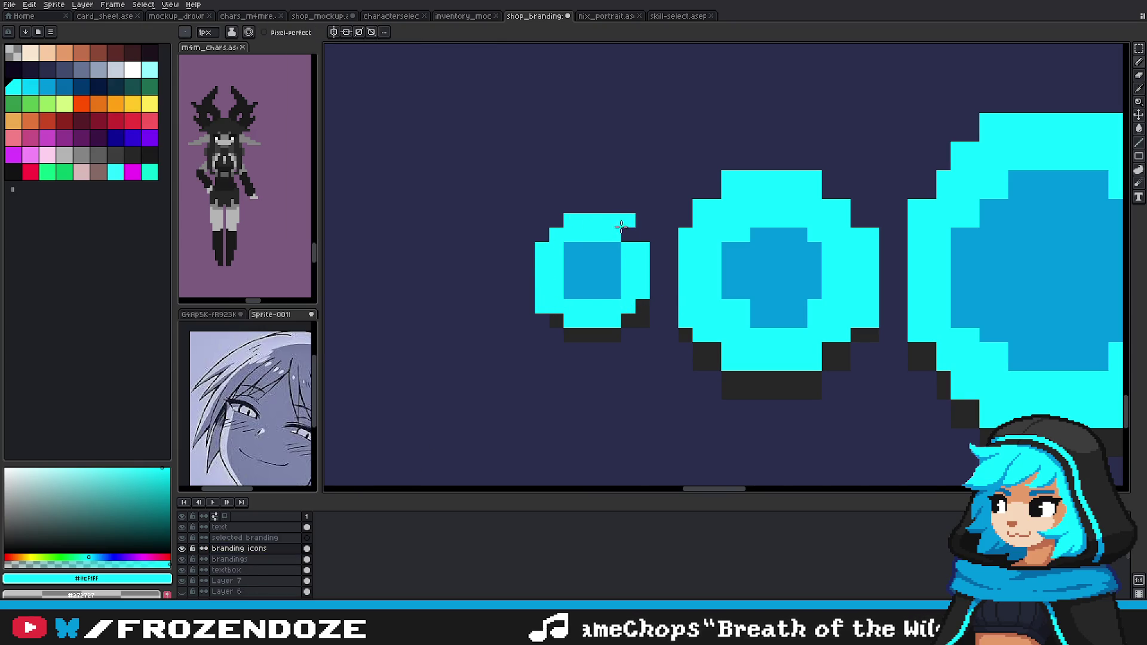
{"action": "left_click", "coordinate": [591, 335], "text": "alt"}
{"action": "left_click", "coordinate": [542, 321]}
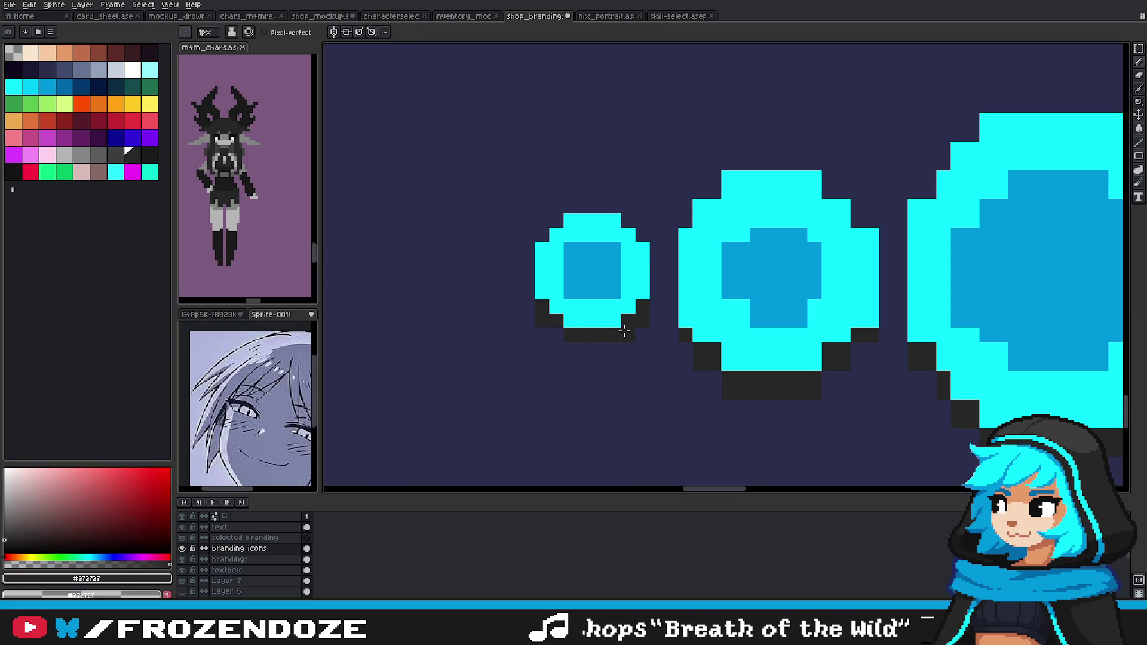
{"action": "scroll", "coordinate": [576, 344], "scroll_direction": "down", "scroll_amount": 4}
{"action": "scroll", "coordinate": [593, 357], "scroll_direction": "up", "scroll_amount": 3}
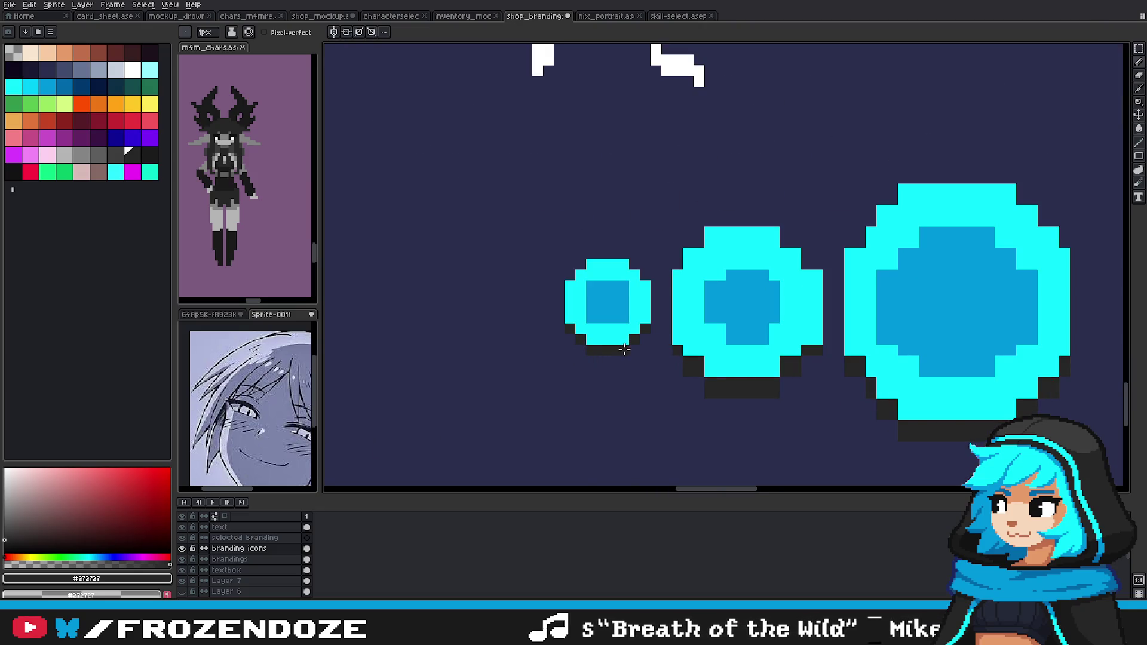
{"action": "scroll", "coordinate": [624, 350], "scroll_direction": "down", "scroll_amount": 3}
{"action": "scroll", "coordinate": [621, 341], "scroll_direction": "up", "scroll_amount": 3}
{"action": "left_click", "coordinate": [615, 325], "text": "alt"}
{"action": "left_click", "coordinate": [596, 337]}
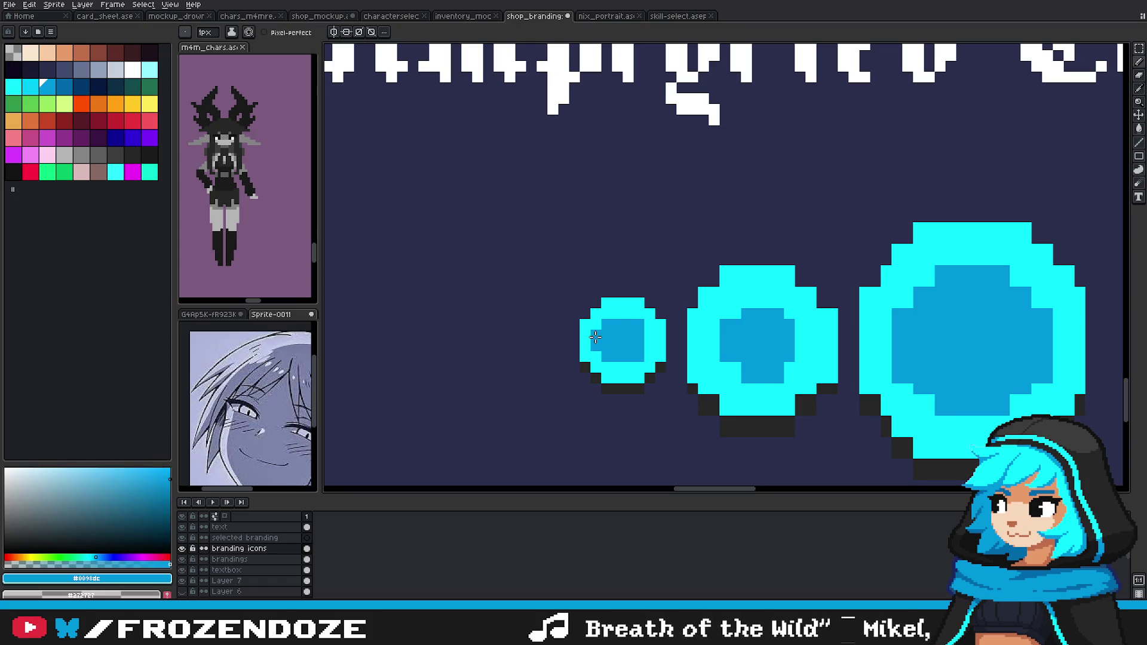
{"action": "left_click", "coordinate": [645, 336]}
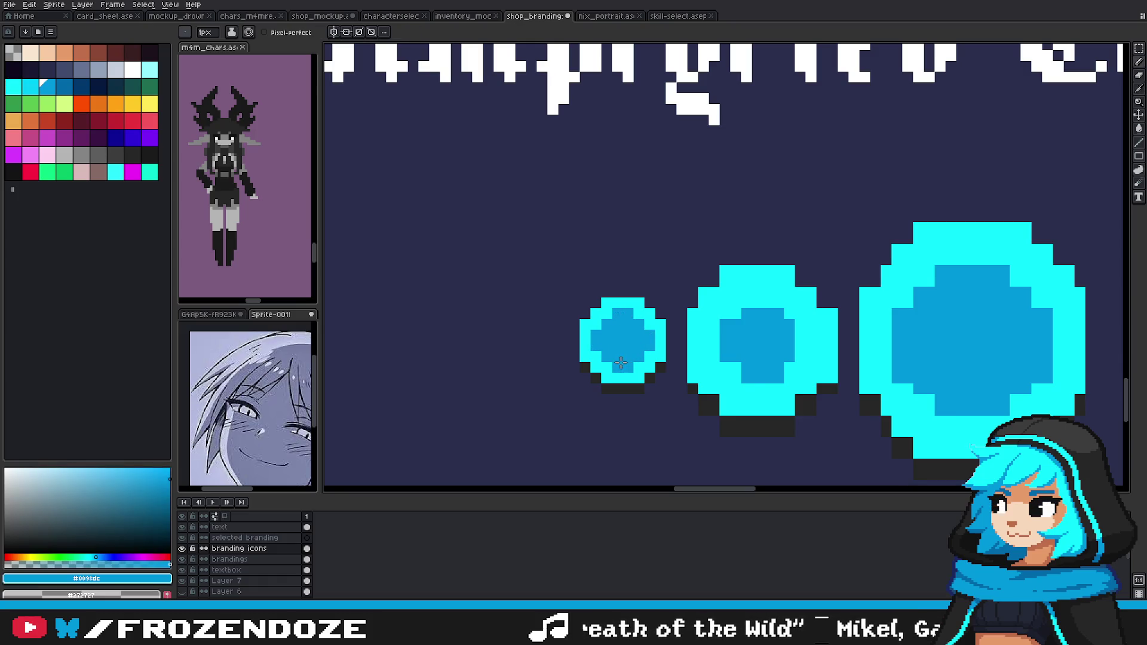
Step: Add a dark shadow pixel under the middle echo dot
{"action": "scroll", "coordinate": [621, 362], "scroll_direction": "down", "scroll_amount": 2}
{"action": "scroll", "coordinate": [646, 370], "scroll_direction": "down", "scroll_amount": 1}
{"action": "scroll", "coordinate": [671, 378], "scroll_direction": "down", "scroll_amount": 1}
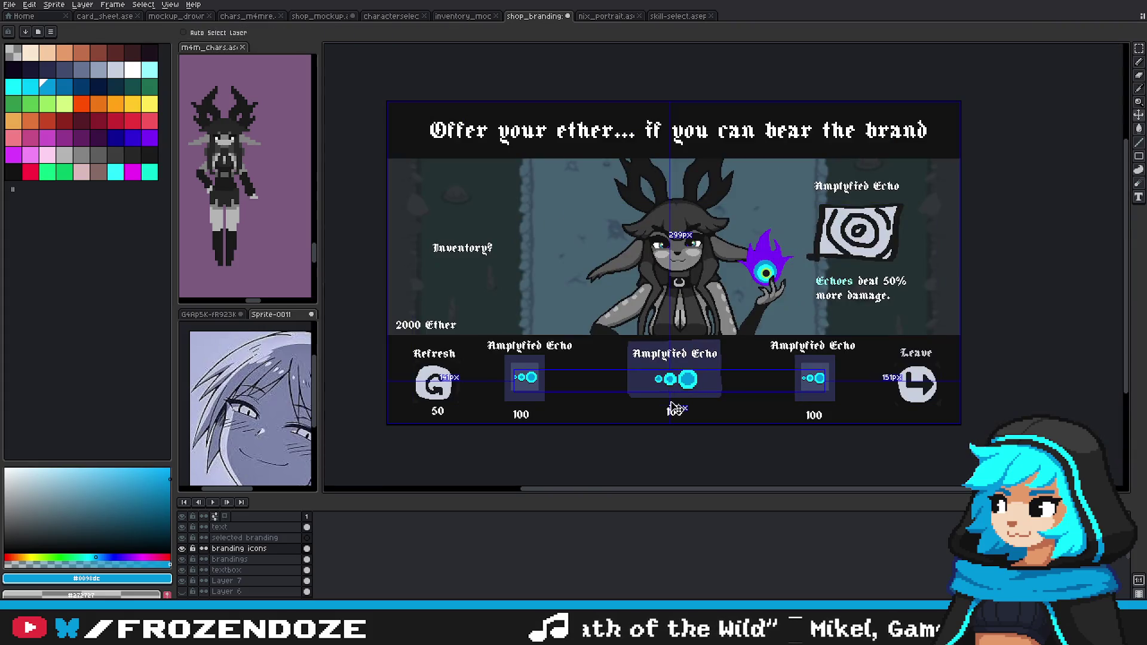
{"action": "scroll", "coordinate": [657, 374], "scroll_direction": "up", "scroll_amount": 1}
{"action": "scroll", "coordinate": [630, 366], "scroll_direction": "up", "scroll_amount": 2}
{"action": "left_click", "coordinate": [631, 365], "text": "alt"}
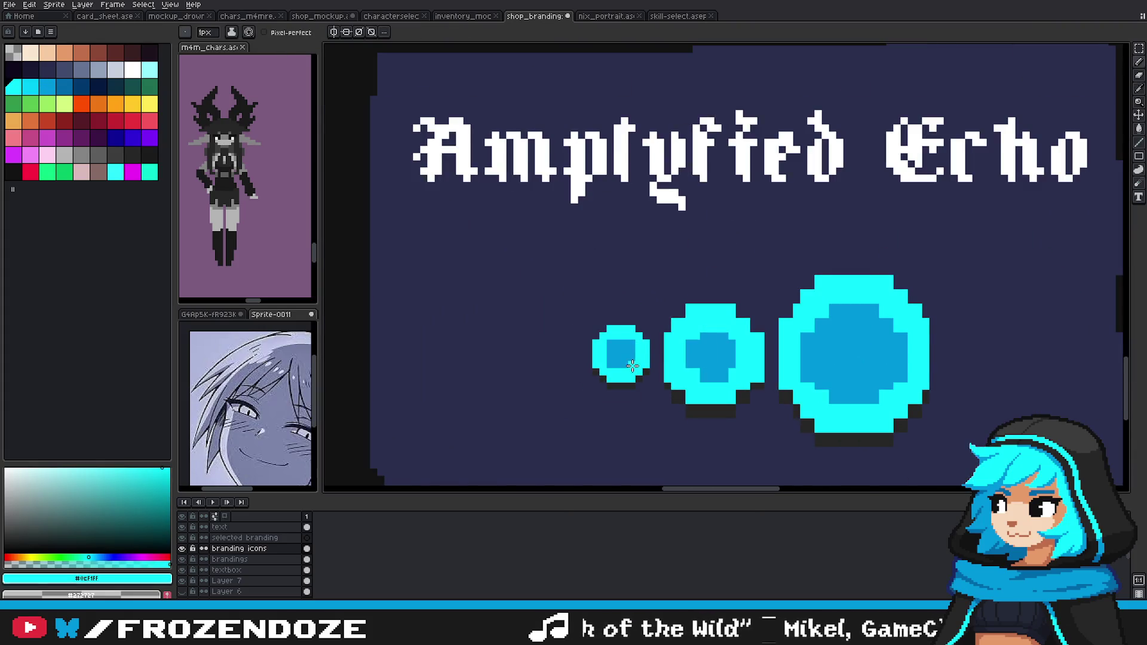
{"action": "scroll", "coordinate": [634, 344], "scroll_direction": "down", "scroll_amount": 2}
{"action": "scroll", "coordinate": [651, 359], "scroll_direction": "down", "scroll_amount": 1}
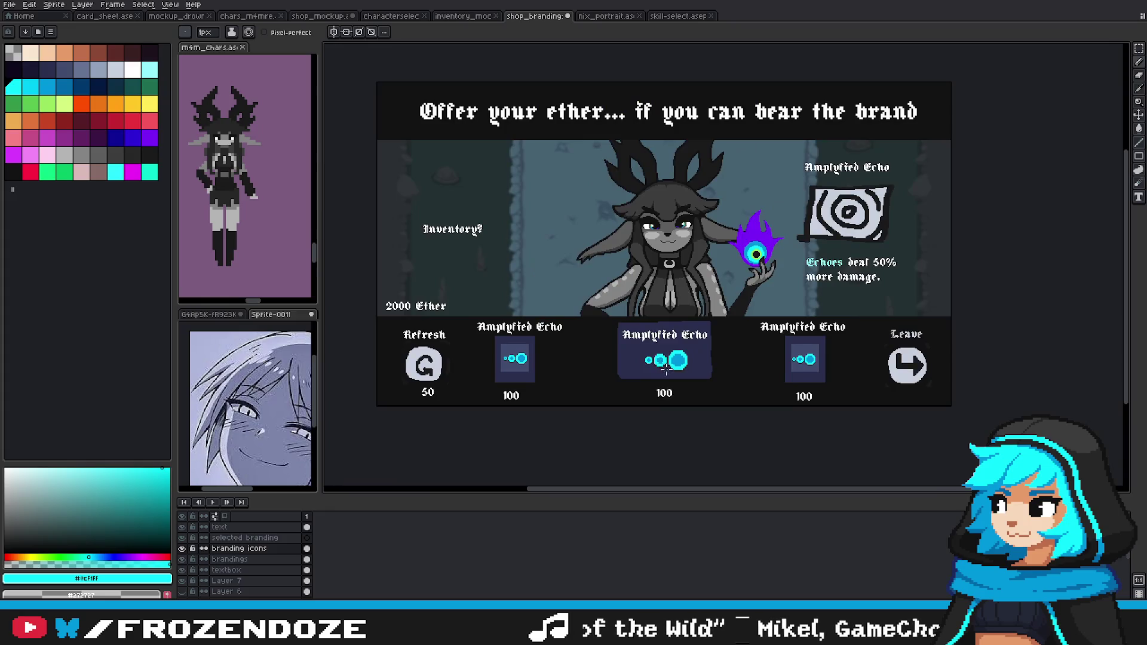
{"action": "scroll", "coordinate": [663, 371], "scroll_direction": "up", "scroll_amount": 2}
{"action": "scroll", "coordinate": [674, 384], "scroll_direction": "up", "scroll_amount": 1}
{"action": "scroll", "coordinate": [687, 335], "scroll_direction": "up", "scroll_amount": 1}
{"action": "left_click", "coordinate": [686, 336], "text": "alt"}
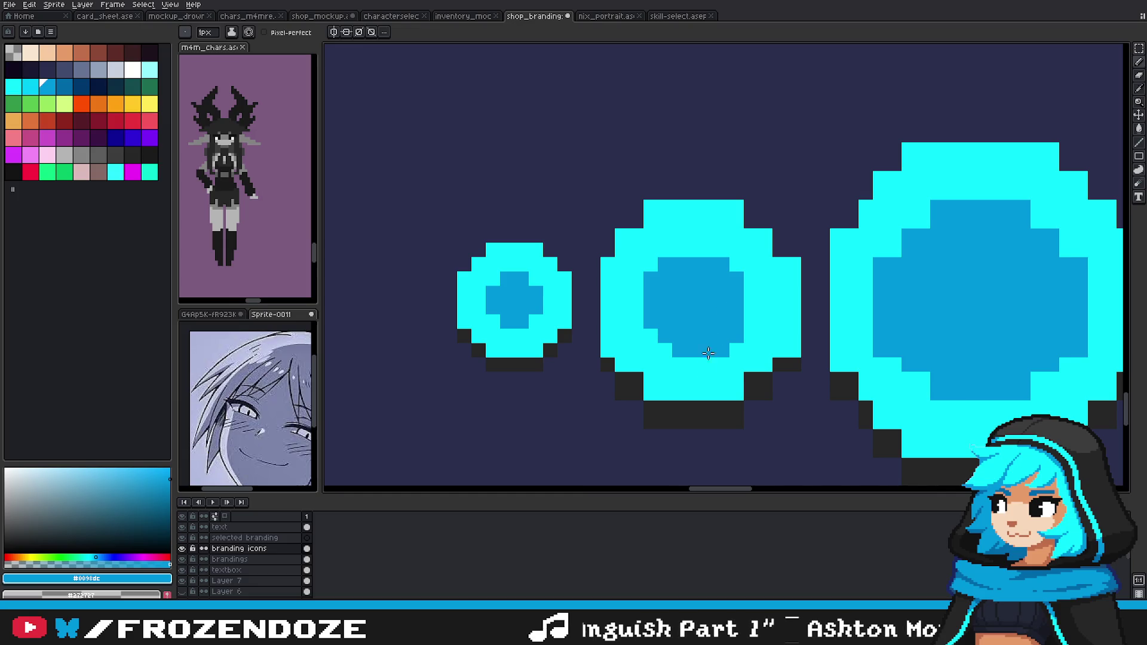
{"action": "left_click", "coordinate": [658, 377], "text": "alt"}
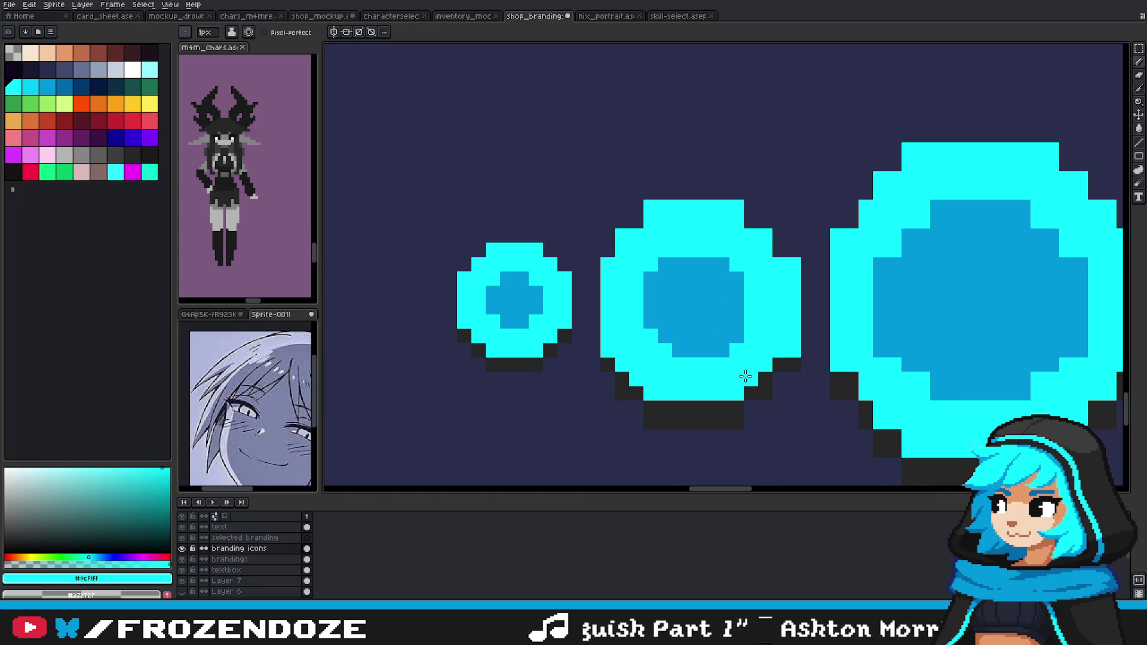
{"action": "left_click", "coordinate": [780, 362], "text": "alt"}
{"action": "left_click", "coordinate": [795, 353]}
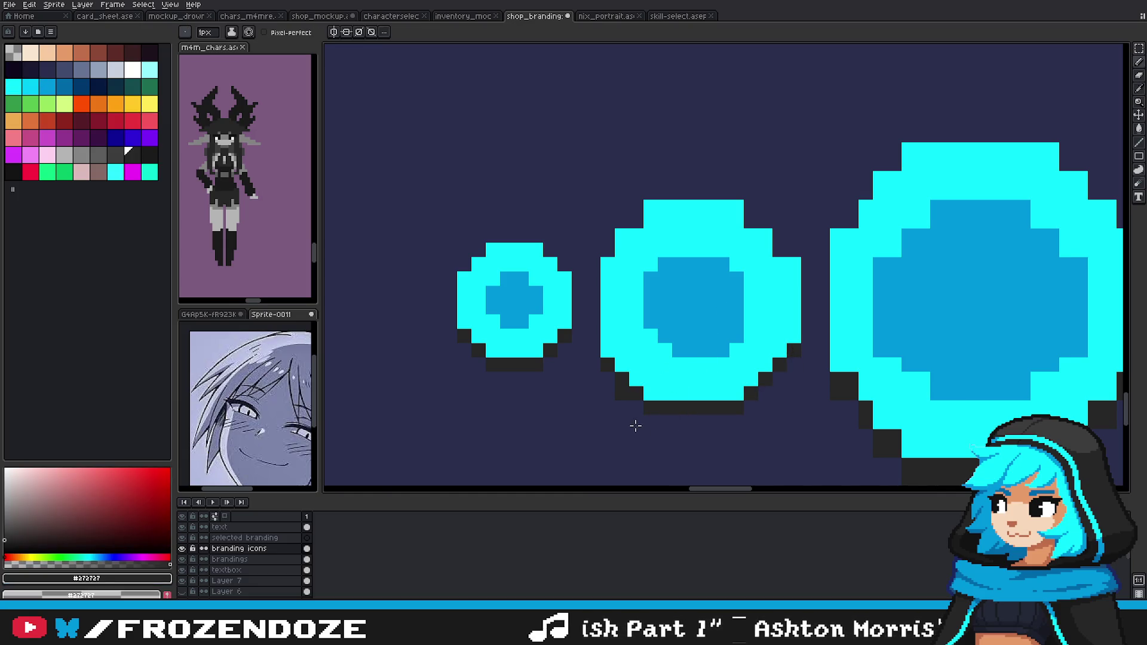
Step: Undo the stray cyan pixels and extra top row on the middle circle
{"action": "scroll", "coordinate": [616, 391], "scroll_direction": "down", "scroll_amount": 2}
{"action": "scroll", "coordinate": [768, 391], "scroll_direction": "up", "scroll_amount": 2}
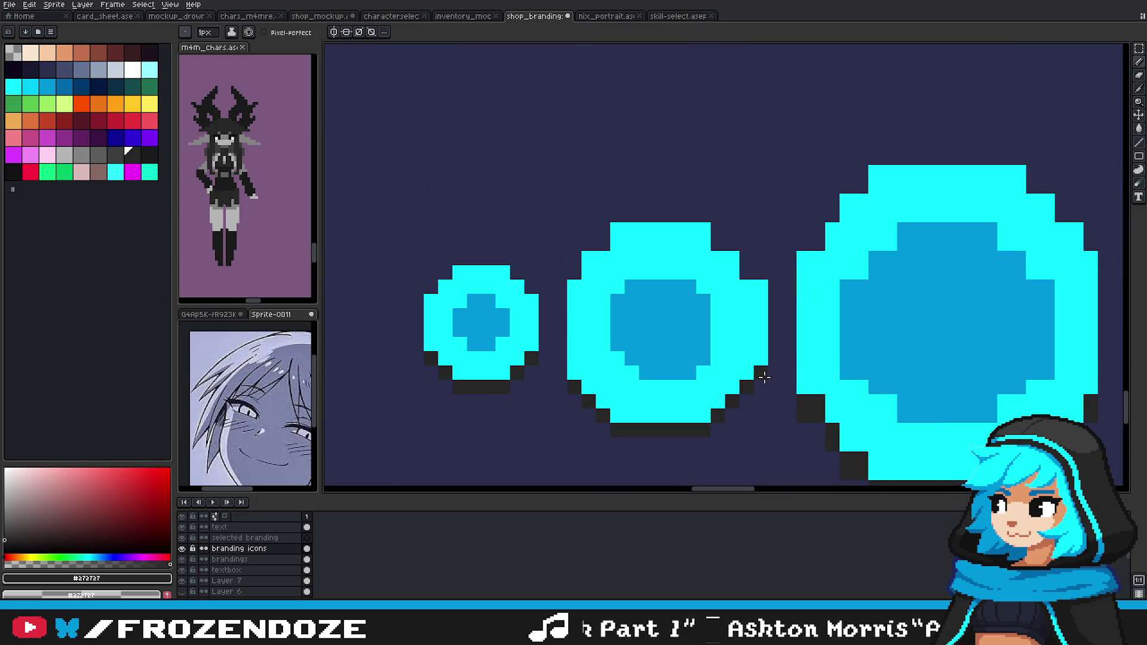
{"action": "key", "text": "ctrl+z"}
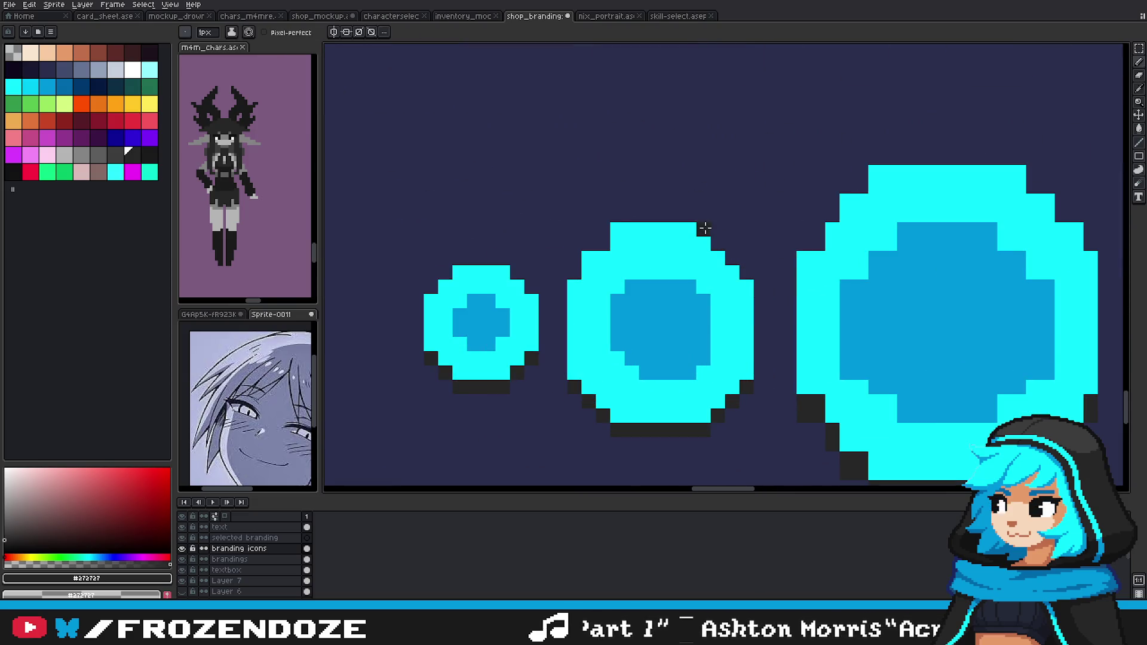
{"action": "key", "text": "ctrl+z"}
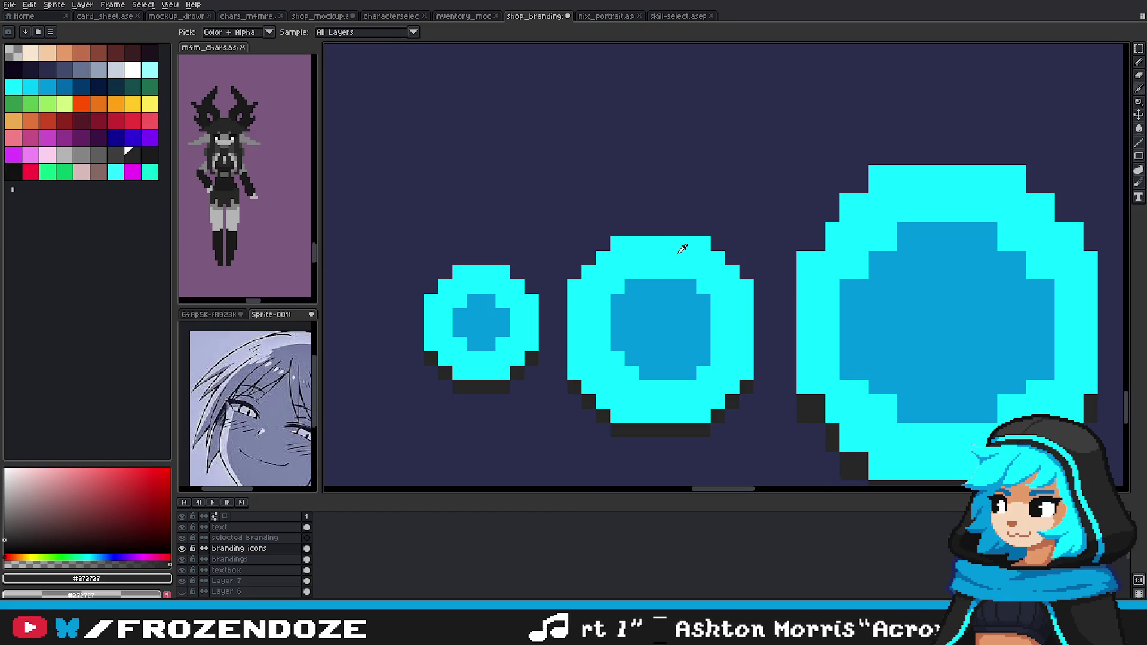
{"action": "left_click", "coordinate": [712, 297]}
{"action": "left_click", "coordinate": [717, 281]}
{"action": "key", "text": "b"}
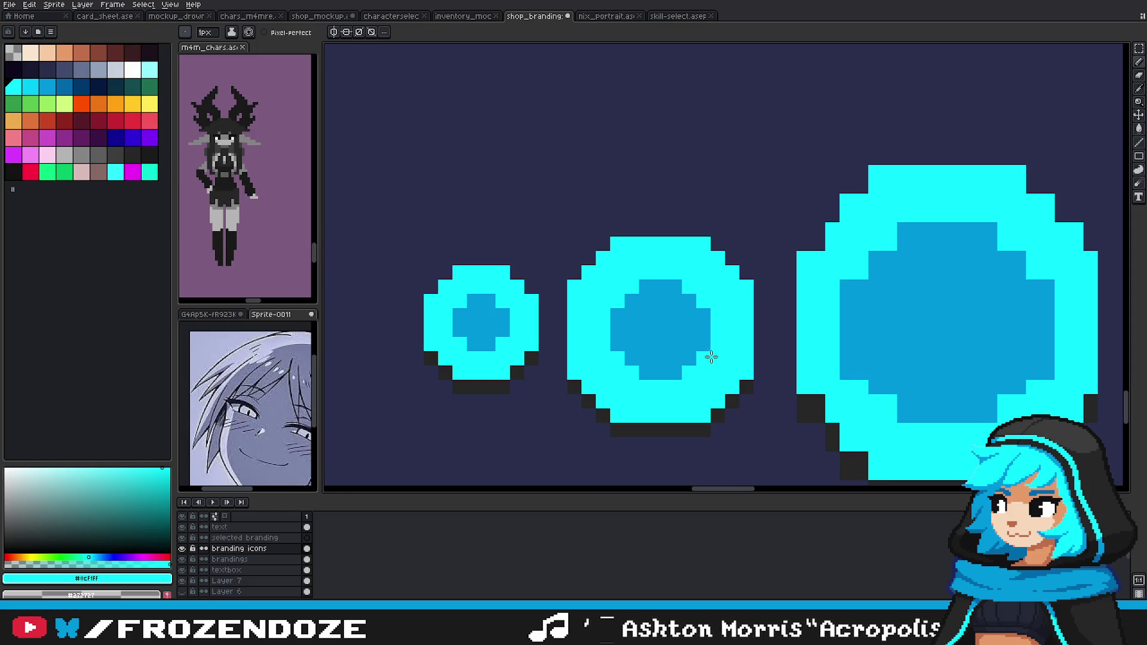
Step: Add a cyan pixel to the big circle's left edge, undoing a stray pixel near the small circle
{"action": "scroll", "coordinate": [711, 356], "scroll_direction": "down", "scroll_amount": 5}
{"action": "scroll", "coordinate": [743, 358], "scroll_direction": "down", "scroll_amount": 2}
{"action": "scroll", "coordinate": [735, 359], "scroll_direction": "up", "scroll_amount": 3}
{"action": "key", "text": "i"}
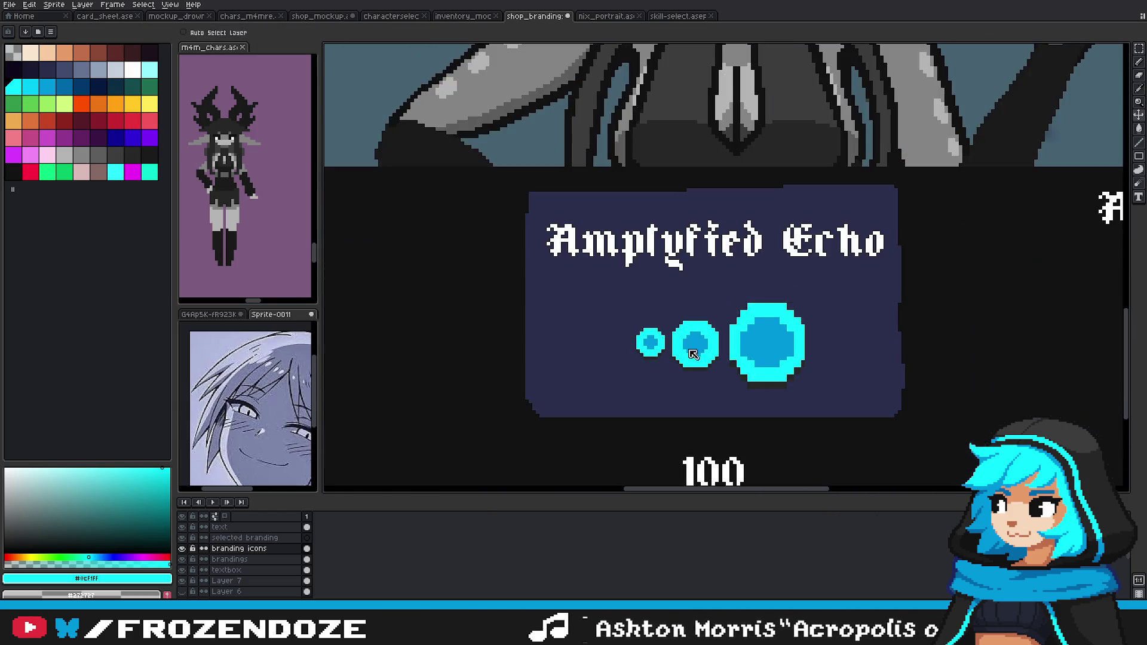
{"action": "scroll", "coordinate": [717, 359], "scroll_direction": "up", "scroll_amount": 2}
{"action": "scroll", "coordinate": [665, 363], "scroll_direction": "up", "scroll_amount": 1}
{"action": "key", "text": "b"}
{"action": "left_click", "coordinate": [629, 366]}
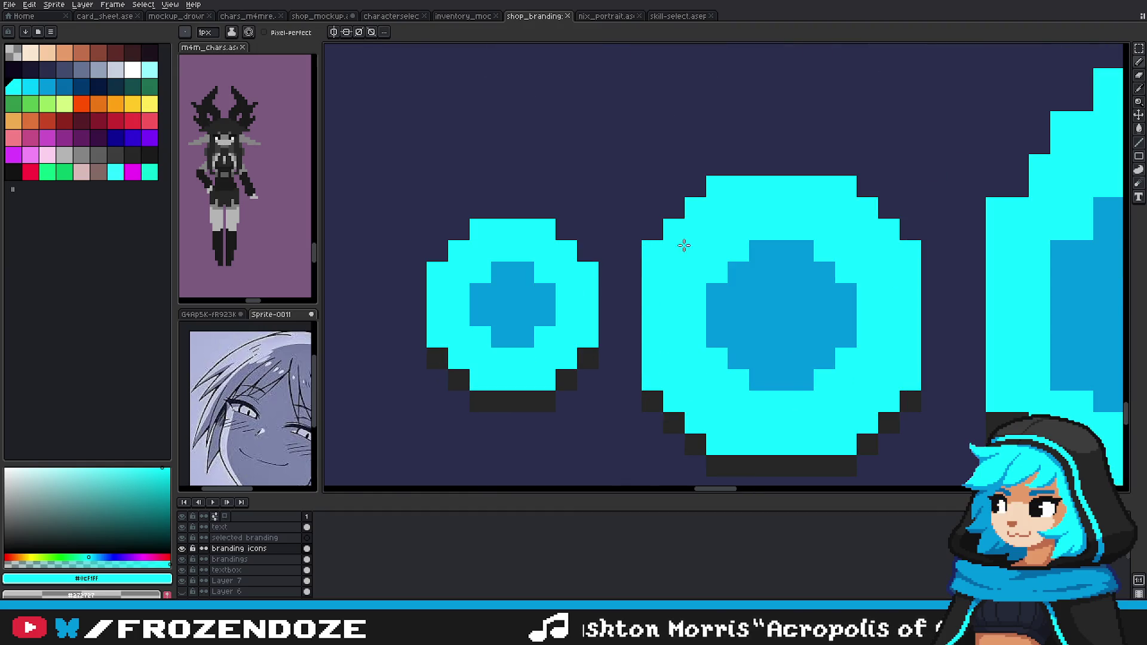
{"action": "scroll", "coordinate": [684, 245], "scroll_direction": "down", "scroll_amount": 3}
{"action": "scroll", "coordinate": [711, 275], "scroll_direction": "up", "scroll_amount": 3}
{"action": "left_click", "coordinate": [593, 299]}
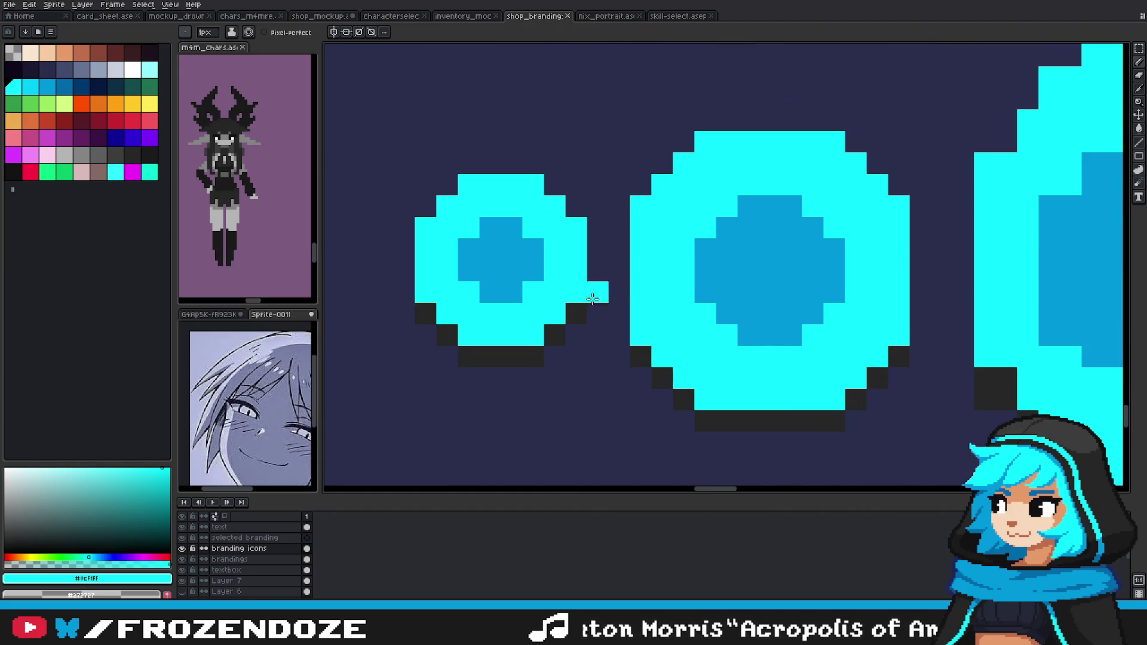
{"action": "key", "text": "ctrl+z"}
{"action": "scroll", "coordinate": [583, 300], "scroll_direction": "down", "scroll_amount": 2}
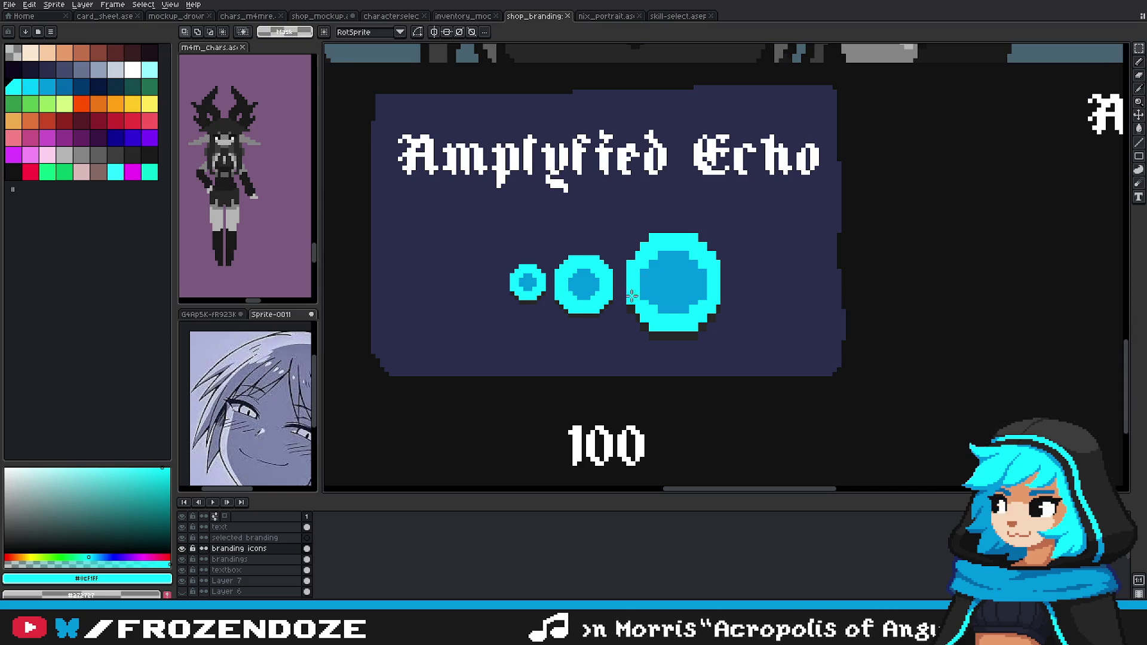
{"action": "scroll", "coordinate": [640, 299], "scroll_direction": "up", "scroll_amount": 2}
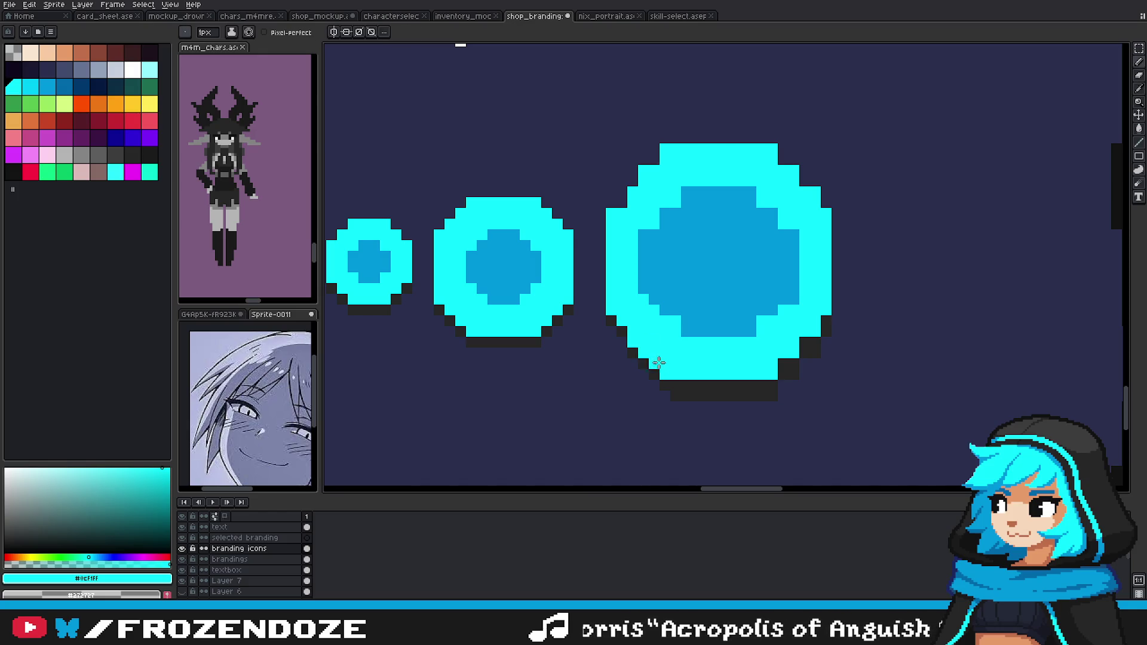
Step: Repaint the large circle's lower-left and lower-right edge pixels
{"action": "key", "text": "x"}
{"action": "left_click", "coordinate": [622, 332]}
{"action": "key", "text": "x"}
{"action": "left_click", "coordinate": [624, 329]}
{"action": "scroll", "coordinate": [675, 394], "scroll_direction": "up", "scroll_amount": 1}
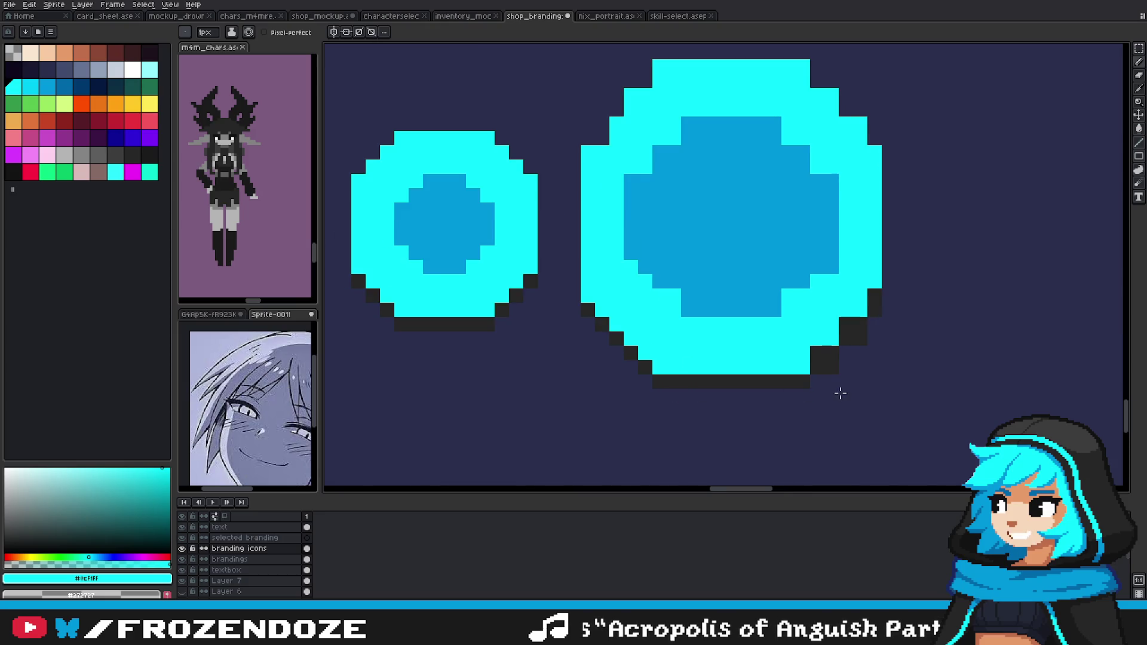
{"action": "left_click", "coordinate": [861, 338]}
{"action": "left_click", "coordinate": [816, 351]}
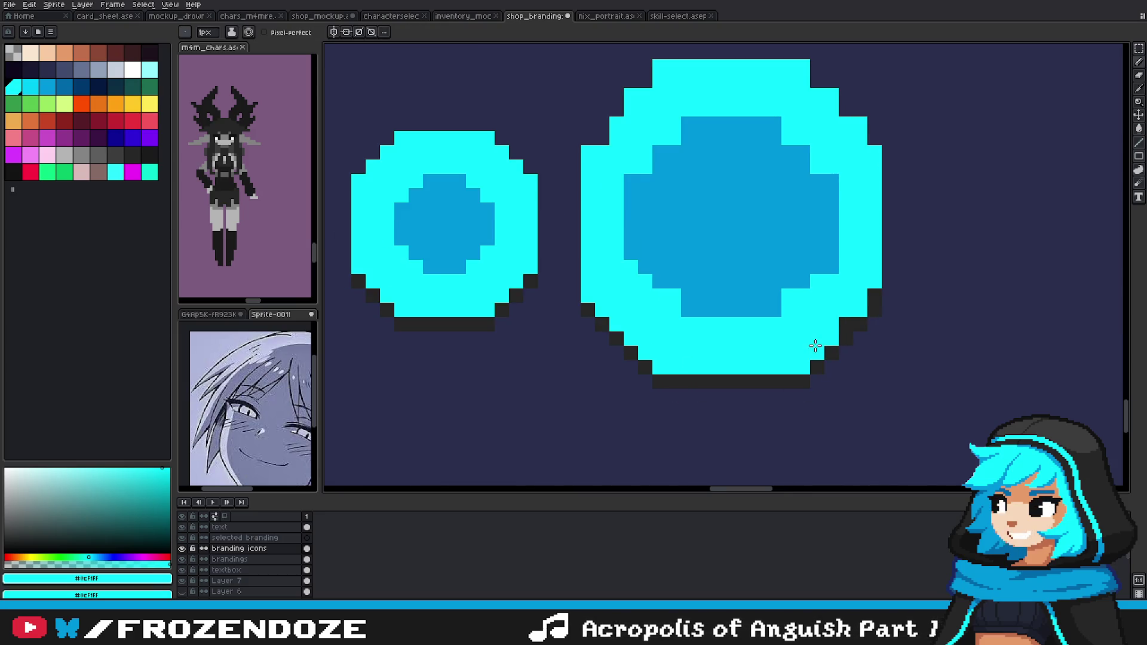
Step: Paint dark-blue pixels inside the big circle and a cyan line along its inner left edge
{"action": "key", "text": "i"}
{"action": "left_click", "coordinate": [641, 309]}
{"action": "left_click", "coordinate": [803, 306]}
{"action": "left_click", "coordinate": [696, 295]}
{"action": "scroll", "coordinate": [706, 299], "scroll_direction": "up", "scroll_amount": 1}
{"action": "left_click", "coordinate": [658, 295]}
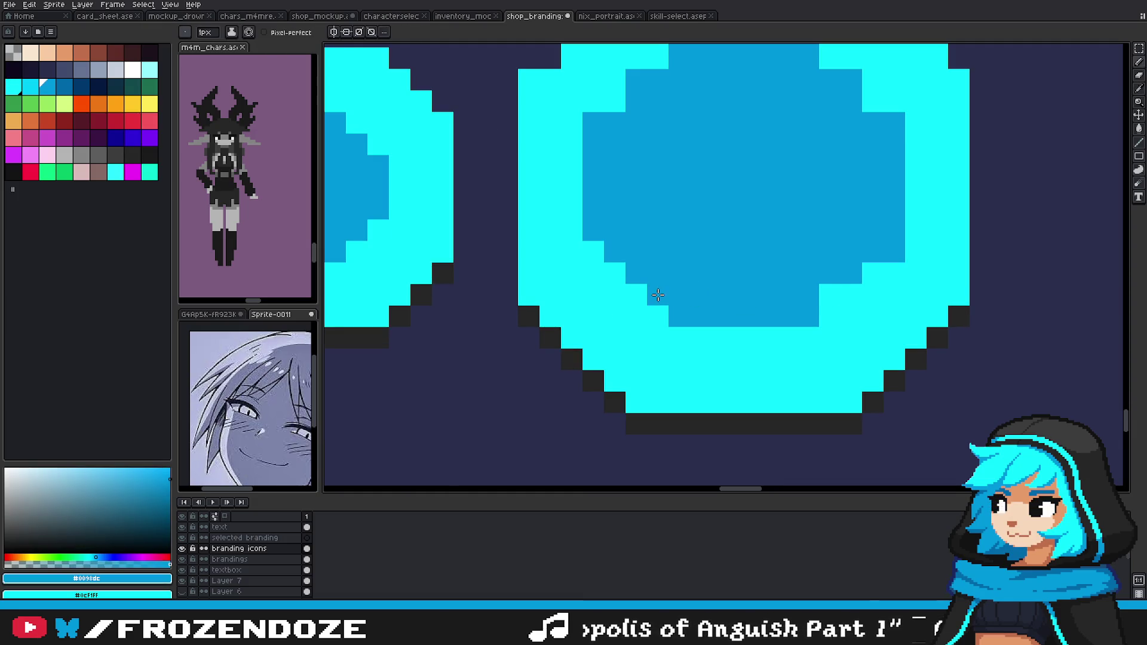
{"action": "left_click", "coordinate": [891, 273], "text": "alt"}
{"action": "scroll", "coordinate": [604, 233], "scroll_direction": "down", "scroll_amount": 5}
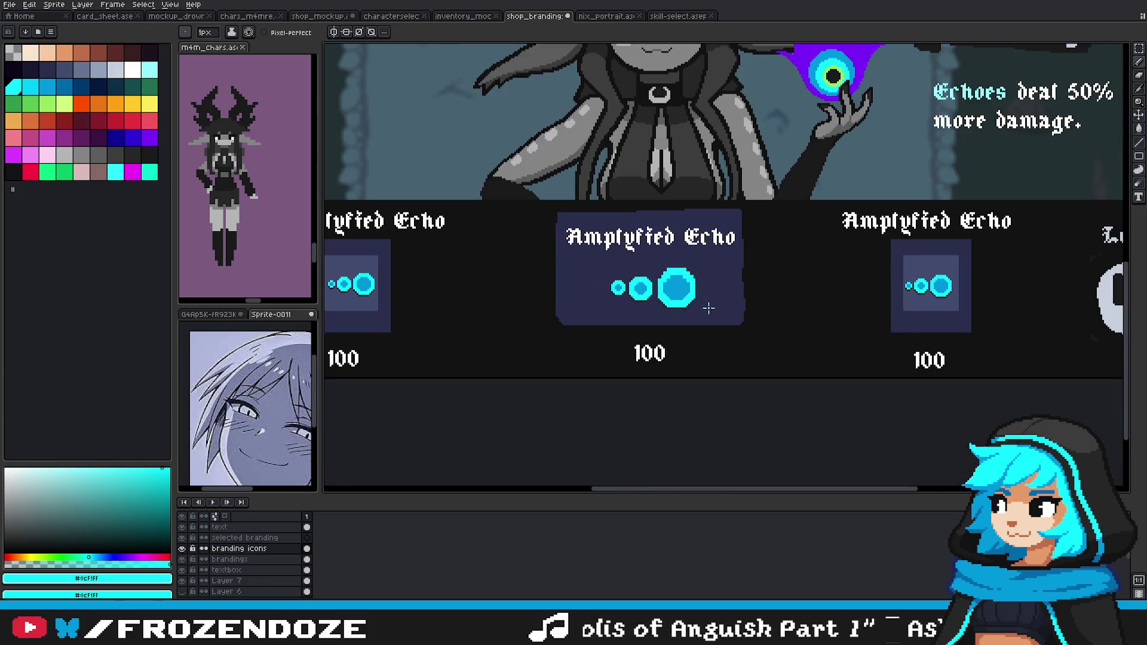
{"action": "scroll", "coordinate": [682, 281], "scroll_direction": "up", "scroll_amount": 2}
{"action": "scroll", "coordinate": [682, 280], "scroll_direction": "up", "scroll_amount": 2}
{"action": "left_click", "coordinate": [653, 277], "text": "alt"}
{"action": "left_click", "coordinate": [630, 282]}
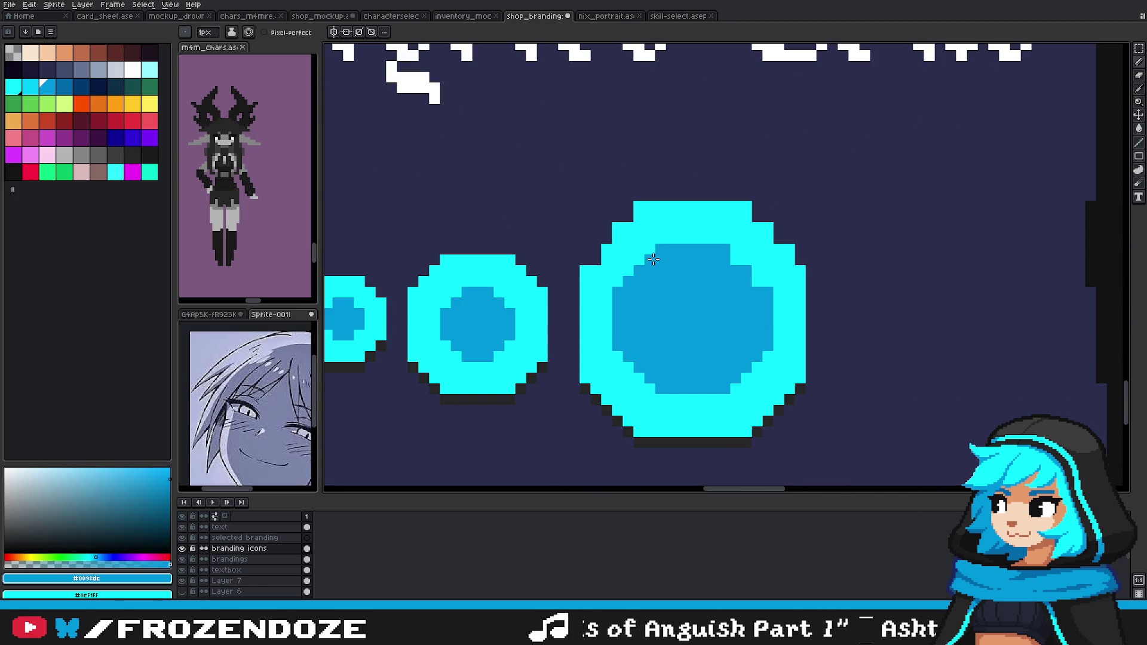
{"action": "scroll", "coordinate": [728, 263], "scroll_direction": "down", "scroll_amount": 3}
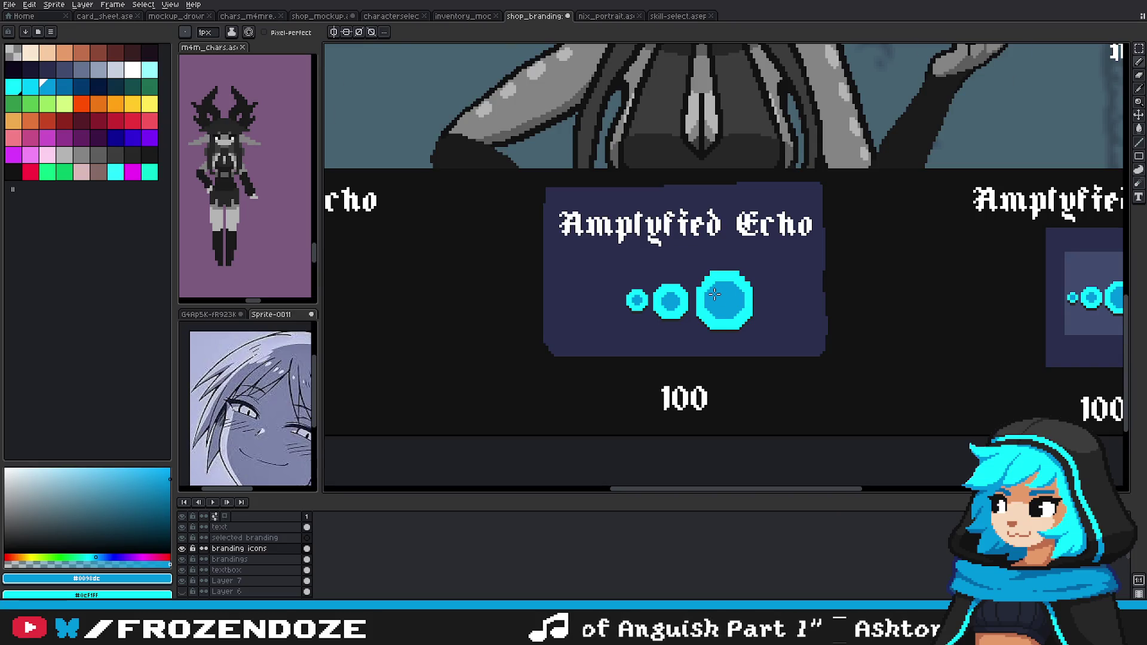
{"action": "scroll", "coordinate": [715, 294], "scroll_direction": "up", "scroll_amount": 3}
{"action": "left_click", "coordinate": [673, 257], "text": "alt"}
{"action": "left_click_drag", "start_coordinate": [685, 352], "coordinate": [685, 287]}
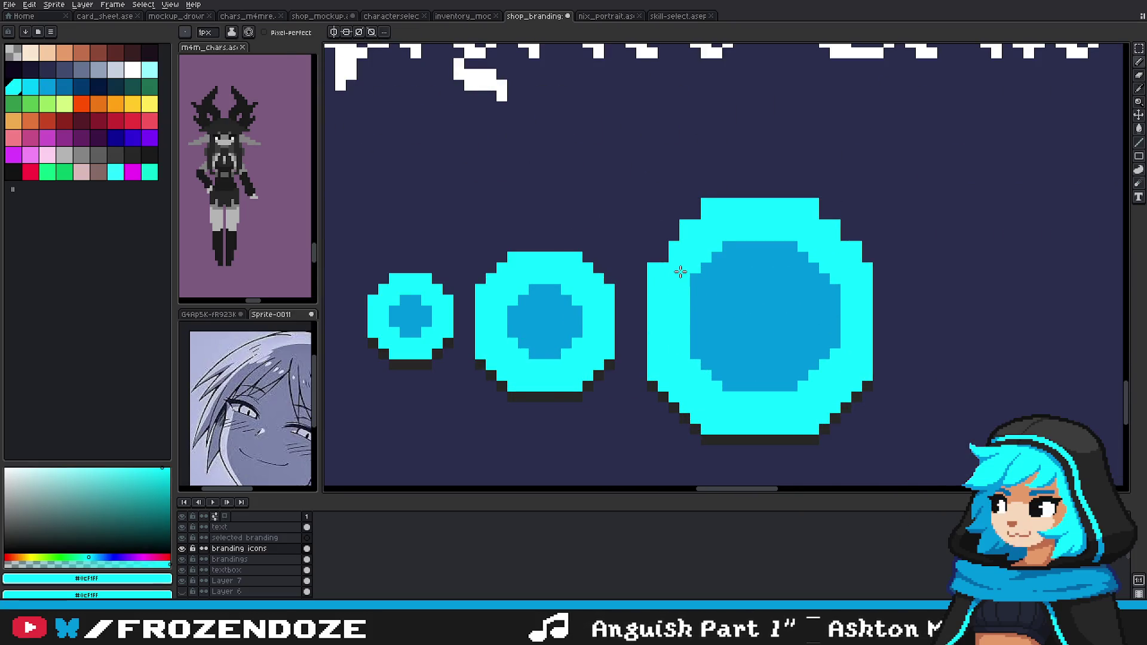
Step: Paint a cyan strip along the big circle's inner right edge and undo two stray strokes
{"action": "left_click_drag", "start_coordinate": [834, 352], "coordinate": [834, 288]}
{"action": "scroll", "coordinate": [862, 293], "scroll_direction": "down", "scroll_amount": 3}
{"action": "scroll", "coordinate": [848, 312], "scroll_direction": "up", "scroll_amount": 2}
{"action": "scroll", "coordinate": [714, 284], "scroll_direction": "up", "scroll_amount": 1}
{"action": "mouse_move", "coordinate": [726, 243]}
{"action": "left_mouse_down"}
{"action": "mouse_move", "coordinate": [744, 221]}
{"action": "mouse_move", "coordinate": [635, 148]}
{"action": "left_mouse_up"}
{"action": "key", "text": "ctrl+z"}
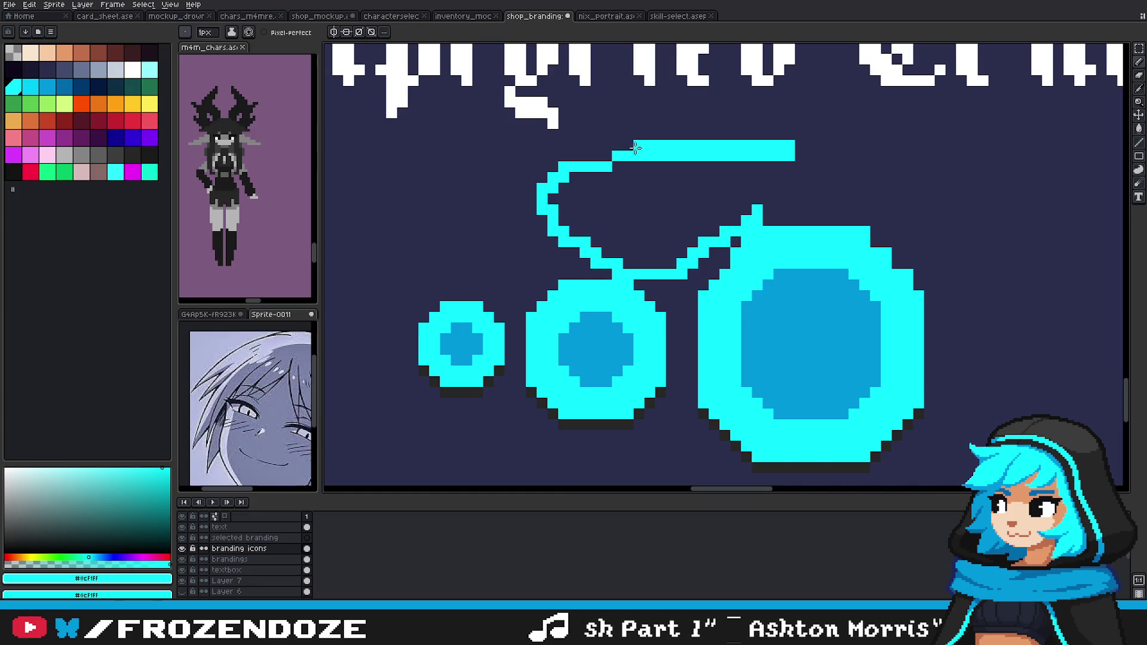
{"action": "key", "text": "ctrl+z"}
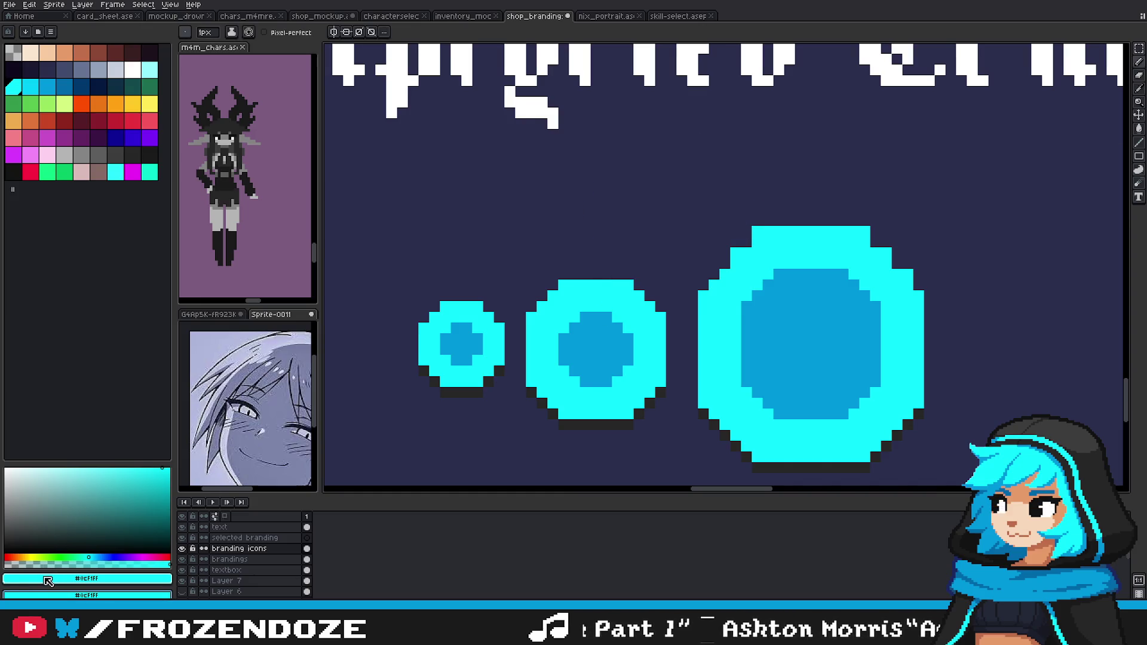
Step: Erase three corner pixels to round off the largest circle's outline
{"action": "left_click", "coordinate": [736, 253]}
{"action": "left_click", "coordinate": [757, 232]}
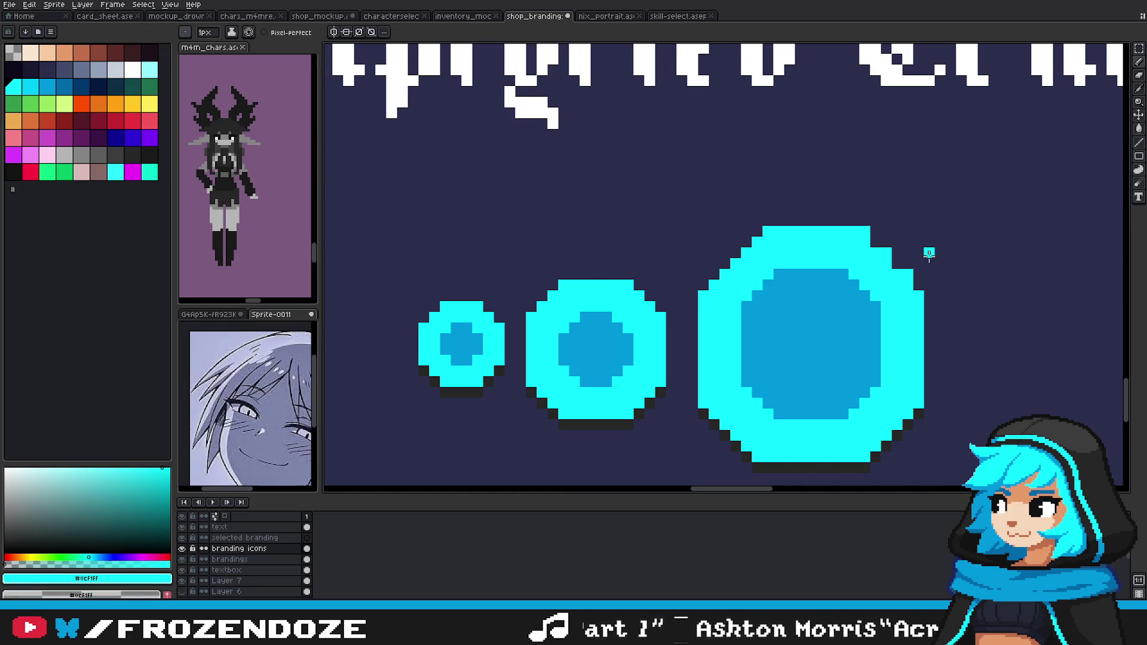
{"action": "left_click", "coordinate": [865, 231]}
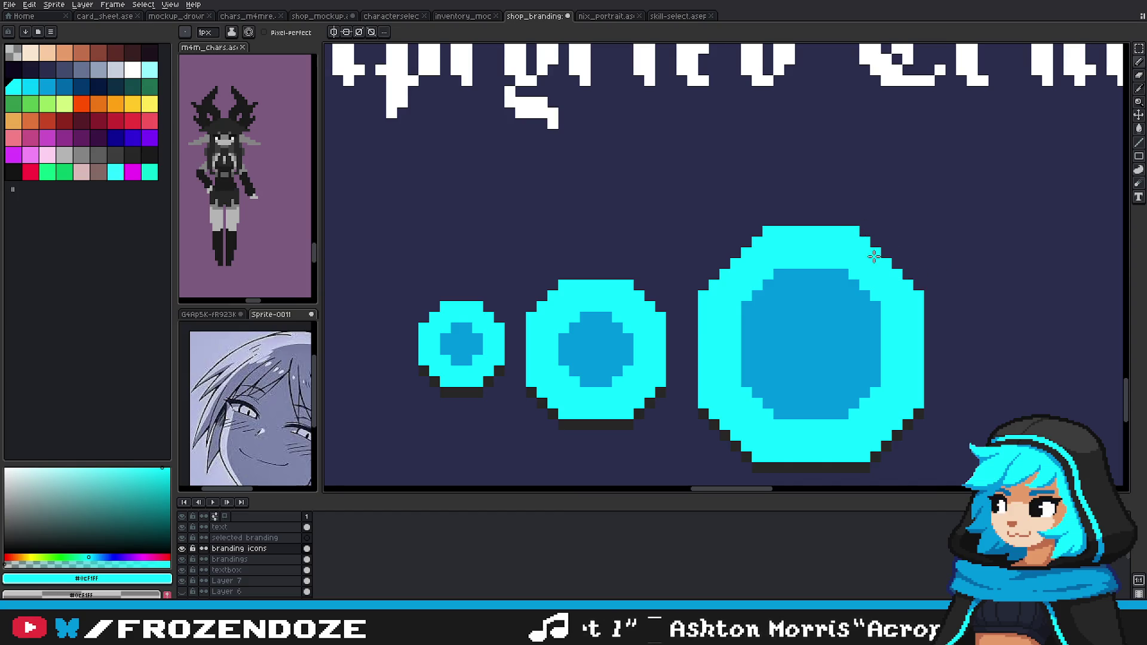
{"action": "scroll", "coordinate": [758, 243], "scroll_direction": "down", "scroll_amount": 3}
{"action": "scroll", "coordinate": [777, 282], "scroll_direction": "up", "scroll_amount": 2}
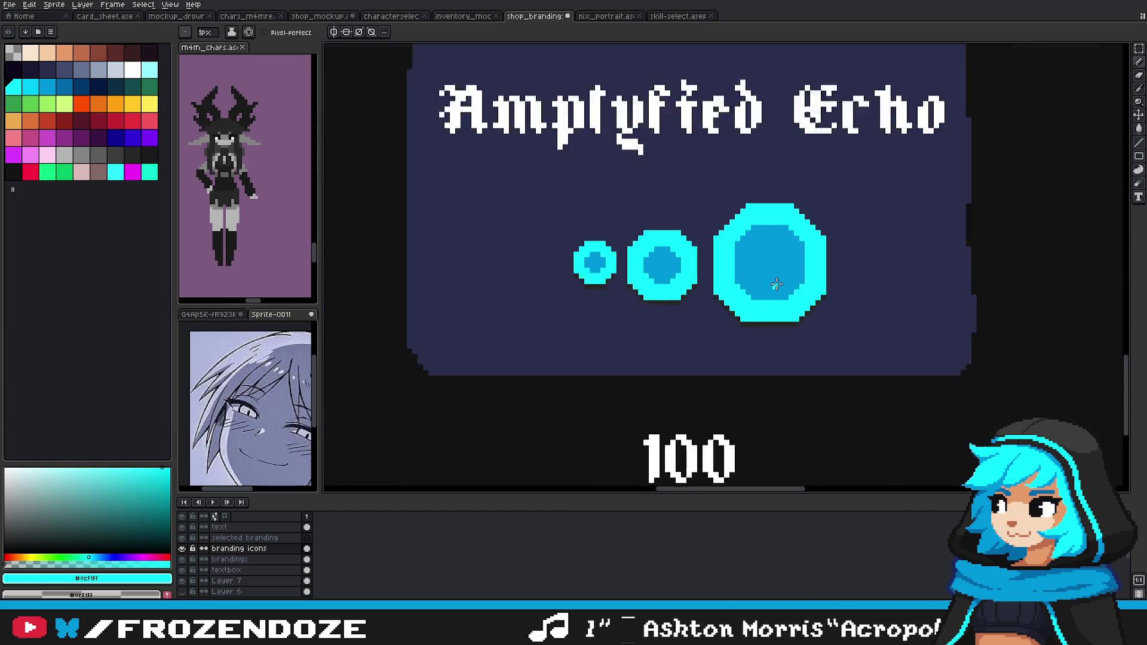
{"action": "scroll", "coordinate": [777, 284], "scroll_direction": "up", "scroll_amount": 1}
{"action": "scroll", "coordinate": [814, 249], "scroll_direction": "down", "scroll_amount": 2}
{"action": "scroll", "coordinate": [806, 248], "scroll_direction": "down", "scroll_amount": 1}
Step: Eyedrop the #0098dc cyan and repaint the dark-blue core's top row and right column
{"action": "key", "text": "v"}
{"action": "scroll", "coordinate": [819, 252], "scroll_direction": "up", "scroll_amount": 3}
{"action": "key", "text": "i"}
{"action": "scroll", "coordinate": [783, 231], "scroll_direction": "up", "scroll_amount": 2}
{"action": "key", "text": "b"}
{"action": "left_click", "coordinate": [777, 236], "text": "alt"}
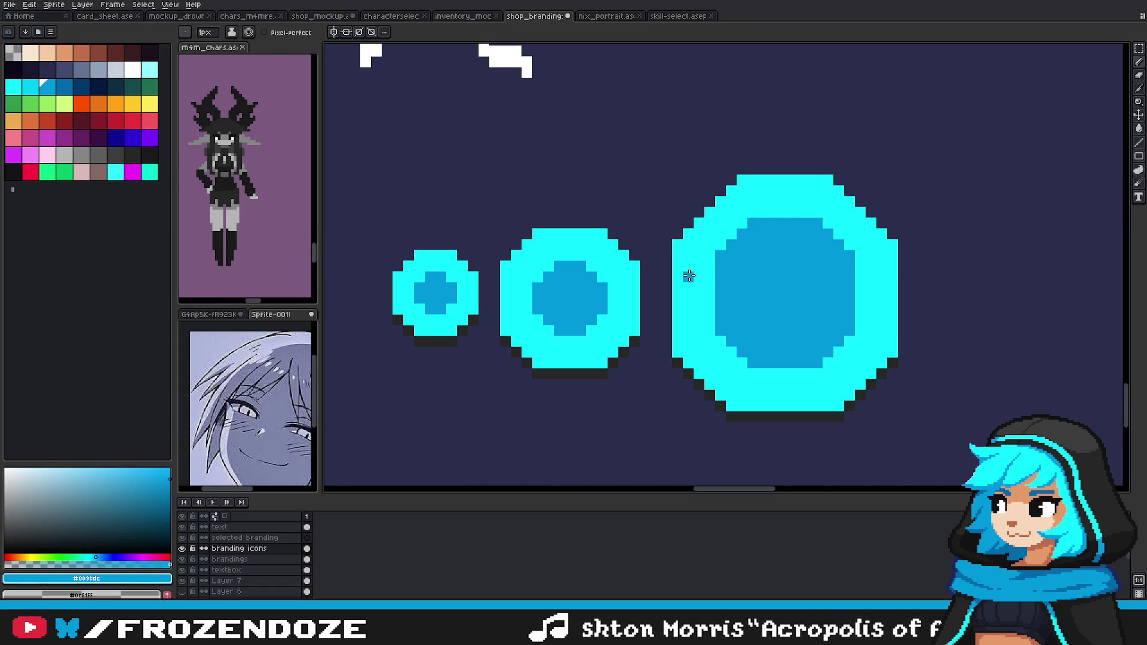
{"action": "left_click", "coordinate": [728, 226], "text": "alt"}
{"action": "mouse_move", "coordinate": [753, 222]}
{"action": "left_mouse_down"}
{"action": "mouse_move", "coordinate": [825, 223]}
{"action": "mouse_move", "coordinate": [851, 326]}
{"action": "mouse_move", "coordinate": [751, 362]}
{"action": "left_mouse_up"}
{"action": "scroll", "coordinate": [723, 295], "scroll_direction": "down", "scroll_amount": 2}
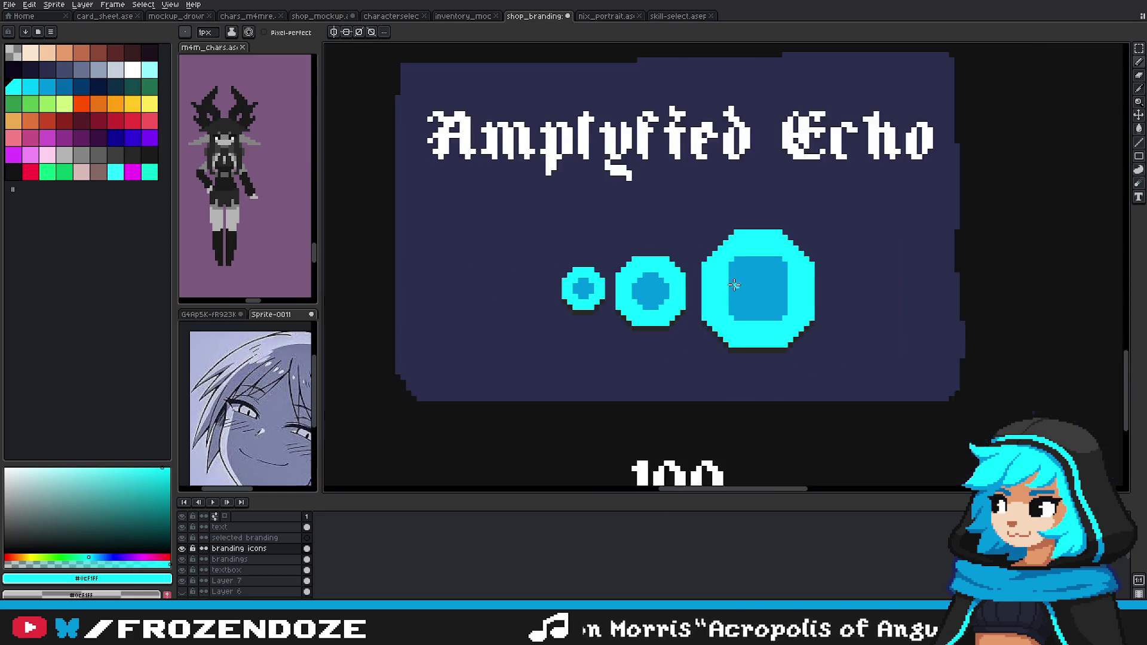
{"action": "scroll", "coordinate": [707, 264], "scroll_direction": "up", "scroll_amount": 3}
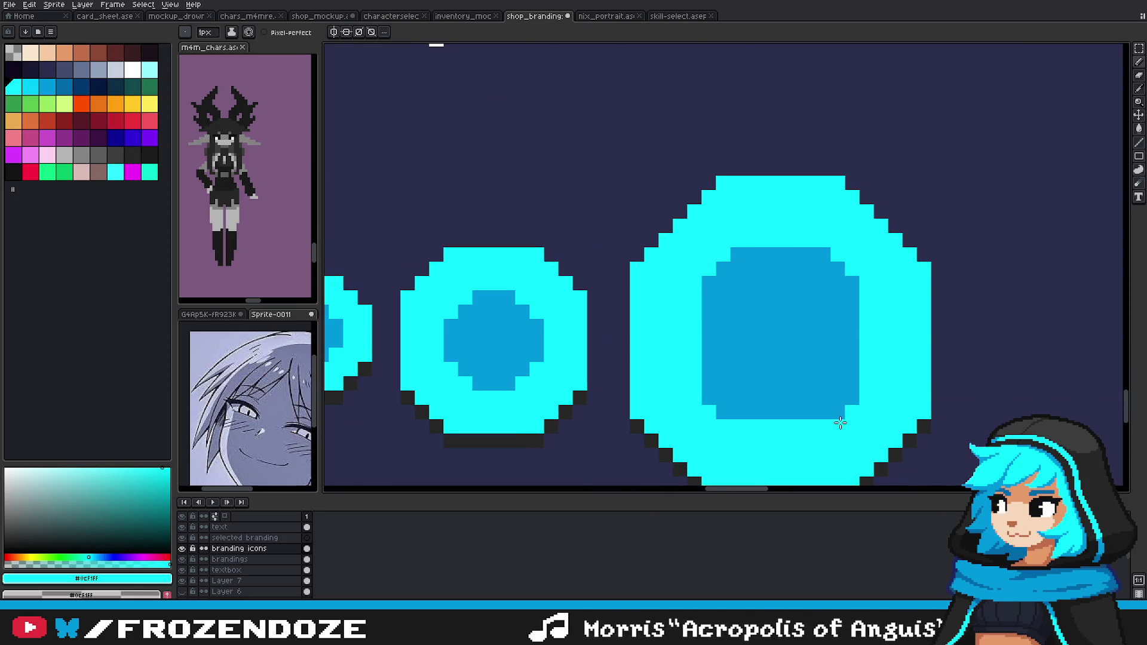
{"action": "scroll", "coordinate": [754, 411], "scroll_direction": "down", "scroll_amount": 2}
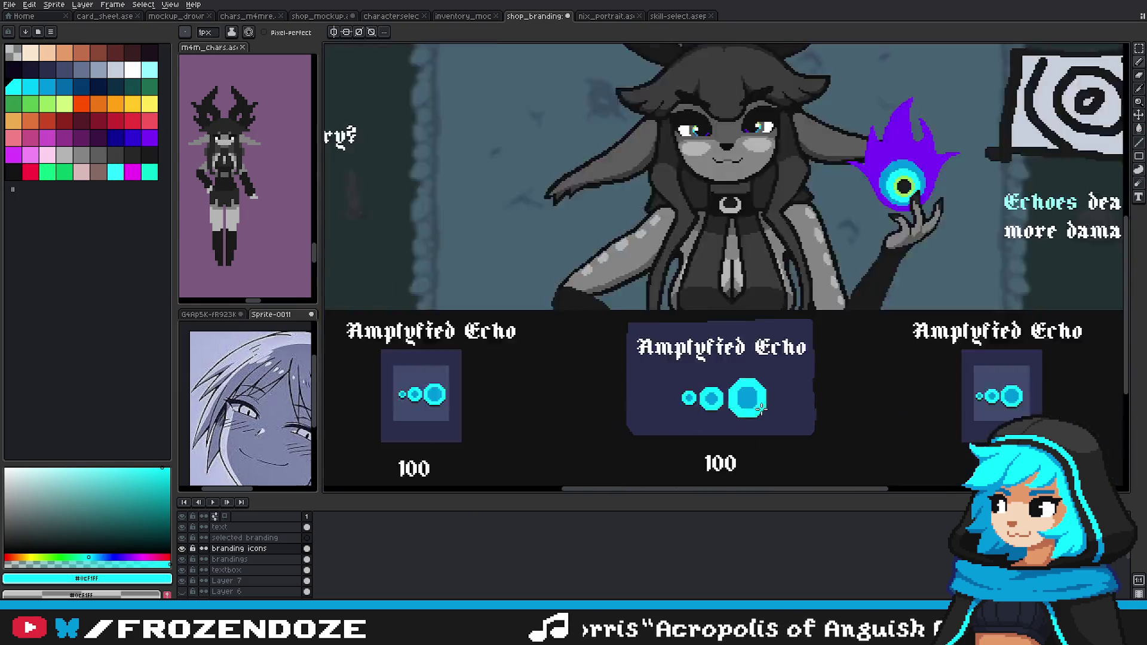
{"action": "scroll", "coordinate": [741, 413], "scroll_direction": "up", "scroll_amount": 4}
{"action": "scroll", "coordinate": [680, 319], "scroll_direction": "down", "scroll_amount": 3}
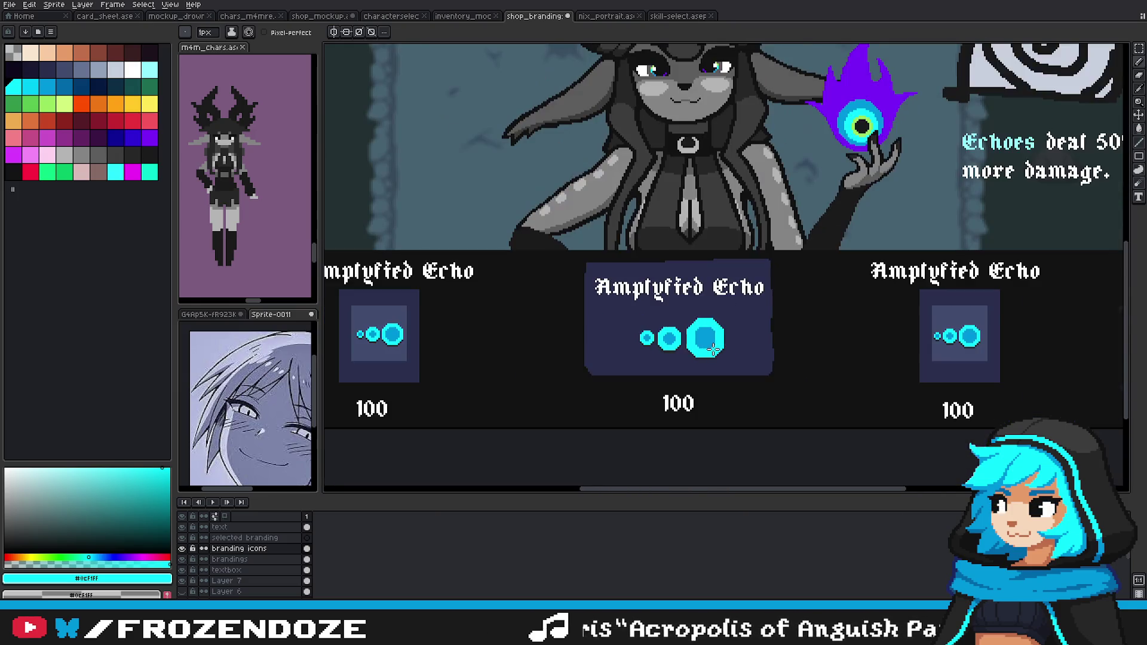
{"action": "scroll", "coordinate": [906, 230], "scroll_direction": "up", "scroll_amount": 2}
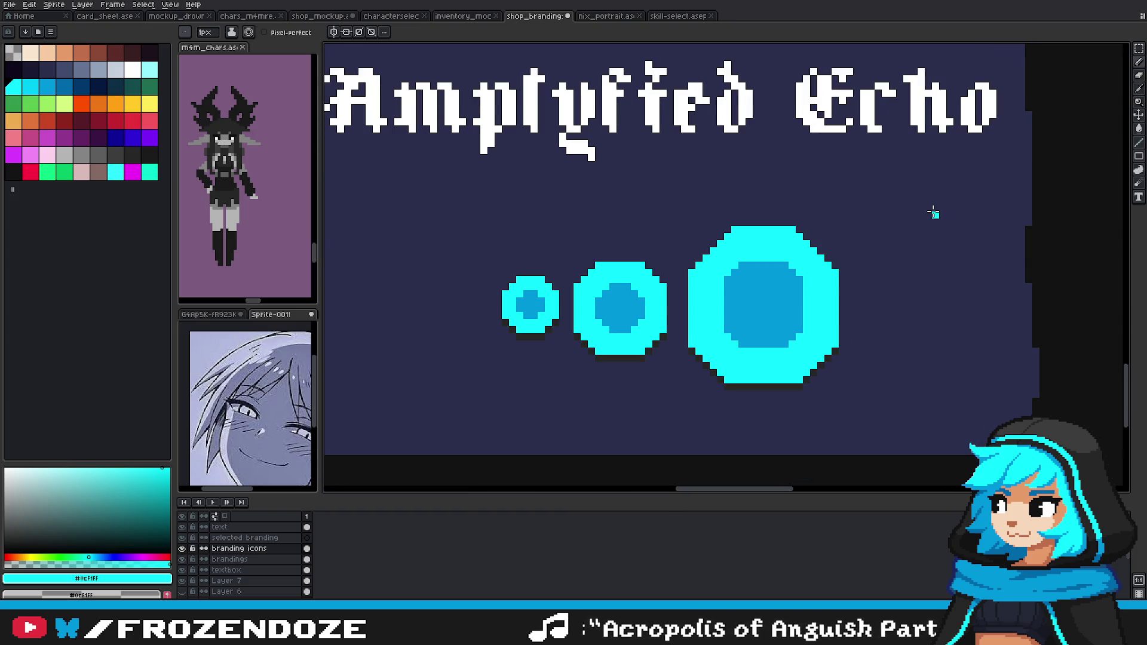
Step: Marquee-select the area around the three echo circles
{"action": "key", "text": "m"}
{"action": "mouse_move", "coordinate": [690, 208]}
{"action": "left_mouse_down"}
{"action": "mouse_move", "coordinate": [861, 299]}
{"action": "mouse_move", "coordinate": [861, 317]}
{"action": "left_mouse_up"}
{"action": "scroll", "coordinate": [860, 317], "scroll_direction": "down", "scroll_amount": 2}
{"action": "scroll", "coordinate": [768, 324], "scroll_direction": "down", "scroll_amount": 1}
{"action": "scroll", "coordinate": [768, 324], "scroll_direction": "down", "scroll_amount": 3}
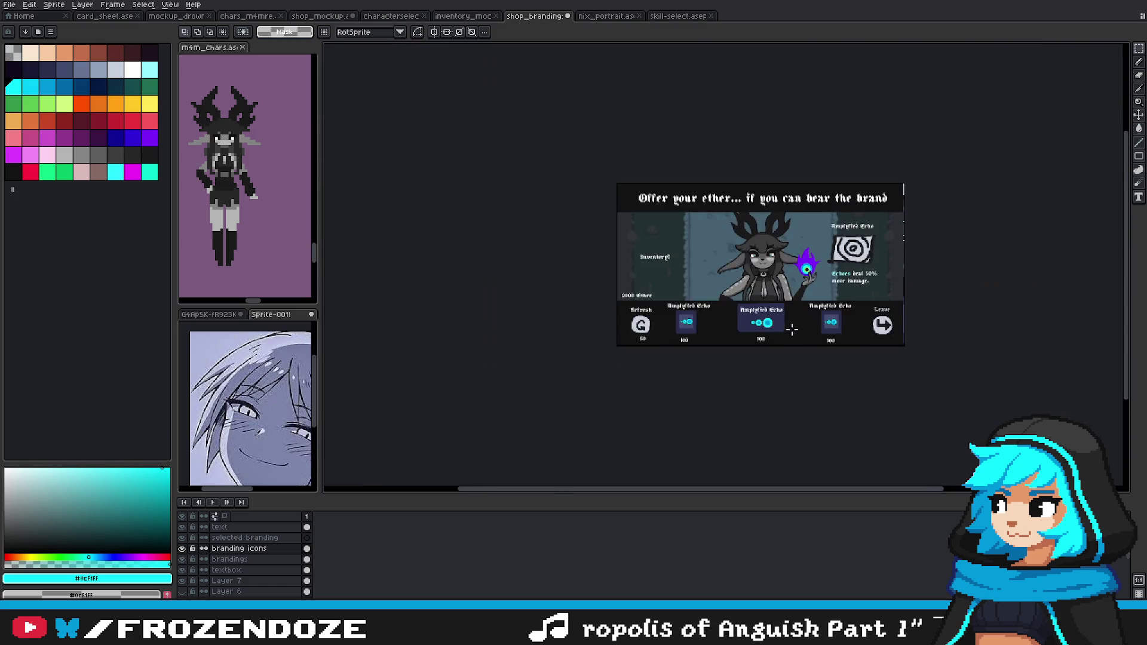
{"action": "scroll", "coordinate": [768, 324], "scroll_direction": "up", "scroll_amount": 1}
{"action": "scroll", "coordinate": [770, 327], "scroll_direction": "up", "scroll_amount": 5}
{"action": "scroll", "coordinate": [769, 327], "scroll_direction": "up", "scroll_amount": 1}
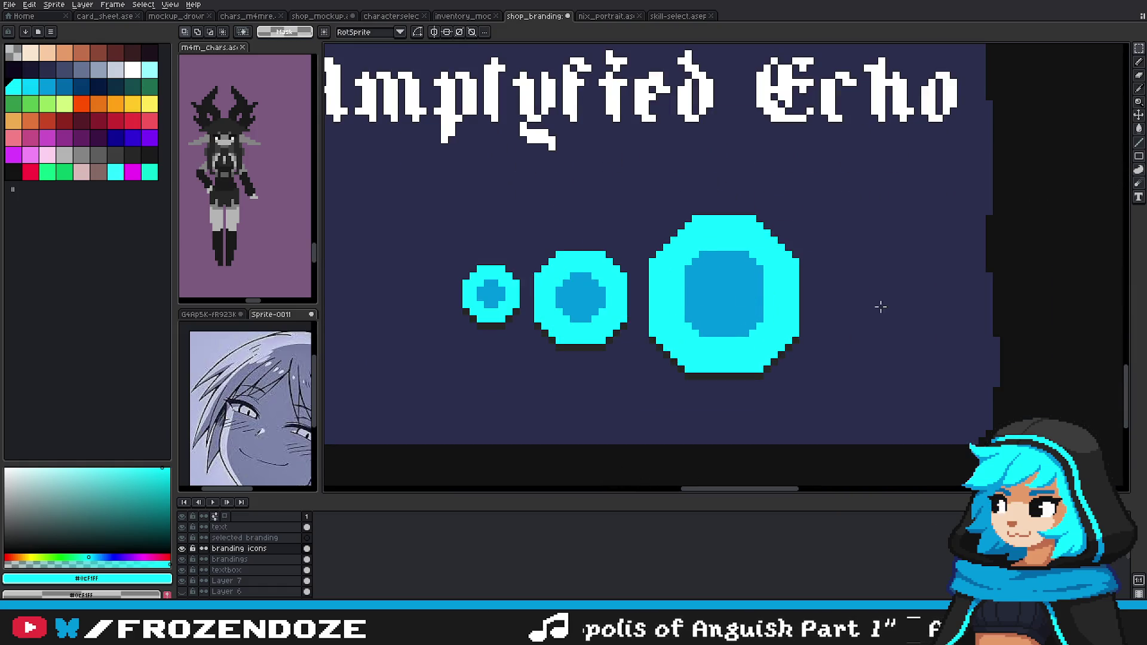
{"action": "left_click", "coordinate": [1138, 170]}
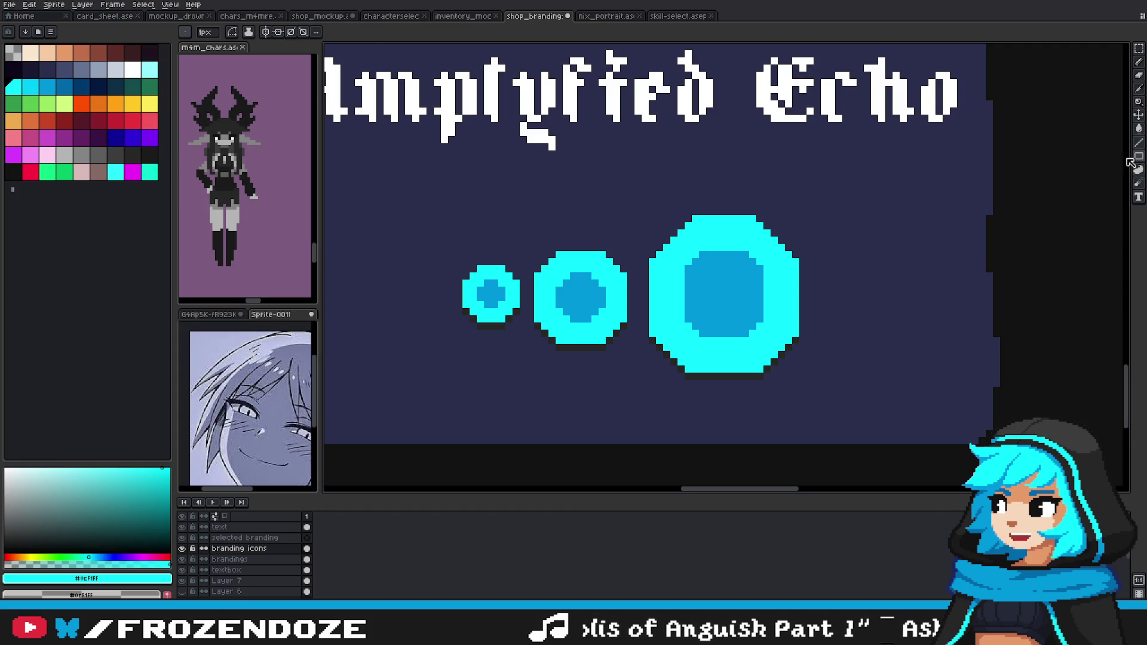
Step: Fill the big circle's core with cyan, then stamp a round dark-blue core into it
{"action": "left_click_drag", "start_coordinate": [685, 251], "coordinate": [749, 337]}
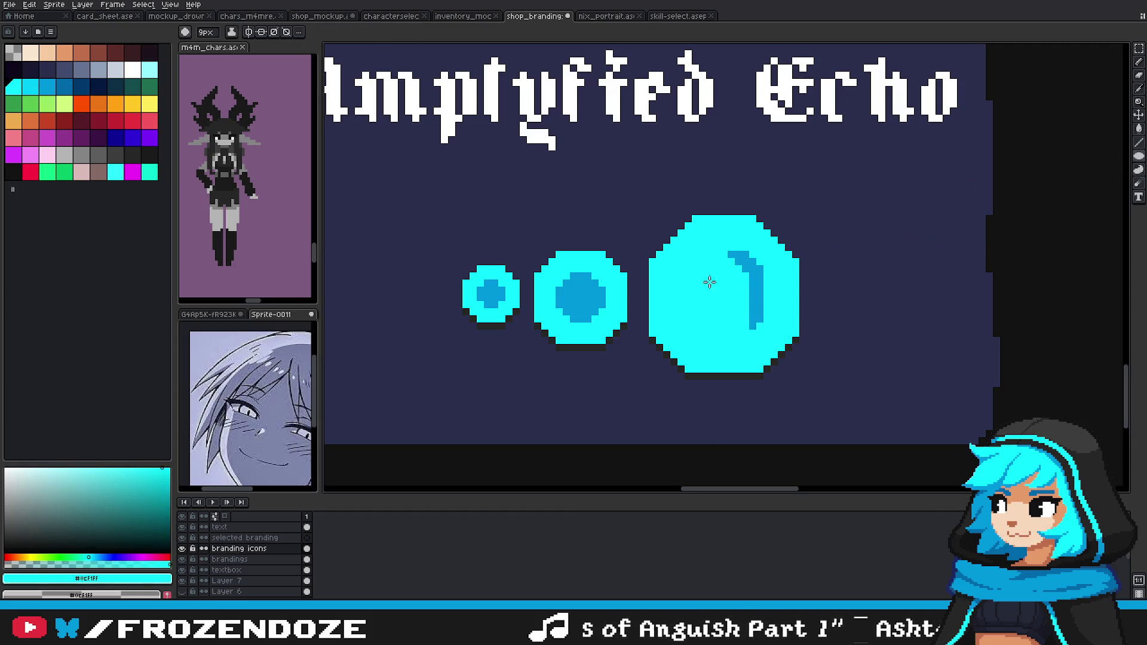
{"action": "left_click_drag", "start_coordinate": [741, 268], "coordinate": [718, 275]}
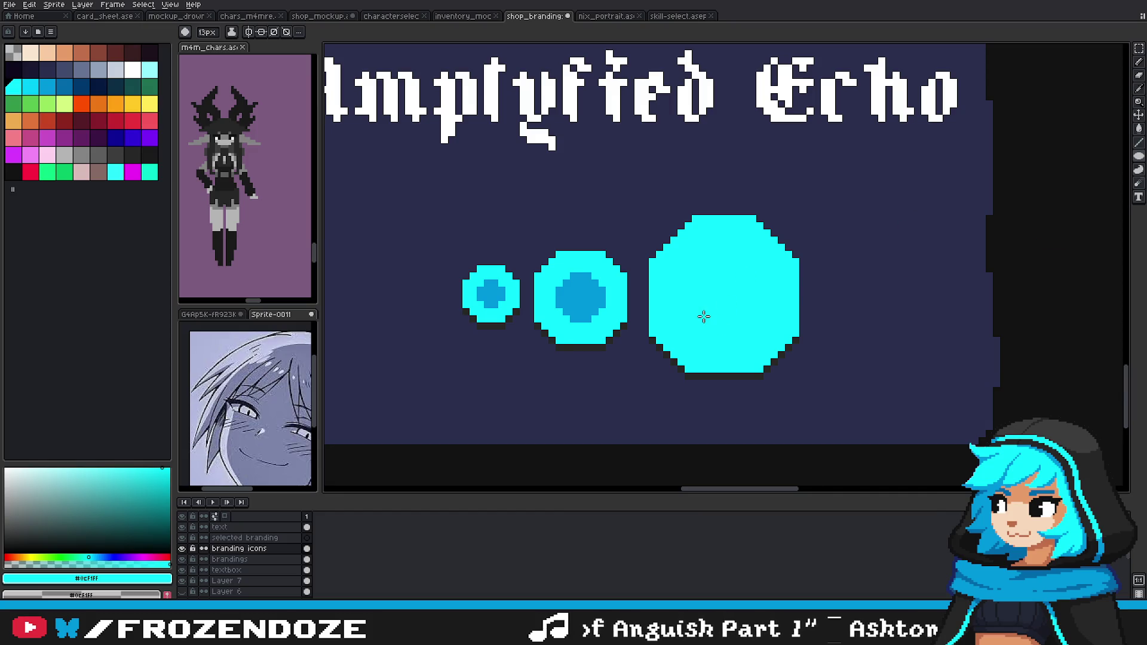
{"action": "scroll", "coordinate": [704, 316], "scroll_direction": "up", "scroll_amount": 6}
{"action": "scroll", "coordinate": [714, 308], "scroll_direction": "up", "scroll_amount": 6}
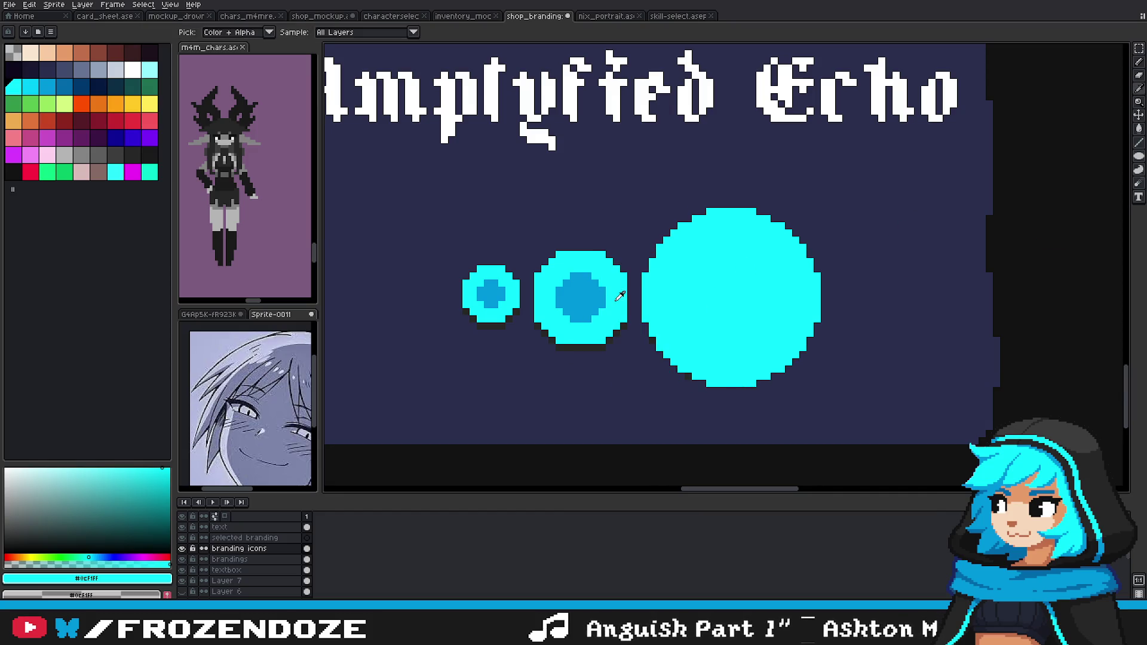
{"action": "key", "text": "]"}
{"action": "key", "text": "]"}
{"action": "scroll", "coordinate": [734, 299], "scroll_direction": "down", "scroll_amount": 11}
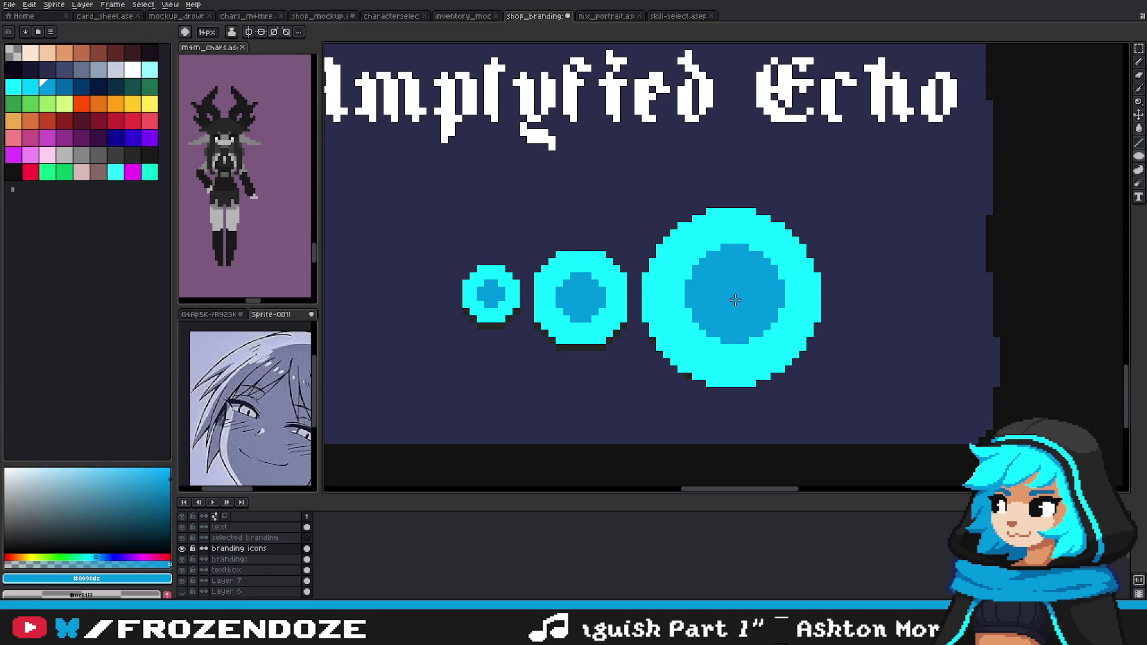
{"action": "scroll", "coordinate": [729, 300], "scroll_direction": "up", "scroll_amount": 1}
{"action": "left_click", "coordinate": [728, 300]}
{"action": "scroll", "coordinate": [728, 300], "scroll_direction": "down", "scroll_amount": 1}
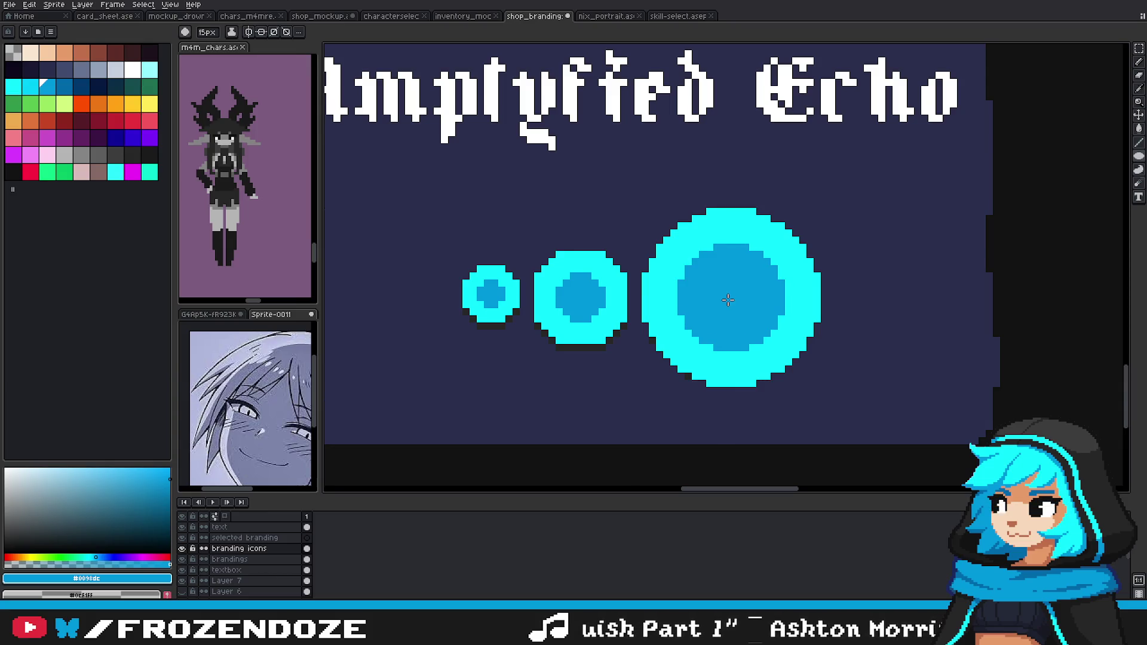
{"action": "scroll", "coordinate": [728, 300], "scroll_direction": "down", "scroll_amount": 2}
{"action": "scroll", "coordinate": [753, 299], "scroll_direction": "up", "scroll_amount": 2}
Step: Eyedrop the dark grey shadow colour and draw a shadow along the big circle's lower curve
{"action": "key", "text": "i"}
{"action": "left_click", "coordinate": [657, 333]}
{"action": "key", "text": "b"}
{"action": "scroll", "coordinate": [711, 328], "scroll_direction": "up", "scroll_amount": 2}
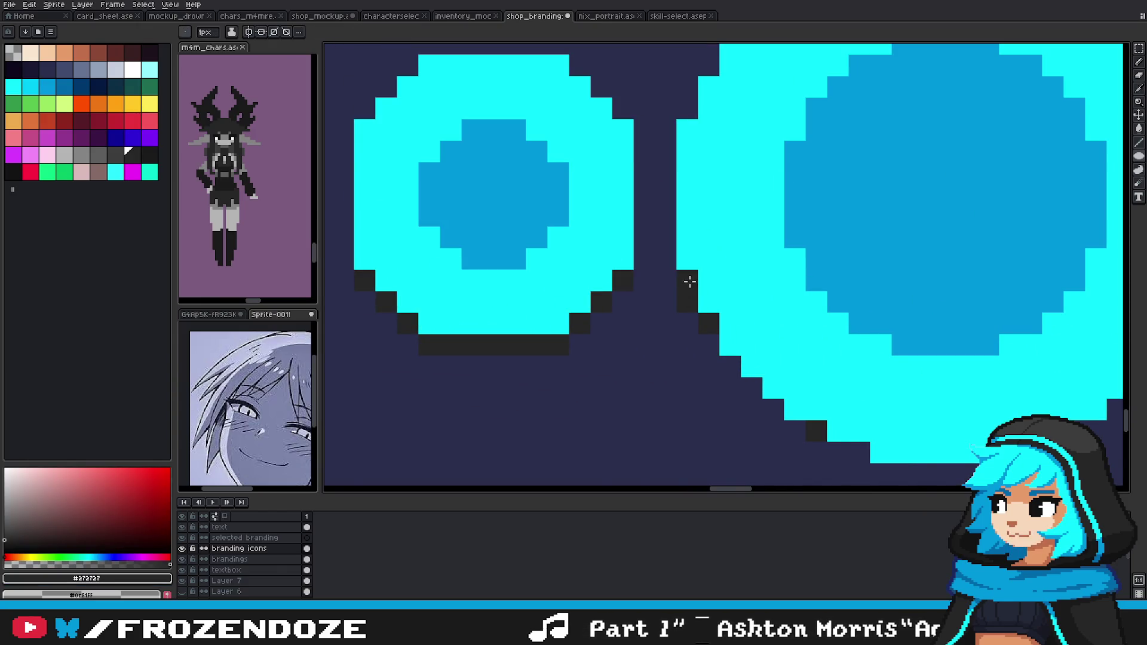
{"action": "left_click_drag", "start_coordinate": [764, 402], "coordinate": [679, 307]}
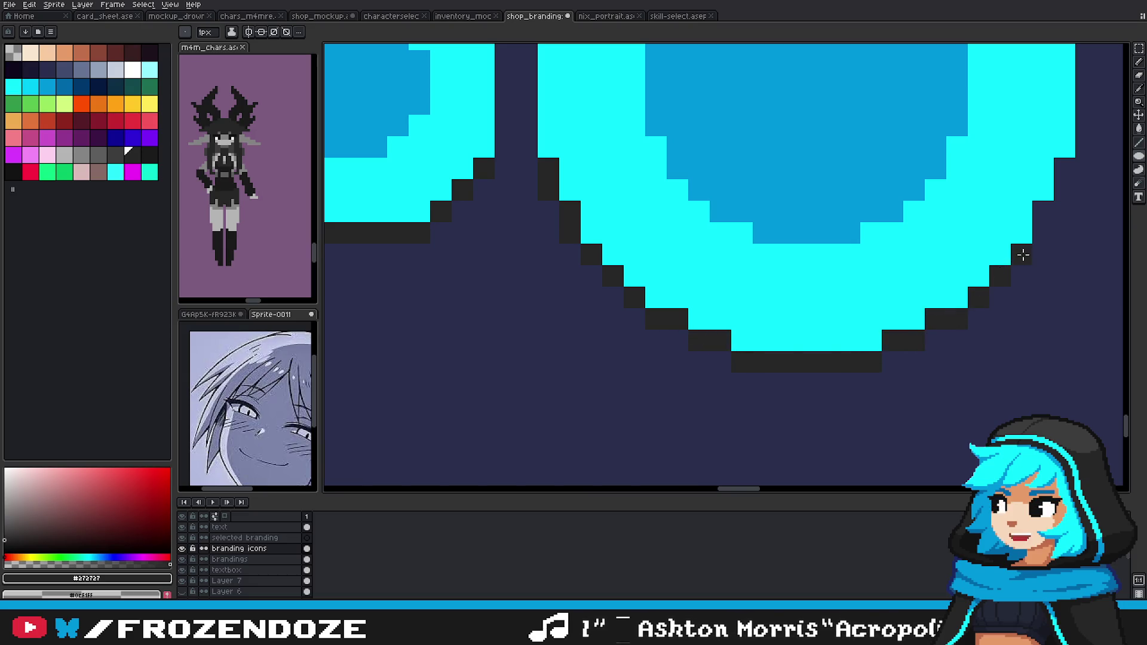
Step: Marquee-select the enlarged echo icons in the middle slot
{"action": "left_click_drag", "start_coordinate": [948, 251], "coordinate": [925, 407]}
{"action": "scroll", "coordinate": [945, 353], "scroll_direction": "down", "scroll_amount": 5}
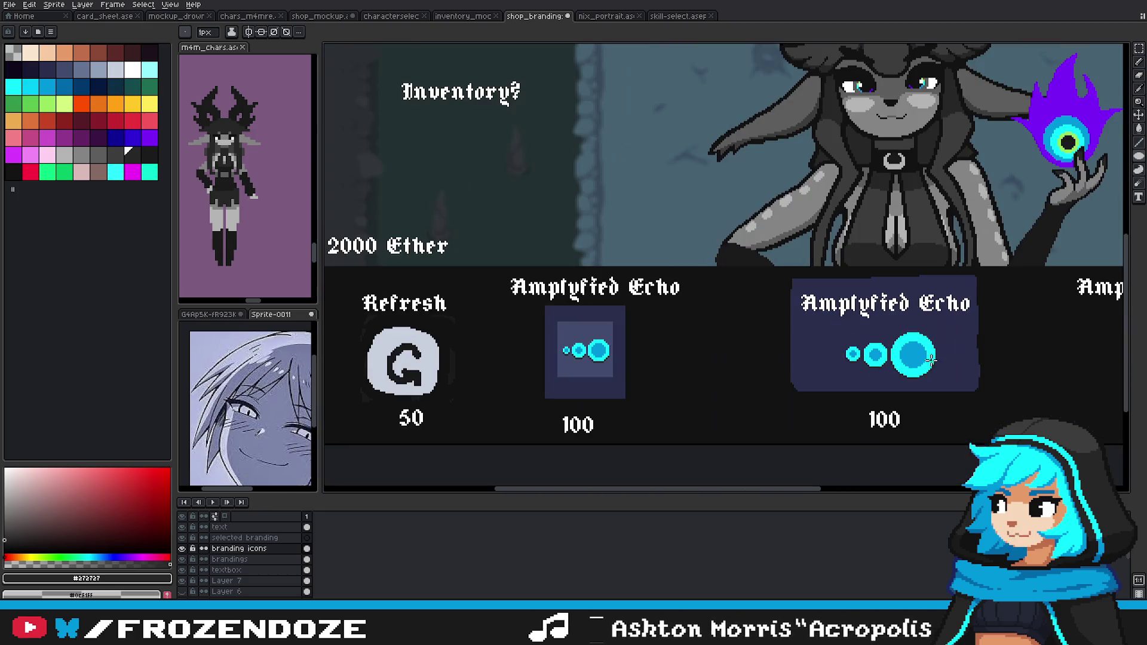
{"action": "left_click", "coordinate": [1138, 48]}
{"action": "scroll", "coordinate": [956, 359], "scroll_direction": "up", "scroll_amount": 2}
{"action": "mouse_move", "coordinate": [726, 292]}
{"action": "left_mouse_down"}
{"action": "mouse_move", "coordinate": [930, 398]}
{"action": "mouse_move", "coordinate": [897, 371]}
{"action": "left_mouse_up"}
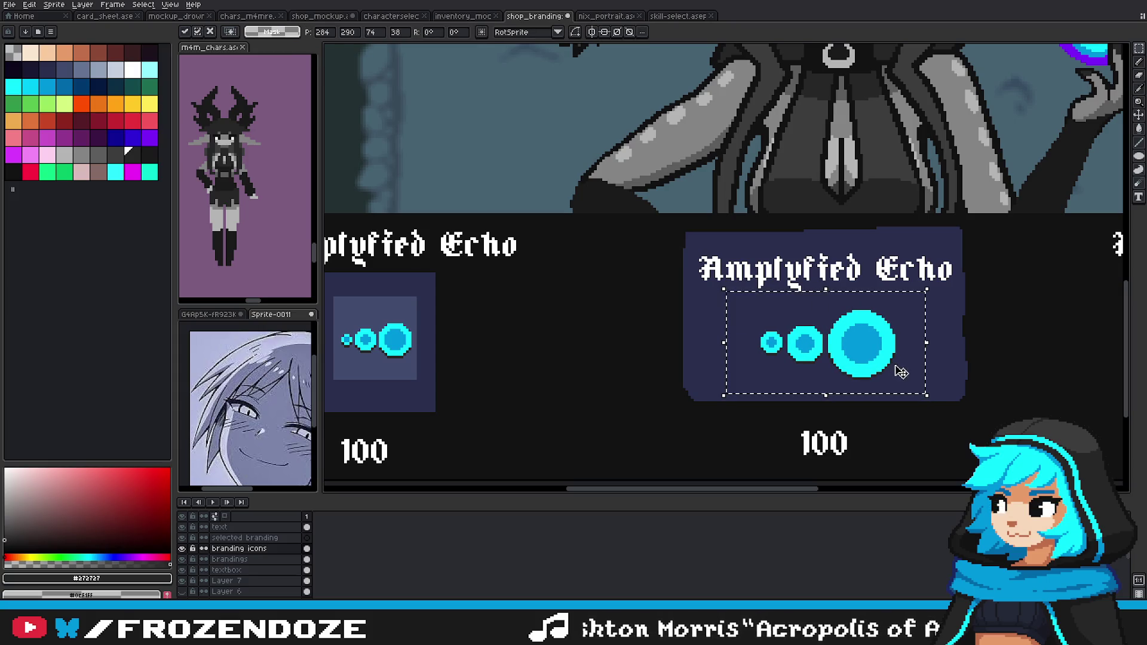
Step: Reposition the enlarged echo icons within the middle slot and commit the move
{"action": "key", "text": "Return"}
{"action": "left_click_drag", "start_coordinate": [922, 292], "coordinate": [825, 390]}
{"action": "mouse_move", "coordinate": [736, 313]}
{"action": "left_mouse_down"}
{"action": "mouse_move", "coordinate": [785, 365]}
{"action": "mouse_move", "coordinate": [937, 435]}
{"action": "mouse_move", "coordinate": [929, 426]}
{"action": "left_mouse_up"}
{"action": "key", "text": "ctrl+d"}
{"action": "scroll", "coordinate": [776, 357], "scroll_direction": "down", "scroll_amount": 3}
{"action": "scroll", "coordinate": [836, 371], "scroll_direction": "up", "scroll_amount": 2}
{"action": "key", "text": "Return"}
{"action": "scroll", "coordinate": [967, 410], "scroll_direction": "down", "scroll_amount": 2}
Step: Reframe the full mockup and toggle the brandings layer's visibility to check it
{"action": "mouse_move", "coordinate": [956, 389]}
{"action": "left_mouse_down"}
{"action": "mouse_move", "coordinate": [691, 386]}
{"action": "mouse_move", "coordinate": [742, 380]}
{"action": "left_mouse_up"}
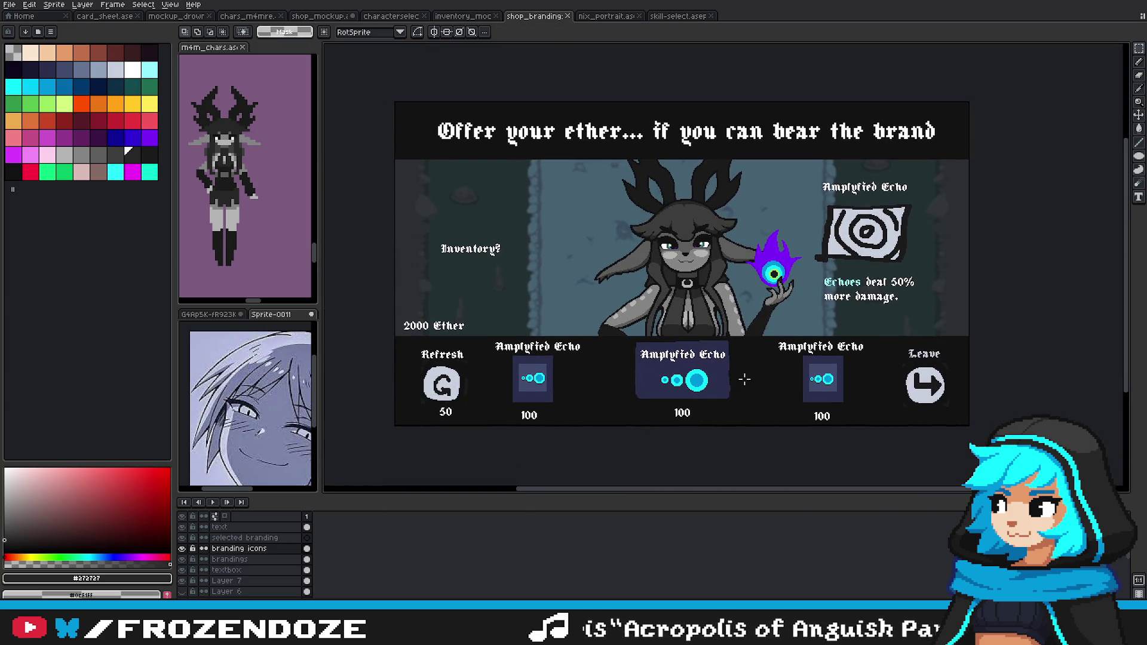
{"action": "scroll", "coordinate": [744, 379], "scroll_direction": "up", "scroll_amount": 2}
{"action": "scroll", "coordinate": [744, 376], "scroll_direction": "down", "scroll_amount": 2}
{"action": "left_click_drag", "start_coordinate": [744, 376], "coordinate": [772, 375]}
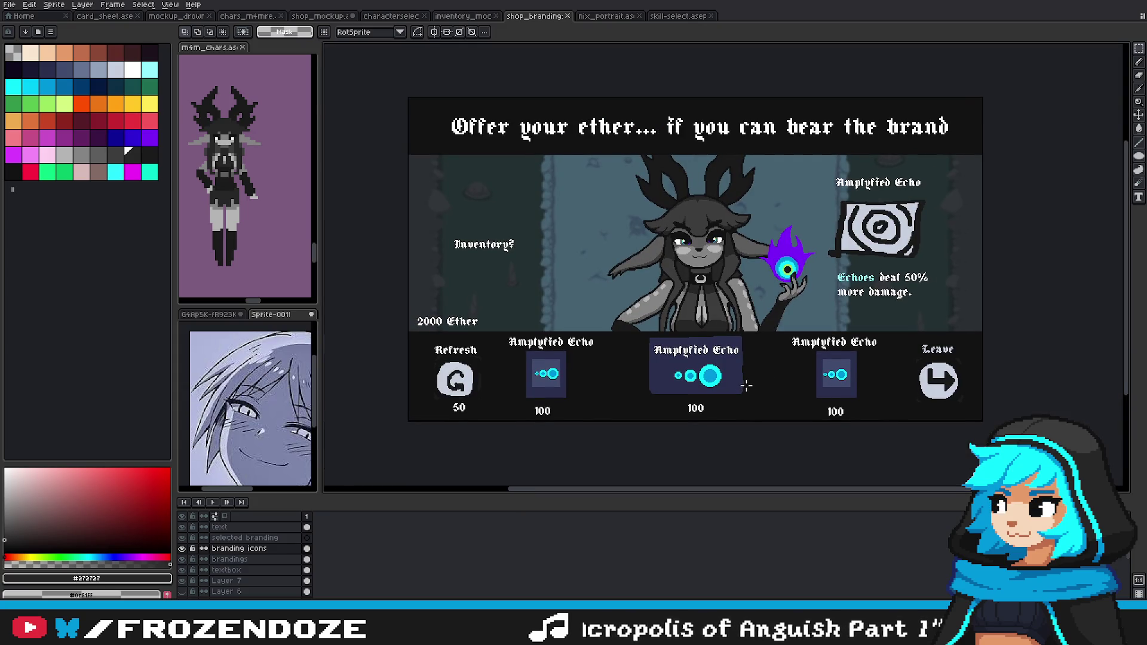
{"action": "left_click", "coordinate": [229, 559]}
{"action": "left_click", "coordinate": [183, 559]}
{"action": "left_click", "coordinate": [183, 560]}
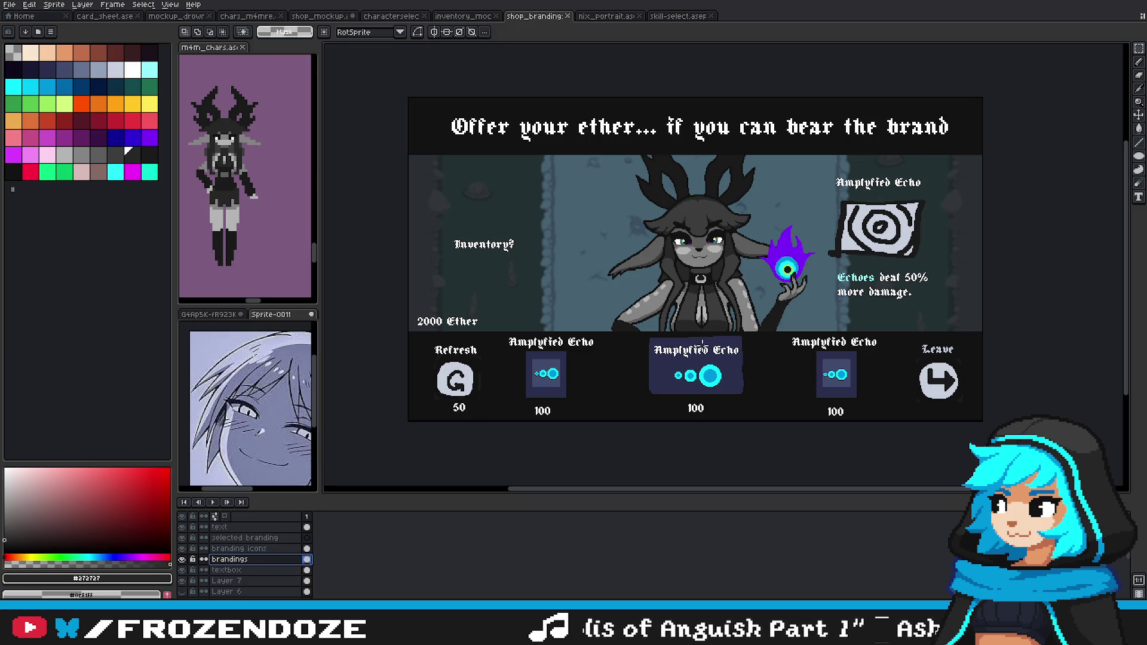
Step: With the Line tool and eyedropped #2a2f4e, straighten the panel's top and left edges
{"action": "left_click", "coordinate": [1142, 156]}
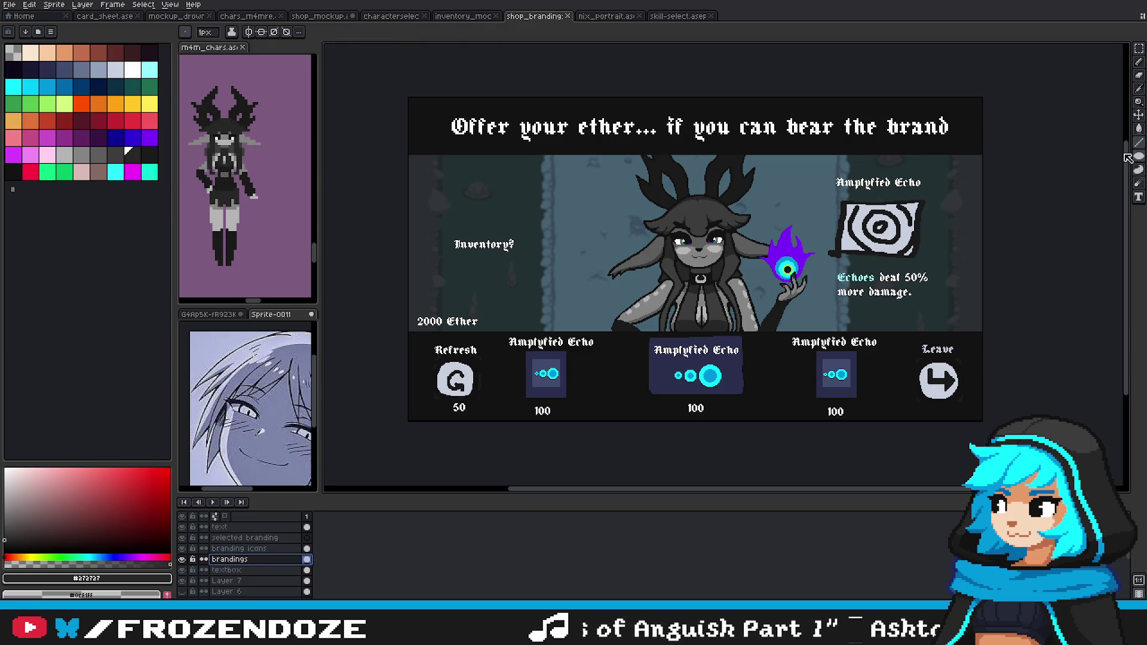
{"action": "scroll", "coordinate": [713, 347], "scroll_direction": "up", "scroll_amount": 4}
{"action": "left_click", "coordinate": [620, 314], "text": "alt"}
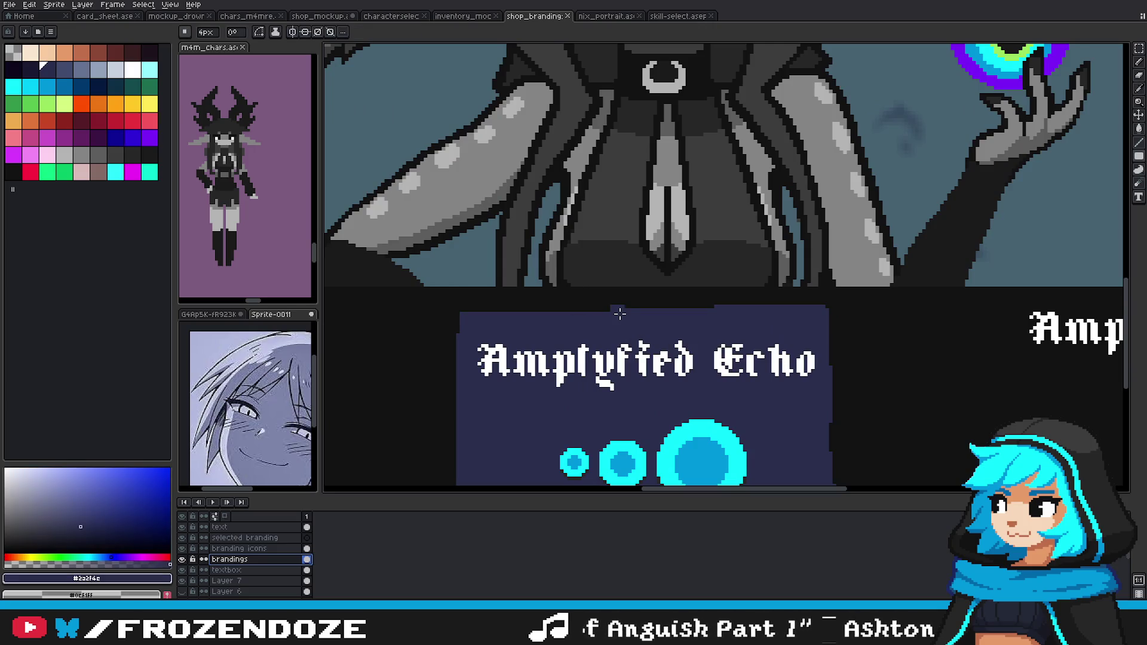
{"action": "left_click_drag", "start_coordinate": [626, 306], "coordinate": [873, 317]}
{"action": "scroll", "coordinate": [887, 311], "scroll_direction": "down", "scroll_amount": 3}
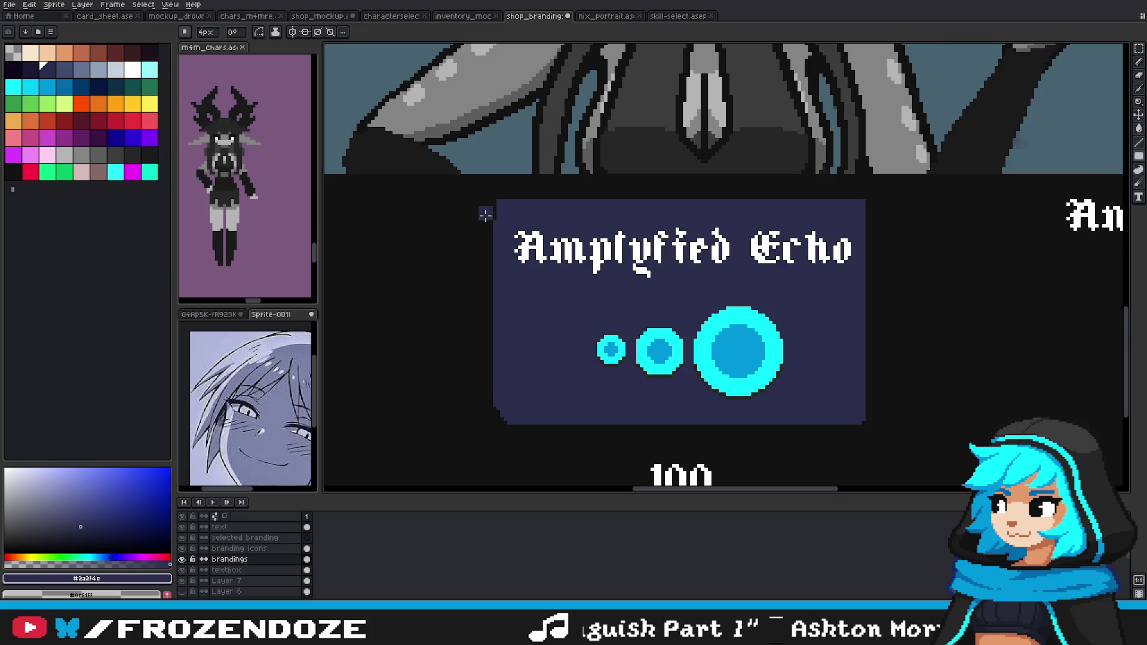
{"action": "left_click_drag", "start_coordinate": [493, 276], "coordinate": [493, 412]}
{"action": "left_click", "coordinate": [499, 422]}
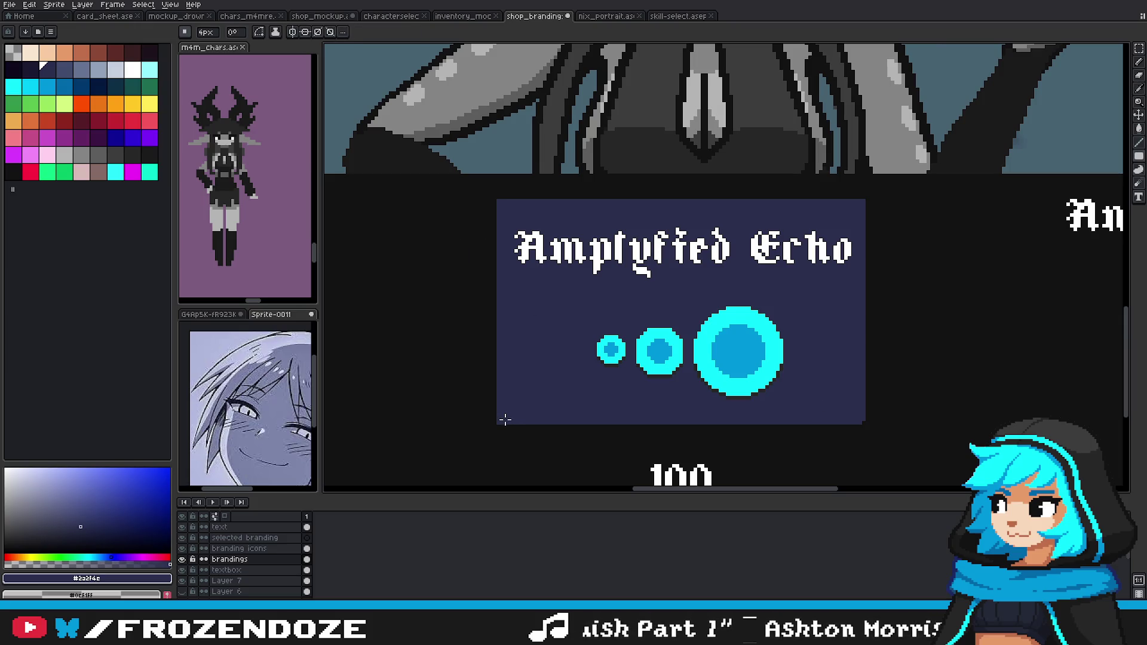
Step: Marquee-select the middle Echo slot and start transforming it
{"action": "scroll", "coordinate": [859, 419], "scroll_direction": "down", "scroll_amount": 4}
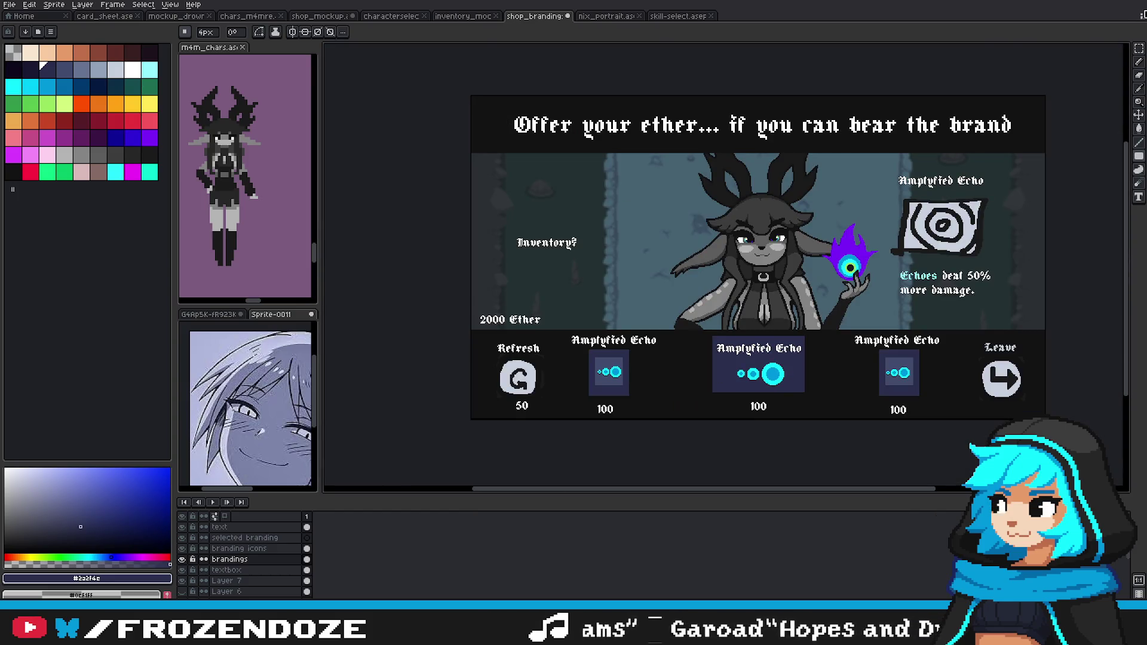
{"action": "key", "text": "m"}
{"action": "scroll", "coordinate": [777, 299], "scroll_direction": "down", "scroll_amount": 1}
{"action": "left_click_drag", "start_coordinate": [645, 299], "coordinate": [788, 369]}
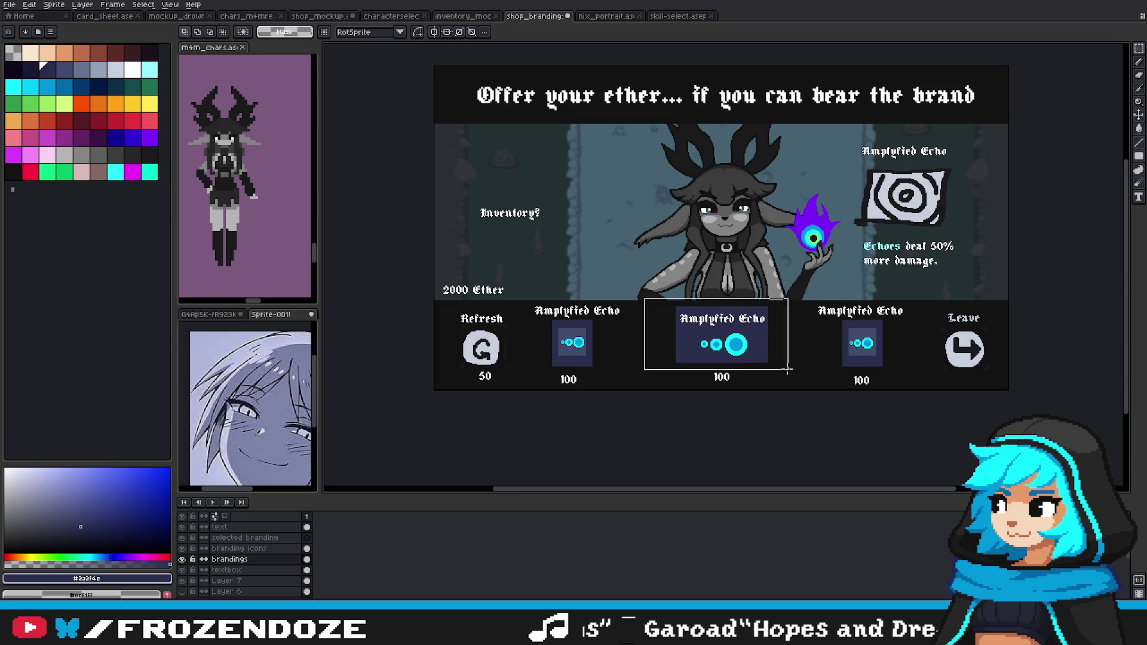
{"action": "scroll", "coordinate": [768, 358], "scroll_direction": "up", "scroll_amount": 2}
{"action": "left_click", "coordinate": [763, 365]}
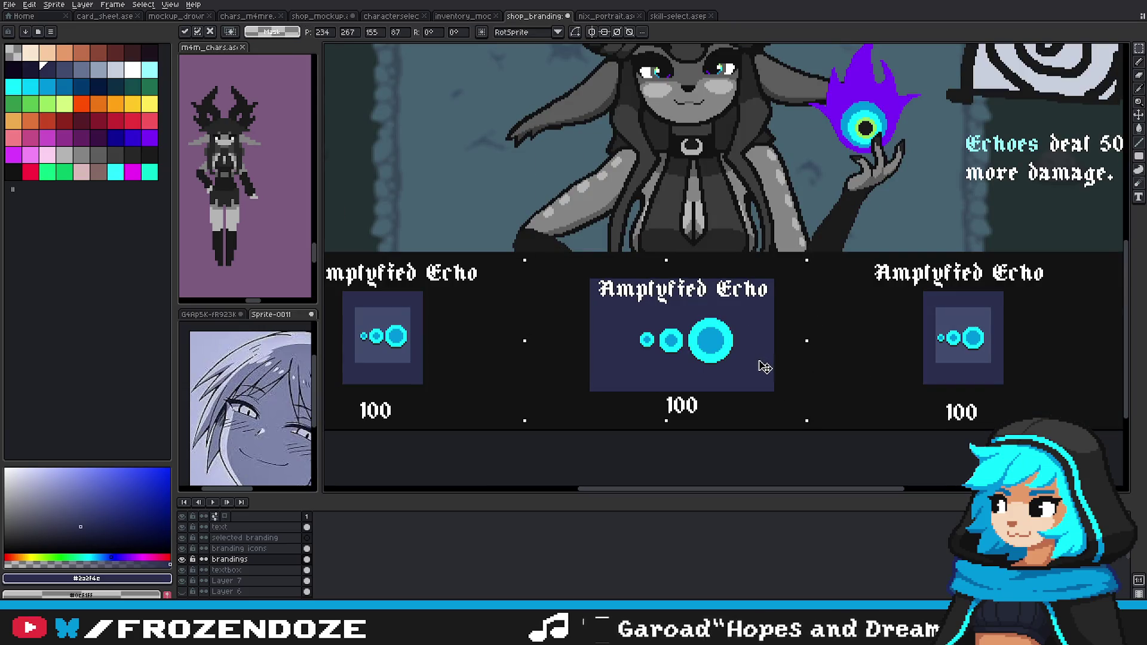
Step: On the text layer, move the middle Amplyfied Echo title down and commit it
{"action": "left_click", "coordinate": [885, 368]}
{"action": "left_click", "coordinate": [274, 526]}
{"action": "mouse_move", "coordinate": [593, 272]}
{"action": "left_mouse_down"}
{"action": "mouse_move", "coordinate": [804, 321]}
{"action": "mouse_move", "coordinate": [778, 320]}
{"action": "mouse_move", "coordinate": [778, 389]}
{"action": "left_mouse_up"}
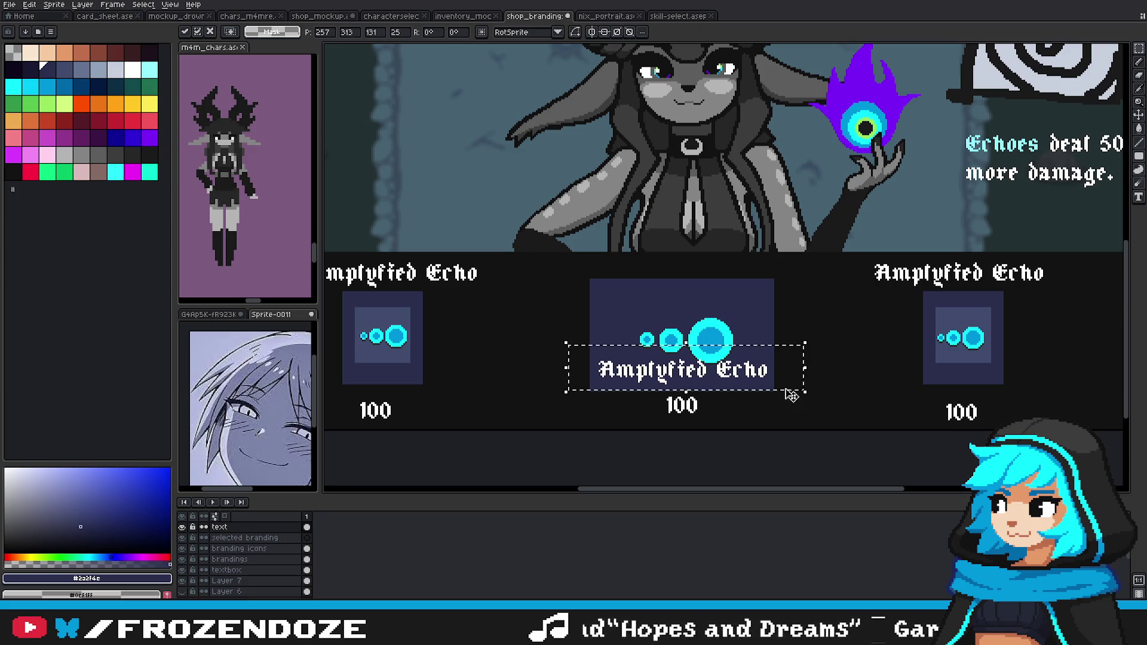
{"action": "key", "text": "Return"}
Step: Try moving the middle icon up on the branding icons layer, then undo the rearrangement
{"action": "left_click", "coordinate": [239, 548]}
{"action": "mouse_move", "coordinate": [587, 293]}
{"action": "left_mouse_down"}
{"action": "mouse_move", "coordinate": [699, 342]}
{"action": "mouse_move", "coordinate": [687, 321]}
{"action": "left_mouse_up"}
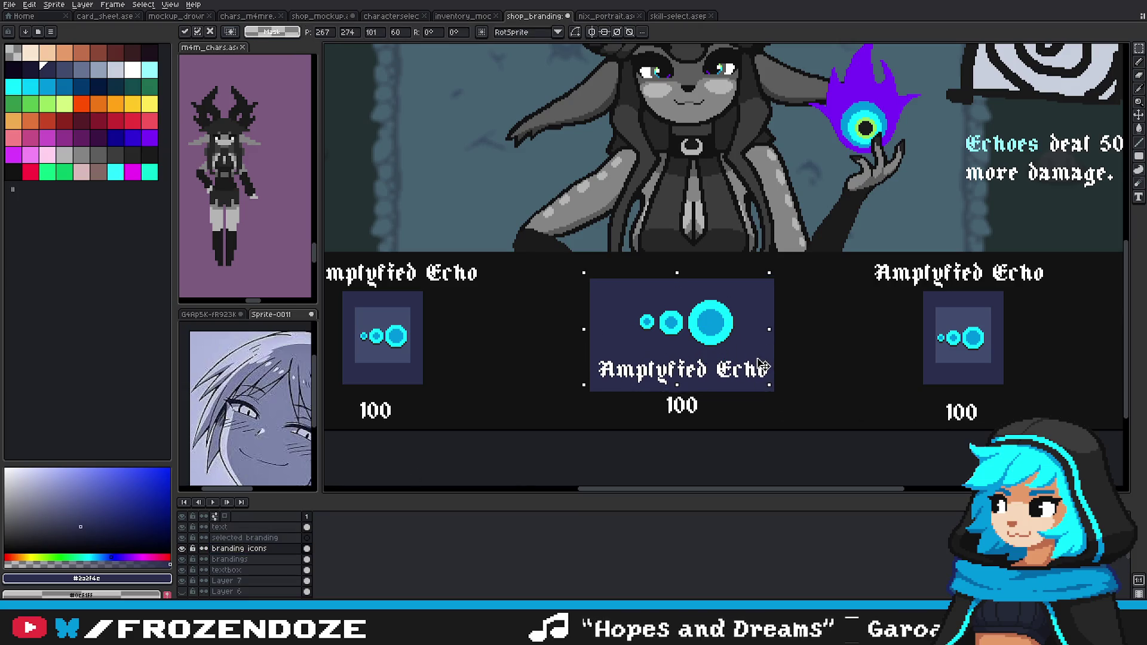
{"action": "scroll", "coordinate": [783, 383], "scroll_direction": "down", "scroll_amount": 2}
{"action": "key", "text": "ctrl+z"}
{"action": "key", "text": "ctrl+z"}
{"action": "key", "text": "ctrl+z"}
{"action": "scroll", "coordinate": [719, 346], "scroll_direction": "up", "scroll_amount": 2}
Step: Move the middle title down about 15 px again and commit, leaving the icon unselected
{"action": "left_click_drag", "start_coordinate": [624, 300], "coordinate": [860, 350]}
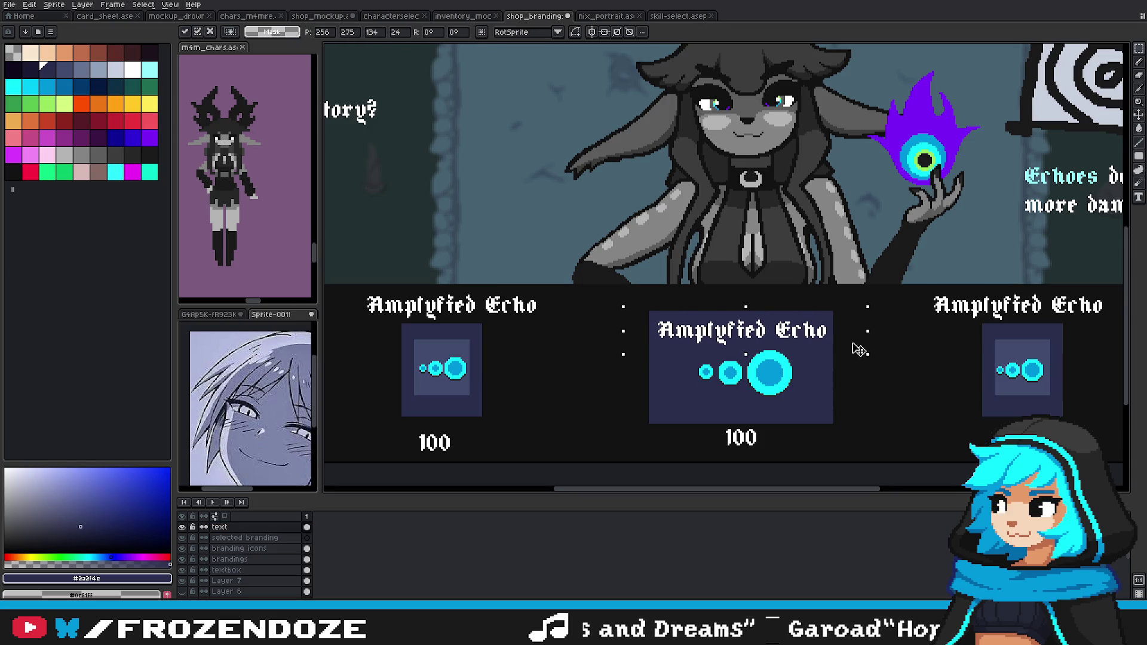
{"action": "key", "text": "Return"}
{"action": "left_click", "coordinate": [239, 549]}
{"action": "left_click_drag", "start_coordinate": [660, 338], "coordinate": [808, 417]}
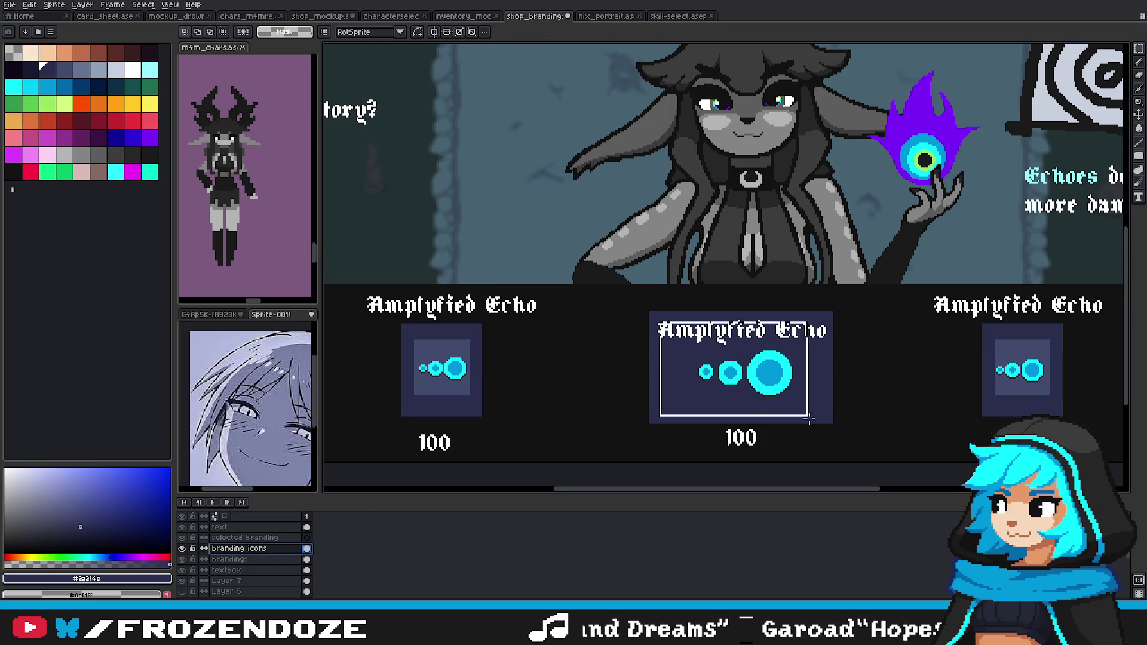
{"action": "key", "text": "ctrl+d"}
{"action": "scroll", "coordinate": [801, 398], "scroll_direction": "down", "scroll_amount": 2}
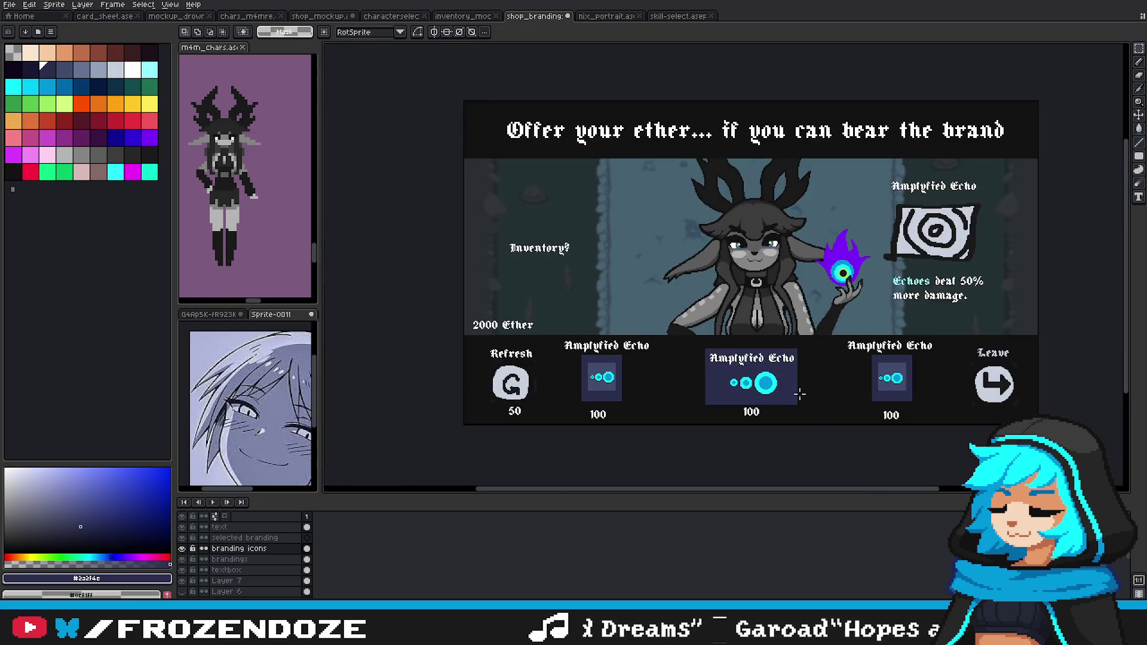
Step: Delete the small dark squares behind the first and right slot icons on the brandings layer
{"action": "left_click", "coordinate": [237, 528]}
{"action": "scroll", "coordinate": [734, 429], "scroll_direction": "up", "scroll_amount": 2}
{"action": "left_click_drag", "start_coordinate": [767, 405], "coordinate": [799, 423]}
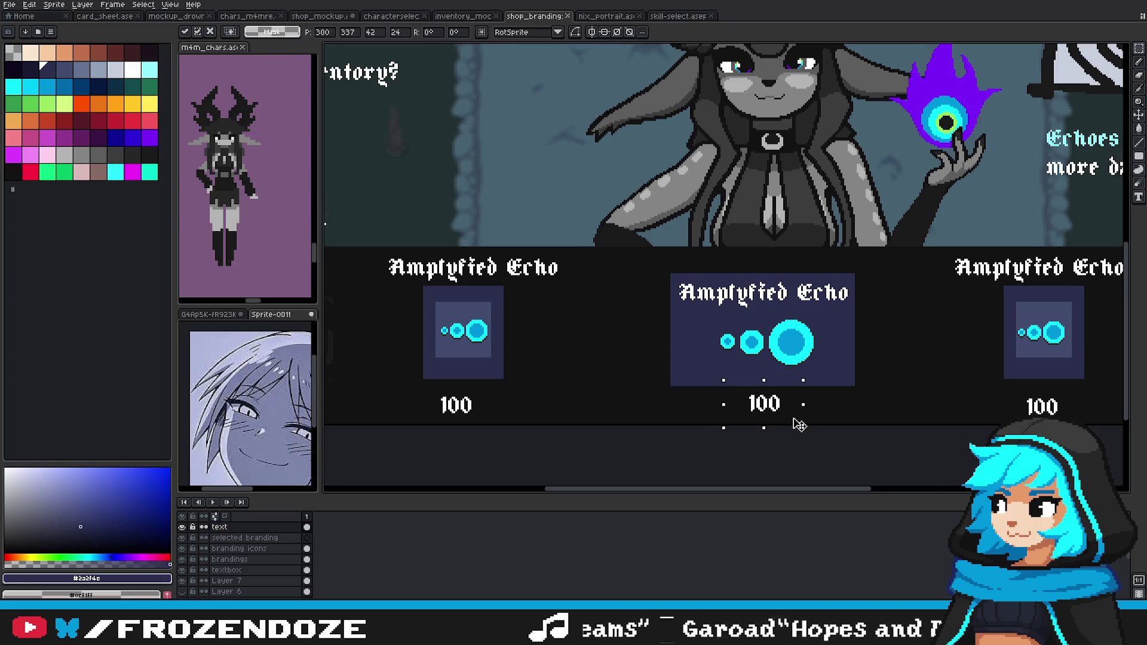
{"action": "left_click", "coordinate": [806, 422]}
{"action": "scroll", "coordinate": [816, 413], "scroll_direction": "down", "scroll_amount": 2}
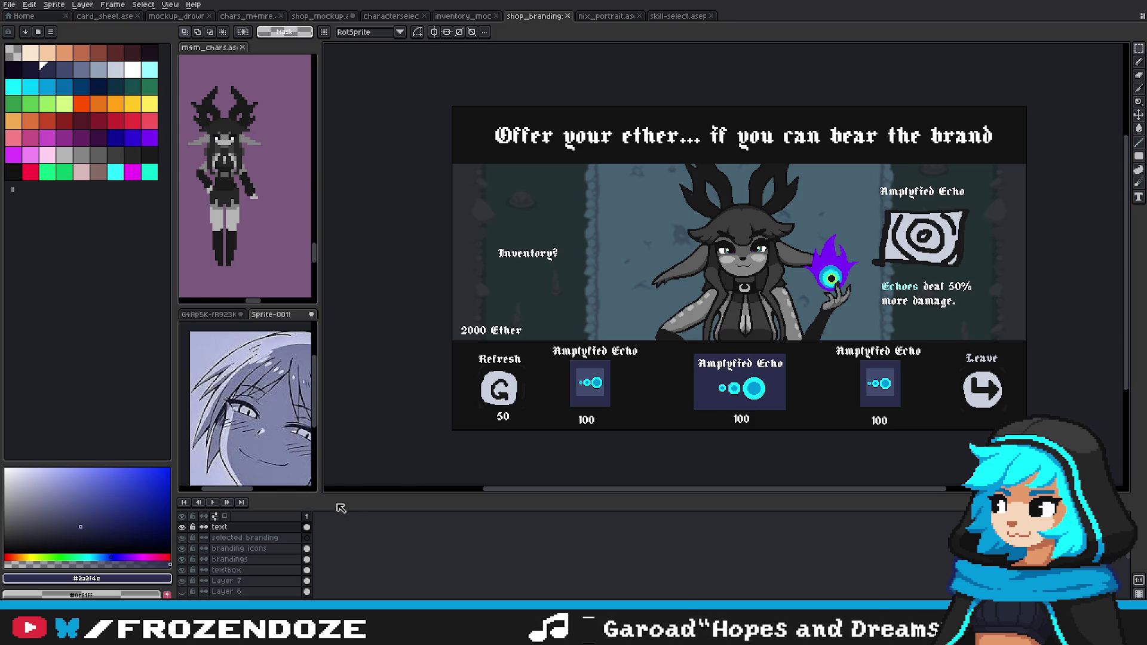
{"action": "left_click_drag", "start_coordinate": [542, 333], "coordinate": [664, 455]}
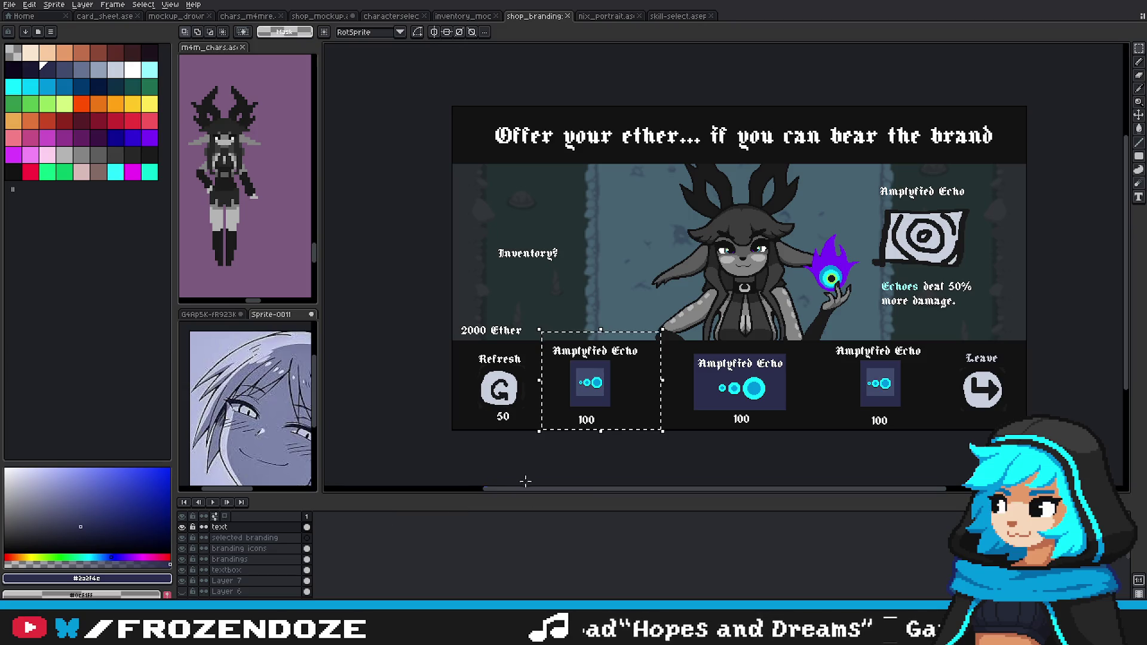
{"action": "left_click", "coordinate": [229, 559]}
{"action": "key", "text": "Delete"}
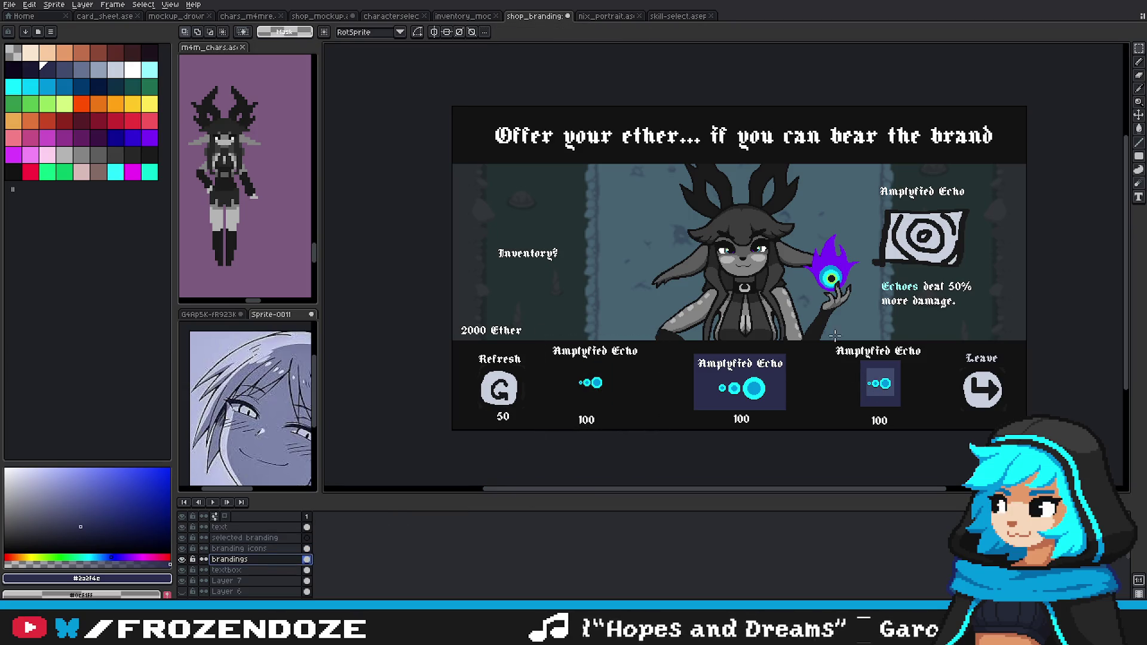
{"action": "left_click_drag", "start_coordinate": [834, 337], "coordinate": [908, 432]}
{"action": "key", "text": "Delete"}
Step: Copy the middle slot's dark panel and shift it into the first slot
{"action": "left_click", "coordinate": [233, 549]}
{"action": "left_click_drag", "start_coordinate": [619, 391], "coordinate": [634, 402]}
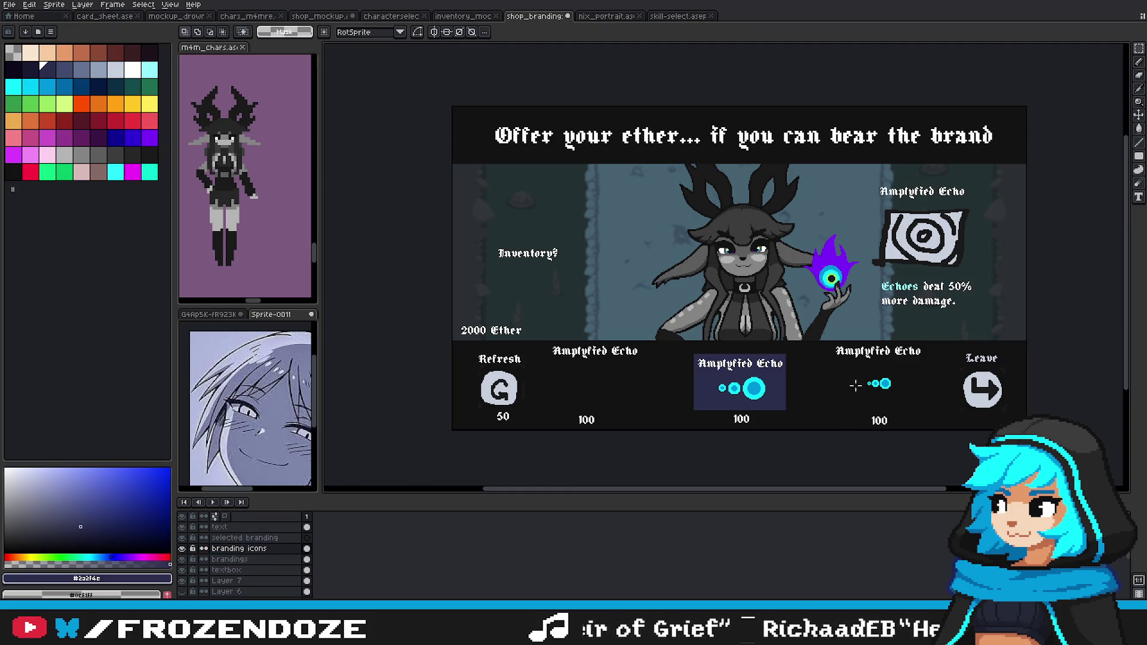
{"action": "left_click", "coordinate": [251, 560]}
{"action": "left_click_drag", "start_coordinate": [675, 340], "coordinate": [830, 430]}
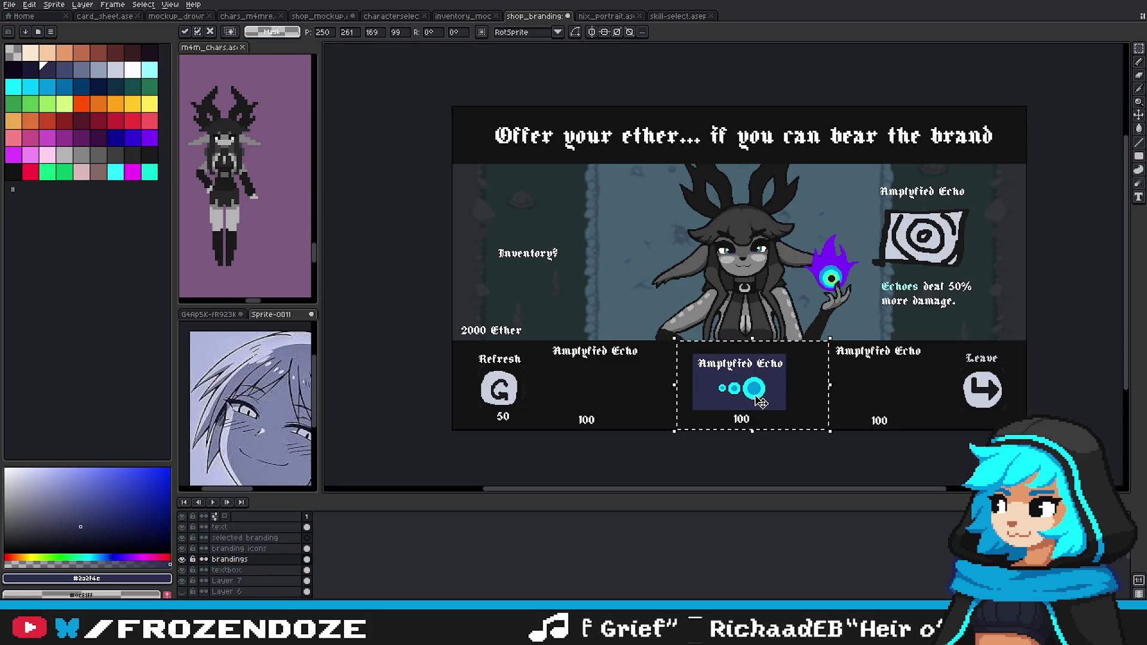
{"action": "key", "text": "Left"}
{"action": "key", "text": "Left"}
{"action": "key", "text": "Left"}
{"action": "key", "text": "Left"}
{"action": "key", "text": "Left"}
{"action": "key", "text": "Left"}
{"action": "key", "text": "Left"}
{"action": "key", "text": "Left"}
{"action": "key", "text": "Left"}
{"action": "key", "text": "Left"}
{"action": "key", "text": "Left"}
{"action": "key", "text": "Left"}
{"action": "key", "text": "Left"}
{"action": "key", "text": "Left"}
{"action": "key", "text": "Left"}
{"action": "key", "text": "Left"}
{"action": "key", "text": "Left"}
{"action": "key", "text": "Left"}
{"action": "key", "text": "Left"}
{"action": "key", "text": "Left"}
{"action": "key", "text": "Left"}
{"action": "key", "text": "Left"}
{"action": "key", "text": "Left"}
{"action": "key", "text": "Left"}
{"action": "key", "text": "Left"}
{"action": "key", "text": "Left"}
{"action": "key", "text": "Left"}
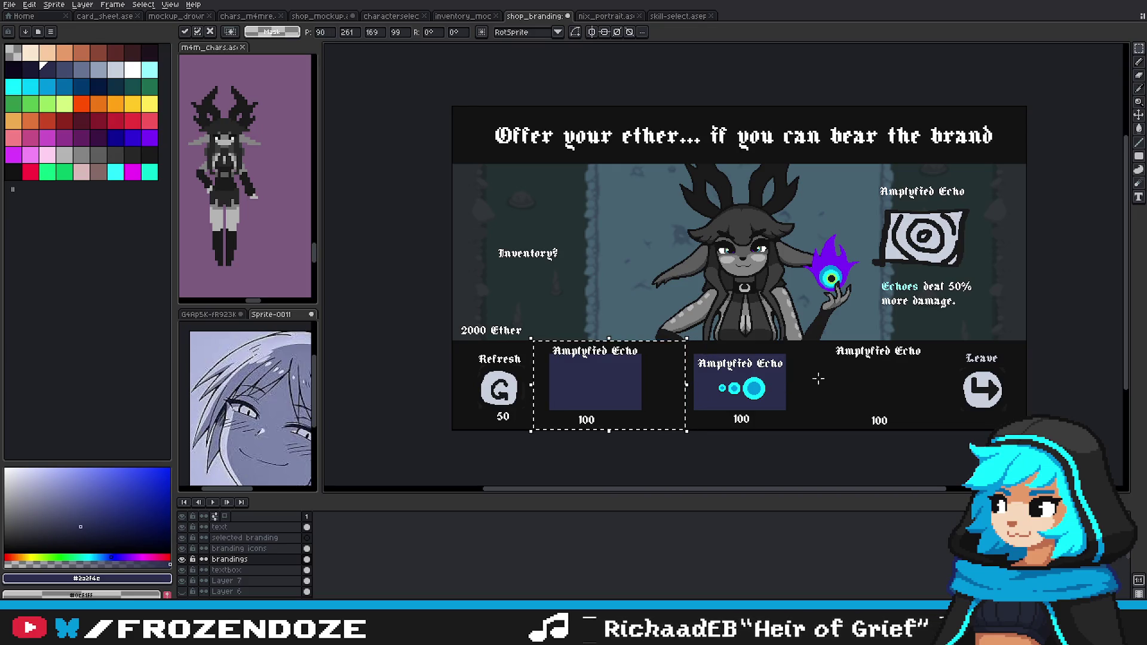
Step: Copy the middle panel again, nudge it right into the third slot, and deselect
{"action": "left_click_drag", "start_coordinate": [676, 328], "coordinate": [821, 430]}
{"action": "left_click_drag", "start_coordinate": [682, 330], "coordinate": [823, 431]}
{"action": "key", "text": "Right"}
{"action": "key", "text": "Right"}
{"action": "key", "text": "Right"}
{"action": "key", "text": "Right"}
{"action": "key", "text": "Right"}
{"action": "key", "text": "Right"}
{"action": "key", "text": "Right"}
{"action": "key", "text": "Right"}
{"action": "key", "text": "Right"}
{"action": "key", "text": "Right"}
{"action": "key", "text": "Right"}
{"action": "key", "text": "Right"}
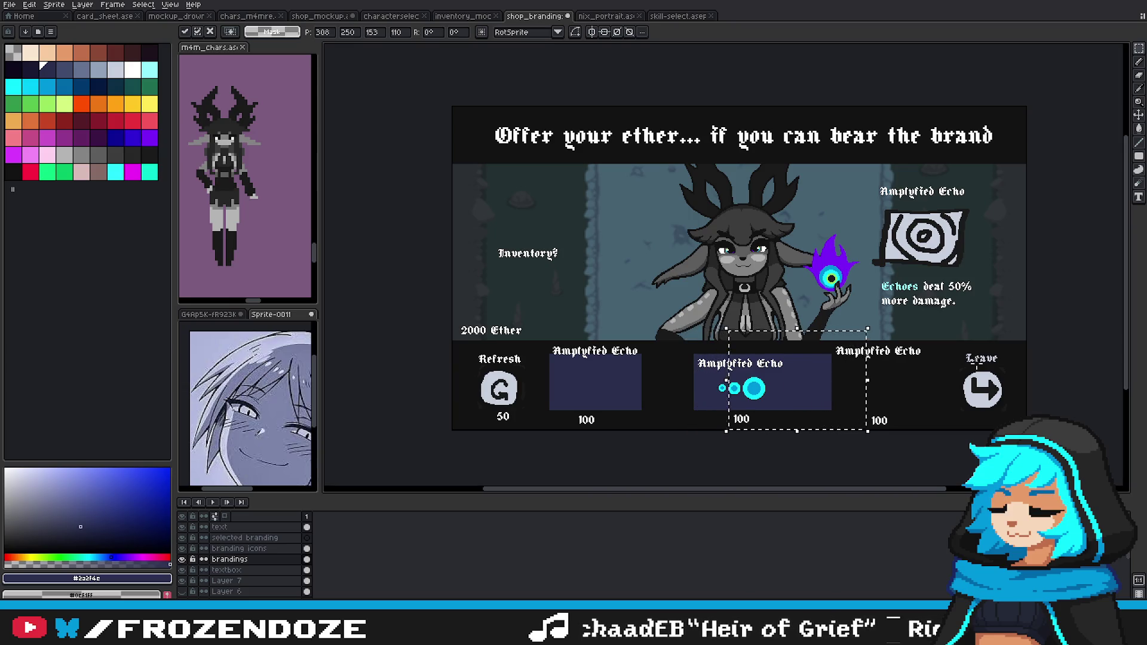
{"action": "key", "text": "Right"}
{"action": "key", "text": "Right"}
{"action": "key", "text": "Right"}
{"action": "key", "text": "Right"}
{"action": "key", "text": "Right"}
{"action": "key", "text": "Right"}
{"action": "key", "text": "Right"}
{"action": "key", "text": "Right"}
{"action": "key", "text": "Right"}
{"action": "key", "text": "Right"}
{"action": "key", "text": "Right"}
{"action": "key", "text": "Right"}
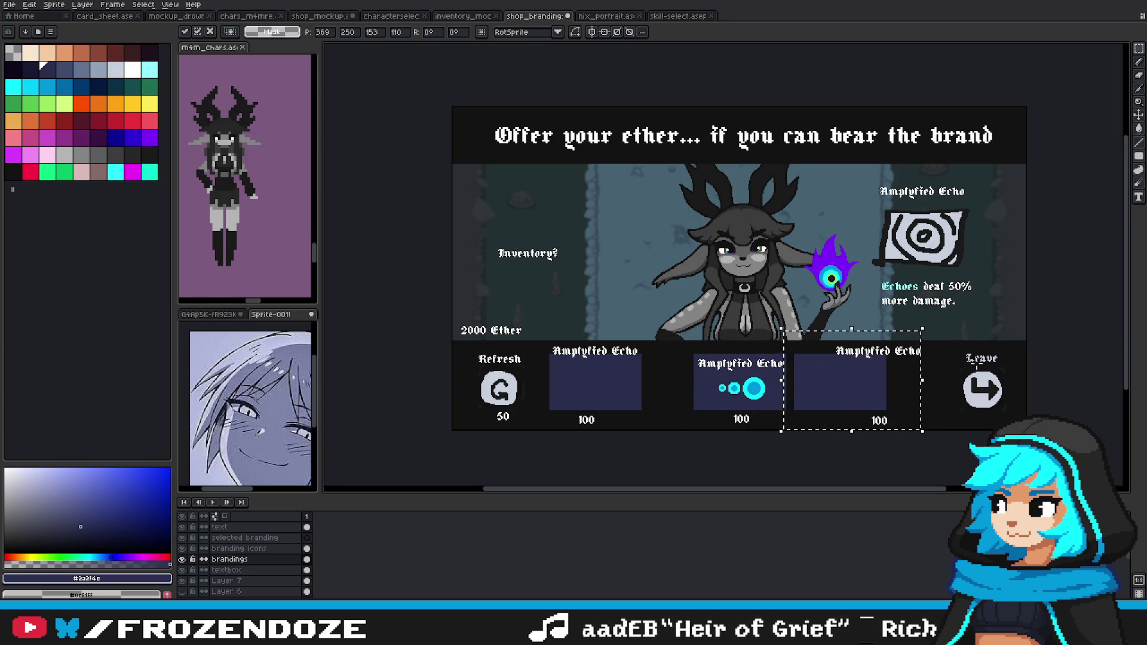
{"action": "key", "text": "Right"}
{"action": "key", "text": "Right"}
{"action": "key", "text": "Right"}
{"action": "key", "text": "Right"}
{"action": "key", "text": "Right"}
{"action": "key", "text": "Right"}
{"action": "key", "text": "Right"}
{"action": "key", "text": "Right"}
{"action": "key", "text": "Right"}
{"action": "key", "text": "Right"}
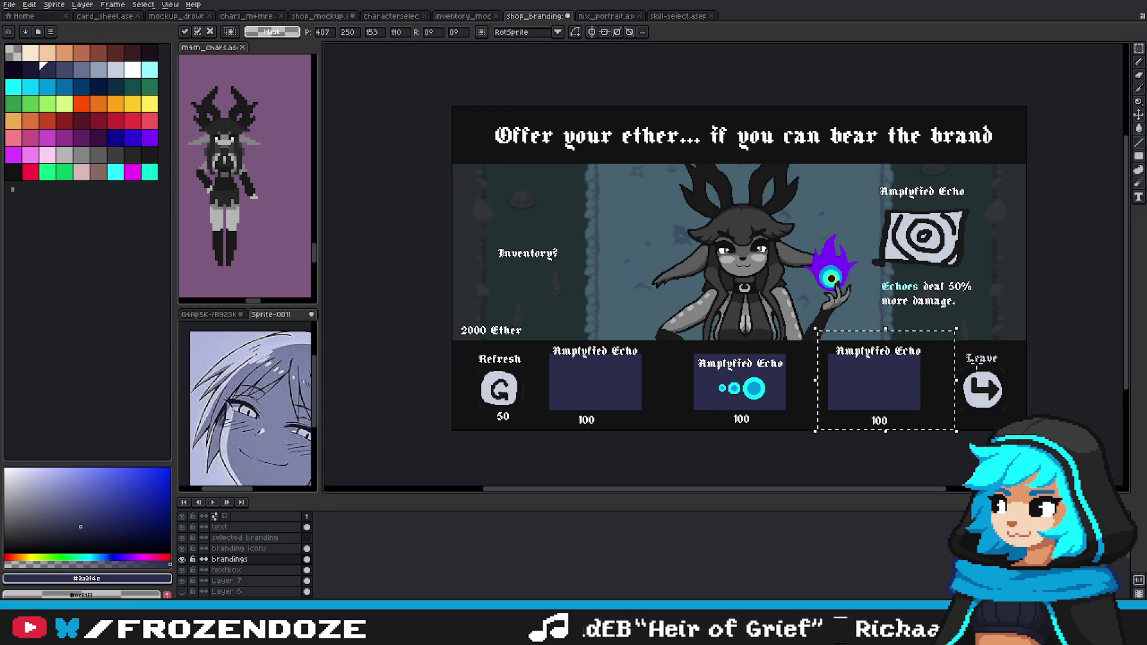
{"action": "key", "text": "Right"}
{"action": "key", "text": "Right"}
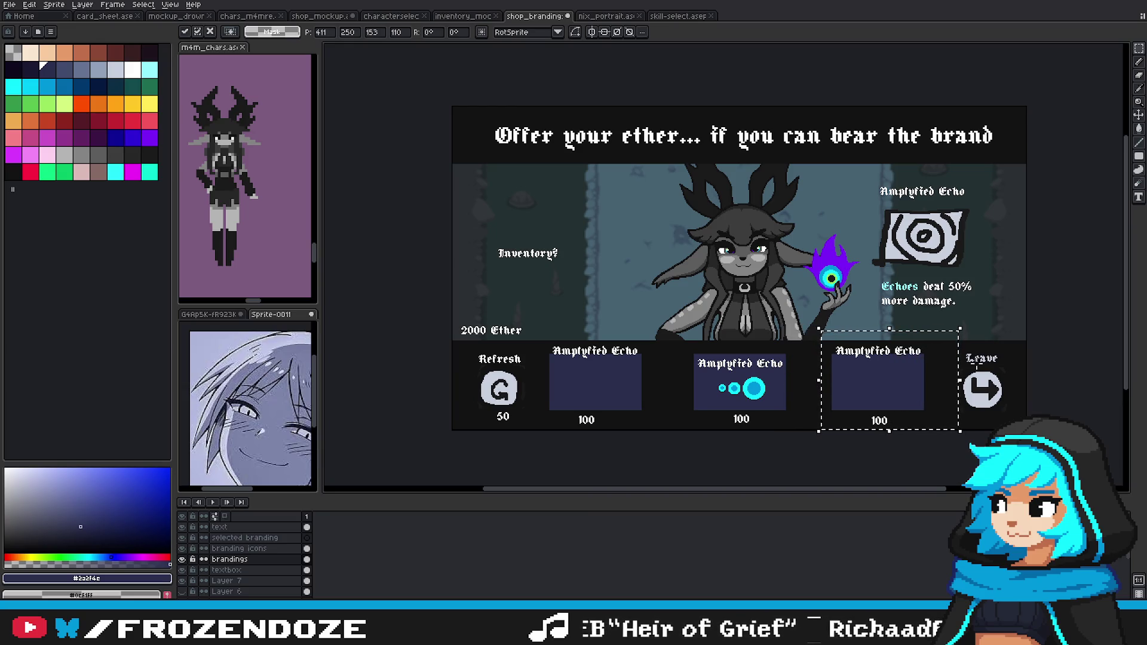
{"action": "key", "text": "ctrl+d"}
{"action": "scroll", "coordinate": [800, 359], "scroll_direction": "up", "scroll_amount": 1}
Step: On the text layer, shift the left and right slots' Amplyfied Echo titles down to line up
{"action": "scroll", "coordinate": [771, 389], "scroll_direction": "right", "scroll_amount": 1}
{"action": "scroll", "coordinate": [598, 436], "scroll_direction": "down", "scroll_amount": 2}
{"action": "left_click", "coordinate": [267, 548]}
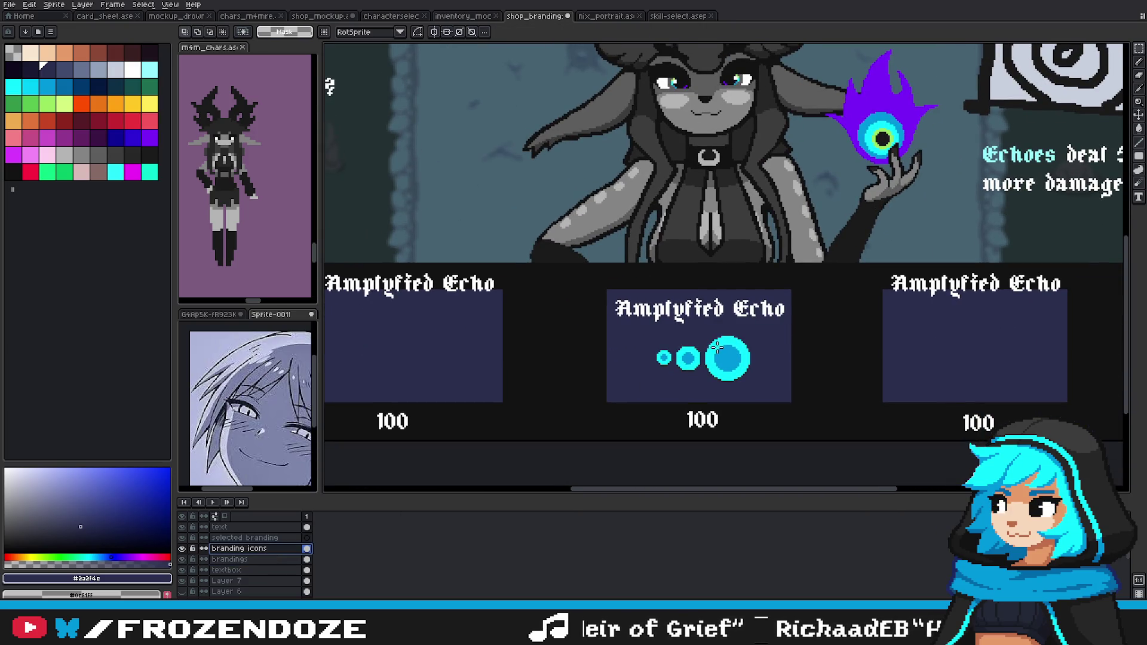
{"action": "scroll", "coordinate": [641, 336], "scroll_direction": "left", "scroll_amount": 2}
{"action": "left_click", "coordinate": [219, 528]}
{"action": "left_click_drag", "start_coordinate": [420, 257], "coordinate": [648, 350]}
{"action": "key", "text": "Down"}
{"action": "key", "text": "Down"}
{"action": "key", "text": "Down"}
{"action": "key", "text": "Down"}
{"action": "key", "text": "Down"}
{"action": "key", "text": "Down"}
{"action": "key", "text": "Down"}
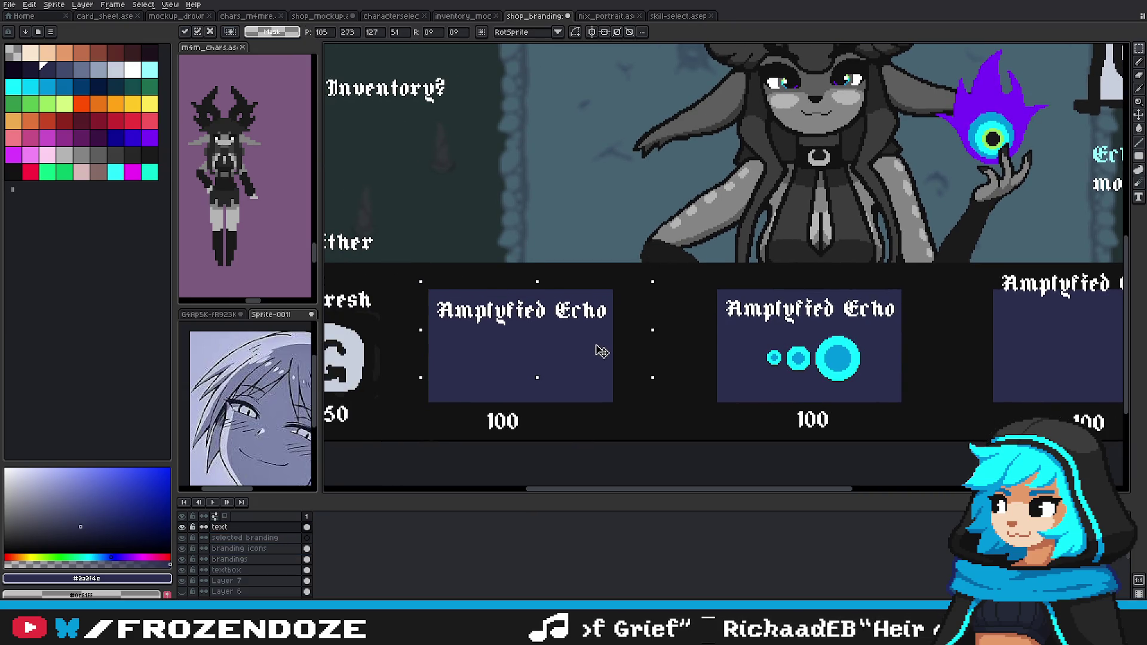
{"action": "scroll", "coordinate": [603, 351], "scroll_direction": "right", "scroll_amount": 3}
{"action": "left_click_drag", "start_coordinate": [806, 263], "coordinate": [1015, 354]}
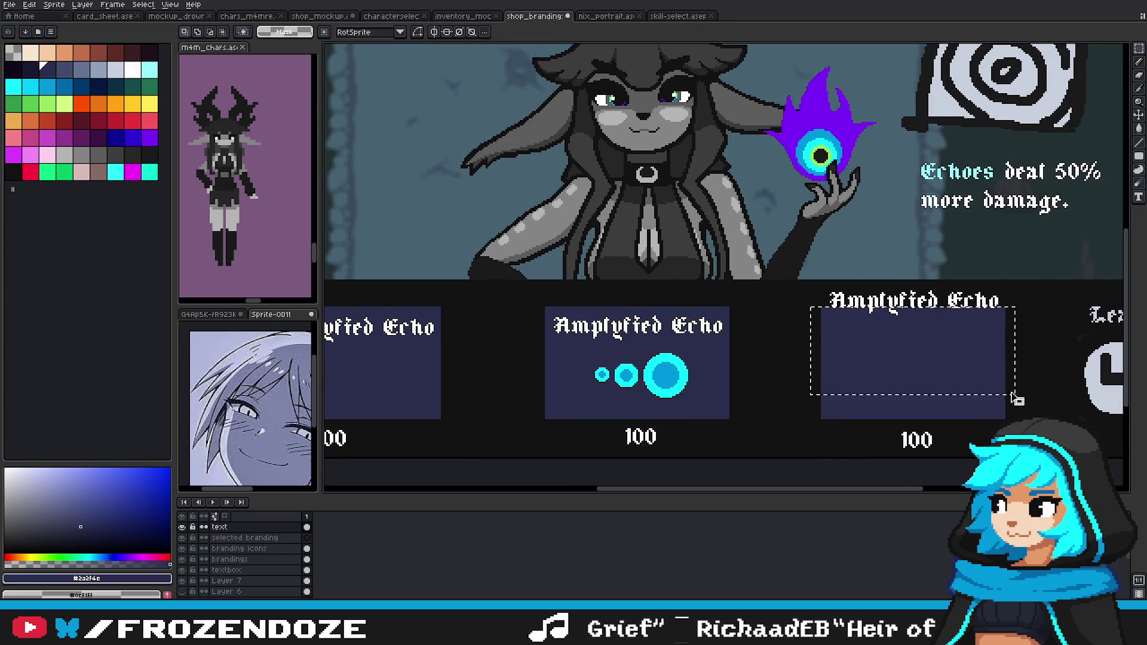
{"action": "left_click_drag", "start_coordinate": [935, 311], "coordinate": [934, 341]}
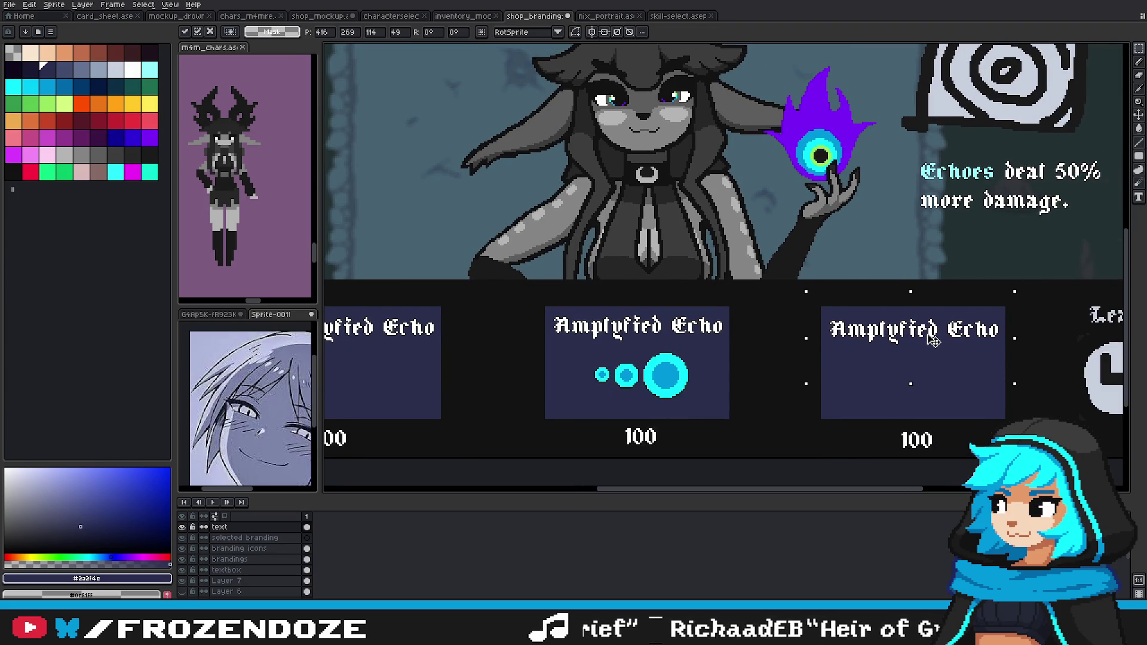
{"action": "scroll", "coordinate": [861, 371], "scroll_direction": "down", "scroll_amount": 1}
{"action": "scroll", "coordinate": [861, 370], "scroll_direction": "left", "scroll_amount": 1}
{"action": "key", "text": "ctrl+d"}
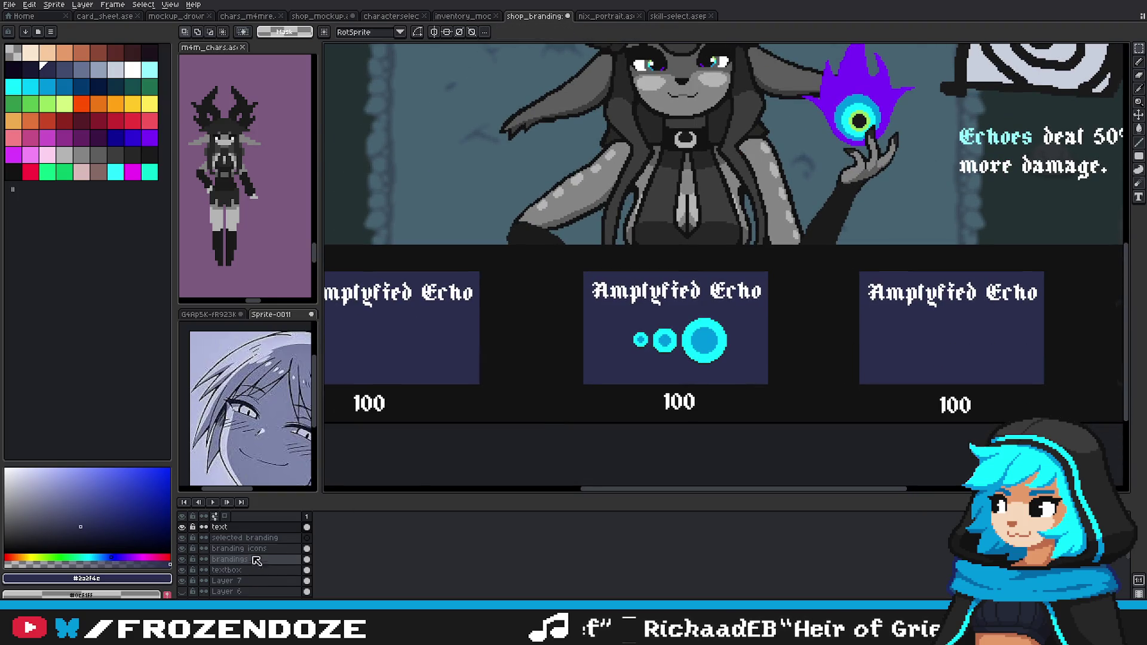
Step: On the branding icons layer, copy the middle slot's cyan echo icon into the right slot
{"action": "left_click", "coordinate": [257, 549]}
{"action": "scroll", "coordinate": [598, 359], "scroll_direction": "left", "scroll_amount": 3}
{"action": "scroll", "coordinate": [597, 359], "scroll_direction": "down", "scroll_amount": 1}
{"action": "mouse_move", "coordinate": [784, 291]}
{"action": "left_mouse_down"}
{"action": "mouse_move", "coordinate": [912, 361]}
{"action": "mouse_move", "coordinate": [581, 337]}
{"action": "left_mouse_up"}
{"action": "scroll", "coordinate": [582, 336], "scroll_direction": "right", "scroll_amount": 3}
{"action": "scroll", "coordinate": [582, 337], "scroll_direction": "up", "scroll_amount": 1}
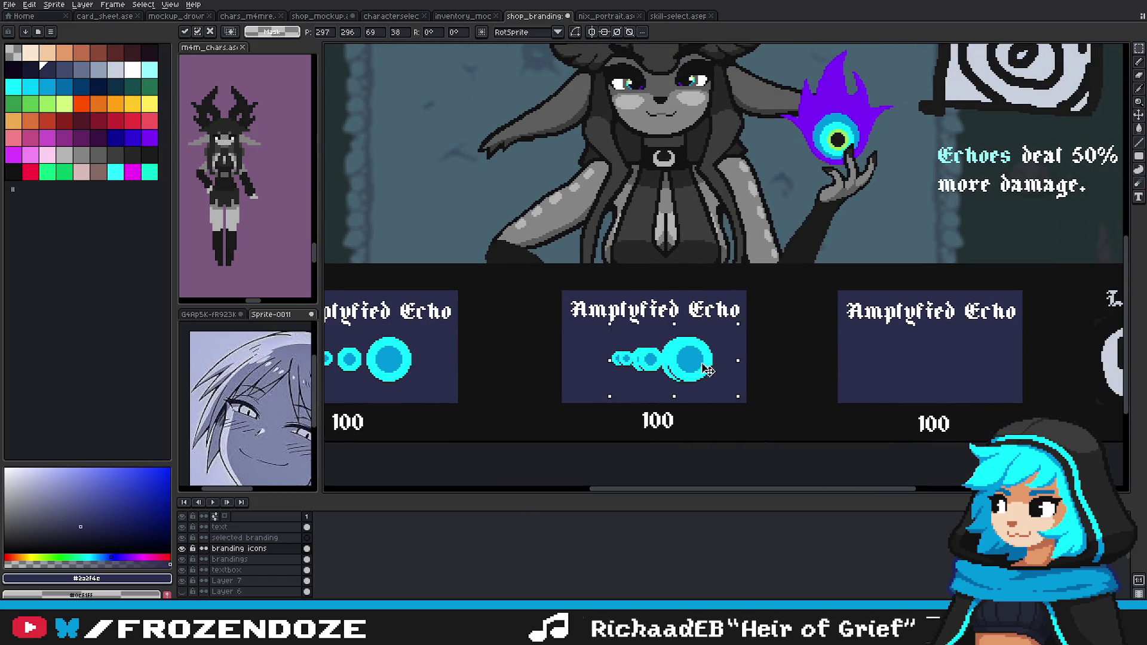
{"action": "left_click_drag", "start_coordinate": [401, 370], "coordinate": [962, 369]}
{"action": "scroll", "coordinate": [962, 369], "scroll_direction": "down", "scroll_amount": 3}
{"action": "scroll", "coordinate": [915, 436], "scroll_direction": "up", "scroll_amount": 2}
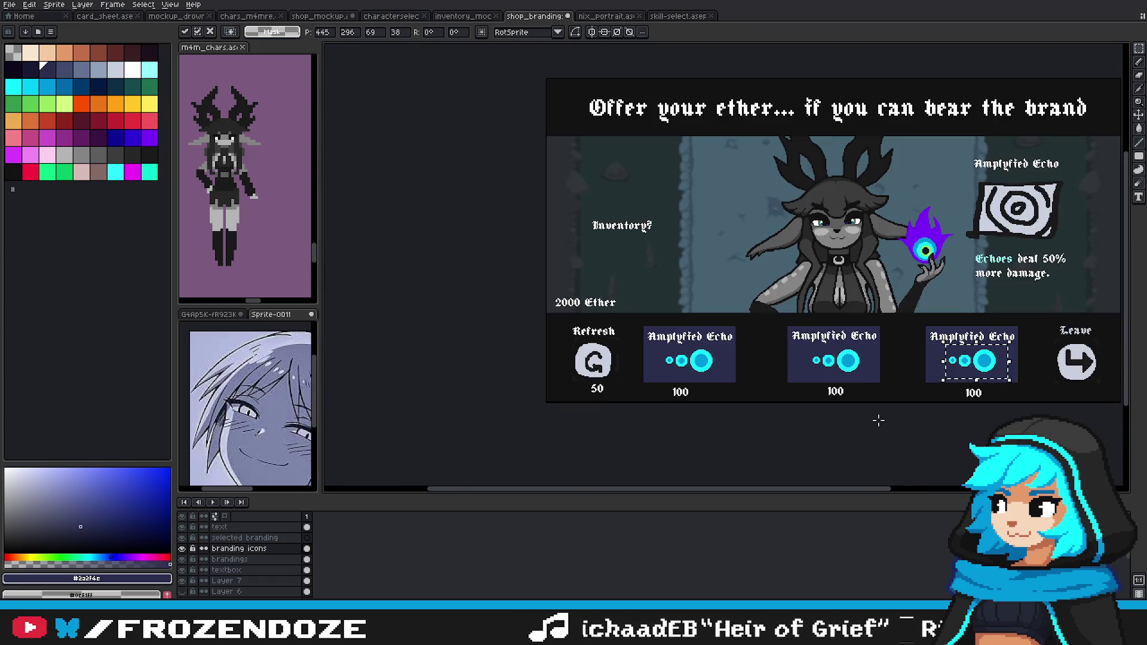
{"action": "key", "text": "ctrl+d"}
Step: Inspect the slots' 100 price labels on the text layer, then clear the selection
{"action": "scroll", "coordinate": [806, 397], "scroll_direction": "up", "scroll_amount": 2}
{"action": "key", "text": "alt+Up"}
{"action": "key", "text": "alt+Up"}
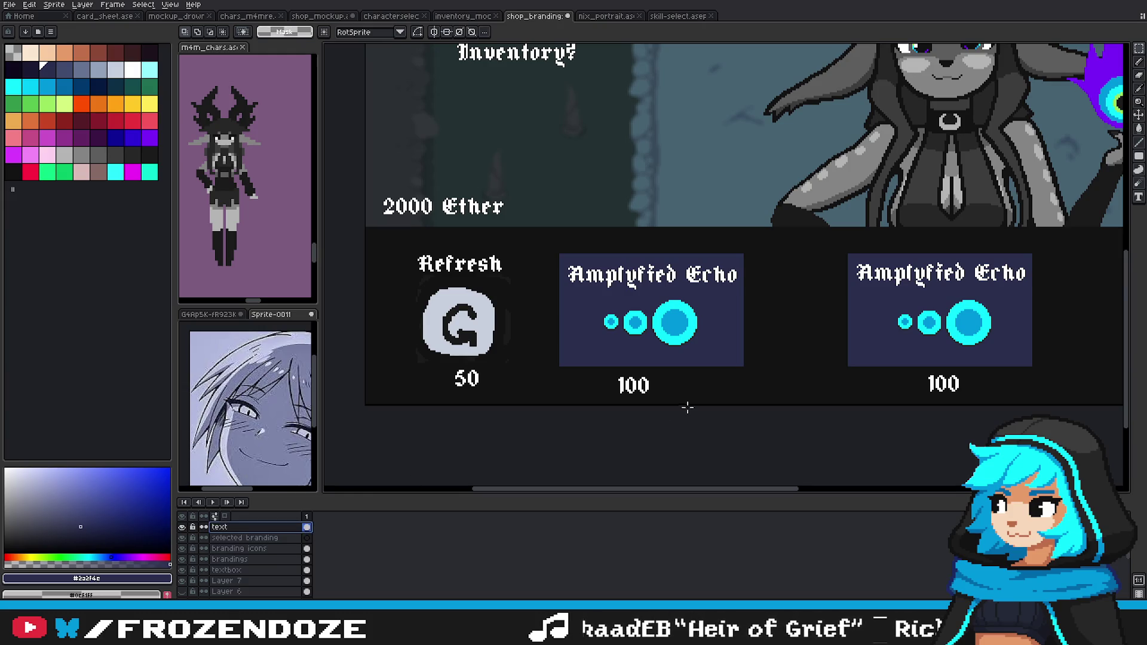
{"action": "left_click_drag", "start_coordinate": [641, 387], "coordinate": [684, 405]}
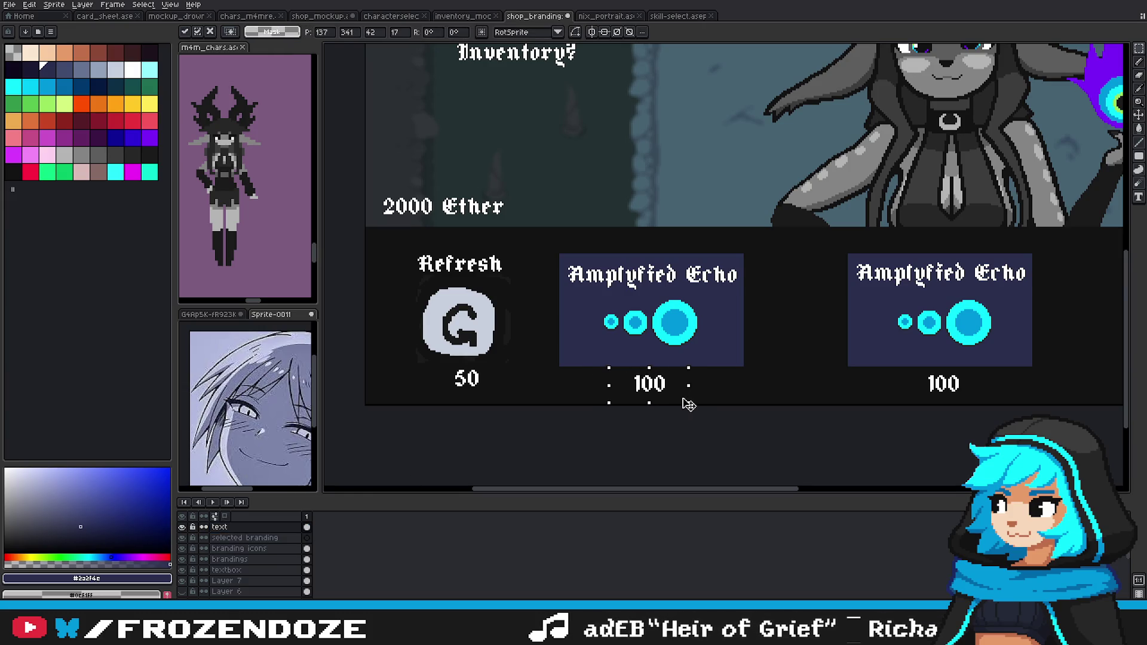
{"action": "key", "text": "ctrl+d"}
{"action": "scroll", "coordinate": [747, 382], "scroll_direction": "right", "scroll_amount": 5}
{"action": "scroll", "coordinate": [800, 360], "scroll_direction": "right", "scroll_amount": 1}
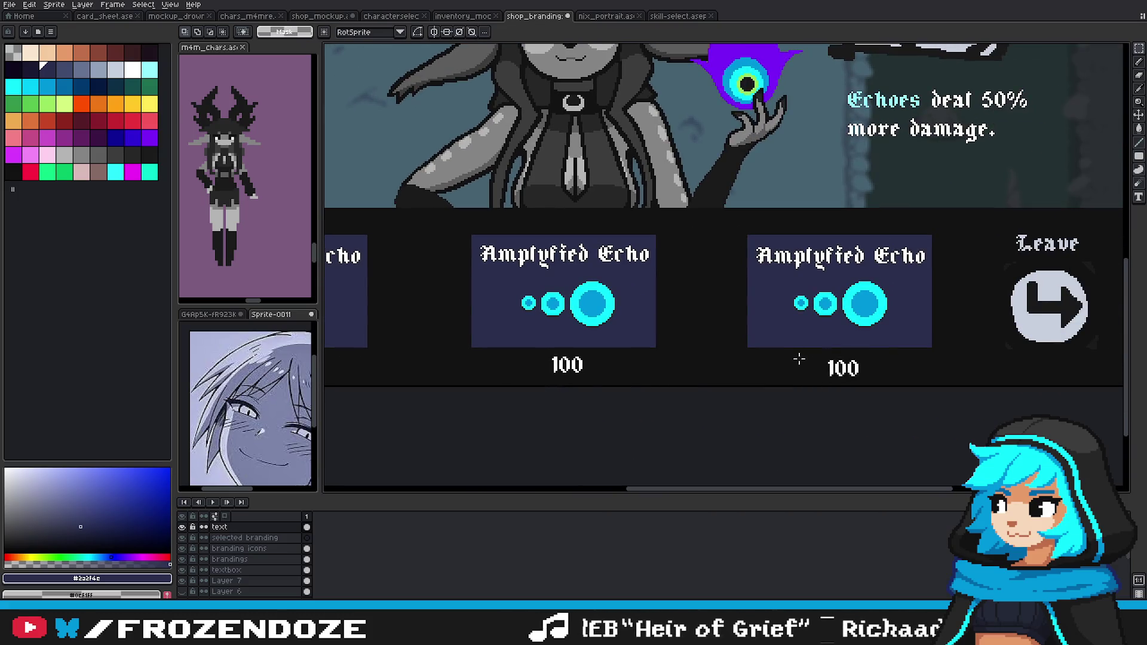
{"action": "left_click_drag", "start_coordinate": [870, 385], "coordinate": [870, 384]}
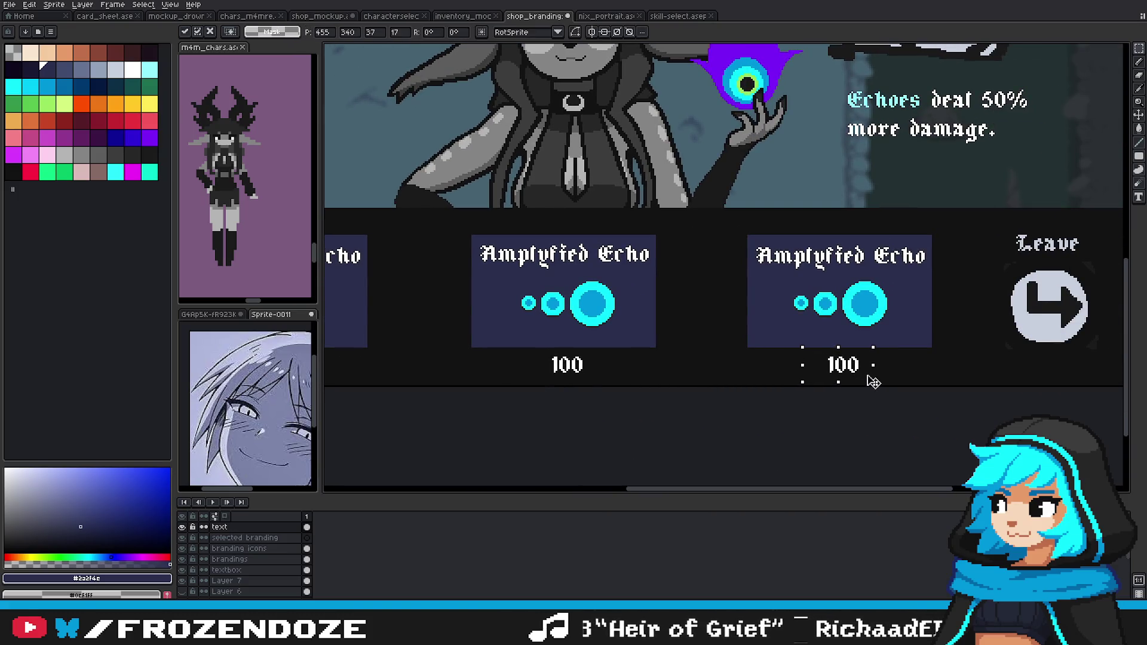
{"action": "left_click_drag", "start_coordinate": [521, 351], "coordinate": [600, 387]}
{"action": "key", "text": "ctrl+d"}
Step: Open the skill select mockup
{"action": "scroll", "coordinate": [671, 379], "scroll_direction": "down", "scroll_amount": 2}
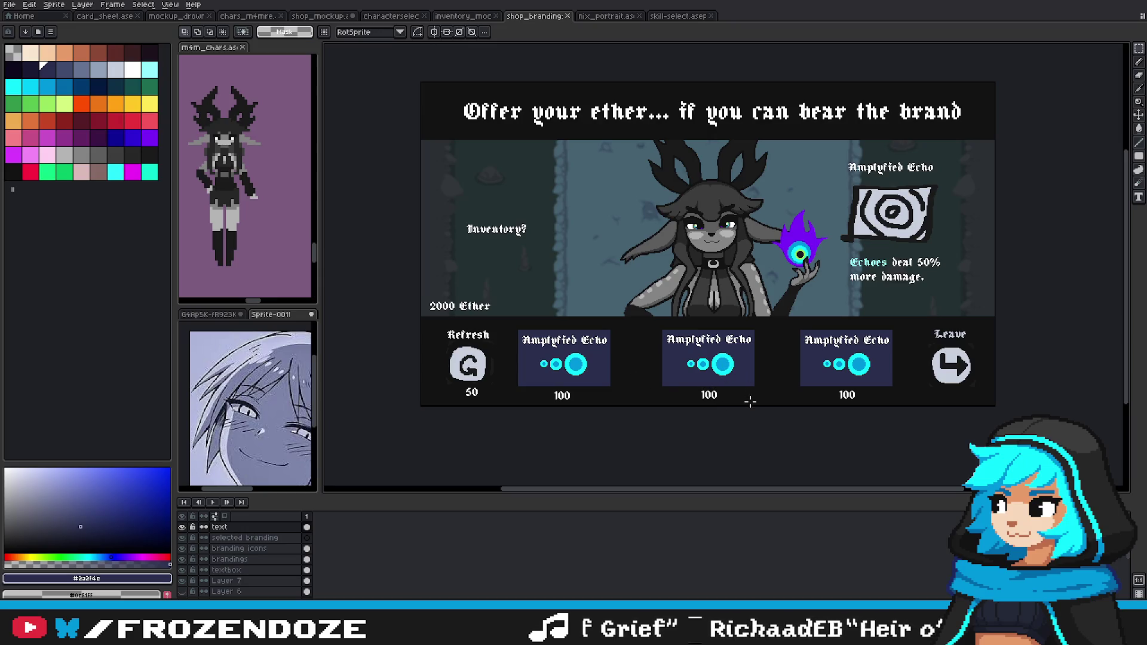
{"action": "scroll", "coordinate": [750, 395], "scroll_direction": "left", "scroll_amount": 2}
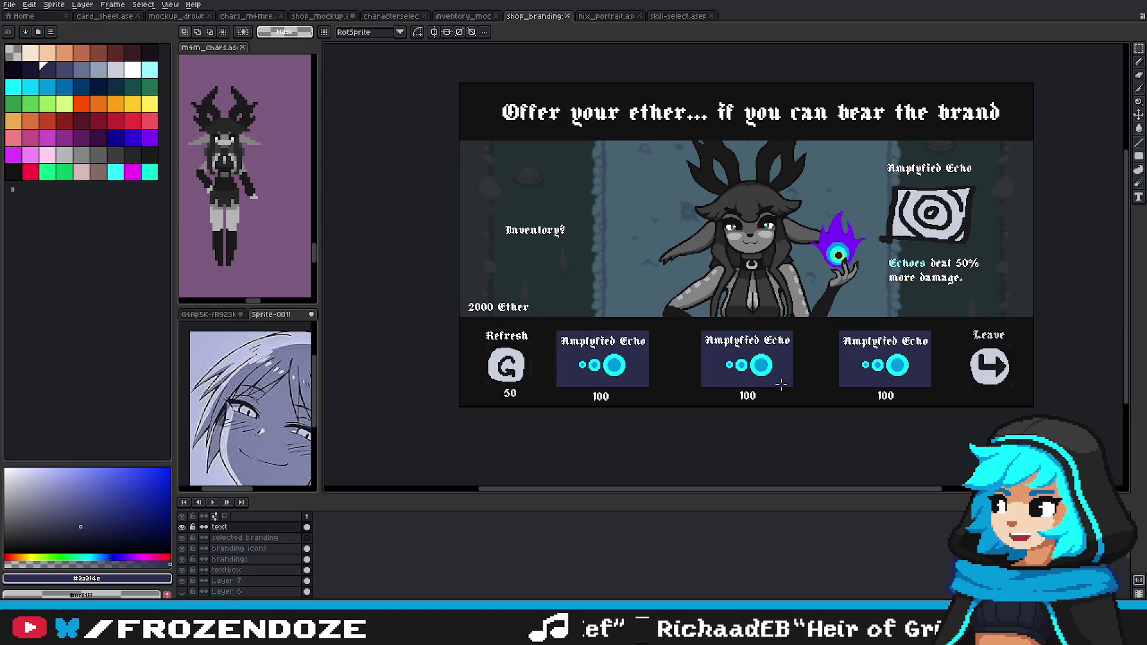
{"action": "left_click", "coordinate": [668, 17]}
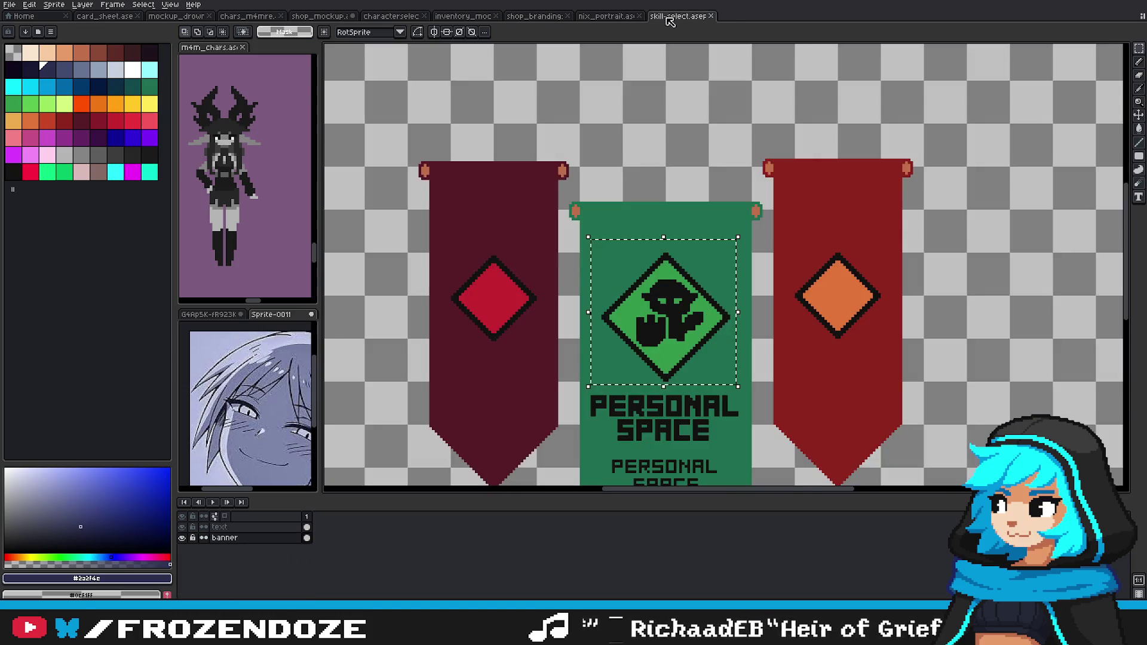
Step: Close the skill select mockup, view the inventory and character select mockups, then return to shop branding
{"action": "left_click", "coordinate": [711, 16]}
{"action": "scroll", "coordinate": [736, 173], "scroll_direction": "down", "scroll_amount": 2}
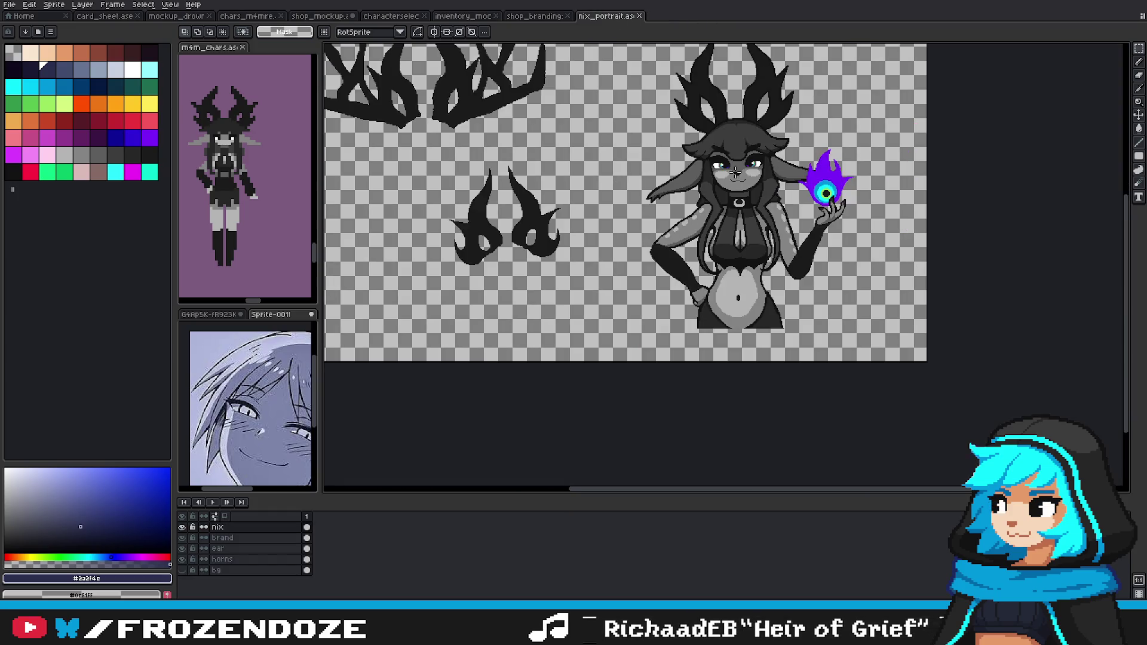
{"action": "scroll", "coordinate": [747, 167], "scroll_direction": "up", "scroll_amount": 2}
{"action": "scroll", "coordinate": [773, 165], "scroll_direction": "down", "scroll_amount": 2}
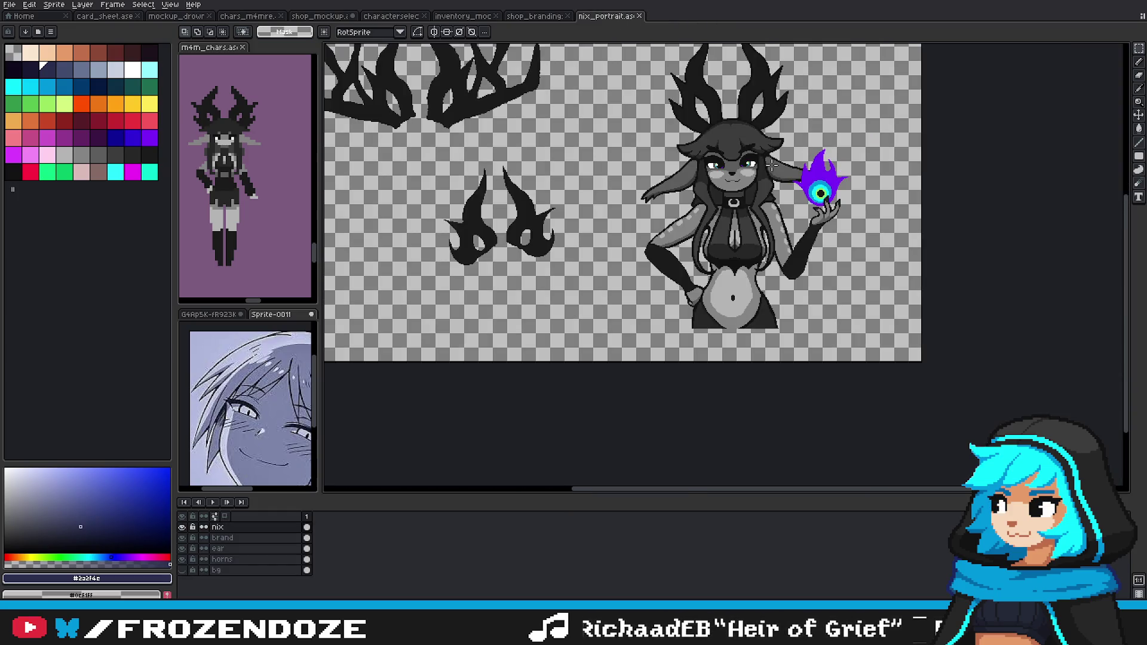
{"action": "left_click", "coordinate": [459, 17]}
{"action": "left_click", "coordinate": [391, 16]}
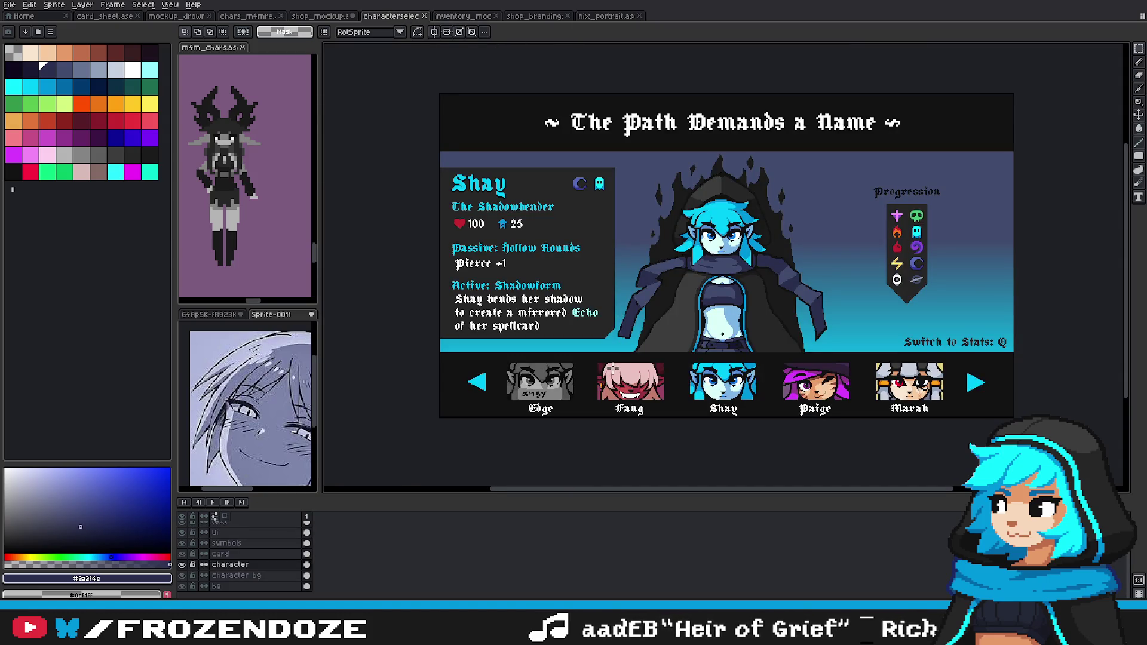
{"action": "left_click", "coordinate": [535, 16]}
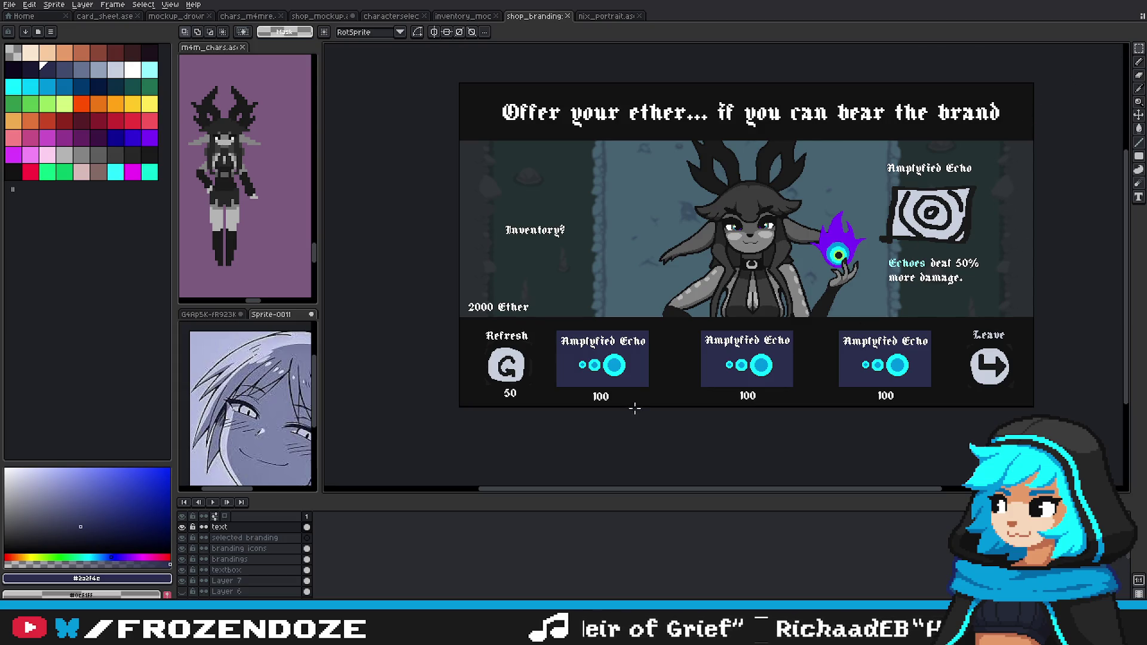
{"action": "scroll", "coordinate": [635, 408], "scroll_direction": "up", "scroll_amount": 2}
{"action": "scroll", "coordinate": [532, 372], "scroll_direction": "down", "scroll_amount": 2}
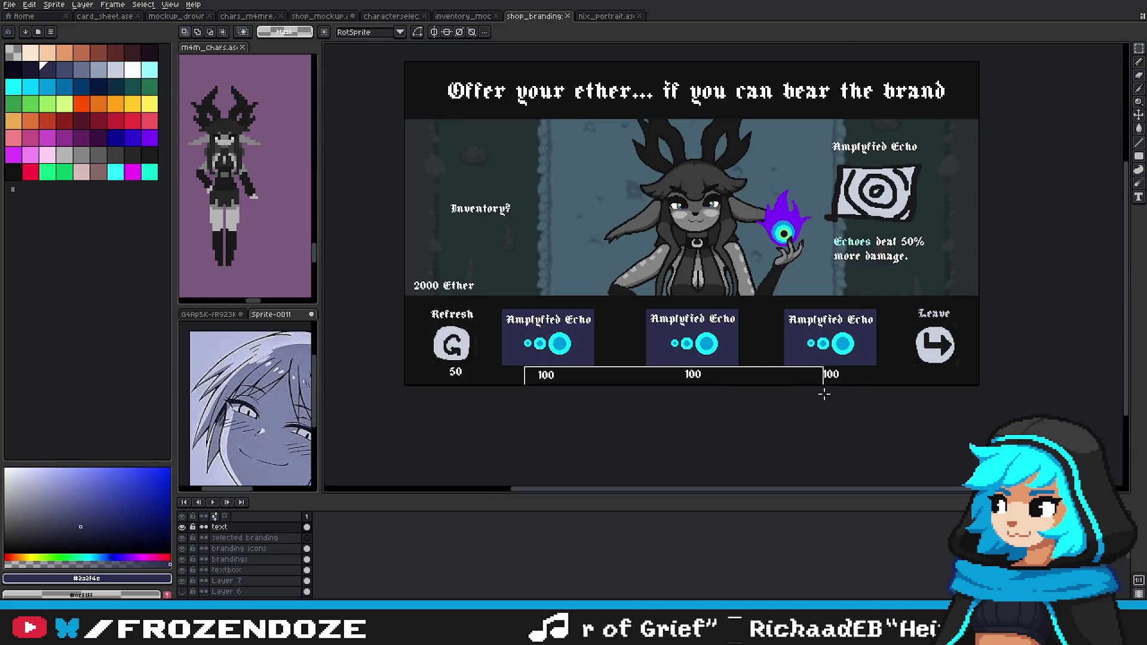
{"action": "left_click_drag", "start_coordinate": [785, 383], "coordinate": [784, 313]}
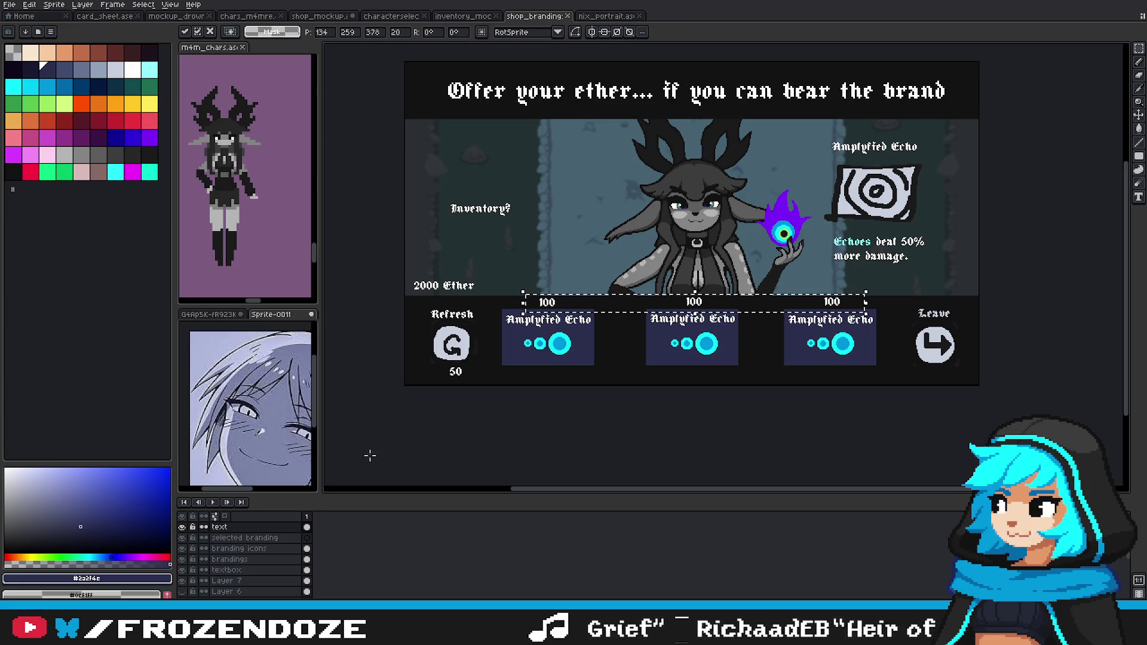
{"action": "key", "text": "Return"}
{"action": "scroll", "coordinate": [525, 343], "scroll_direction": "up", "scroll_amount": 1}
{"action": "left_click_drag", "start_coordinate": [479, 308], "coordinate": [1123, 311]}
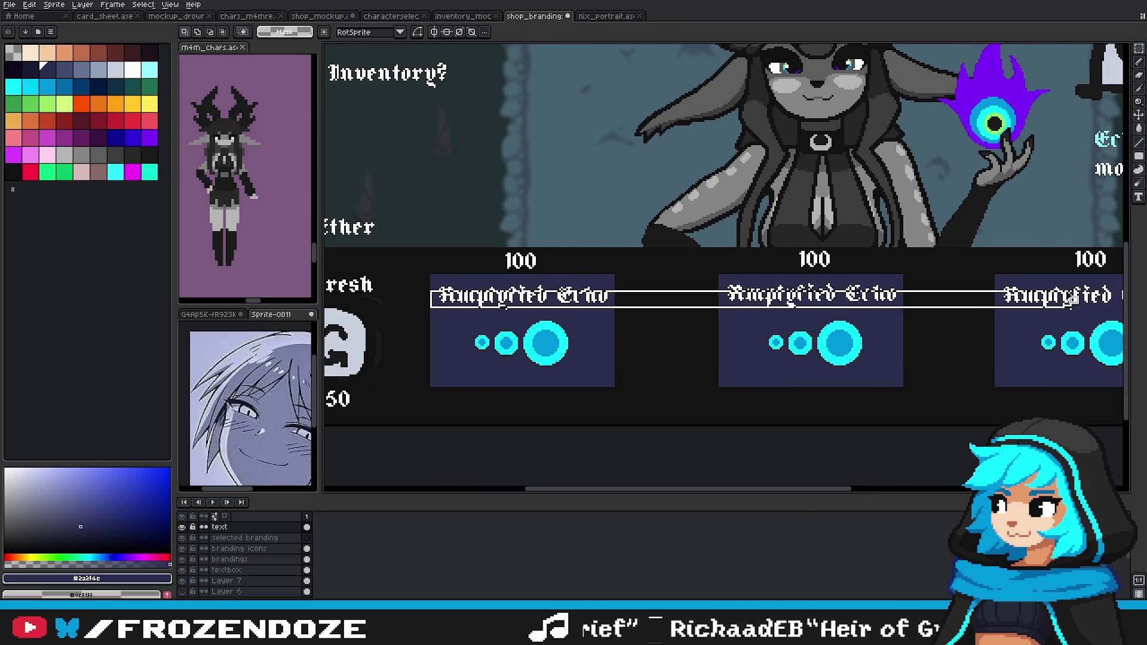
{"action": "left_click_drag", "start_coordinate": [435, 282], "coordinate": [1019, 326]}
{"action": "scroll", "coordinate": [1018, 326], "scroll_direction": "right", "scroll_amount": 3}
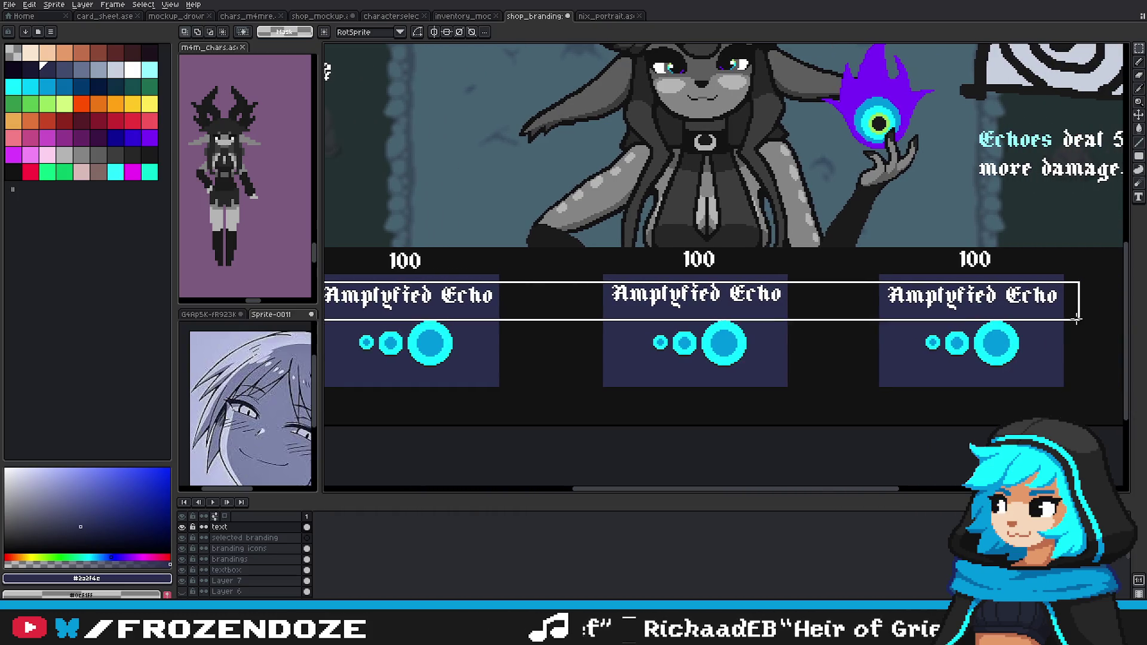
{"action": "mouse_move", "coordinate": [659, 305]}
{"action": "left_mouse_down"}
{"action": "mouse_move", "coordinate": [671, 411]}
{"action": "mouse_move", "coordinate": [691, 404]}
{"action": "left_mouse_up"}
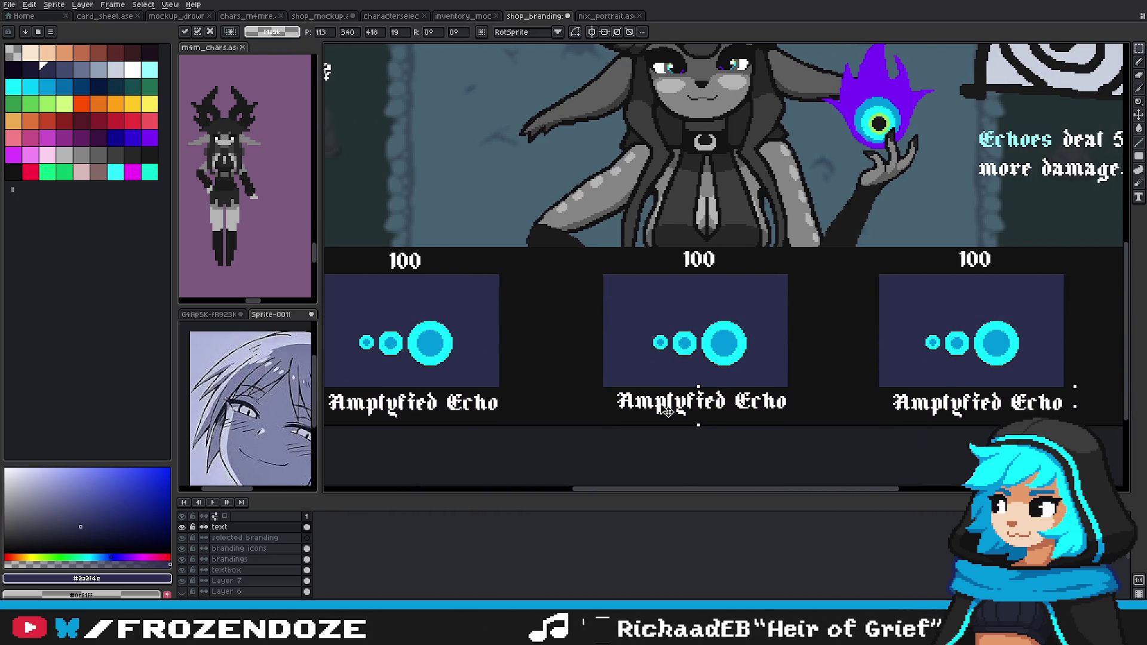
{"action": "key", "text": "Return"}
{"action": "scroll", "coordinate": [653, 440], "scroll_direction": "down", "scroll_amount": 2}
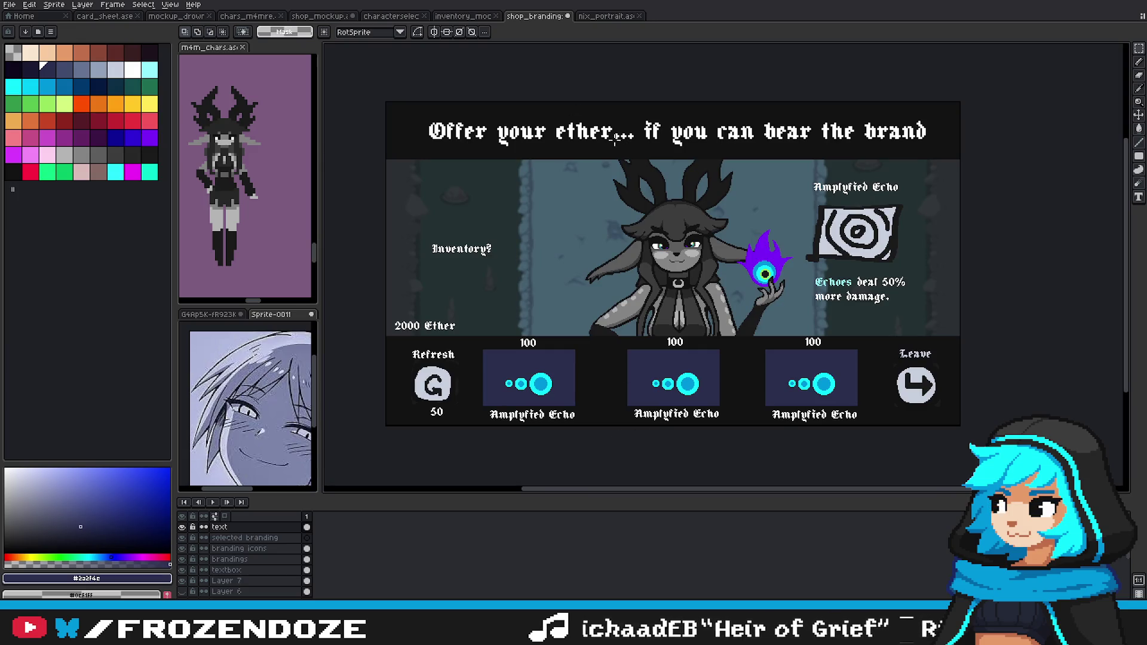
{"action": "key", "text": "ctrl+z"}
{"action": "key", "text": "ctrl+z"}
{"action": "left_click", "coordinate": [432, 387], "text": "ctrl"}
{"action": "left_click_drag", "start_coordinate": [475, 339], "coordinate": [866, 390]}
{"action": "left_click", "coordinate": [670, 361], "text": "ctrl"}
{"action": "left_click", "coordinate": [671, 361]}
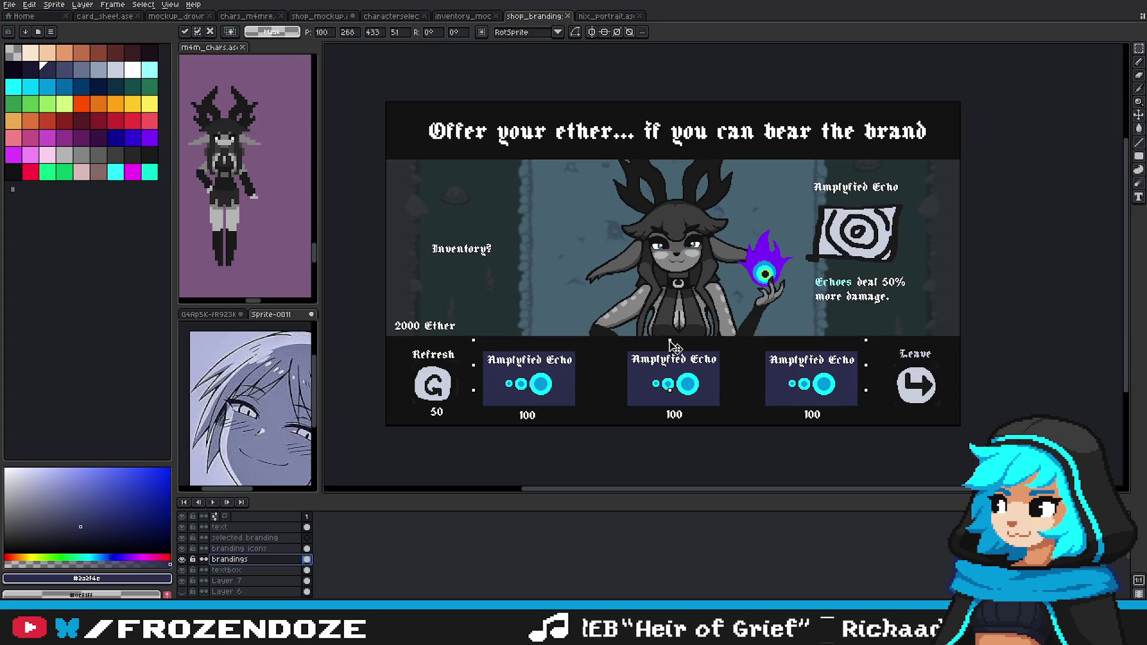
{"action": "key", "text": "ctrl+d"}
{"action": "scroll", "coordinate": [695, 388], "scroll_direction": "up", "scroll_amount": 2}
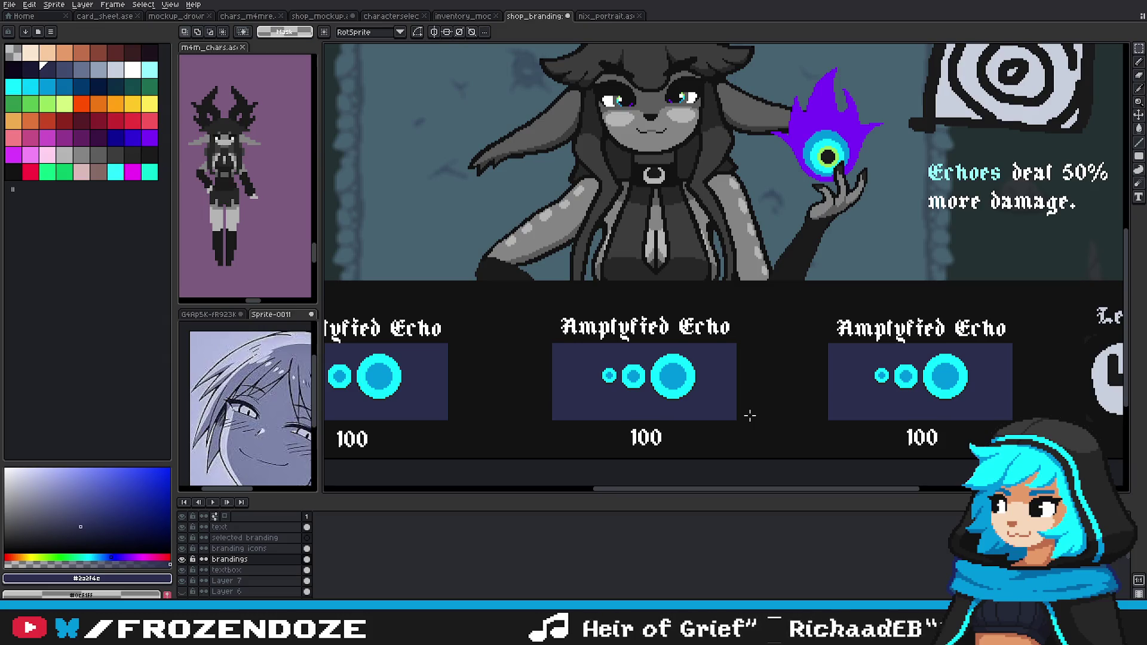
{"action": "scroll", "coordinate": [750, 415], "scroll_direction": "down", "scroll_amount": 2}
{"action": "key", "text": "Up"}
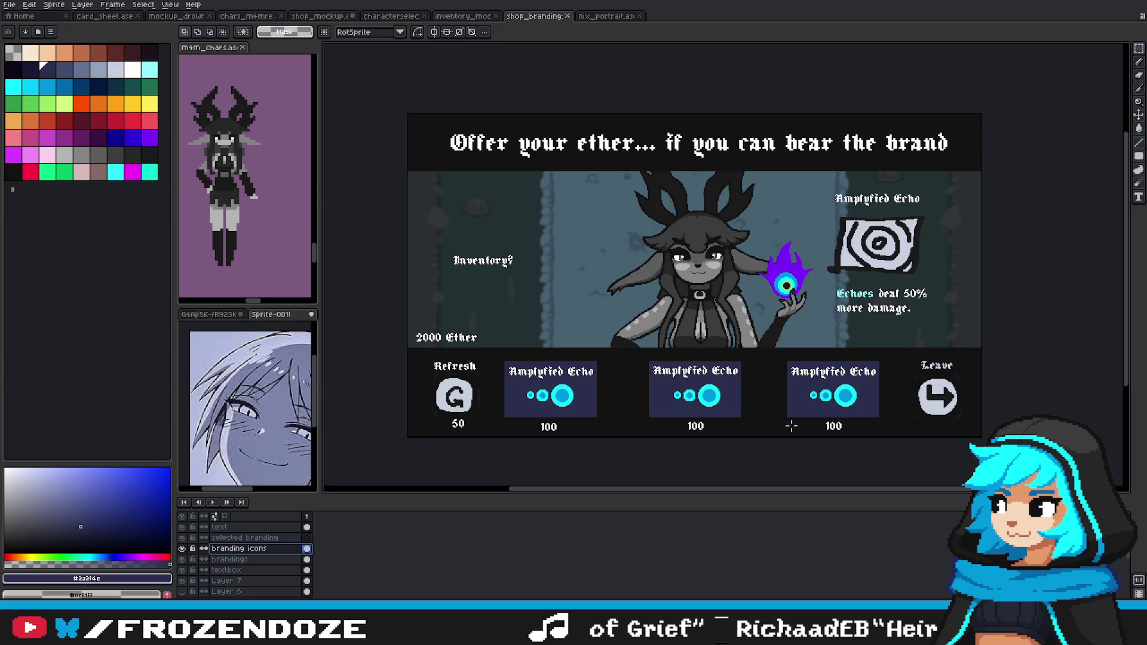
{"action": "left_click_drag", "start_coordinate": [791, 426], "coordinate": [800, 410]}
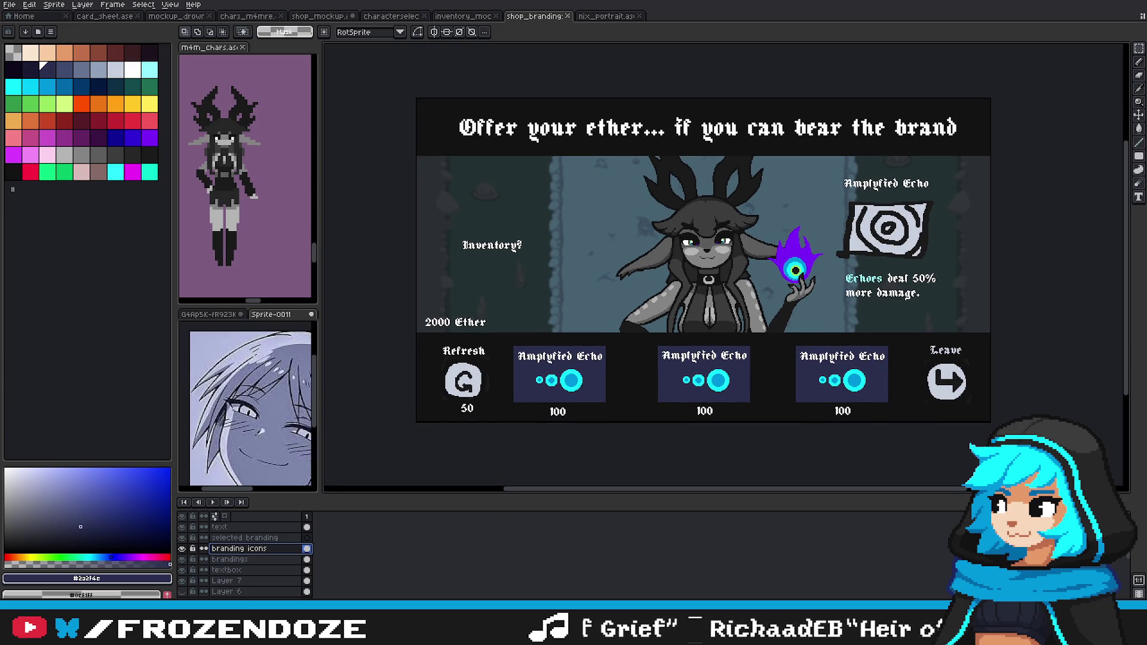